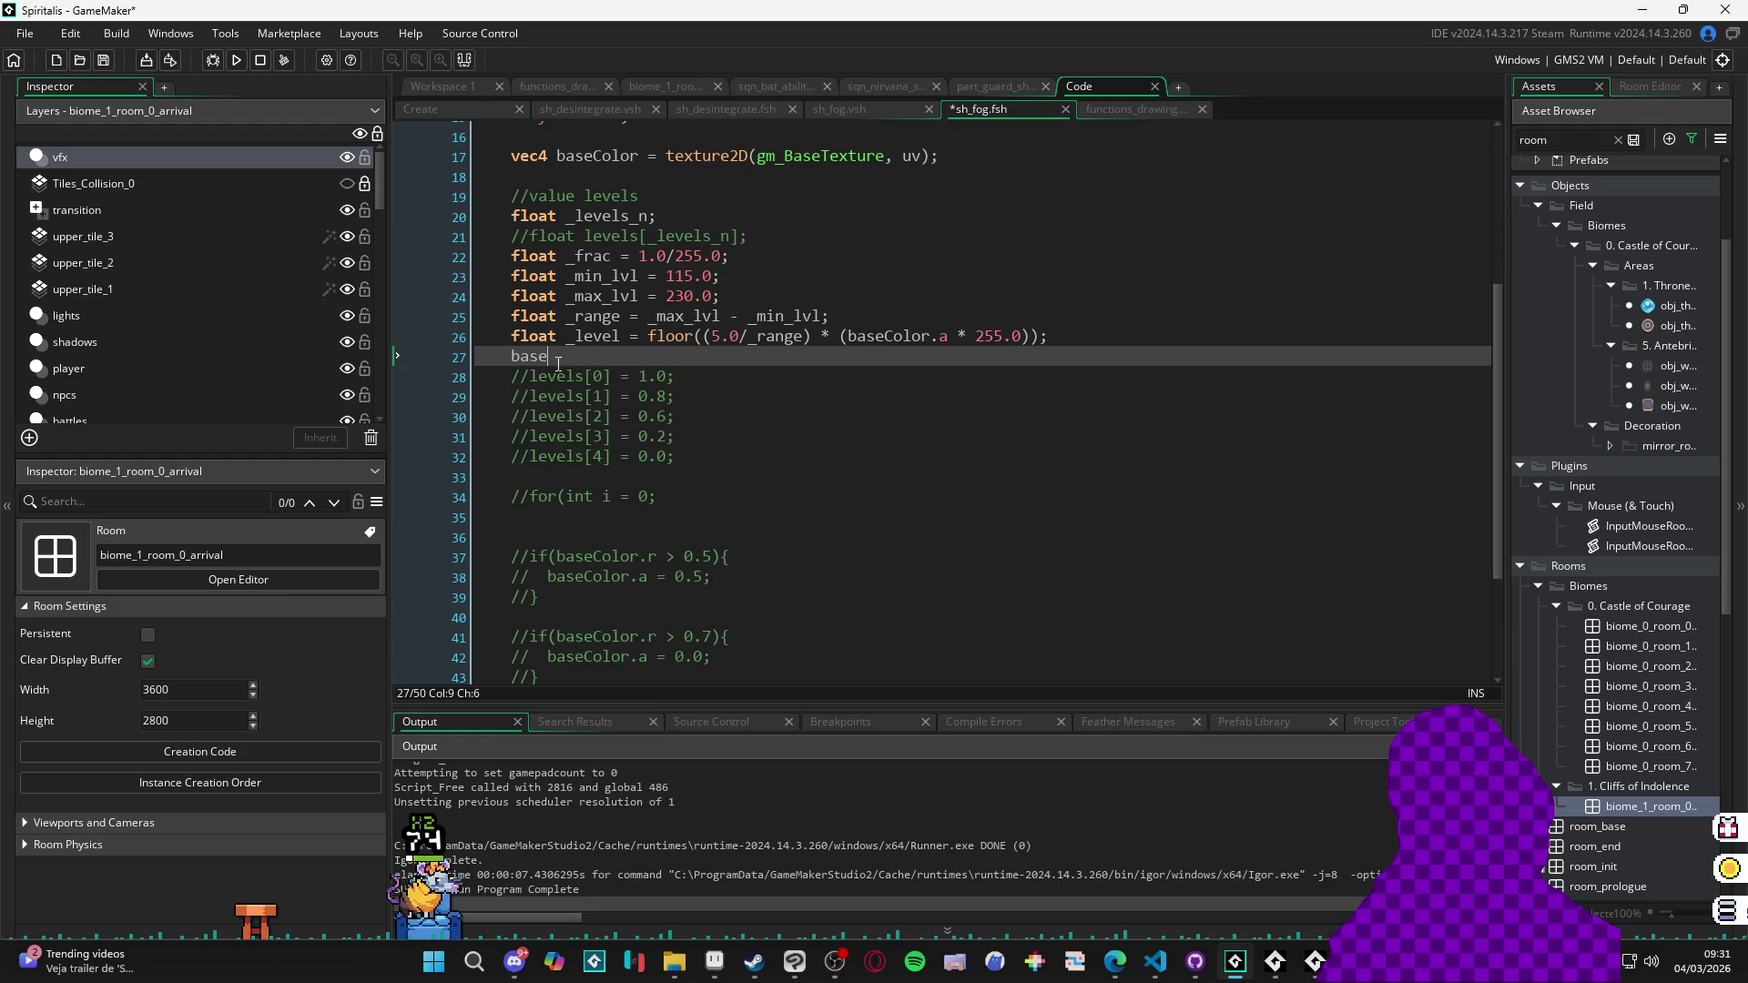
# Complete line 27 as 'baseColor.a = _level' and select the floor expression on line 26 for review.
pyautogui.write('Color.a =')
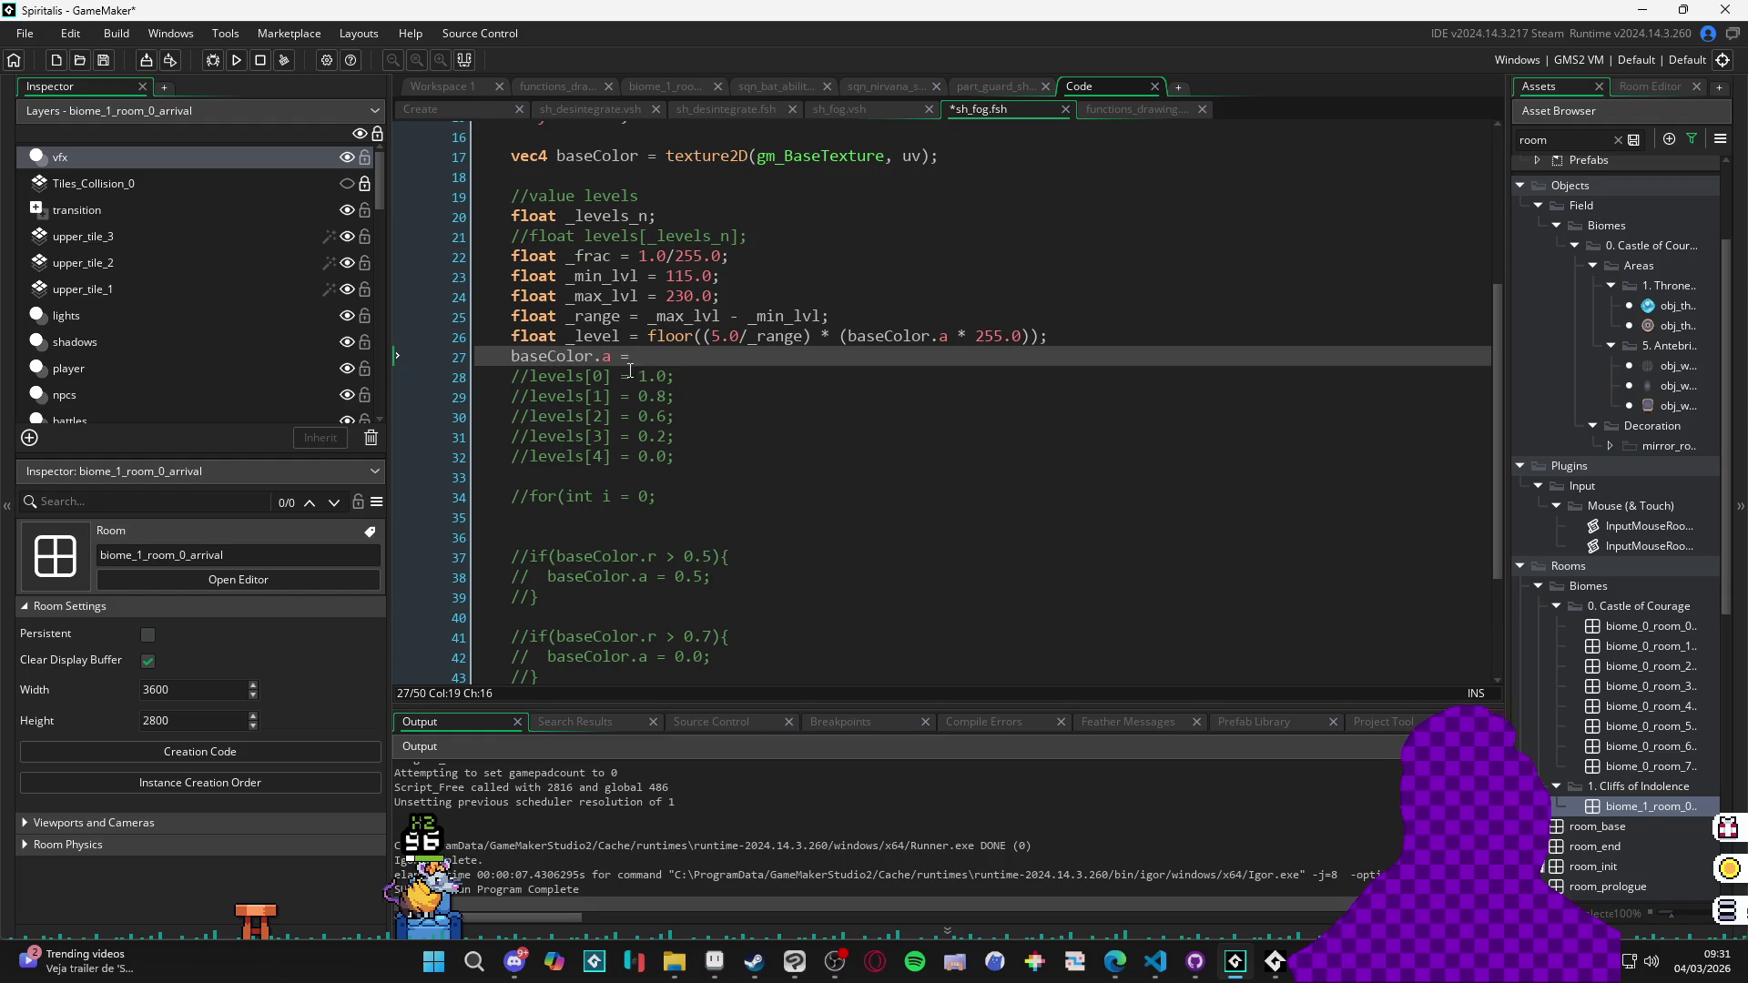
pyautogui.scroll(3, 857, 535)
pyautogui.write('= _level')
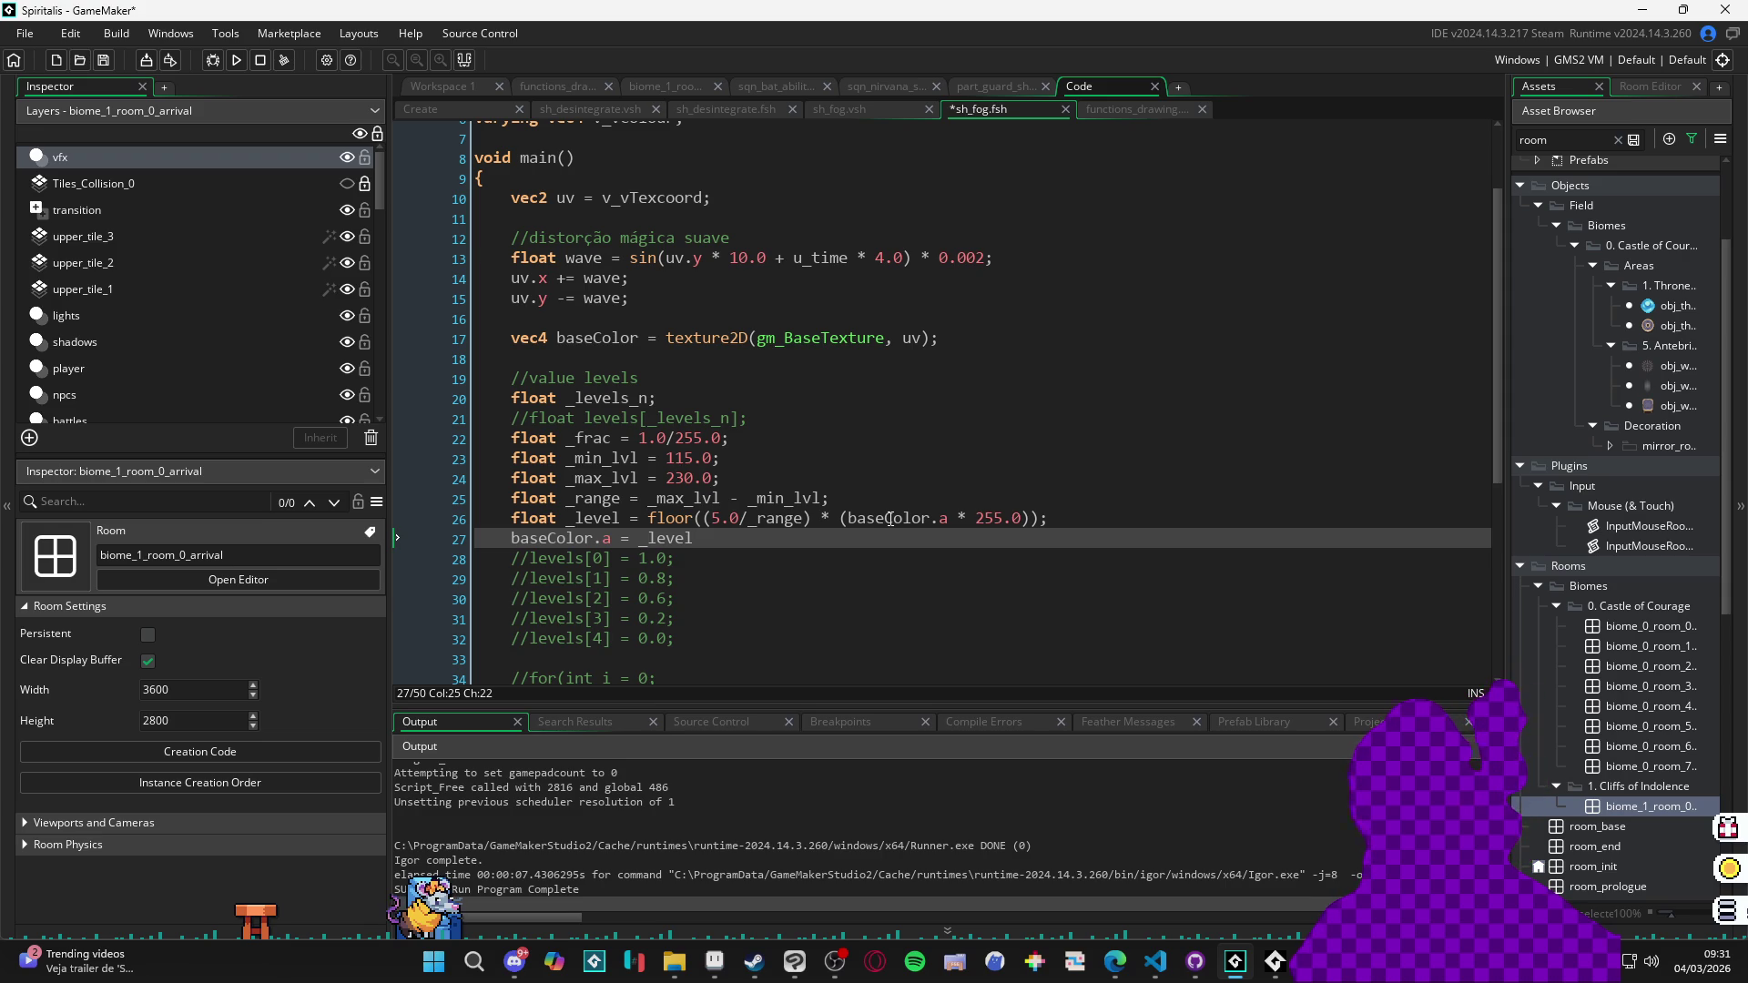
pyautogui.moveTo(1055, 526); pyautogui.dragTo(639, 522)
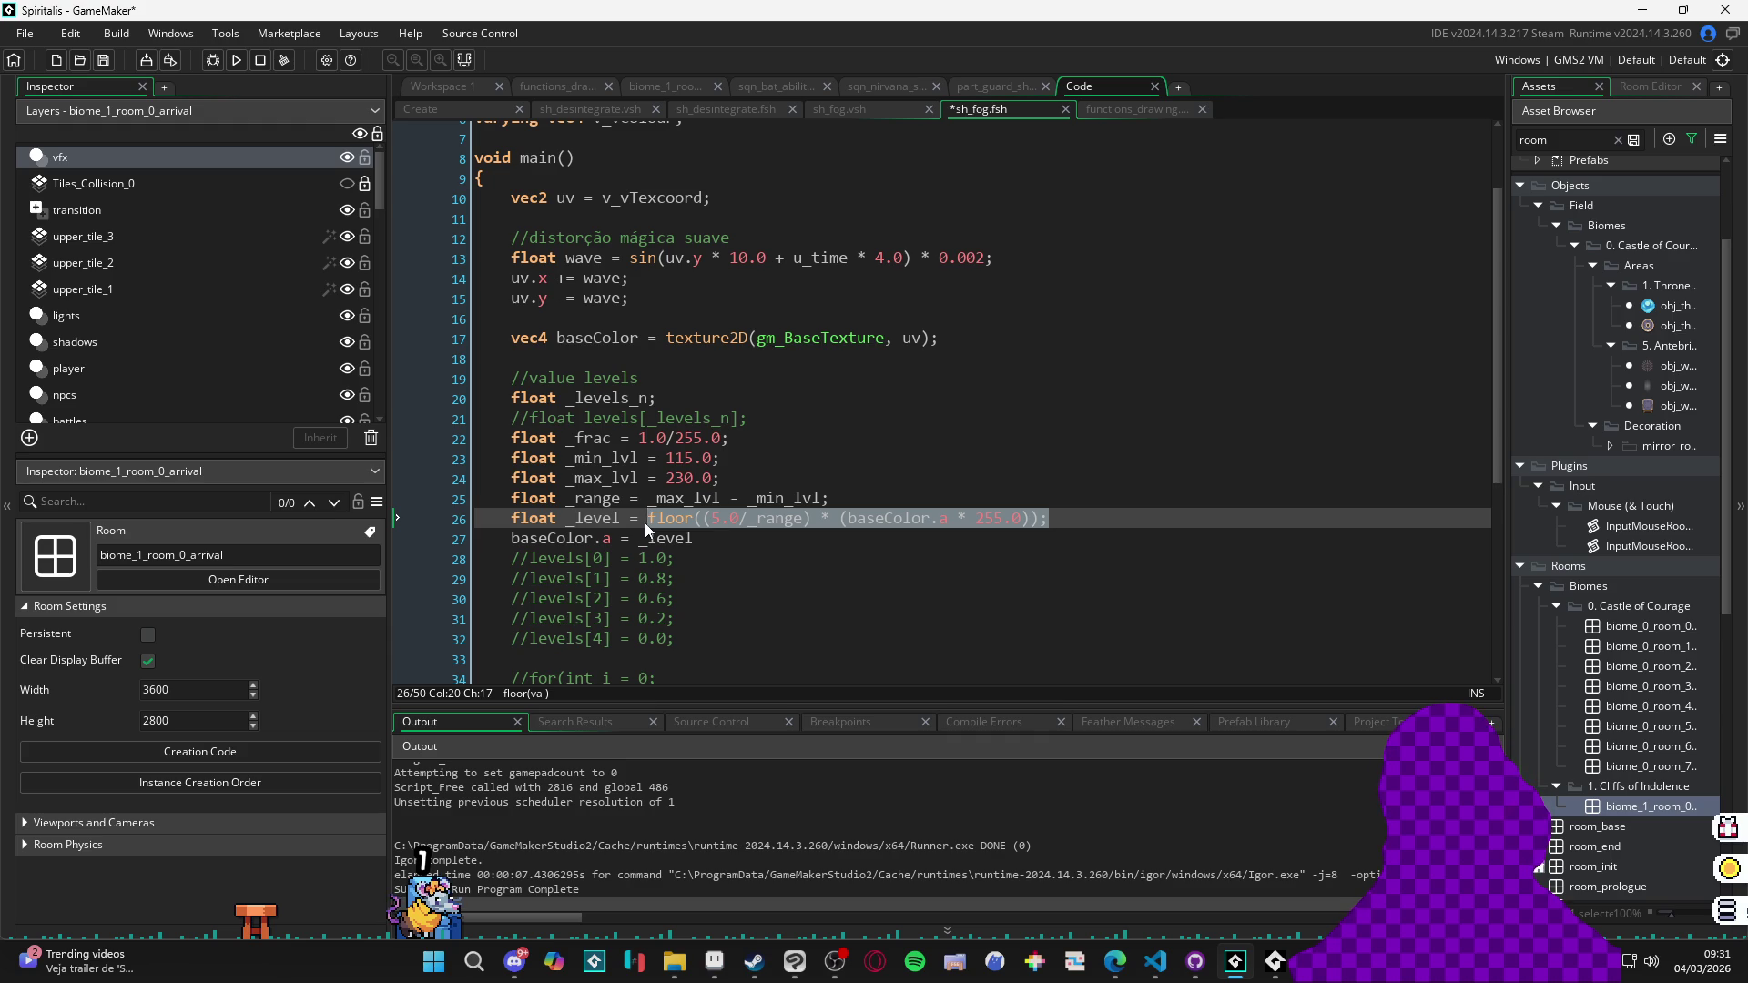
pyautogui.moveTo(644, 523)
pyautogui.mouseDown()
pyautogui.moveTo(708, 533)
pyautogui.moveTo(654, 528)
pyautogui.mouseUp()
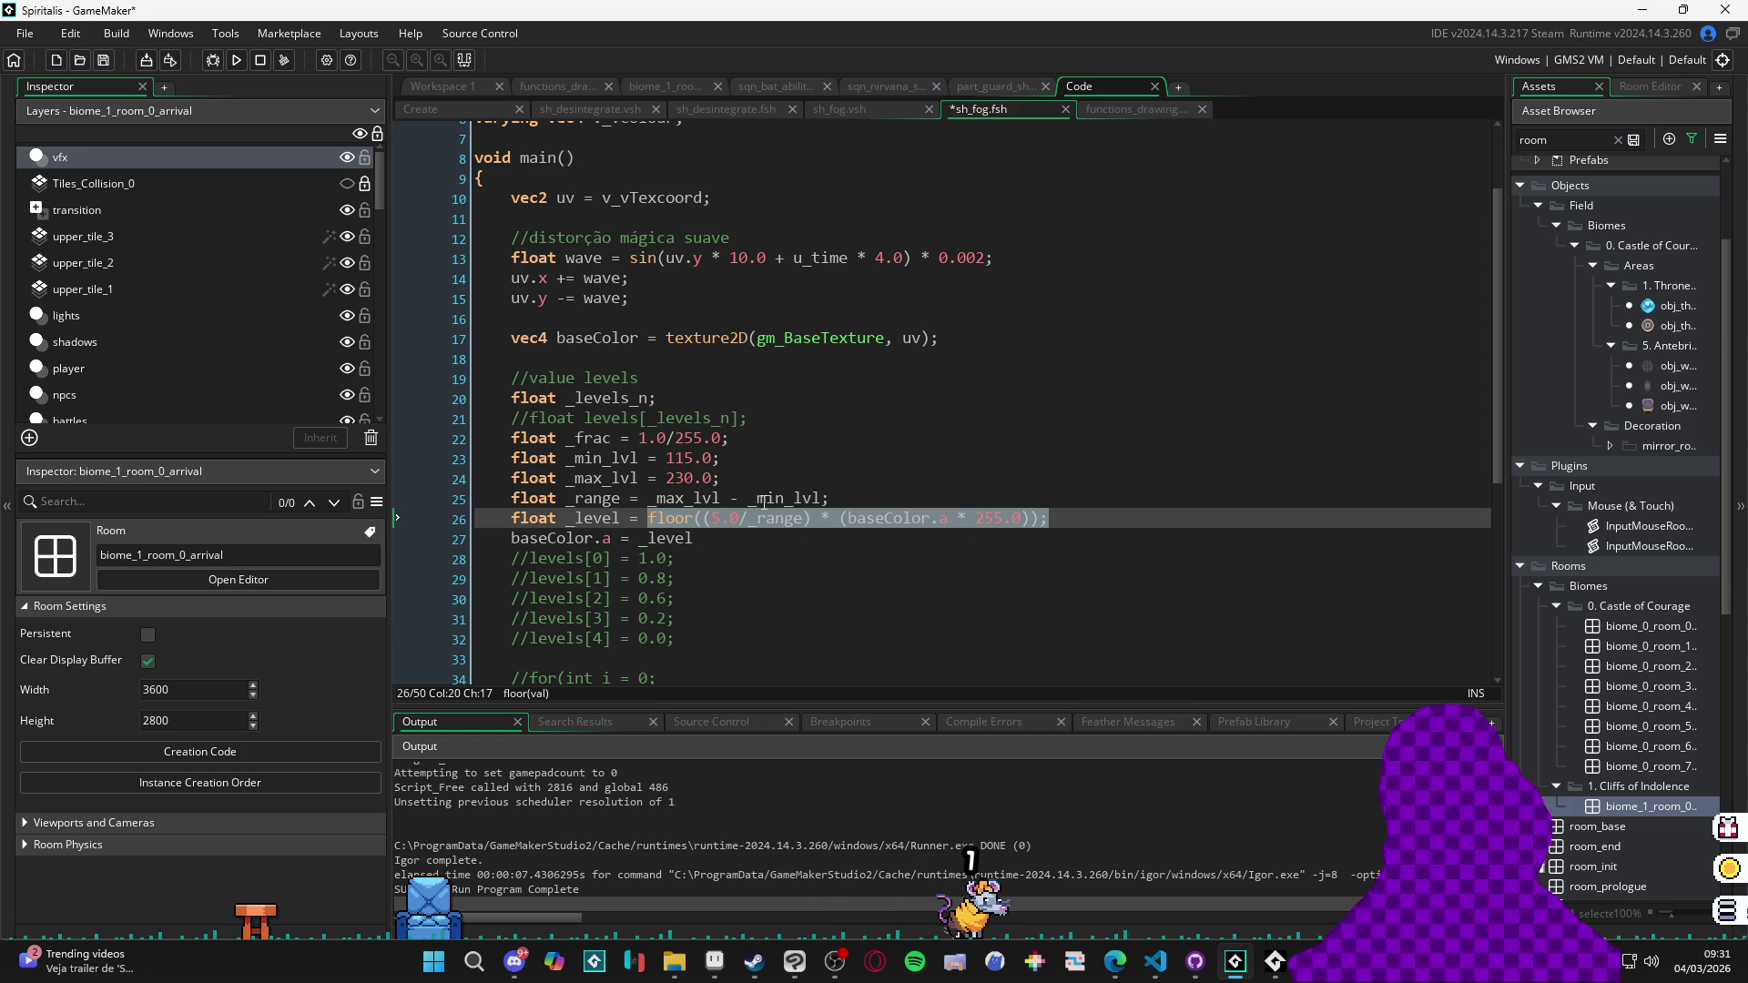
pyautogui.click(871, 499)
# Add 'float _alpha_frac = 1.0/5.0;' on a new line below the _range line.
pyautogui.press('Return')
pyautogui.write('float _alpha_f')
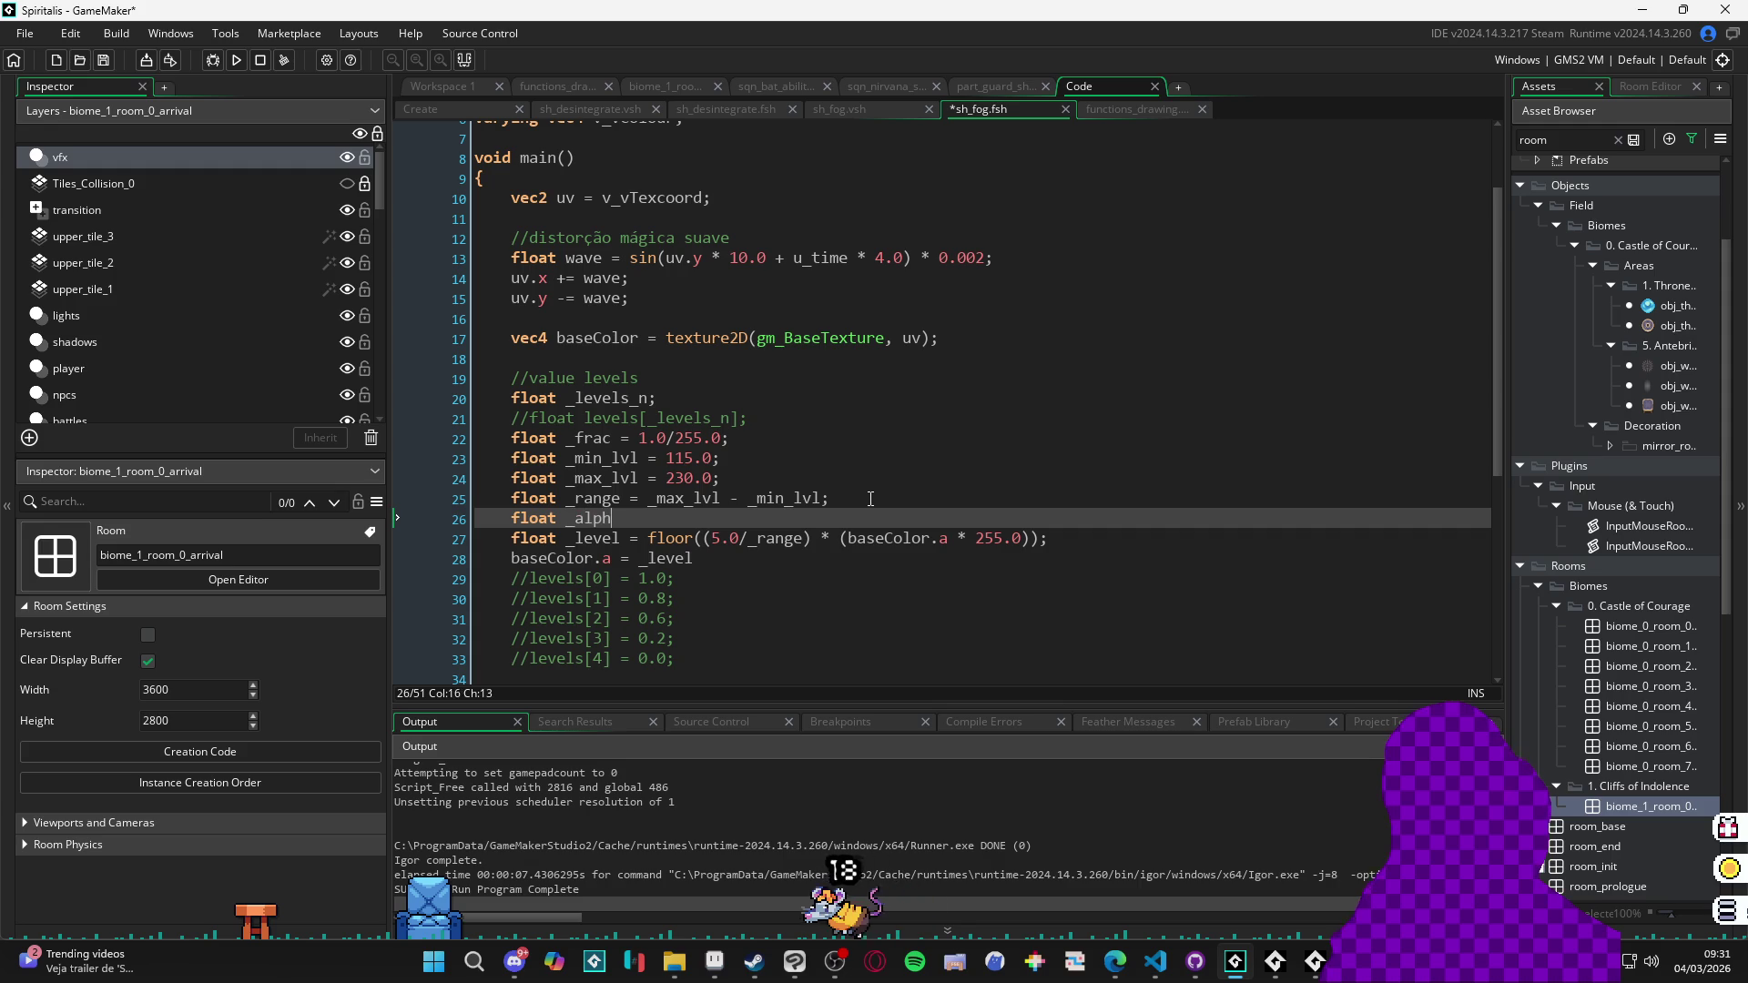
pyautogui.write('rac = ')
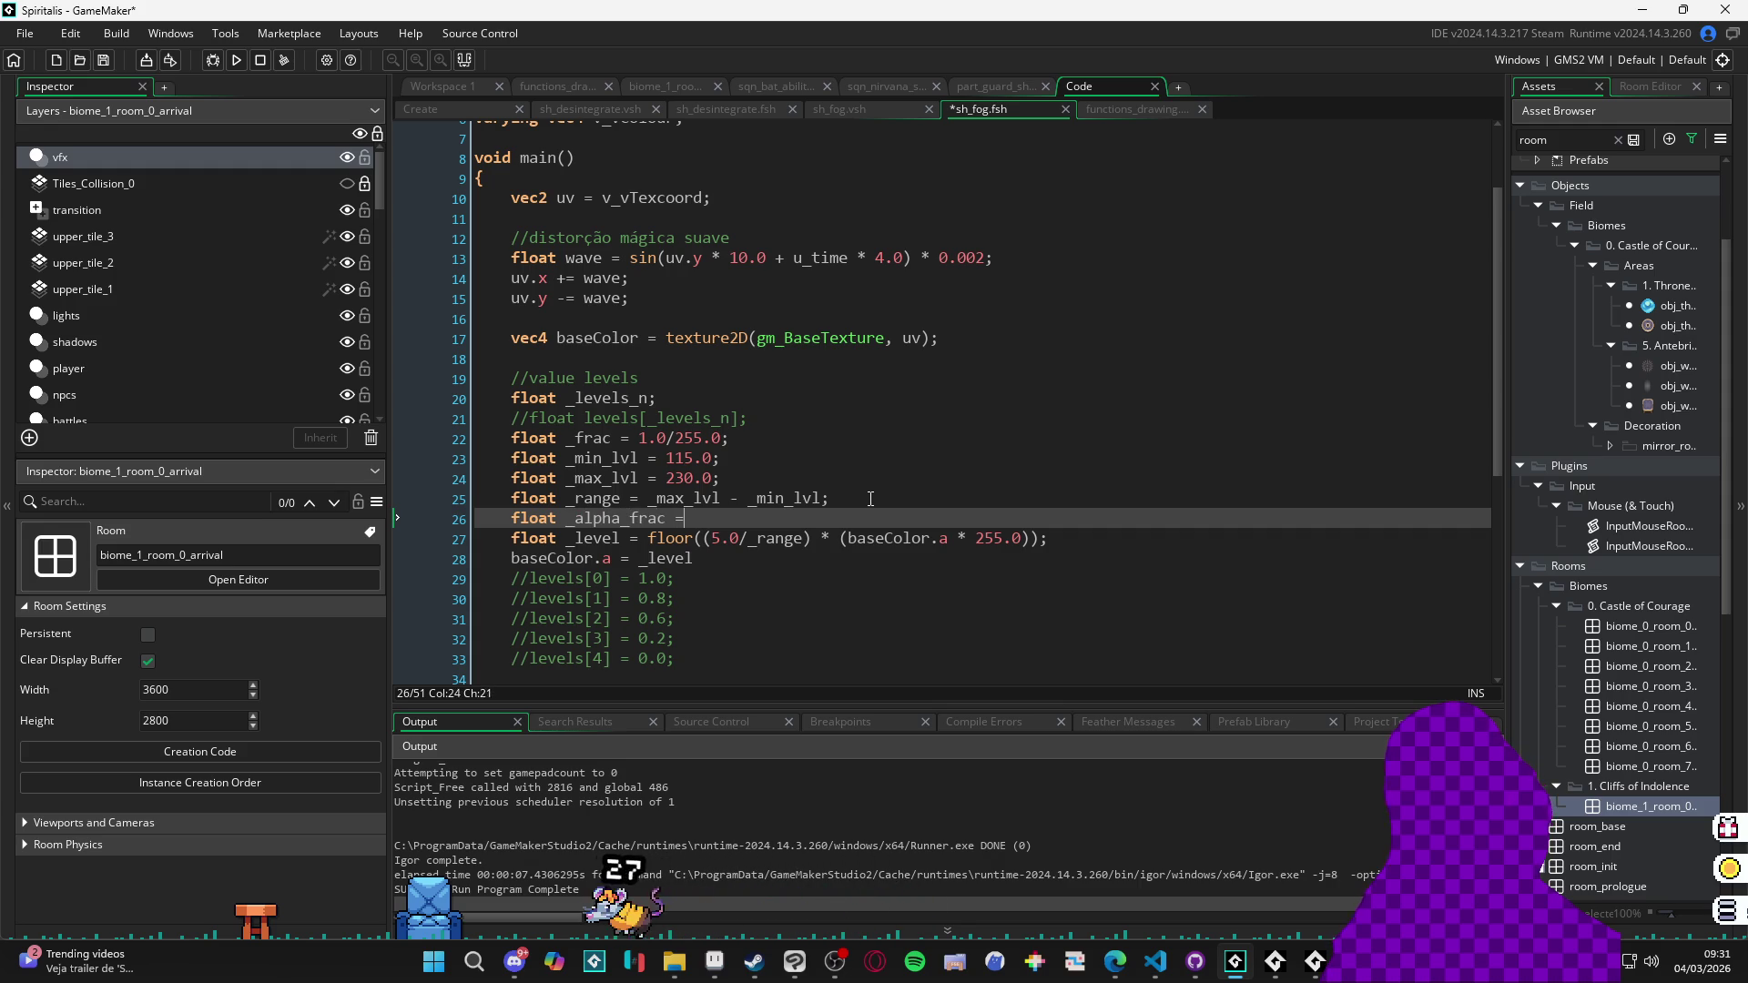
pyautogui.write('1/5')
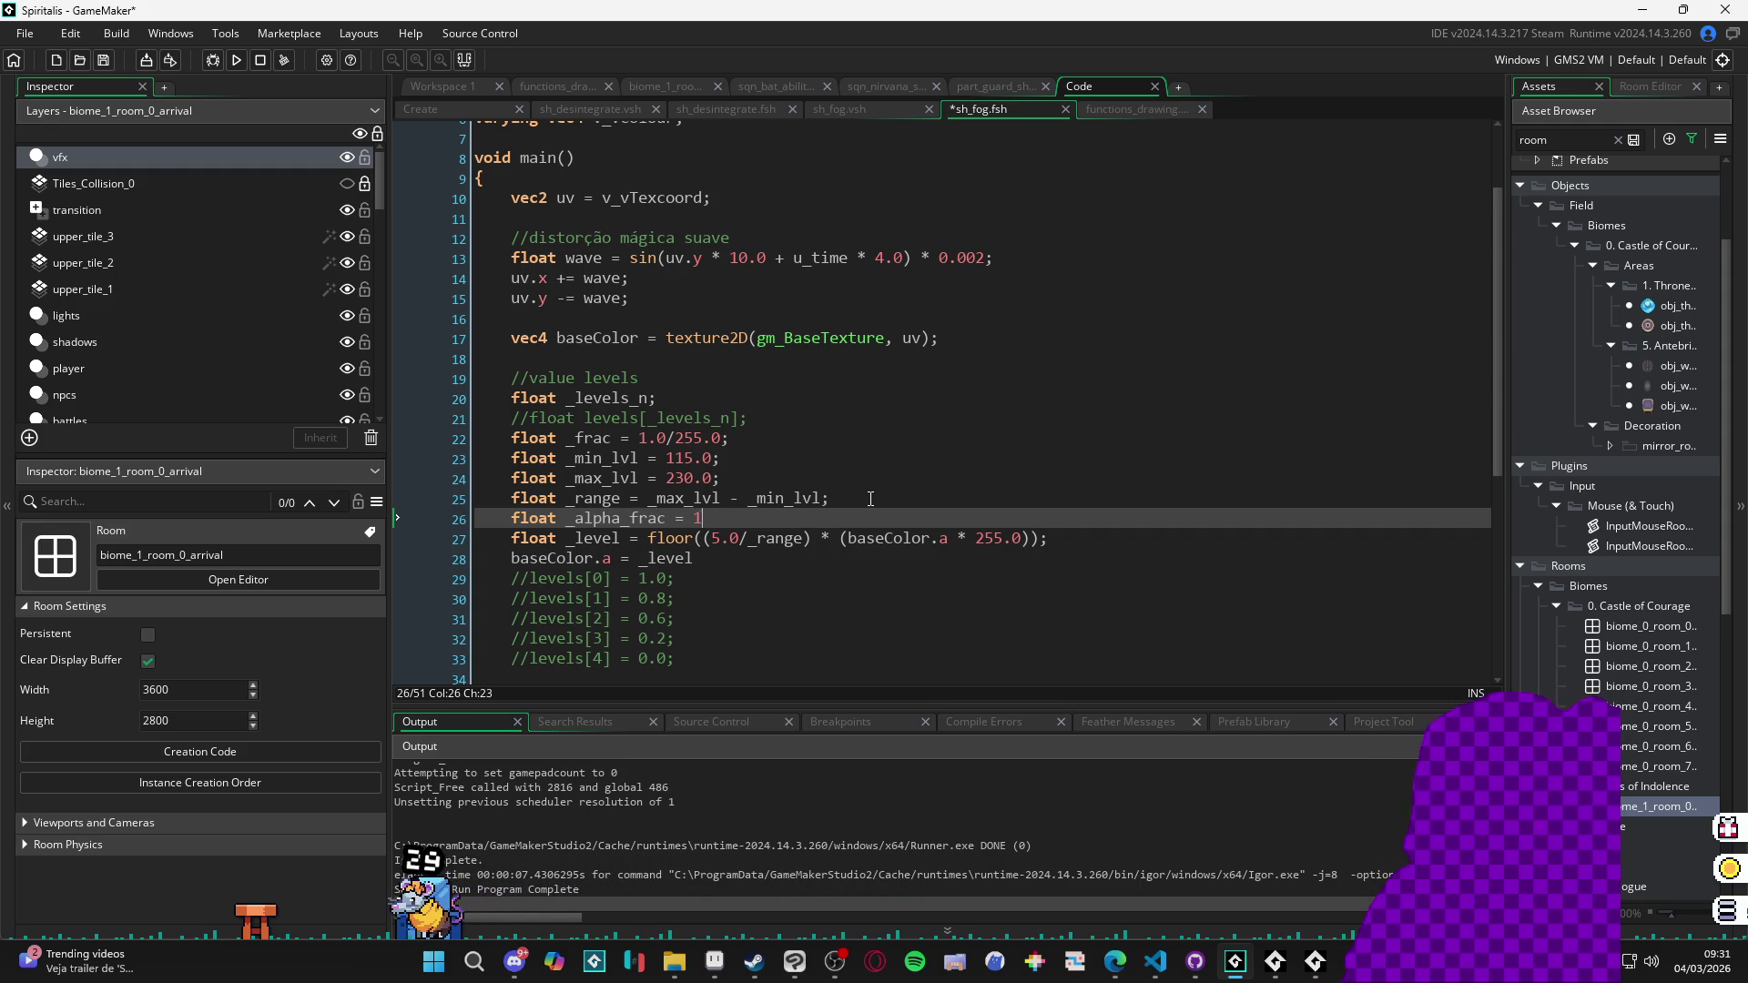
pyautogui.press('Left')
pyautogui.press('Left')
pyautogui.write('.')
pyautogui.press('End')
pyautogui.press('Left')
pyautogui.press('Left')
pyautogui.write('0')
pyautogui.press('End')
pyautogui.write('.0;')
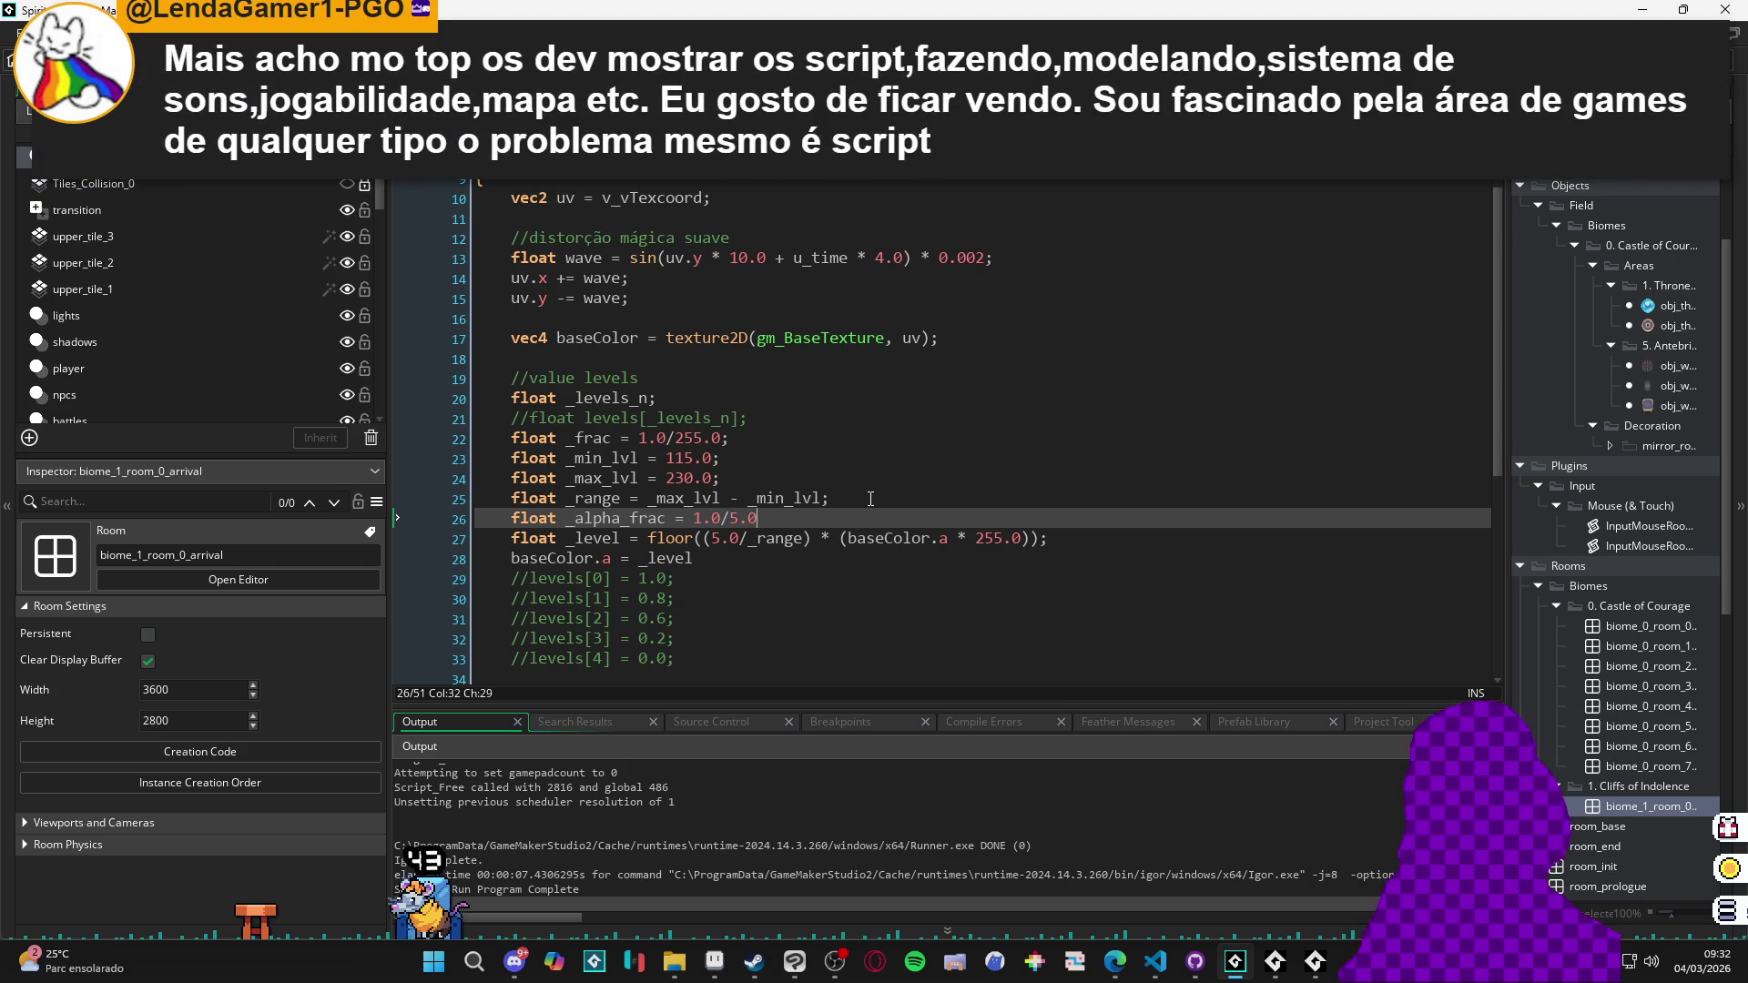
# Select the floor expression on the _level line so it can be replaced.
pyautogui.scroll(-2, 874, 496)
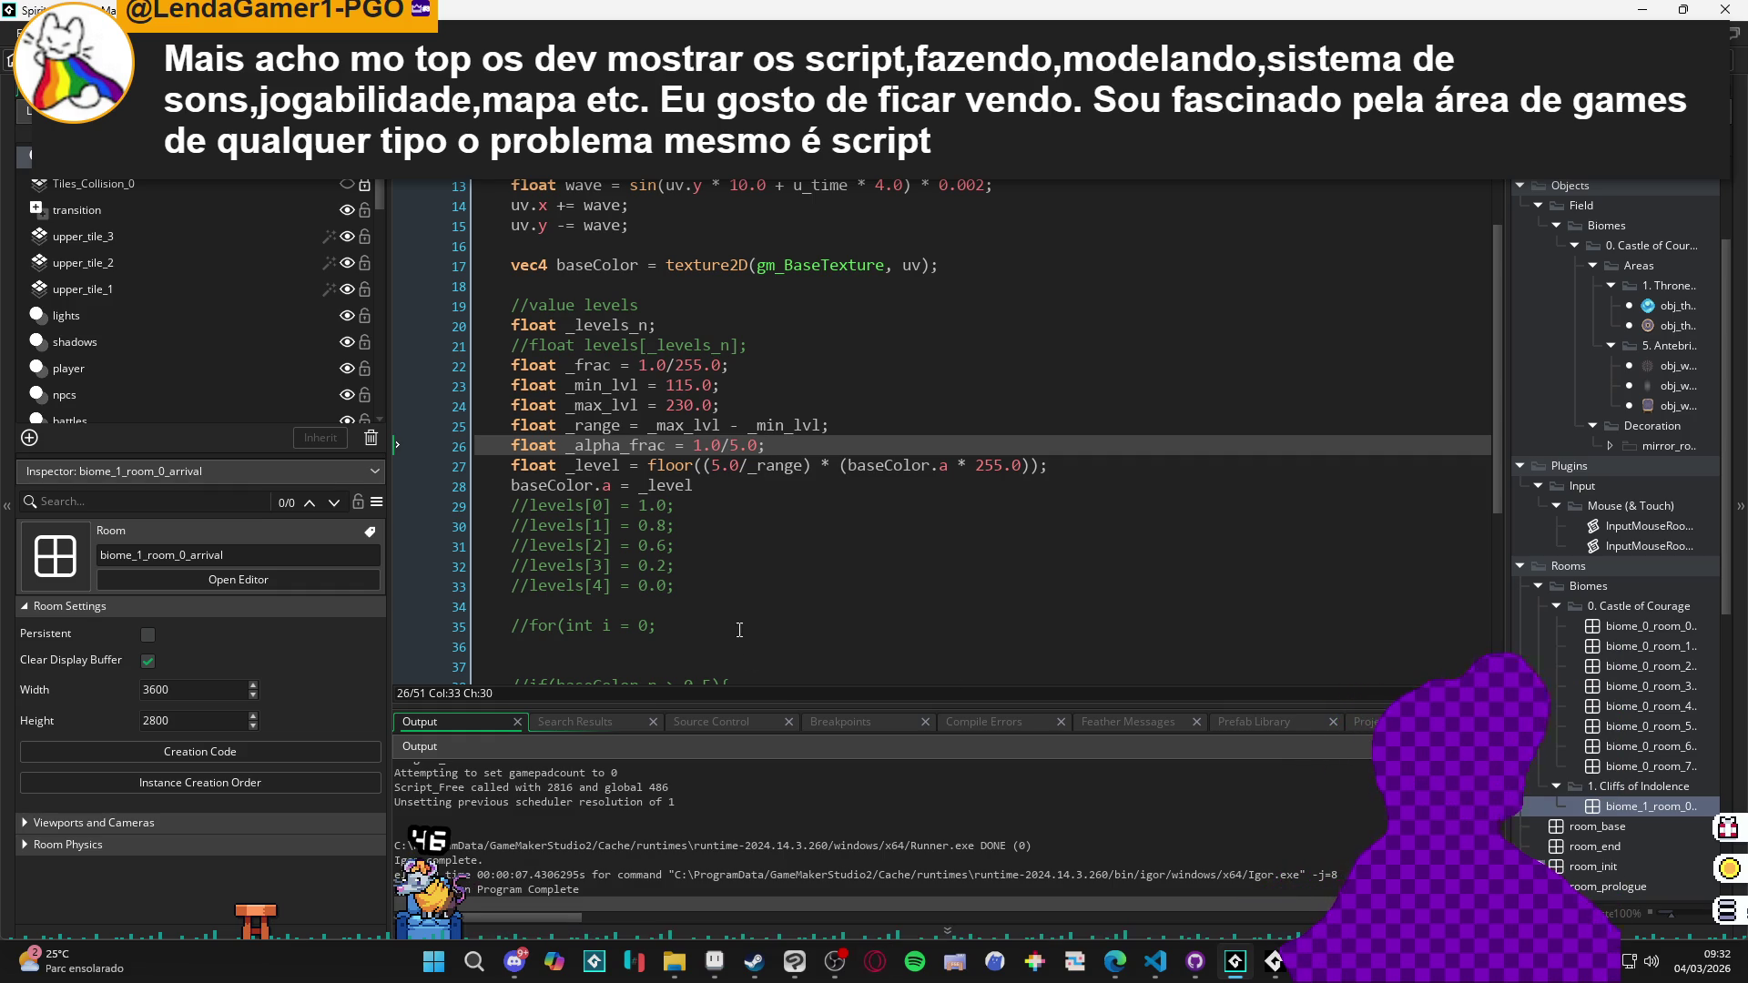
pyautogui.click(695, 445)
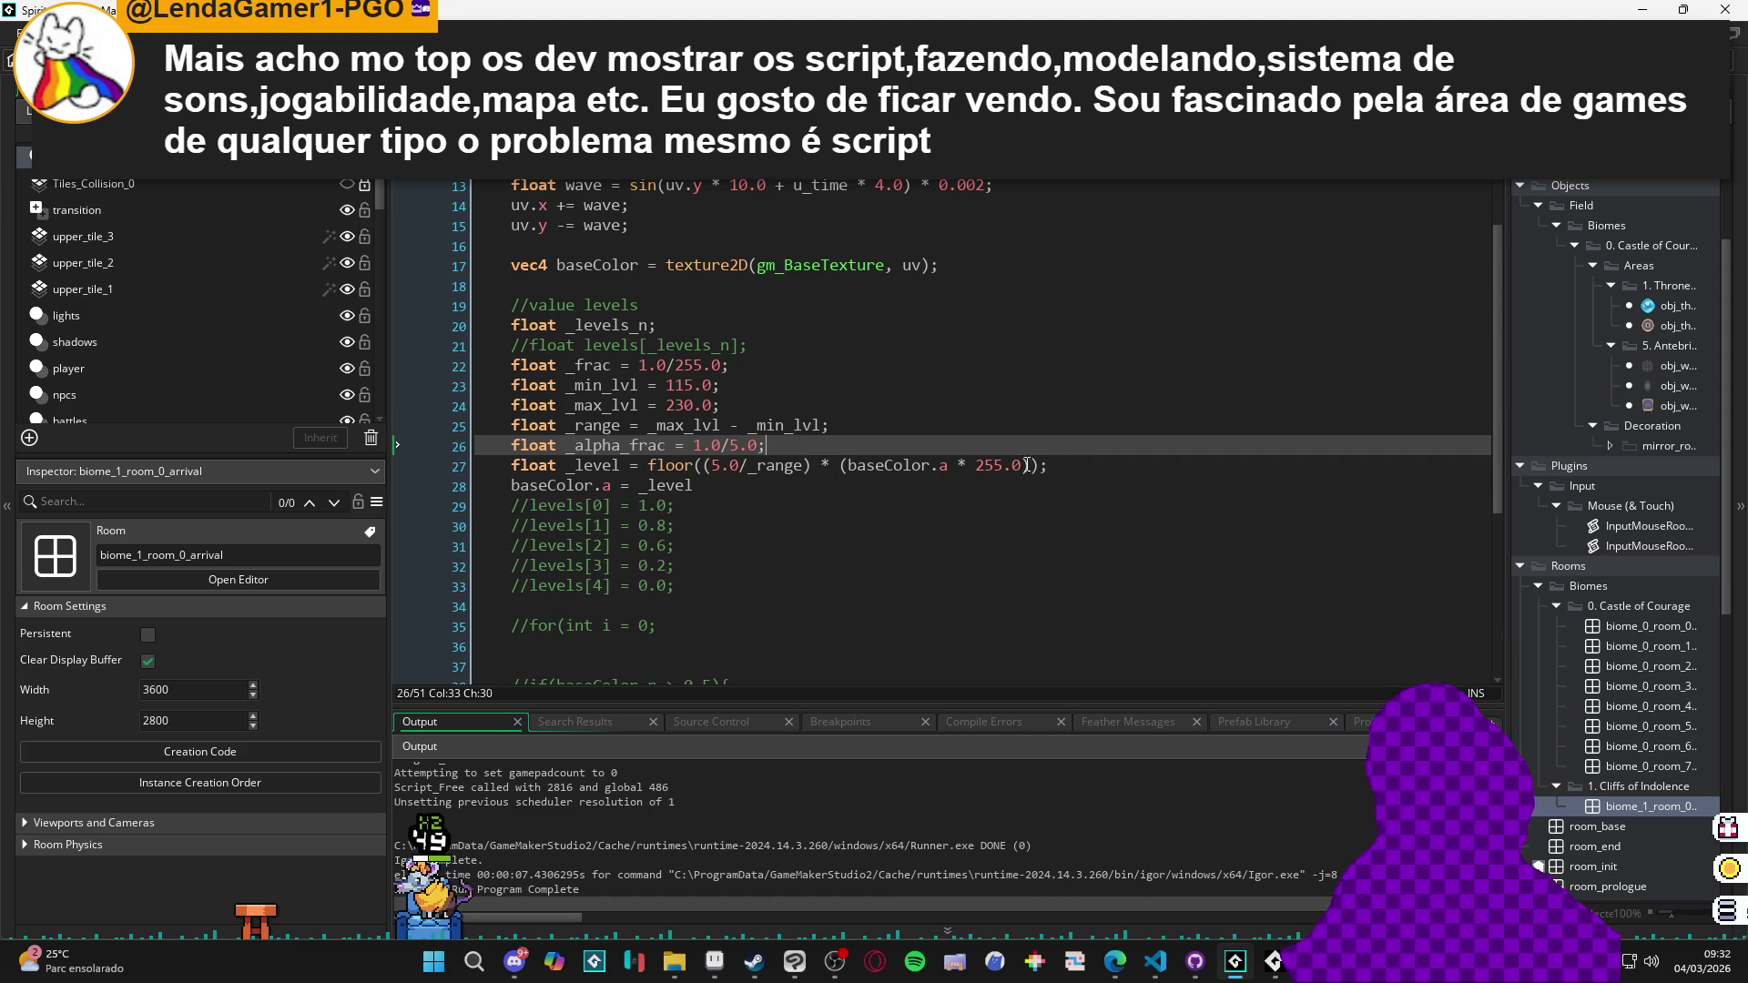
pyautogui.moveTo(1068, 466); pyautogui.dragTo(648, 468)
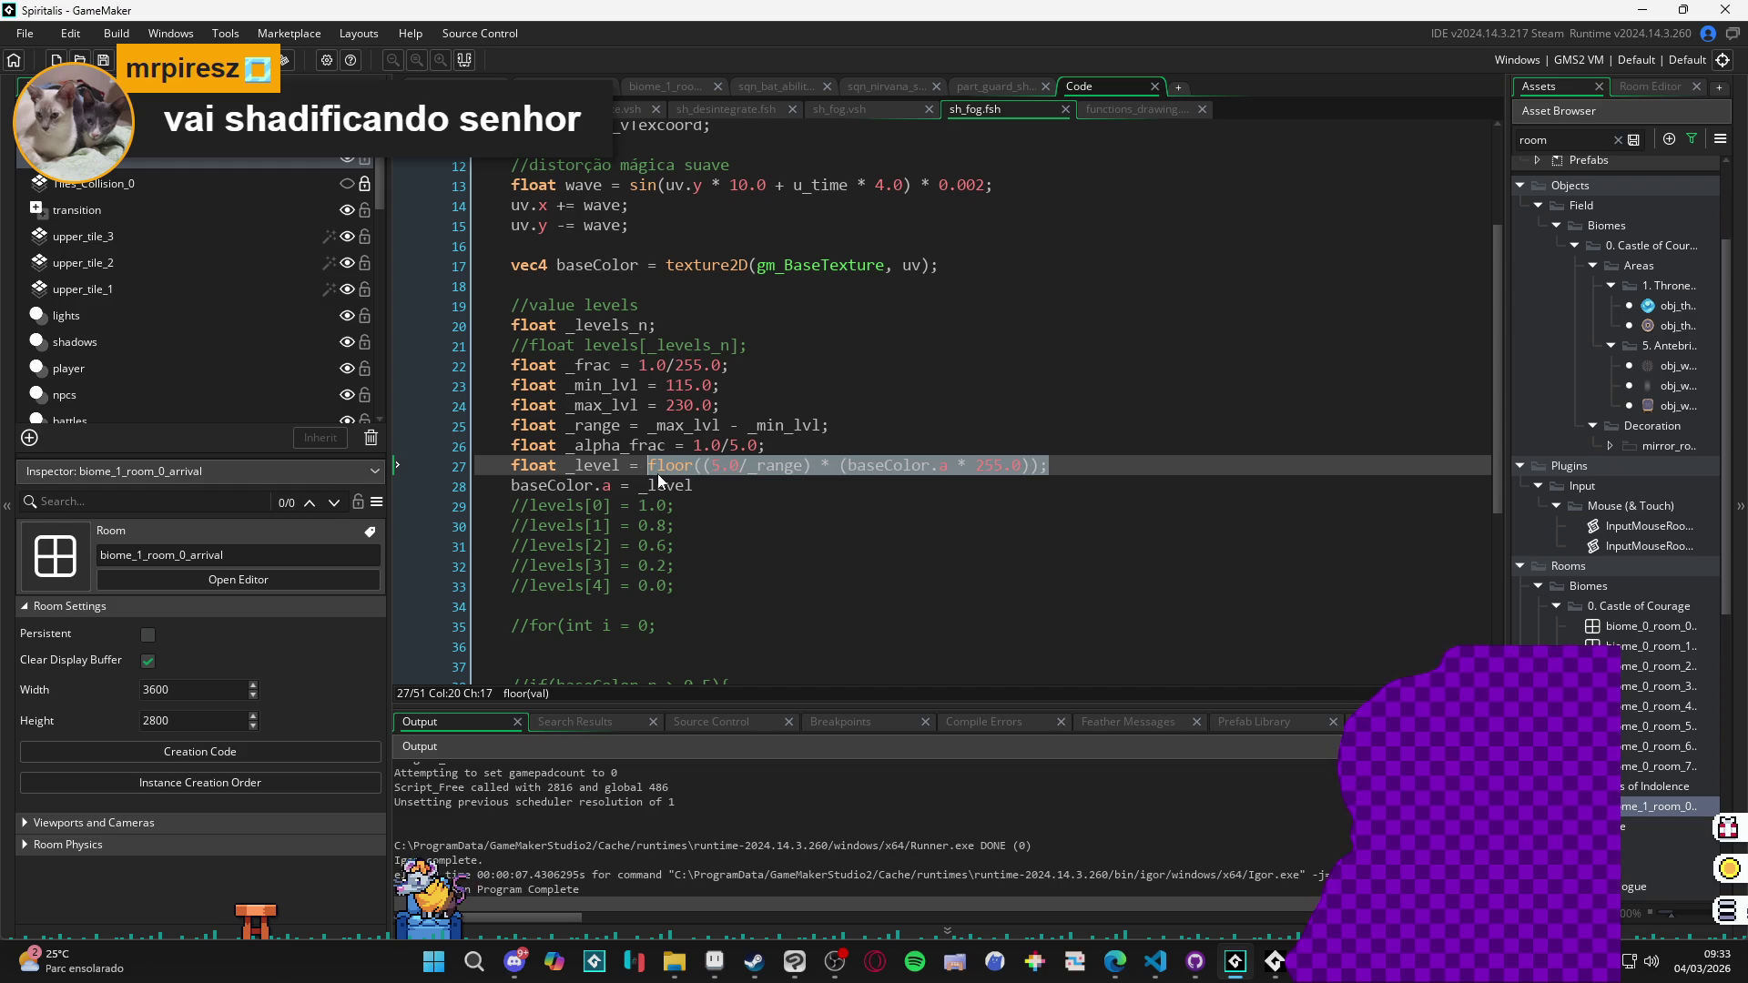
# Replace the floor expression with '(1.0/_range) * baseColor.r;' and save sh_fog.
pyautogui.write('1.0/')
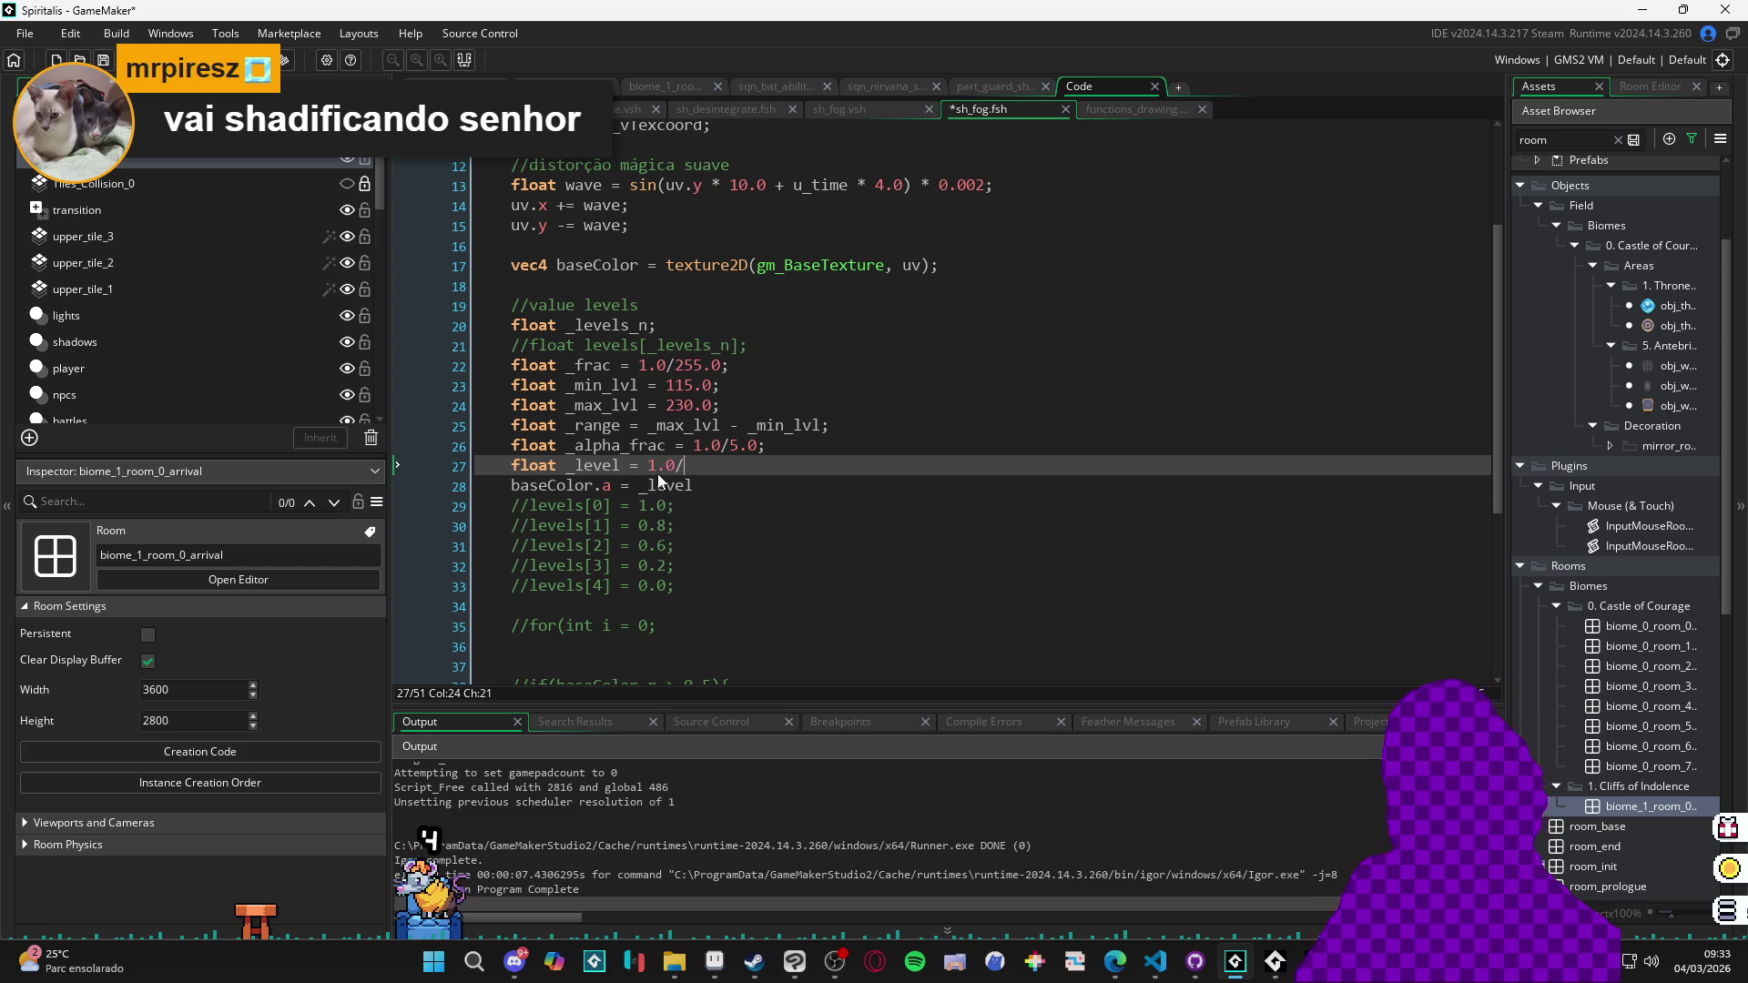
pyautogui.write('_range)')
pyautogui.press('Left')
pyautogui.press('Left')
pyautogui.press('Left')
pyautogui.press('Left')
pyautogui.write('(')
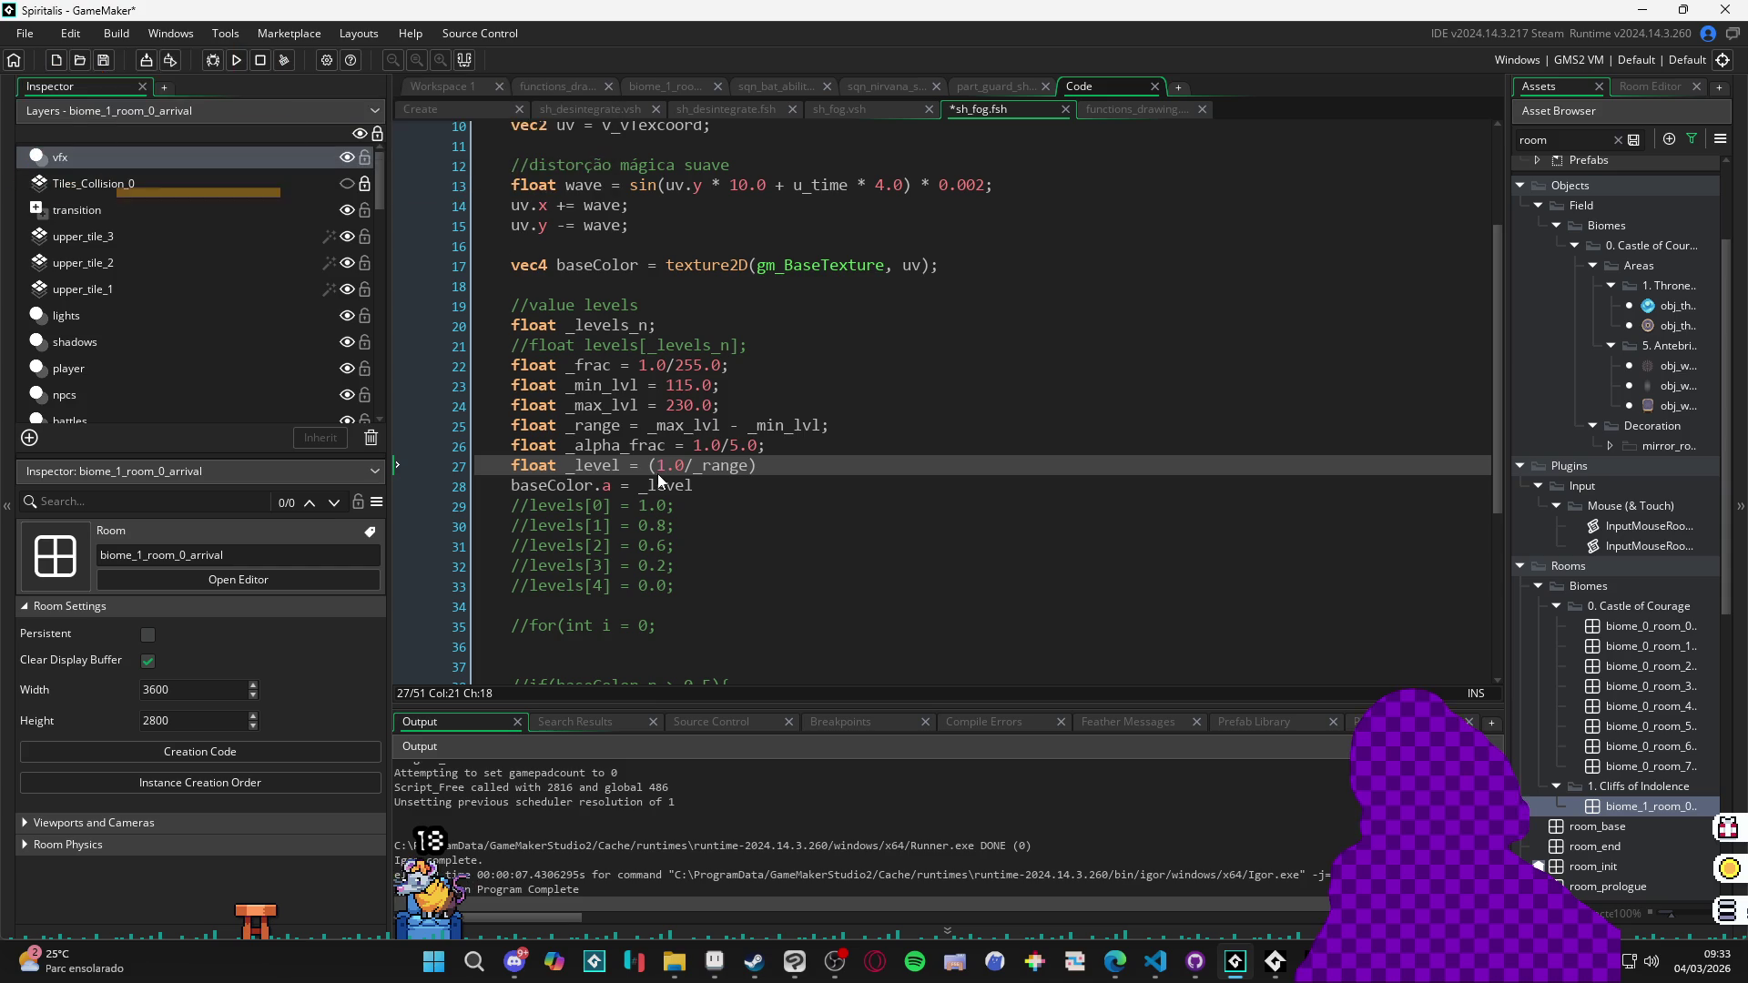
pyautogui.press('Right')
pyautogui.press('Right')
pyautogui.press('Right')
pyautogui.press('End')
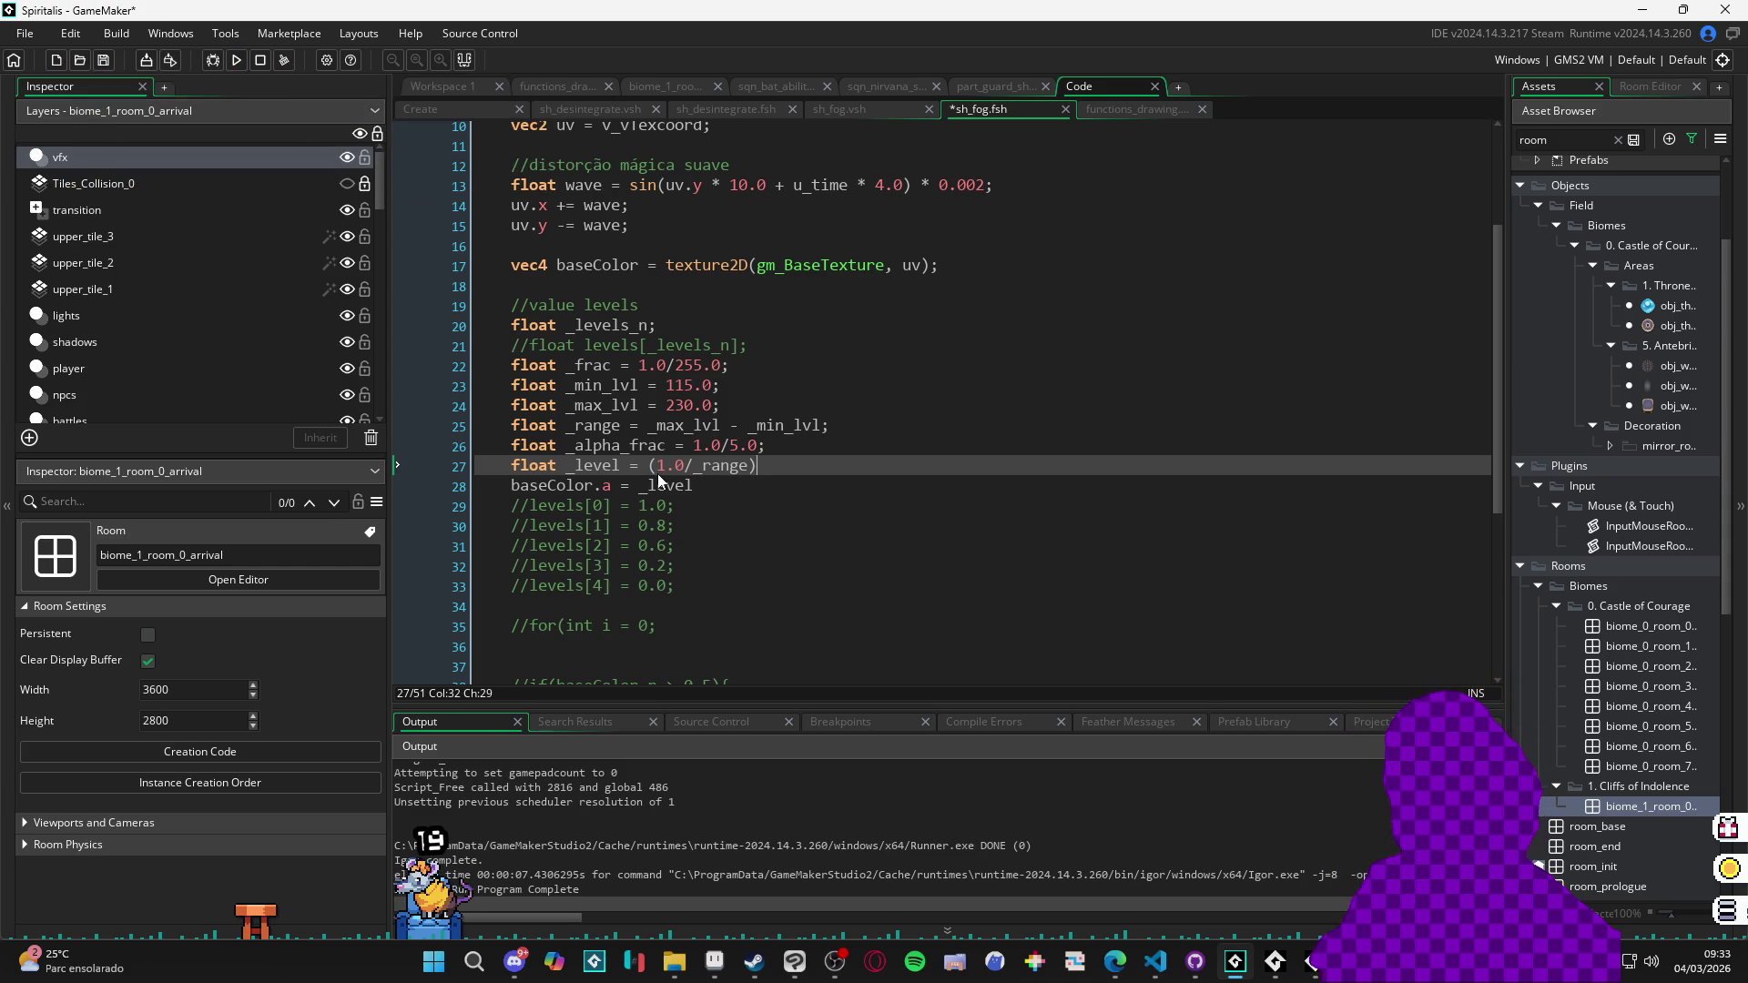
pyautogui.write('*')
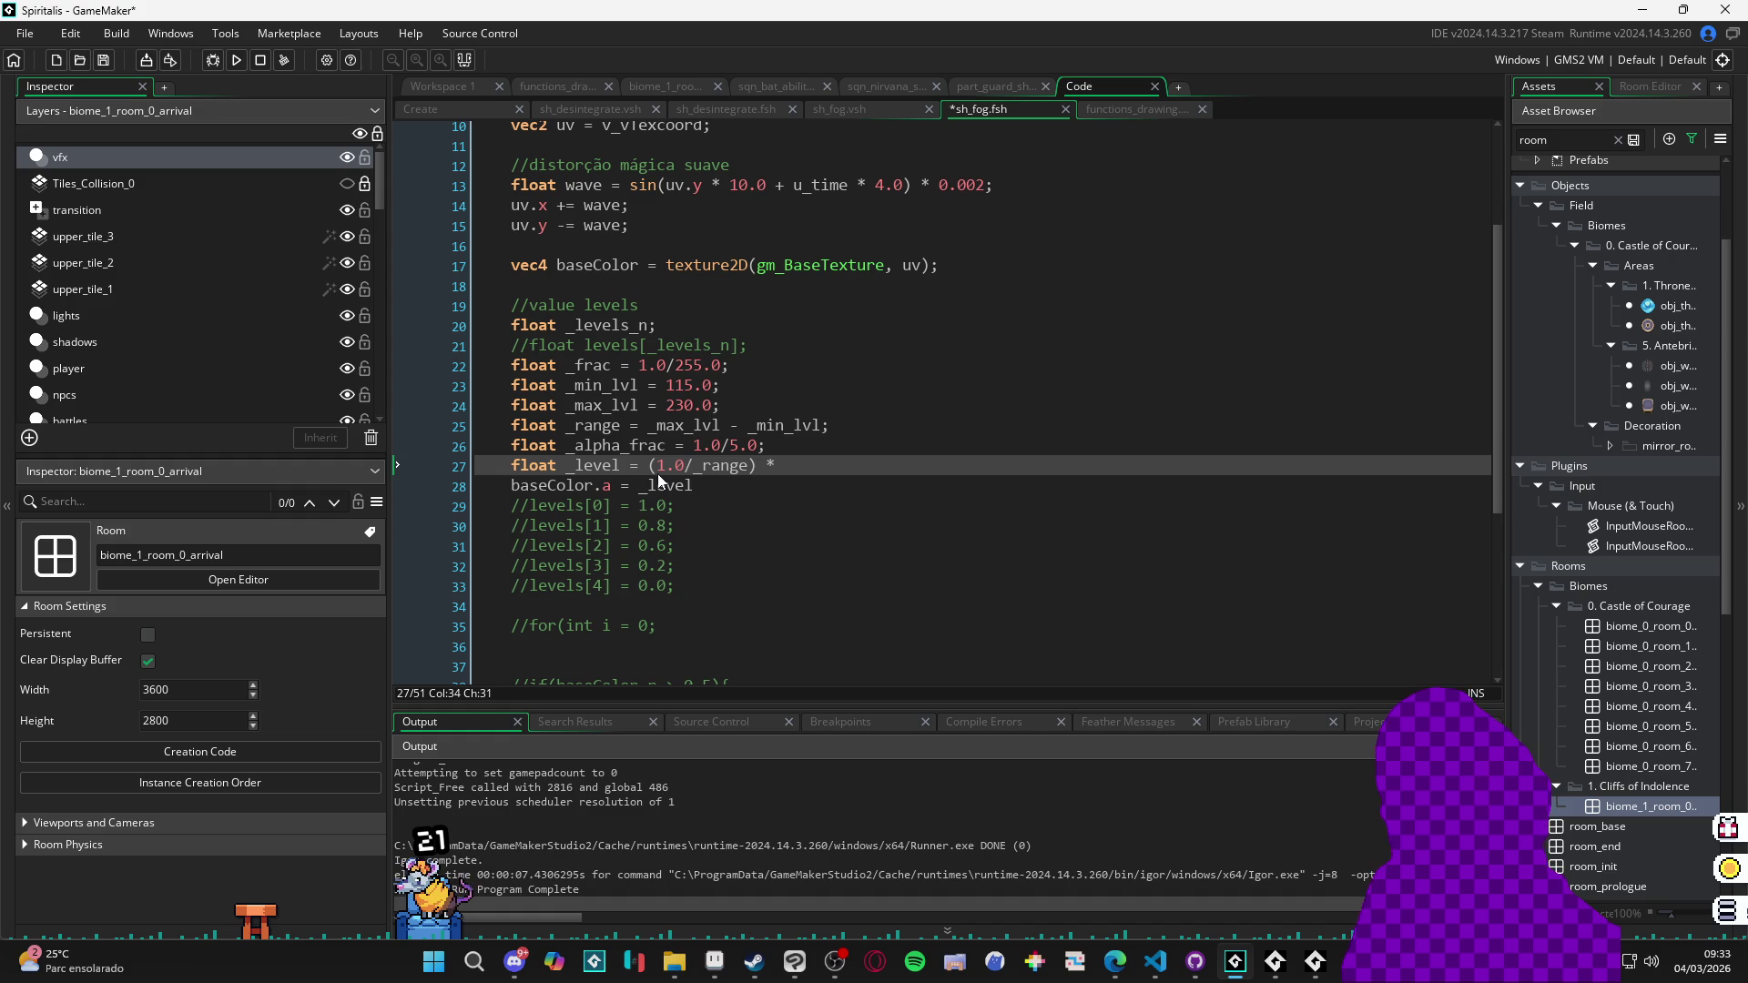
pyautogui.write('base')
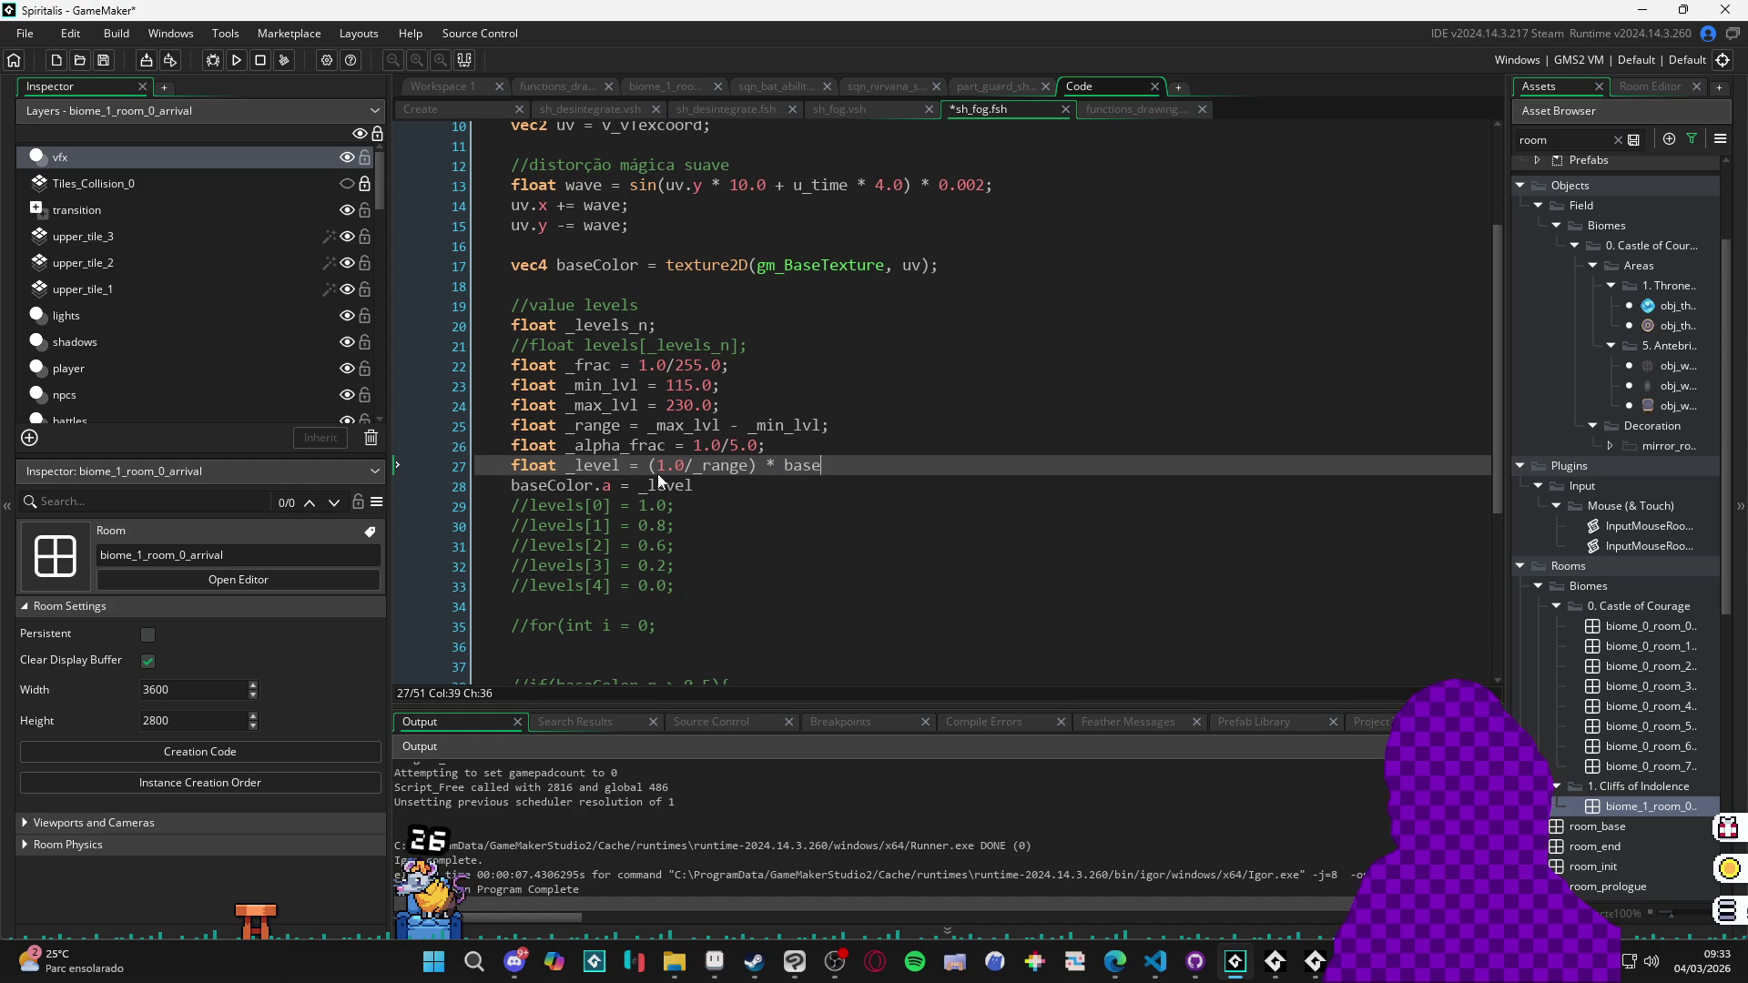
pyautogui.write('Color.')
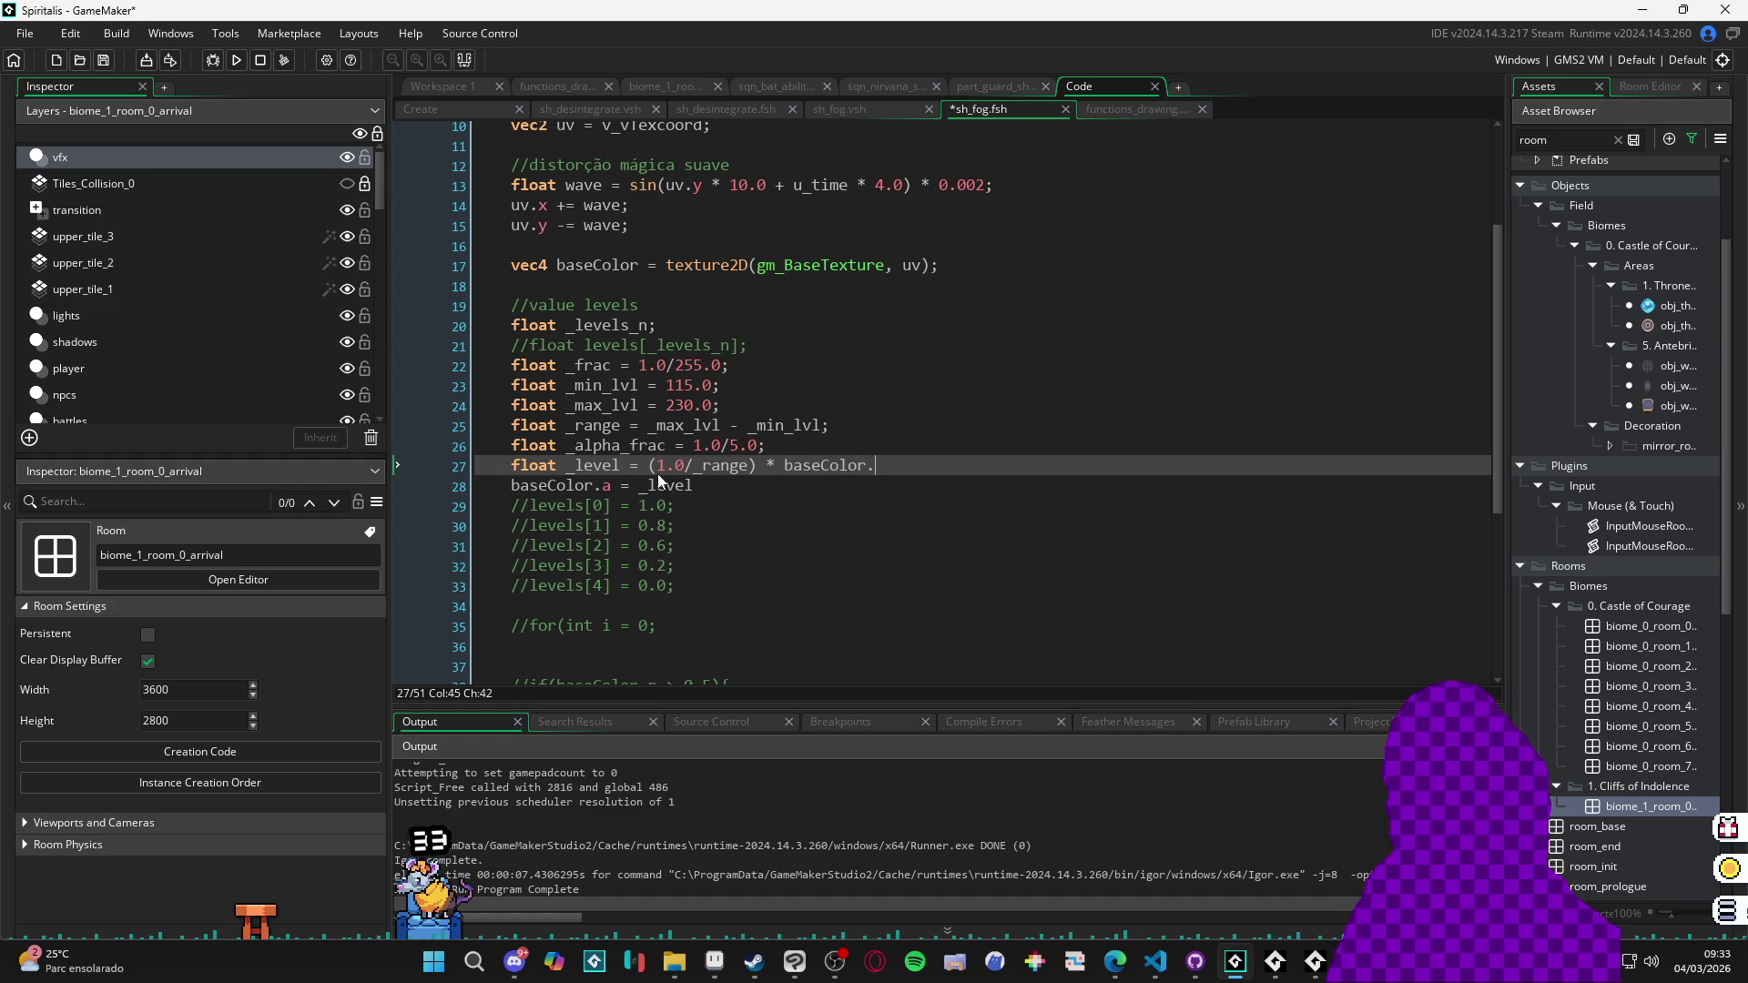
pyautogui.write('r;')
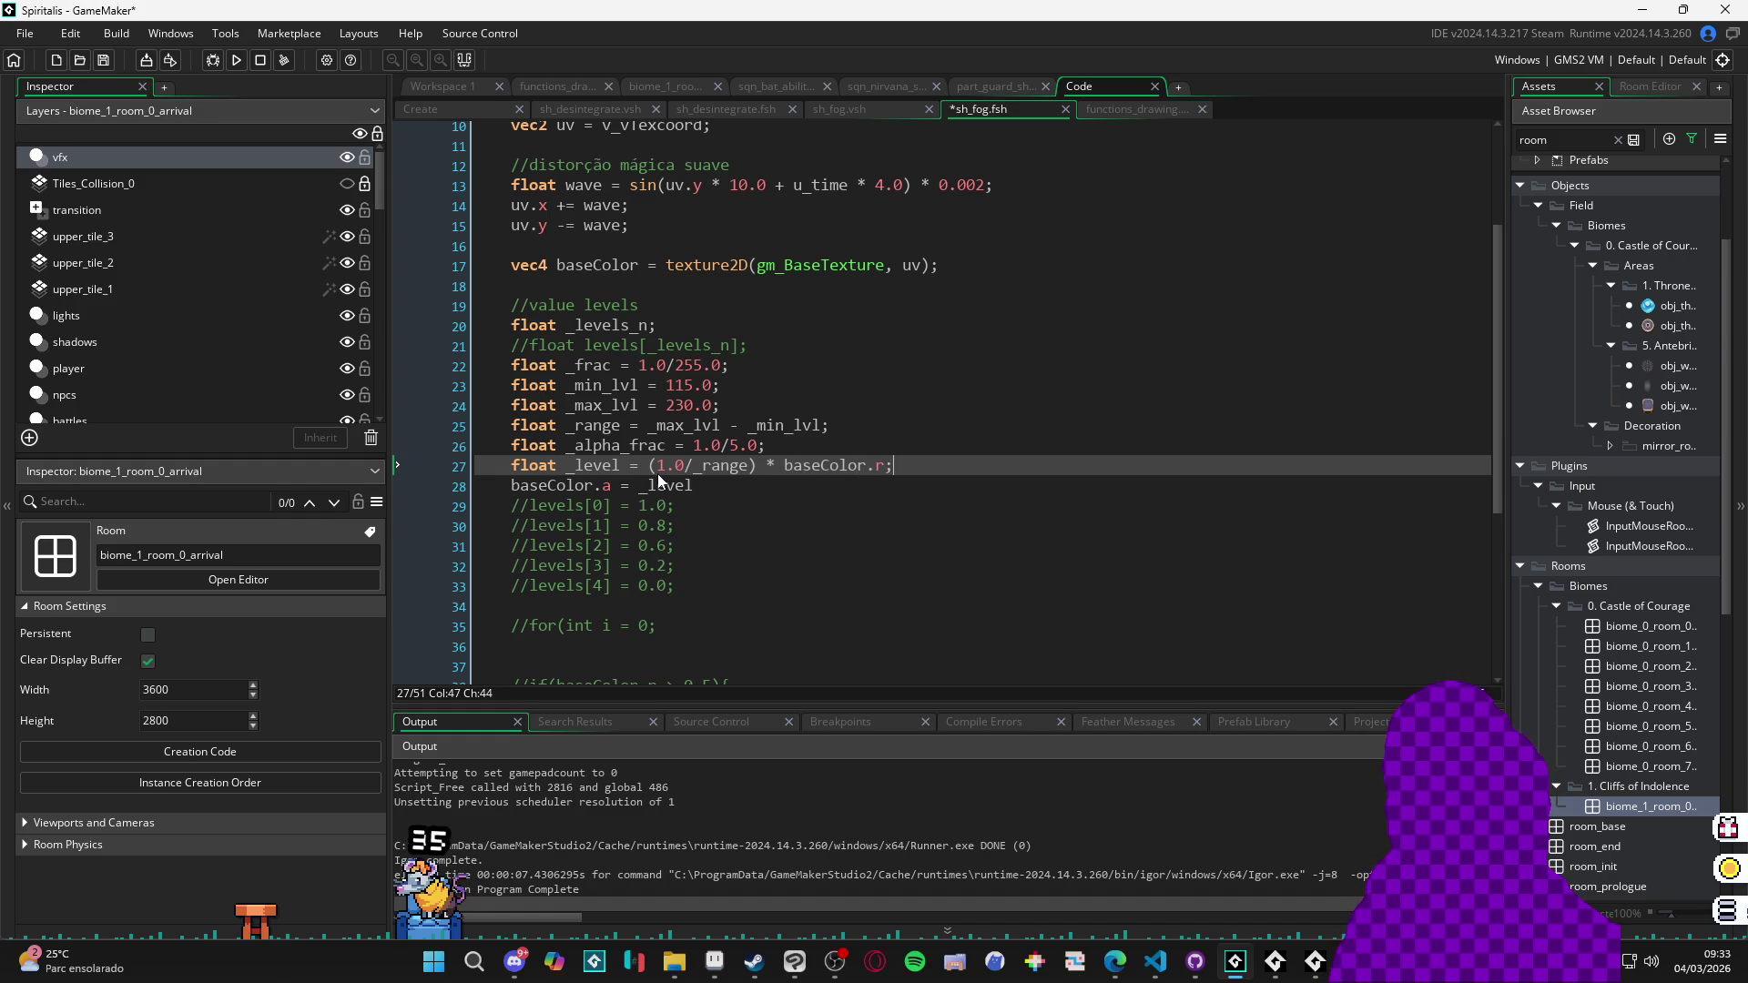
pyautogui.hotkey('ctrl', 's')
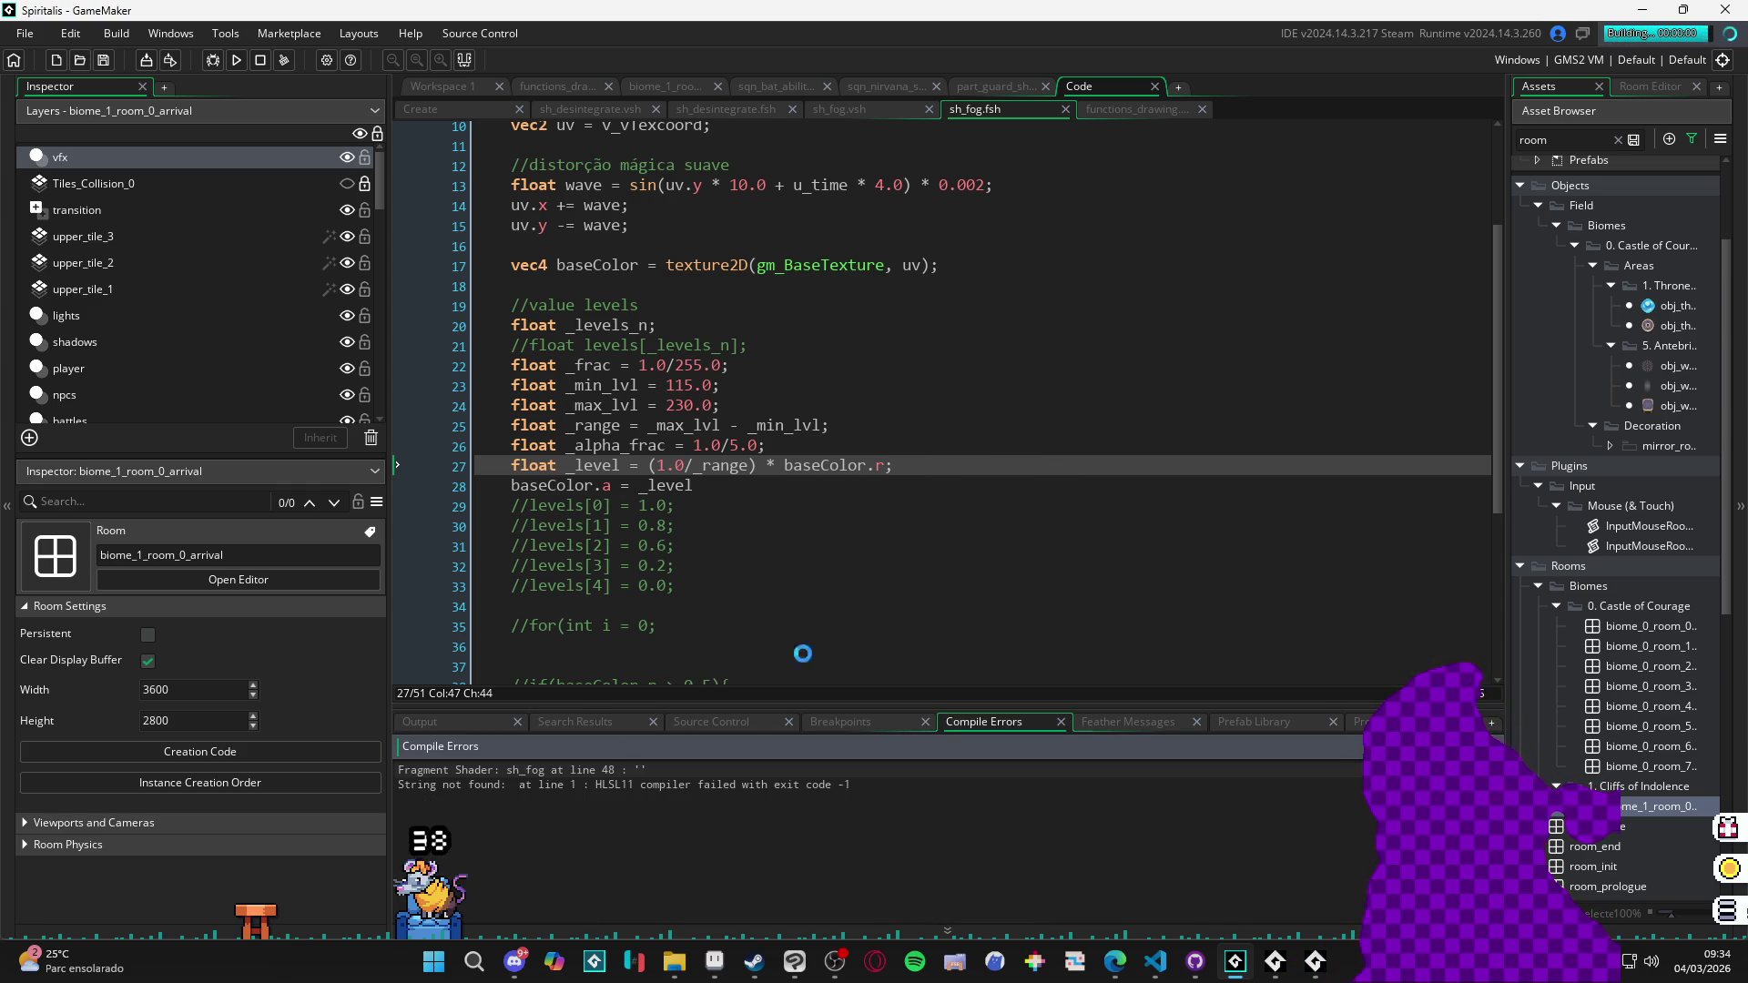
# Go to the compile error, reduce _level to 'baseColor.r', save the shader and run the game.
pyautogui.doubleClick(606, 768)
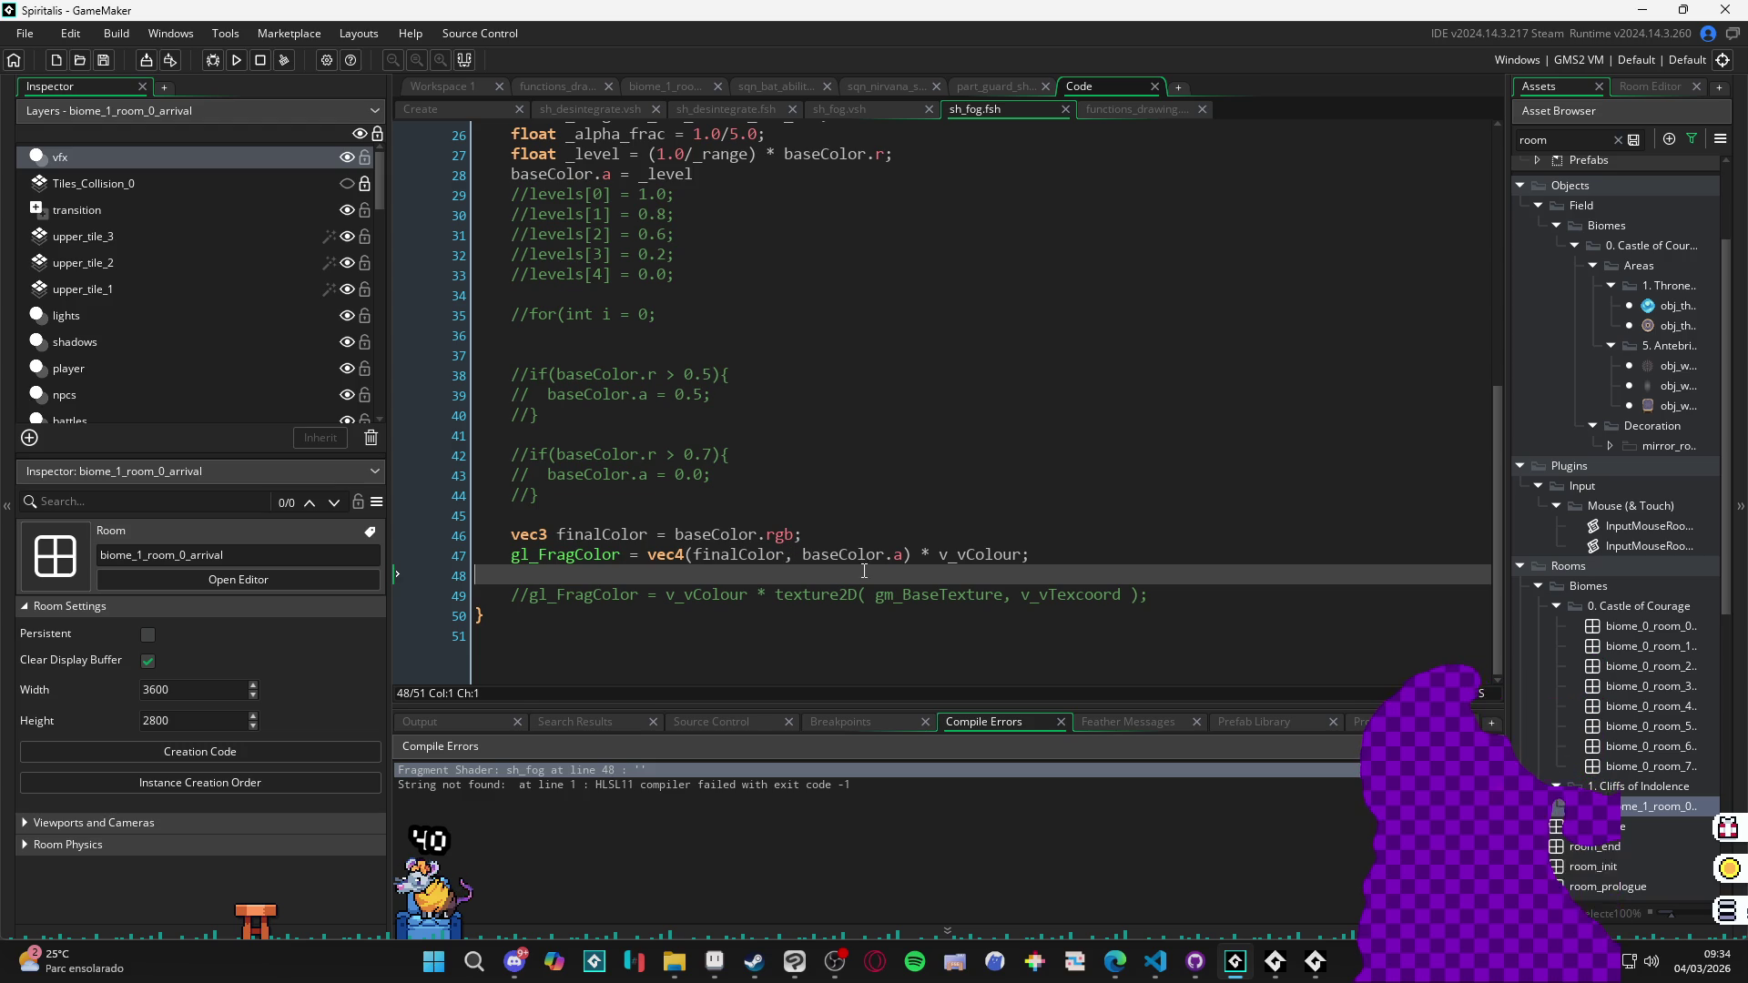
pyautogui.scroll(8, 887, 557)
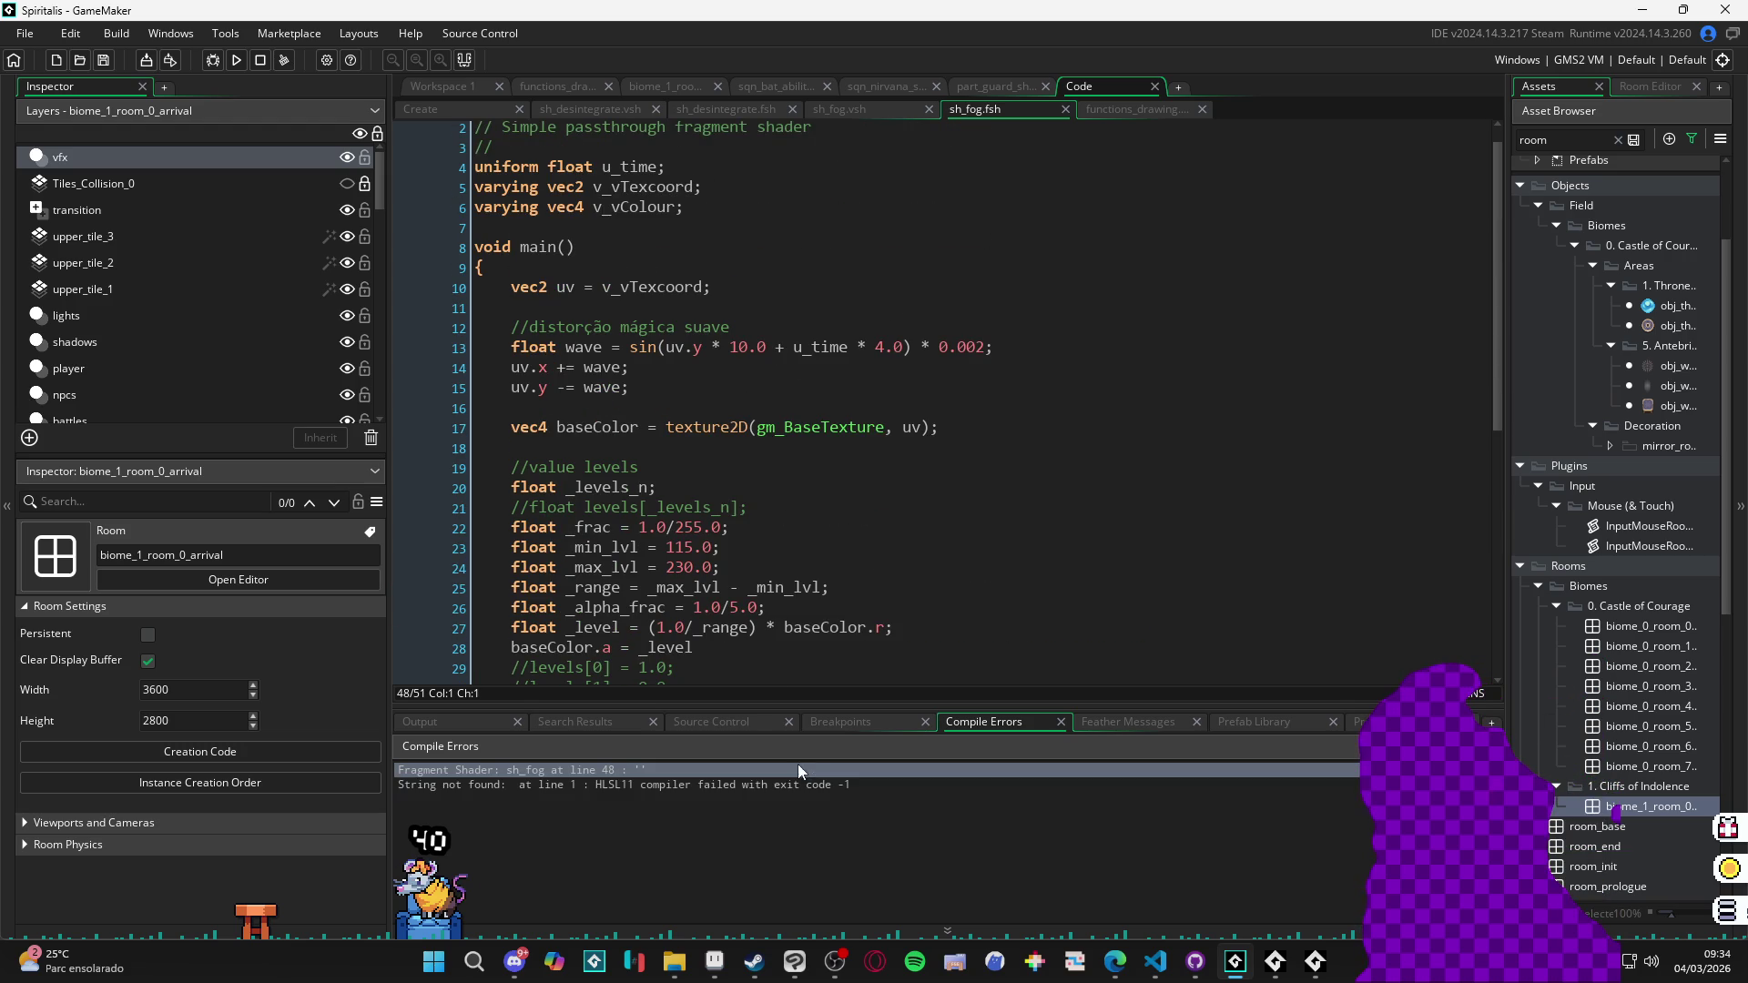
pyautogui.scroll(1, 726, 609)
pyautogui.scroll(-2, 726, 610)
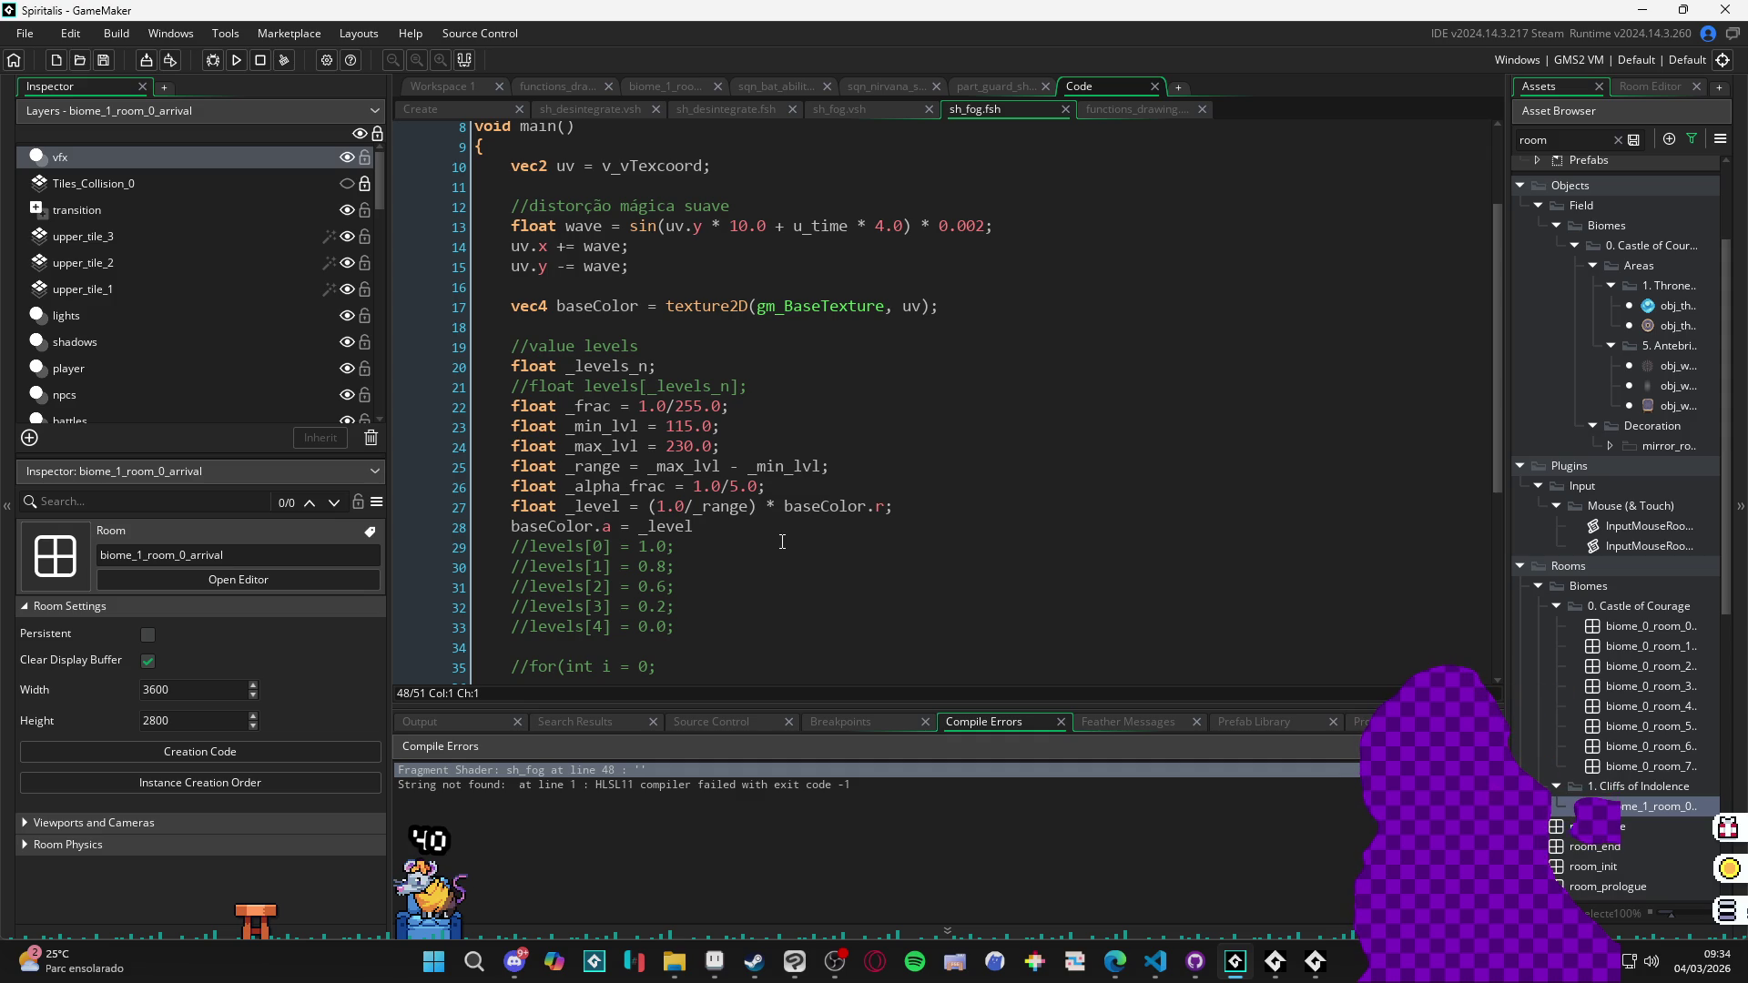
pyautogui.doubleClick(739, 508)
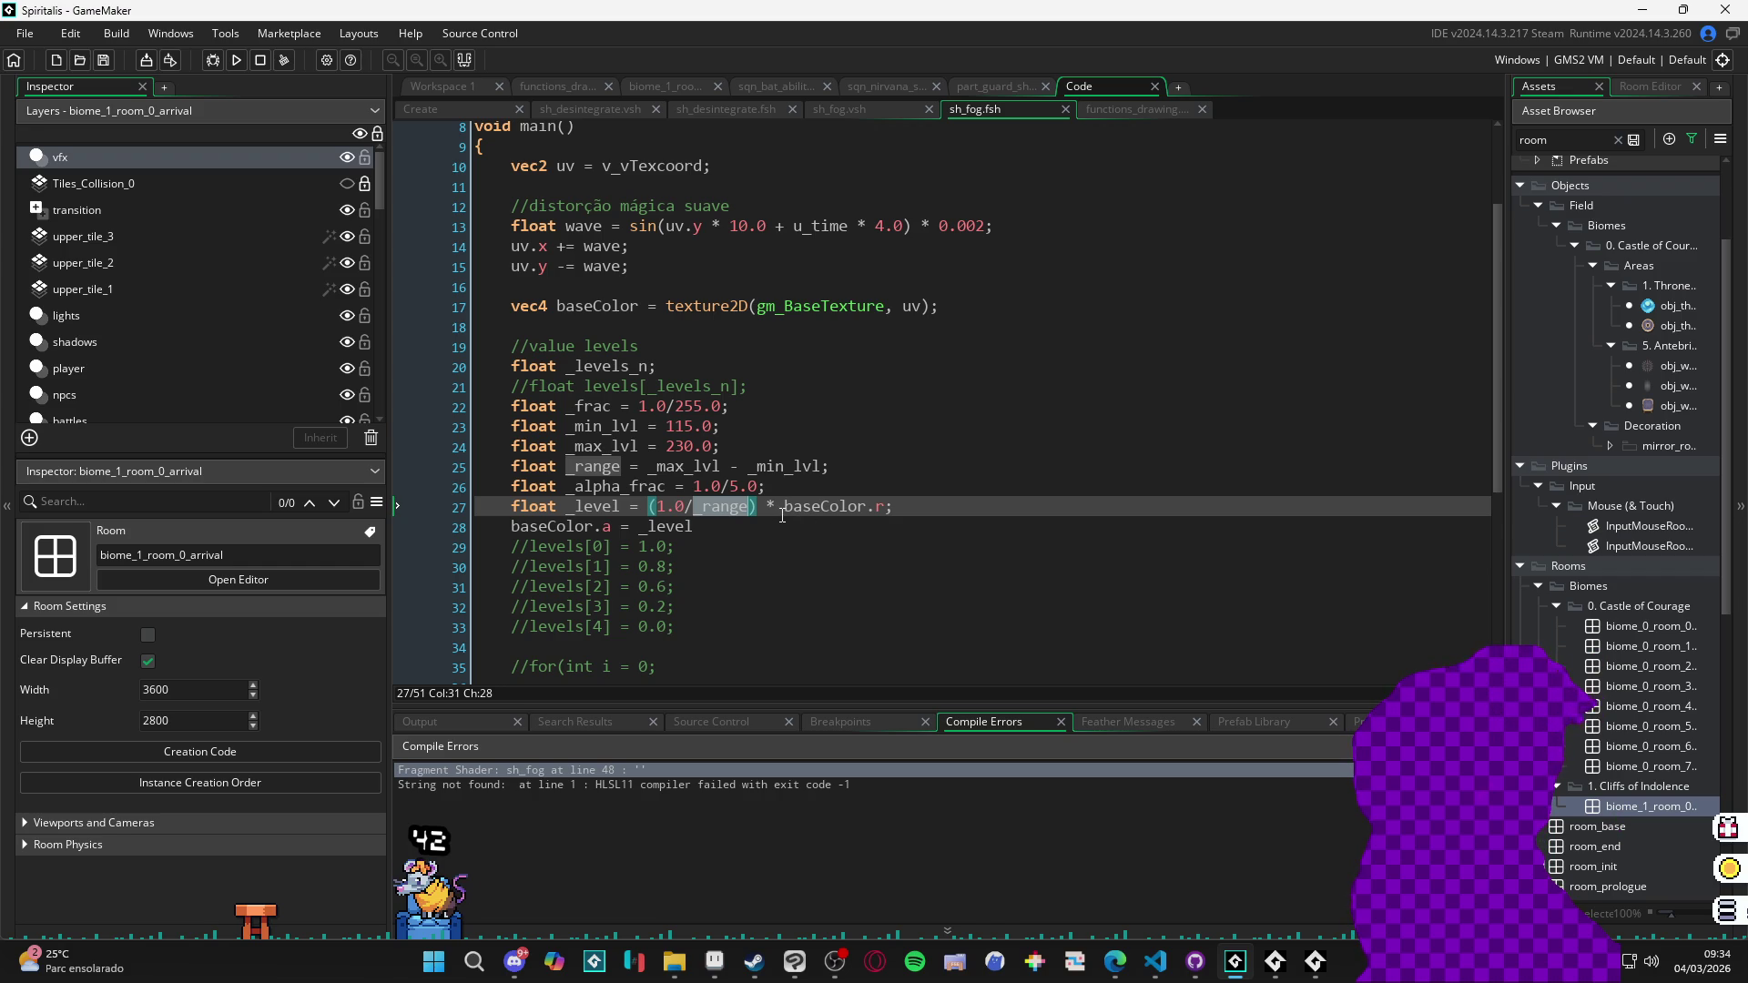
pyautogui.click(782, 515)
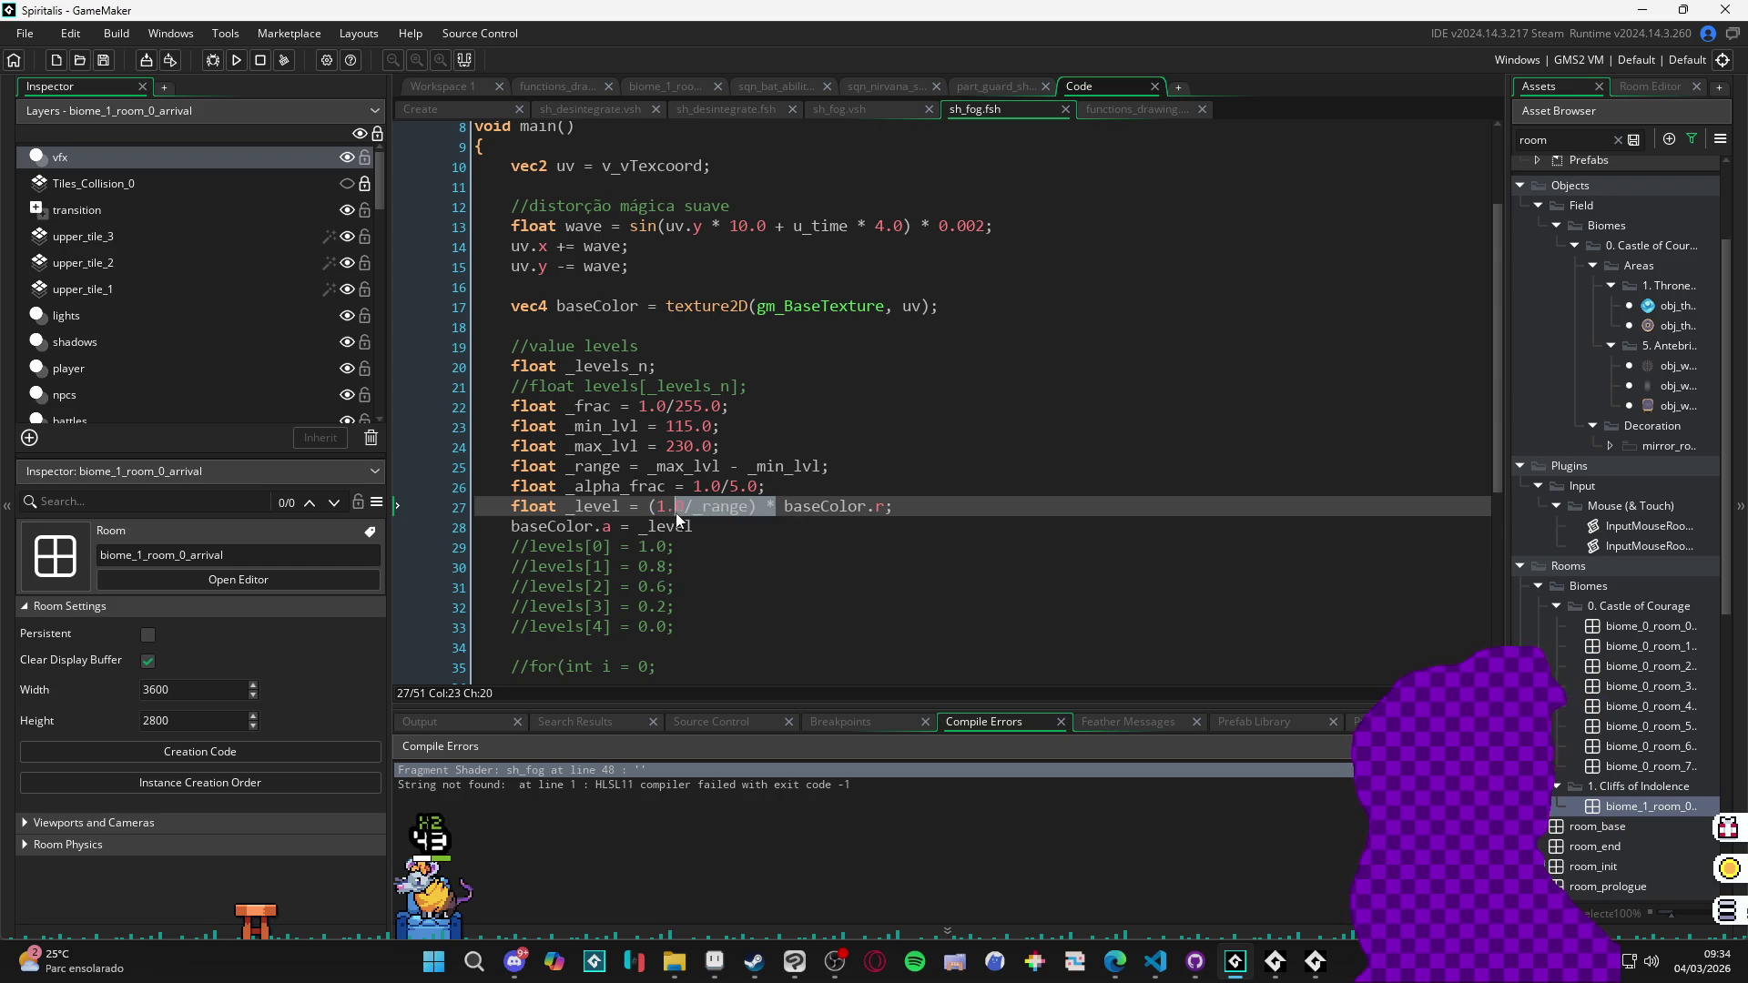
pyautogui.press('BackSpace')
pyautogui.press('BackSpace')
pyautogui.press('BackSpace')
pyautogui.press('BackSpace')
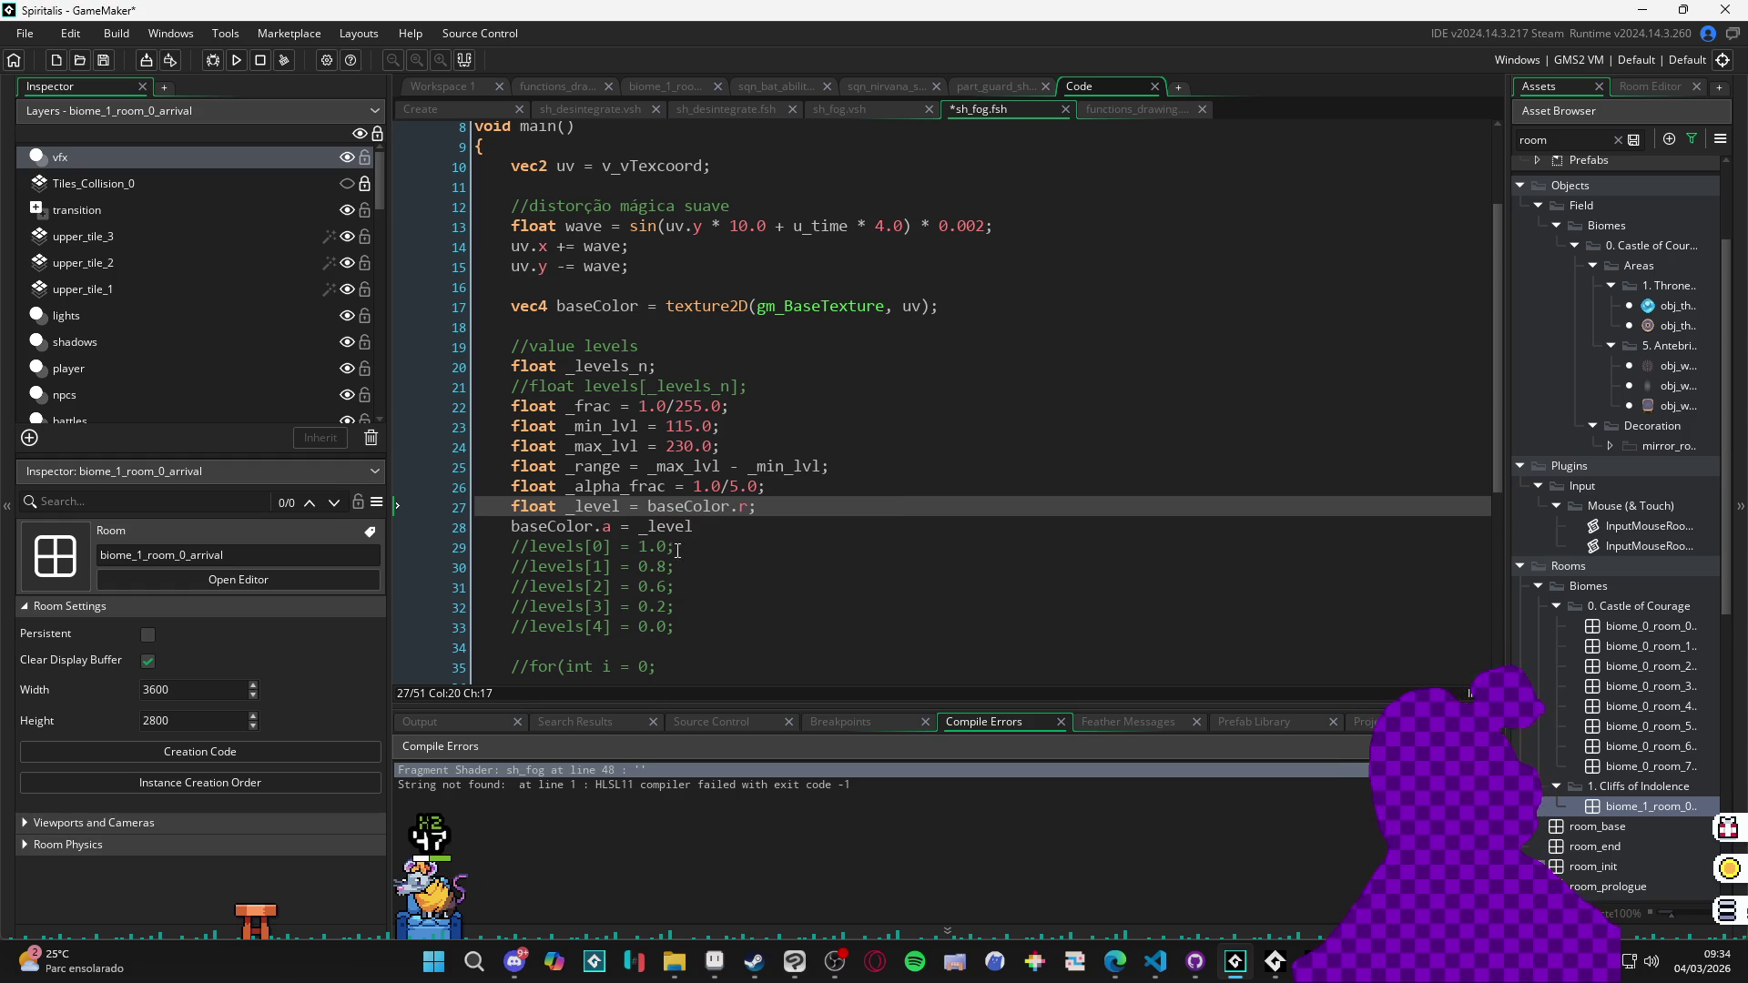
pyautogui.hotkey('ctrl', 's')
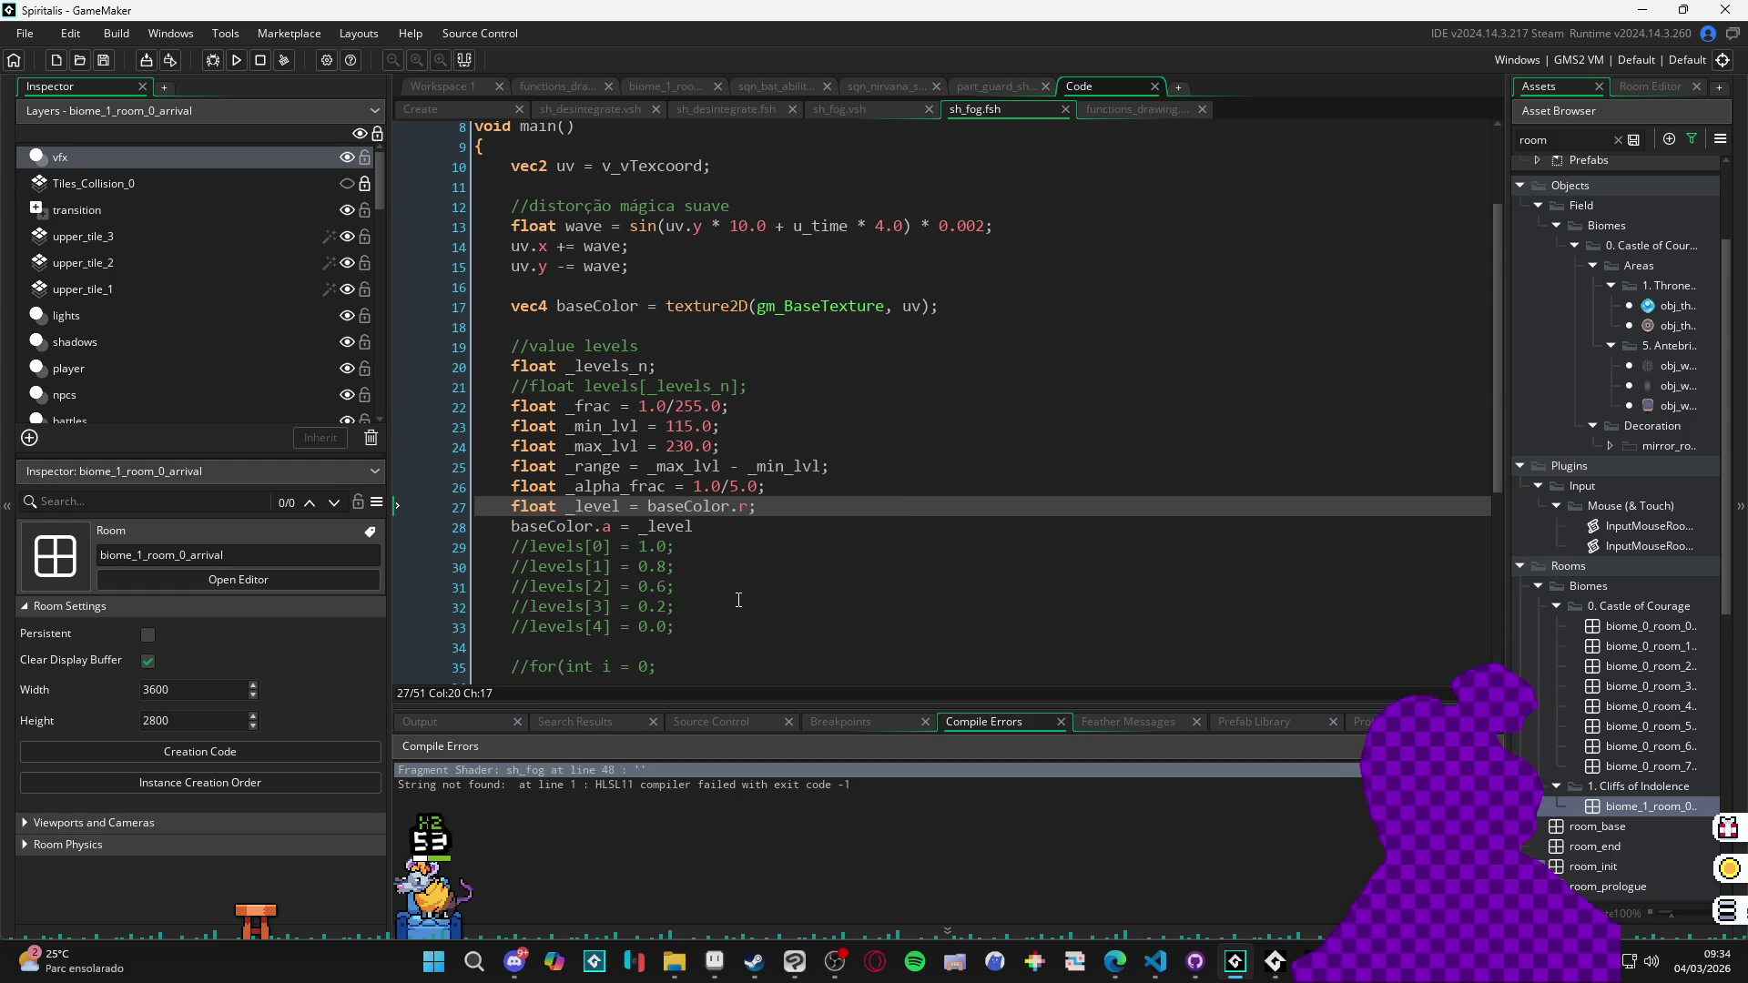
pyautogui.press('F5')
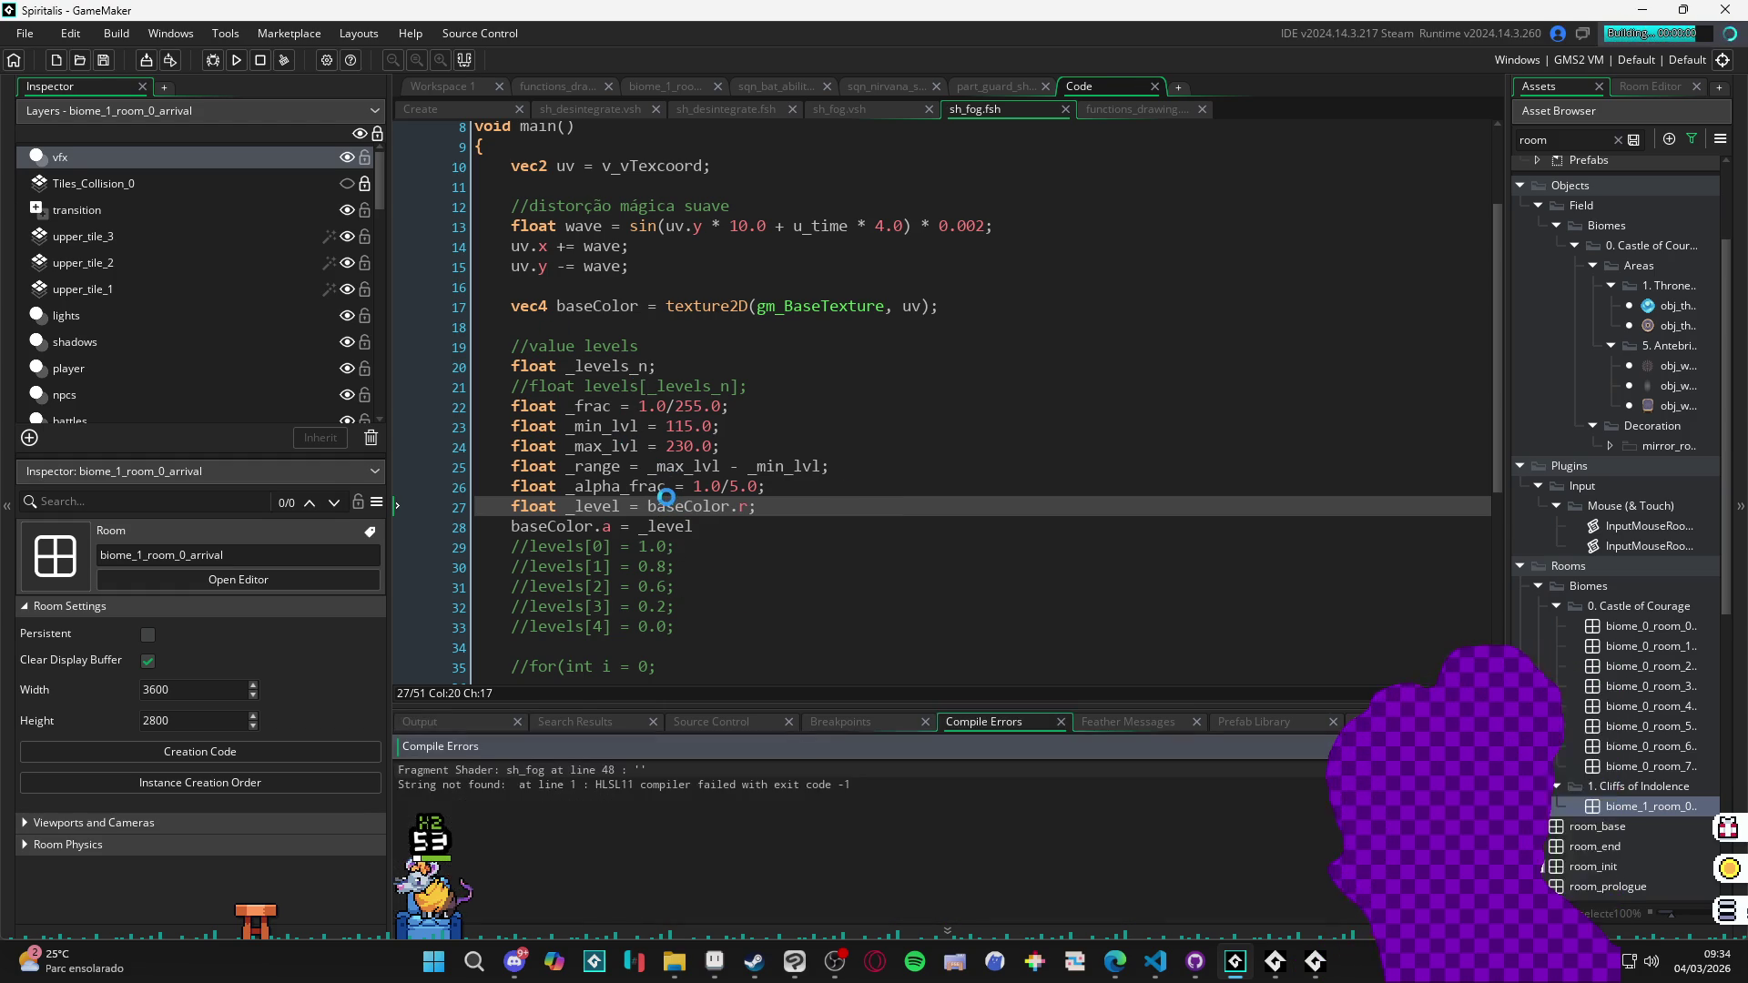
pyautogui.click(770, 765)
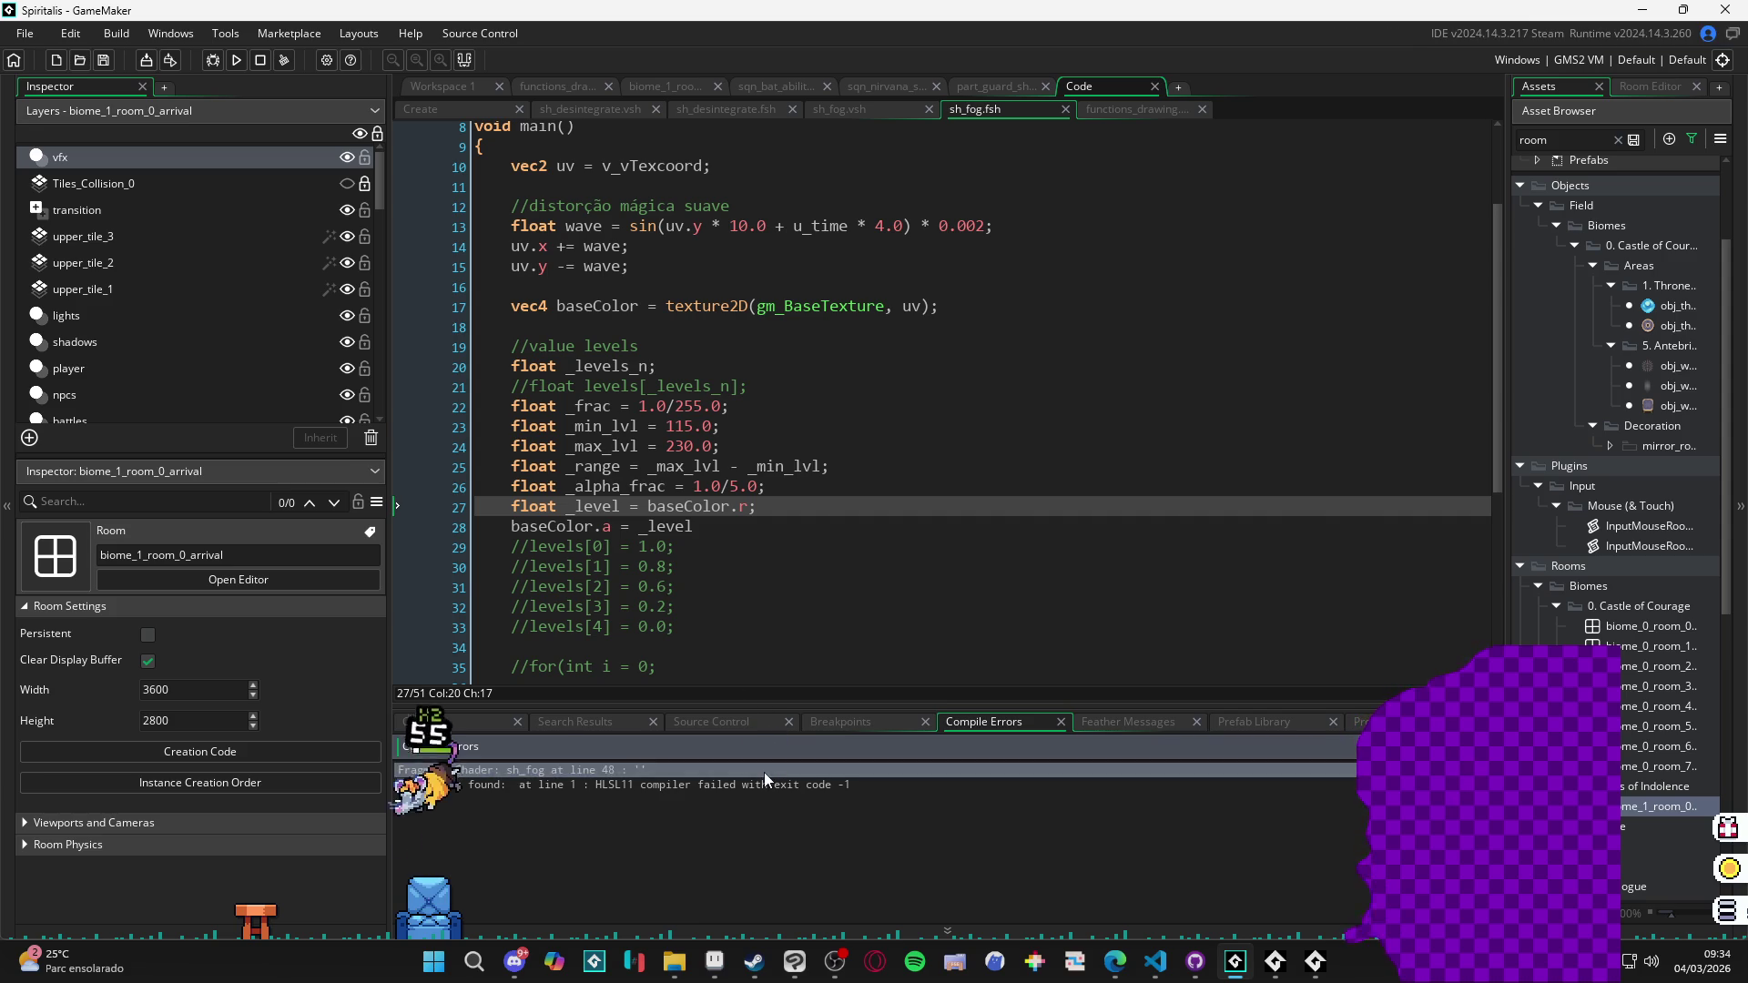
pyautogui.doubleClick(763, 772)
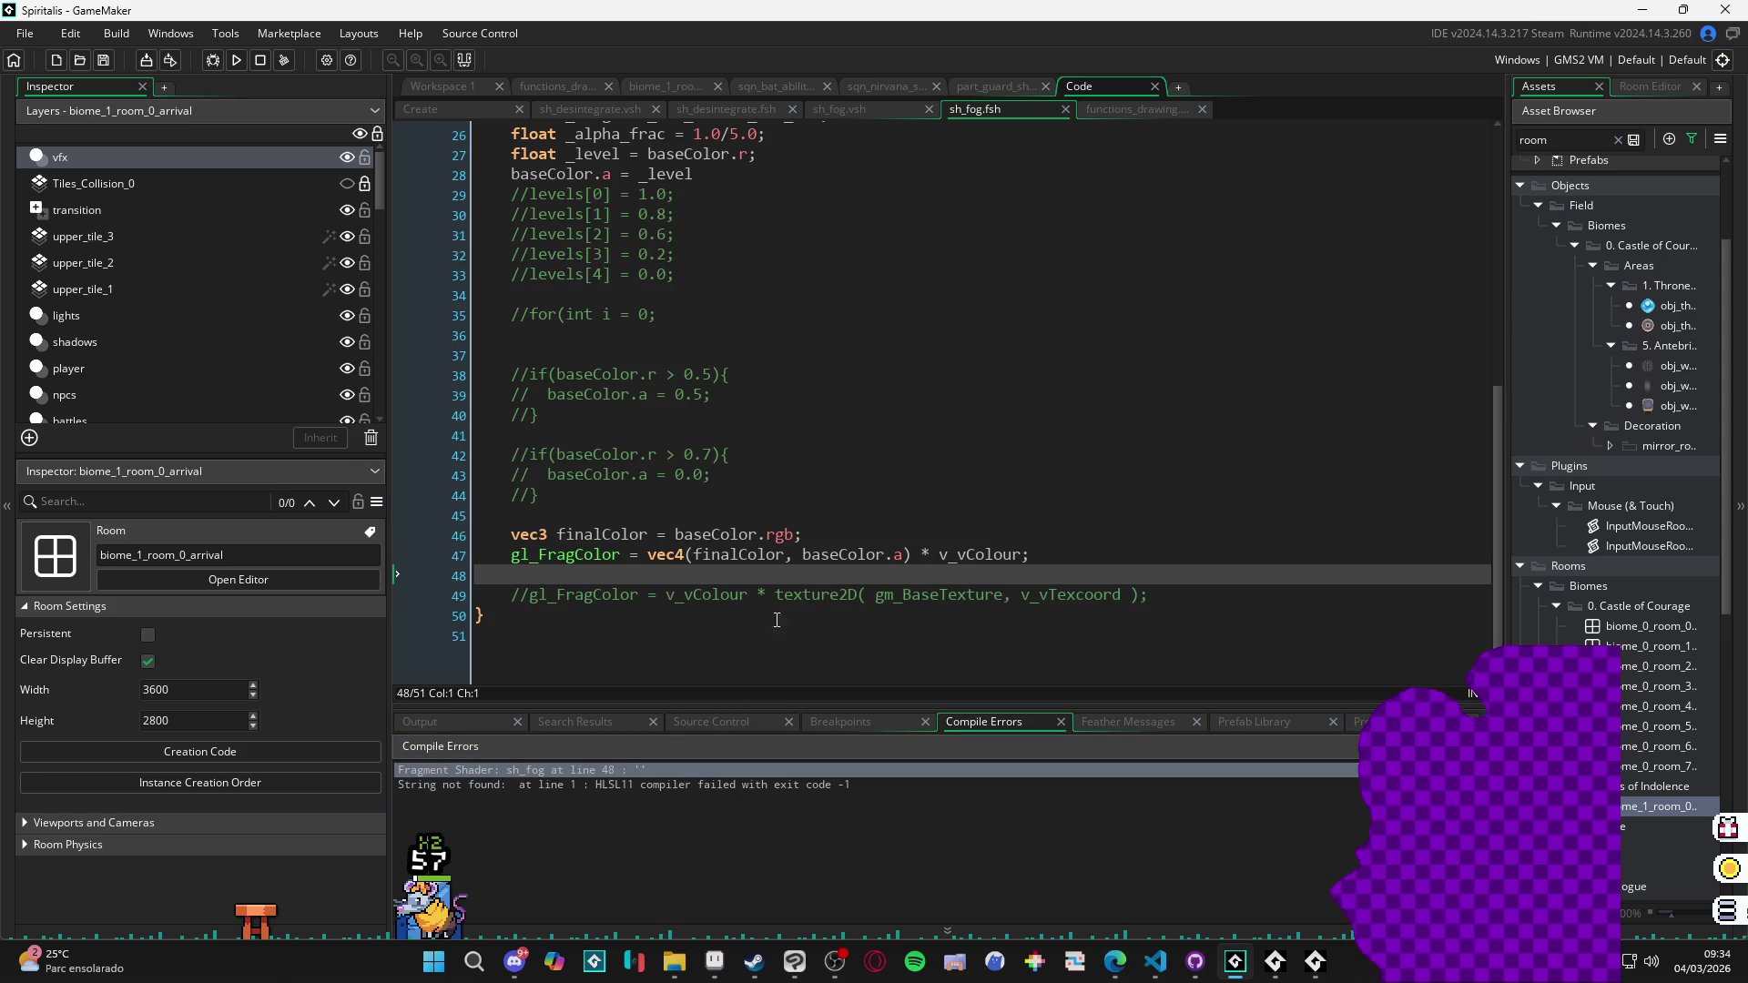
pyautogui.scroll(7, 620, 553)
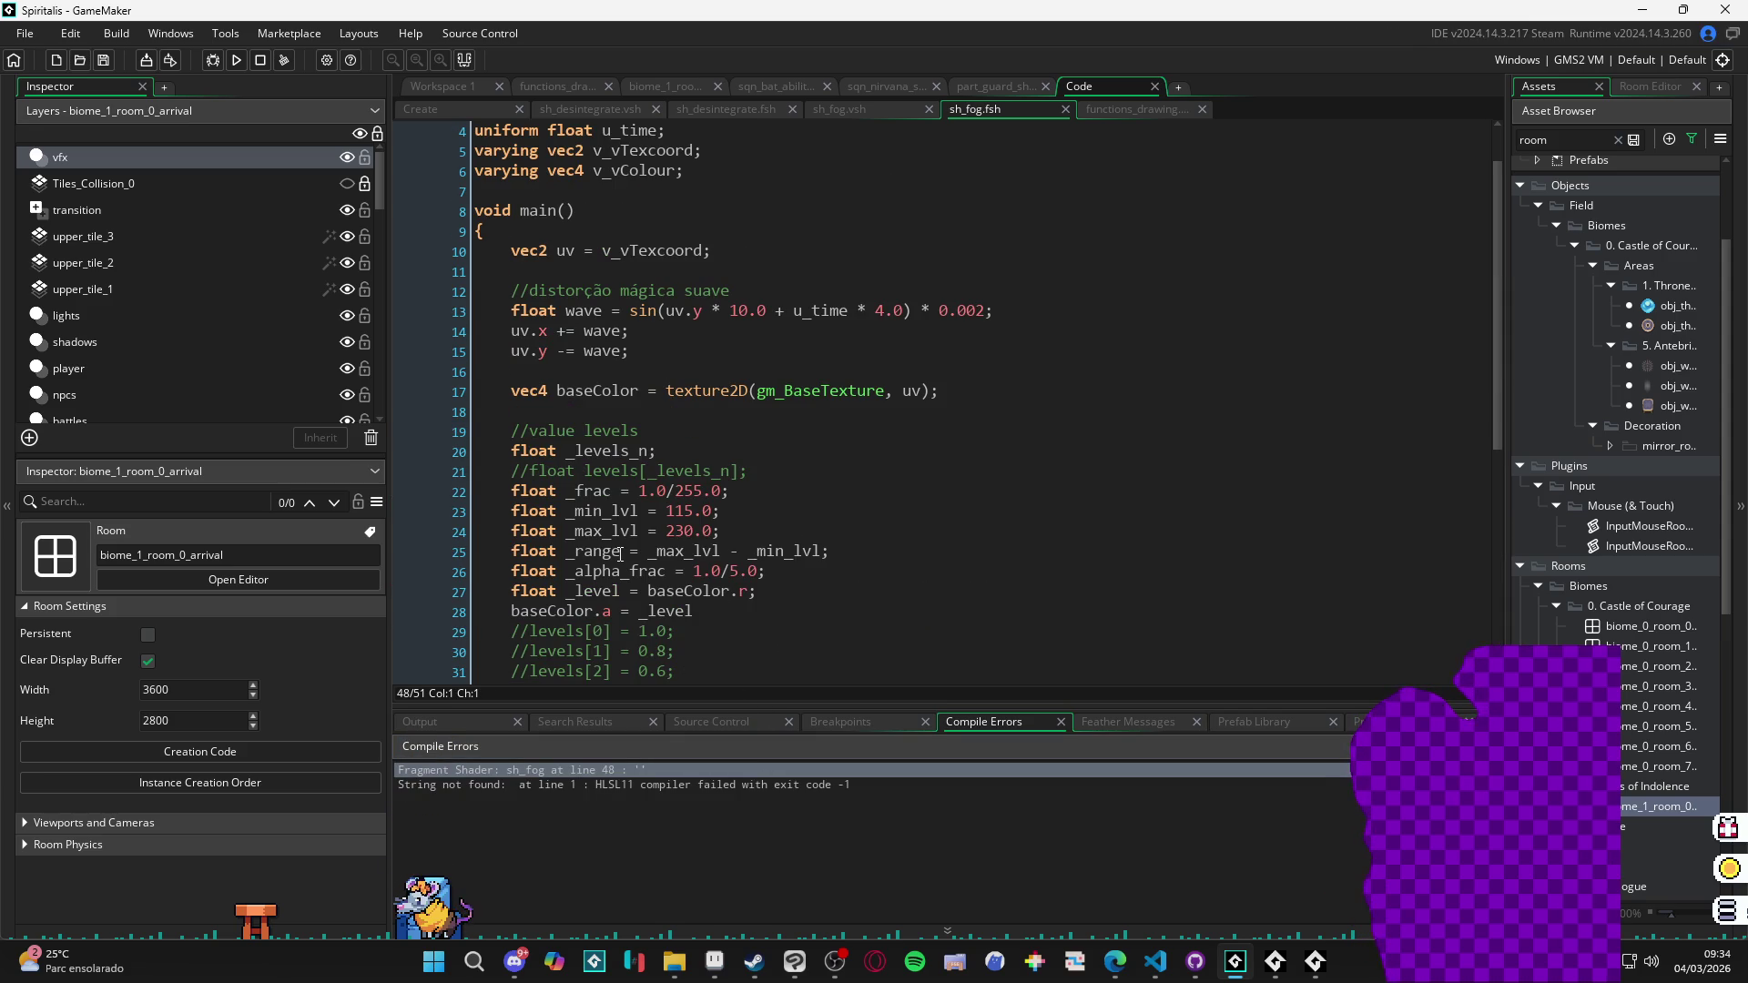
pyautogui.scroll(1, 620, 553)
pyautogui.scroll(-4, 628, 557)
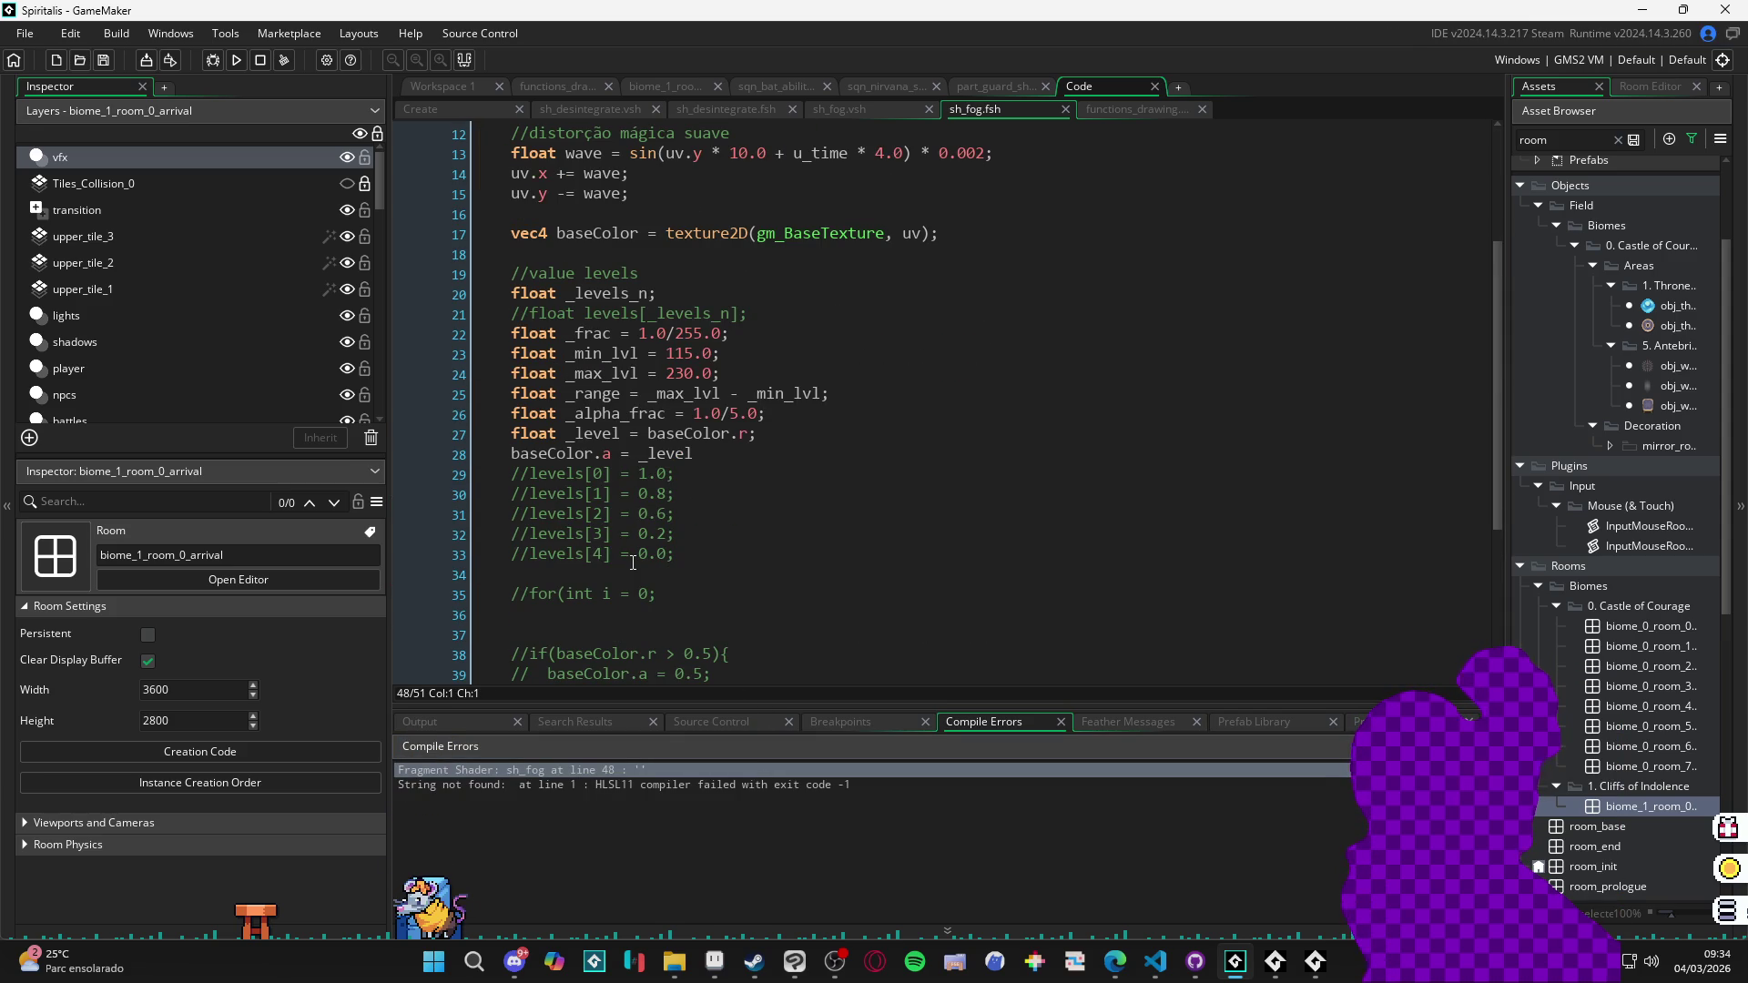
pyautogui.scroll(-5, 632, 563)
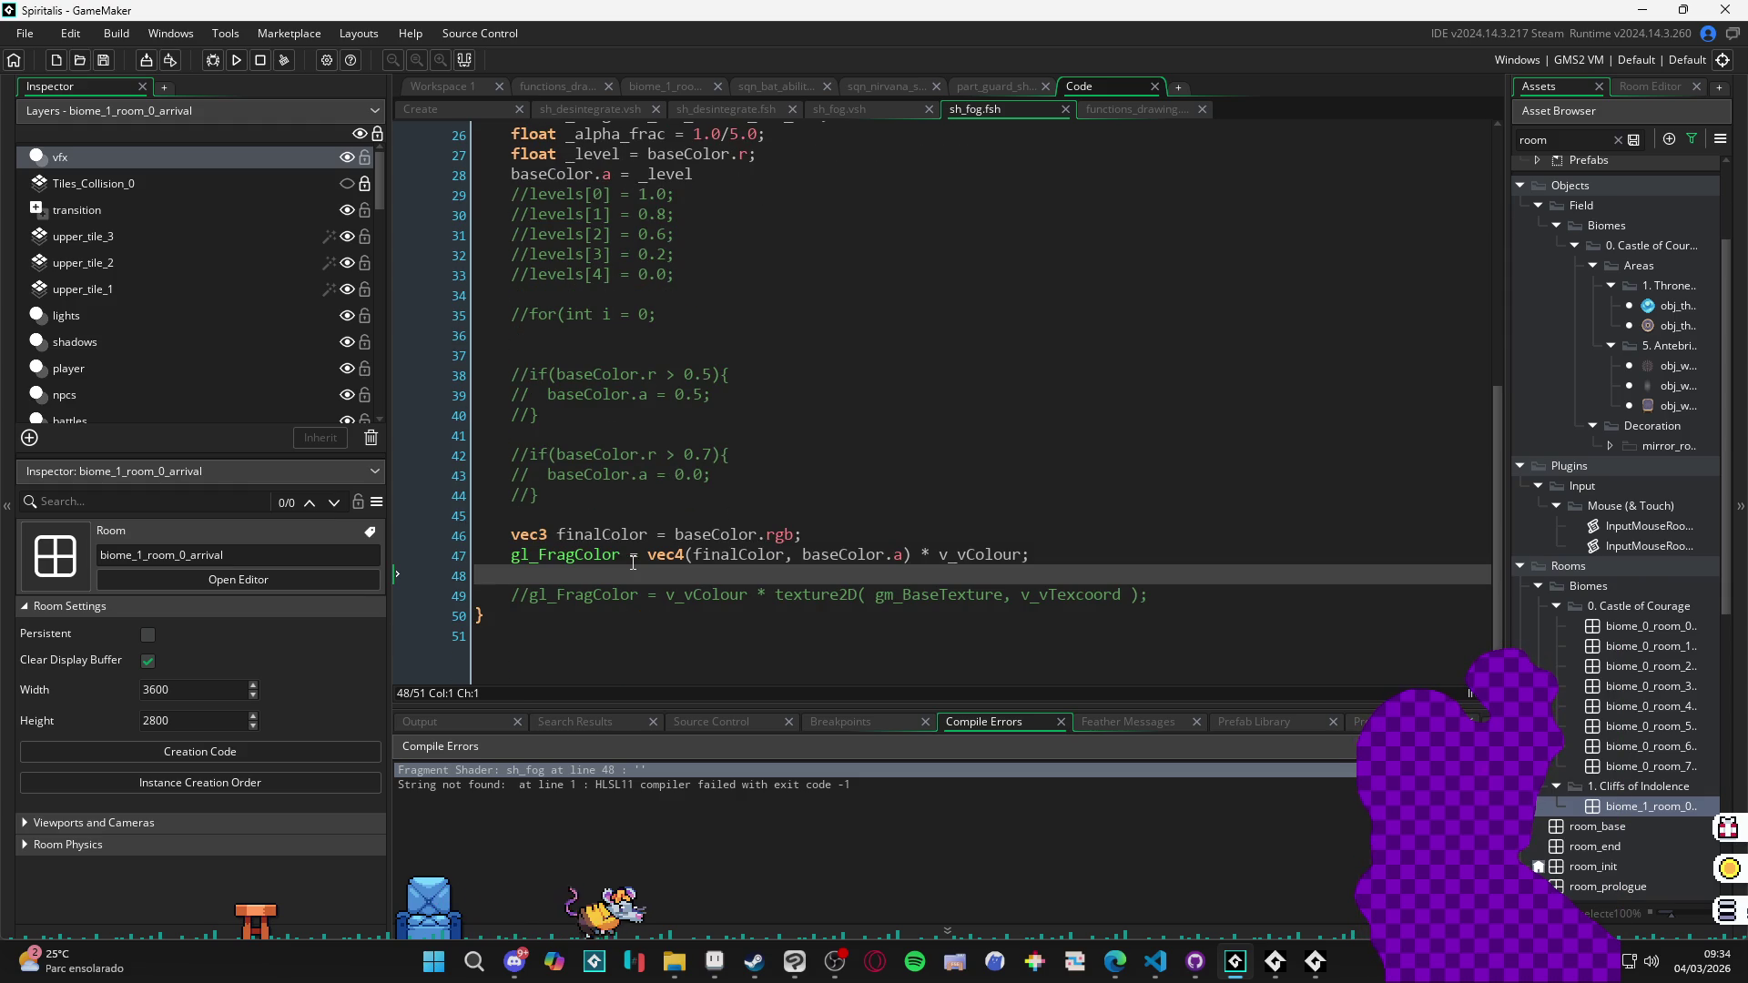
pyautogui.scroll(4, 633, 563)
pyautogui.scroll(2, 626, 519)
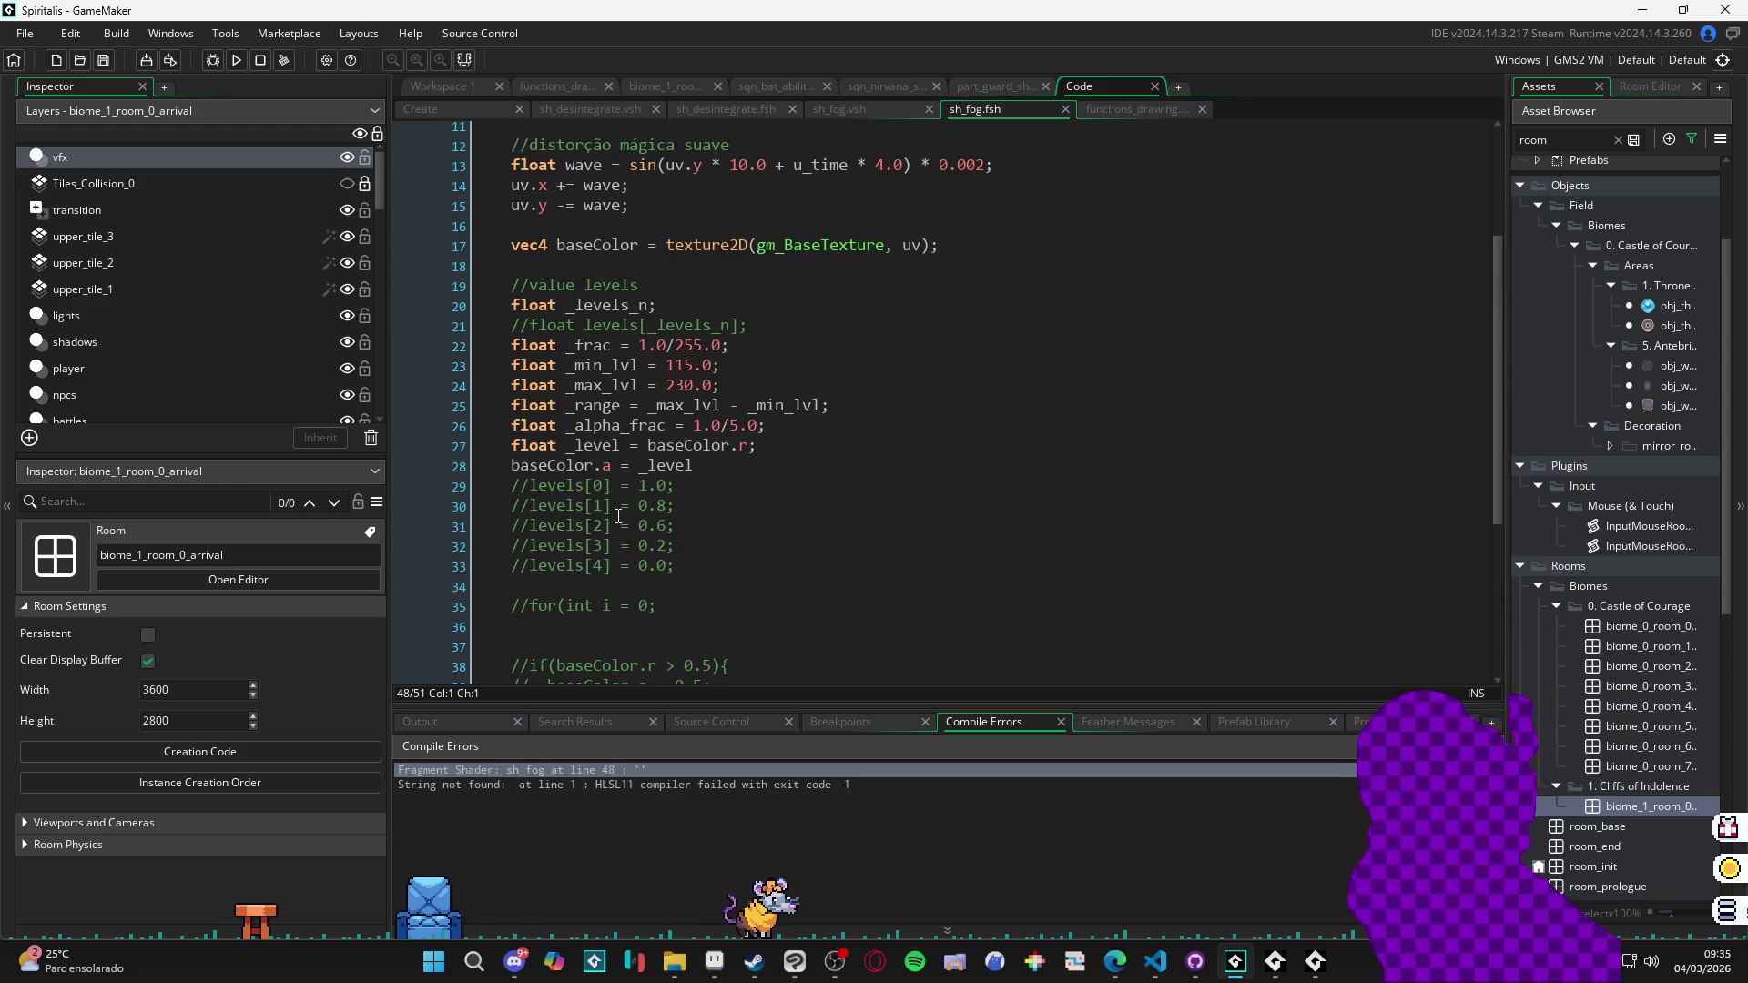
pyautogui.scroll(-5, 891, 584)
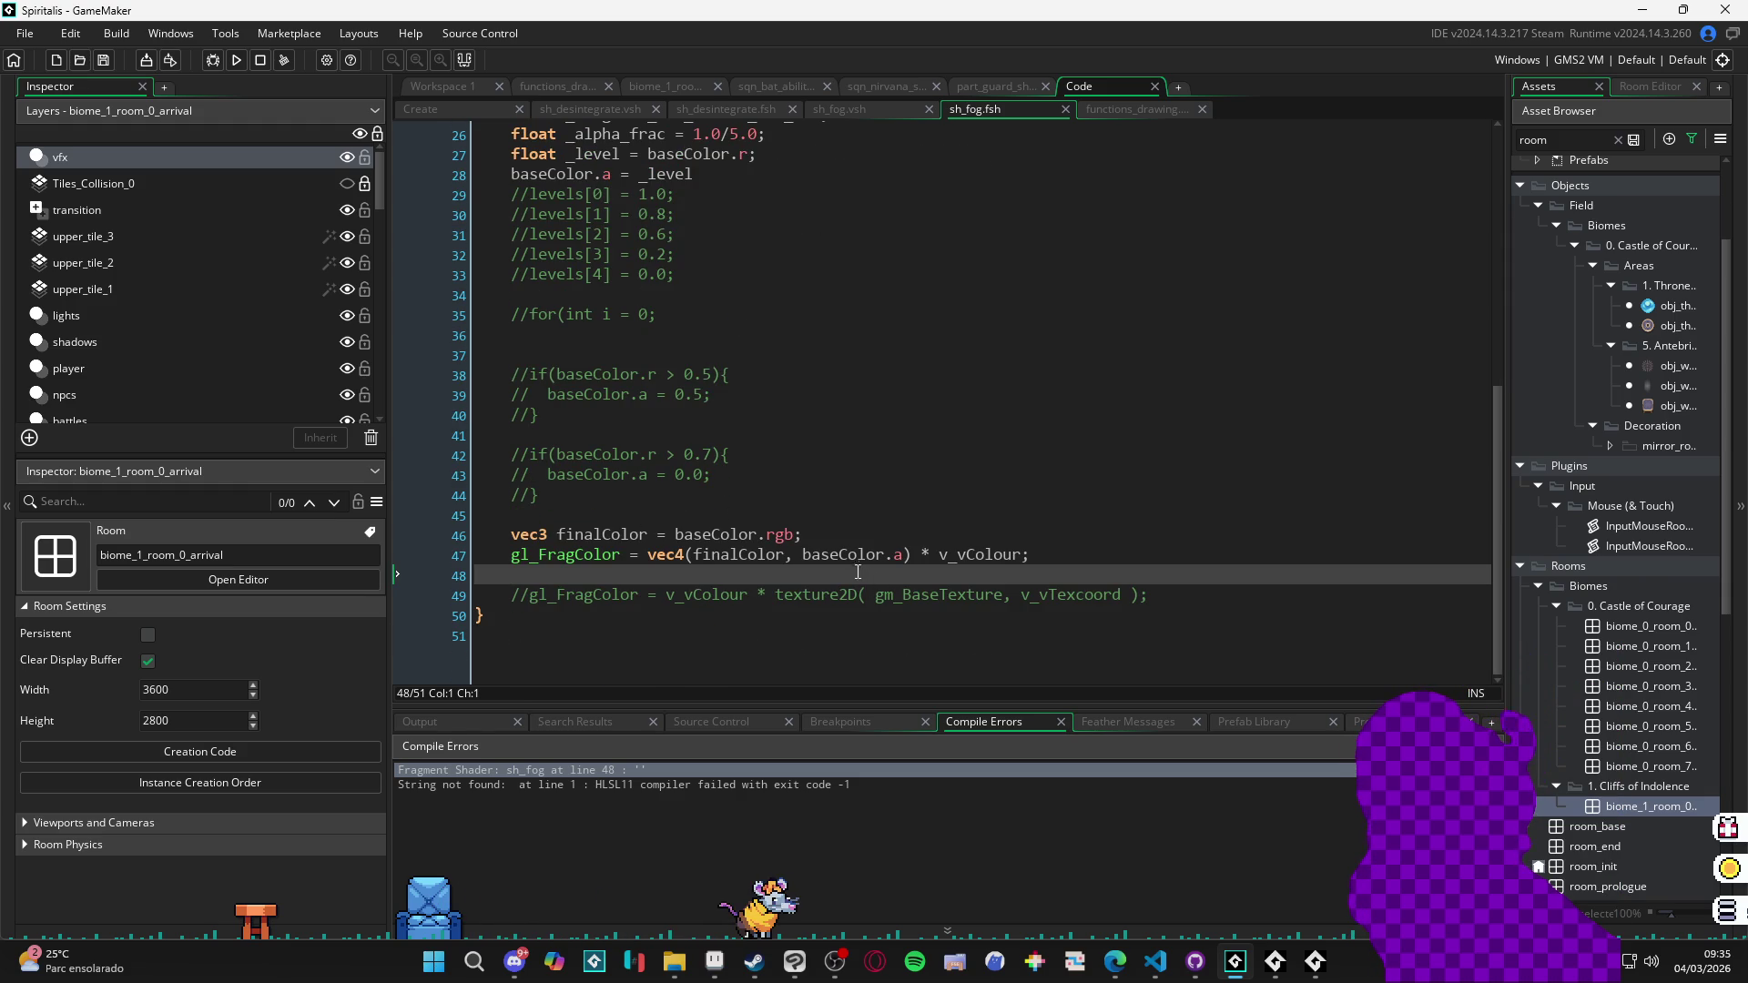
pyautogui.scroll(7, 865, 574)
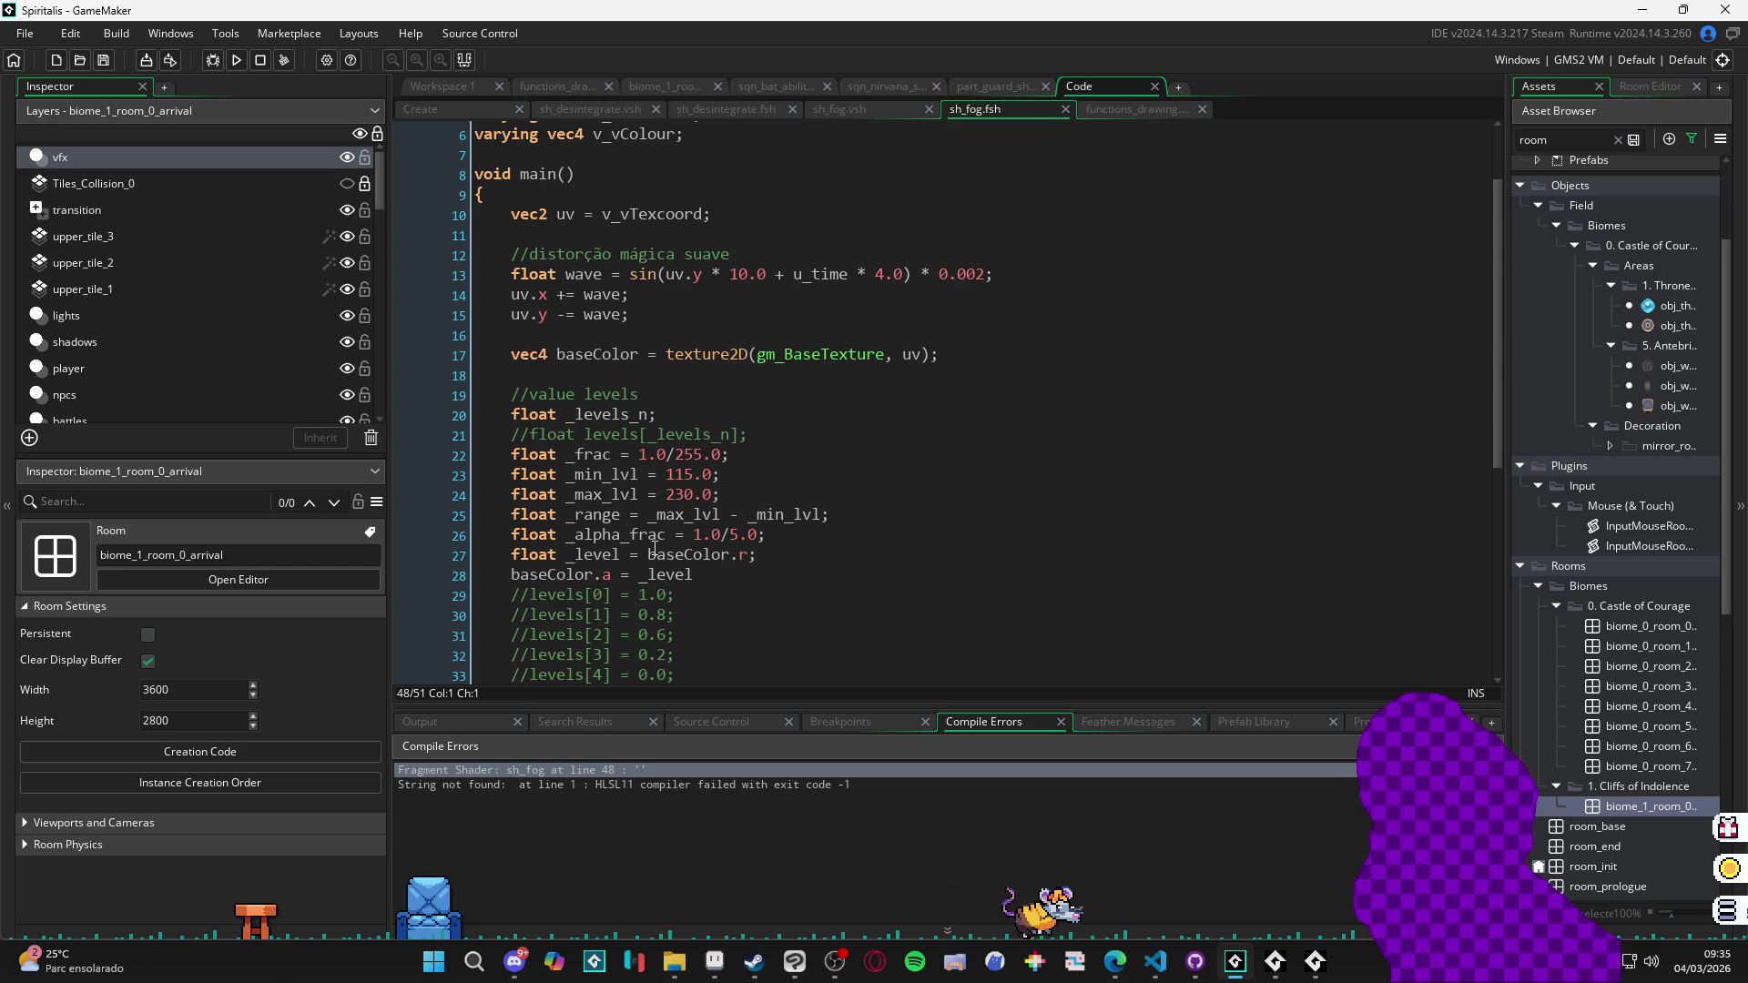
pyautogui.moveTo(781, 561); pyautogui.dragTo(647, 563)
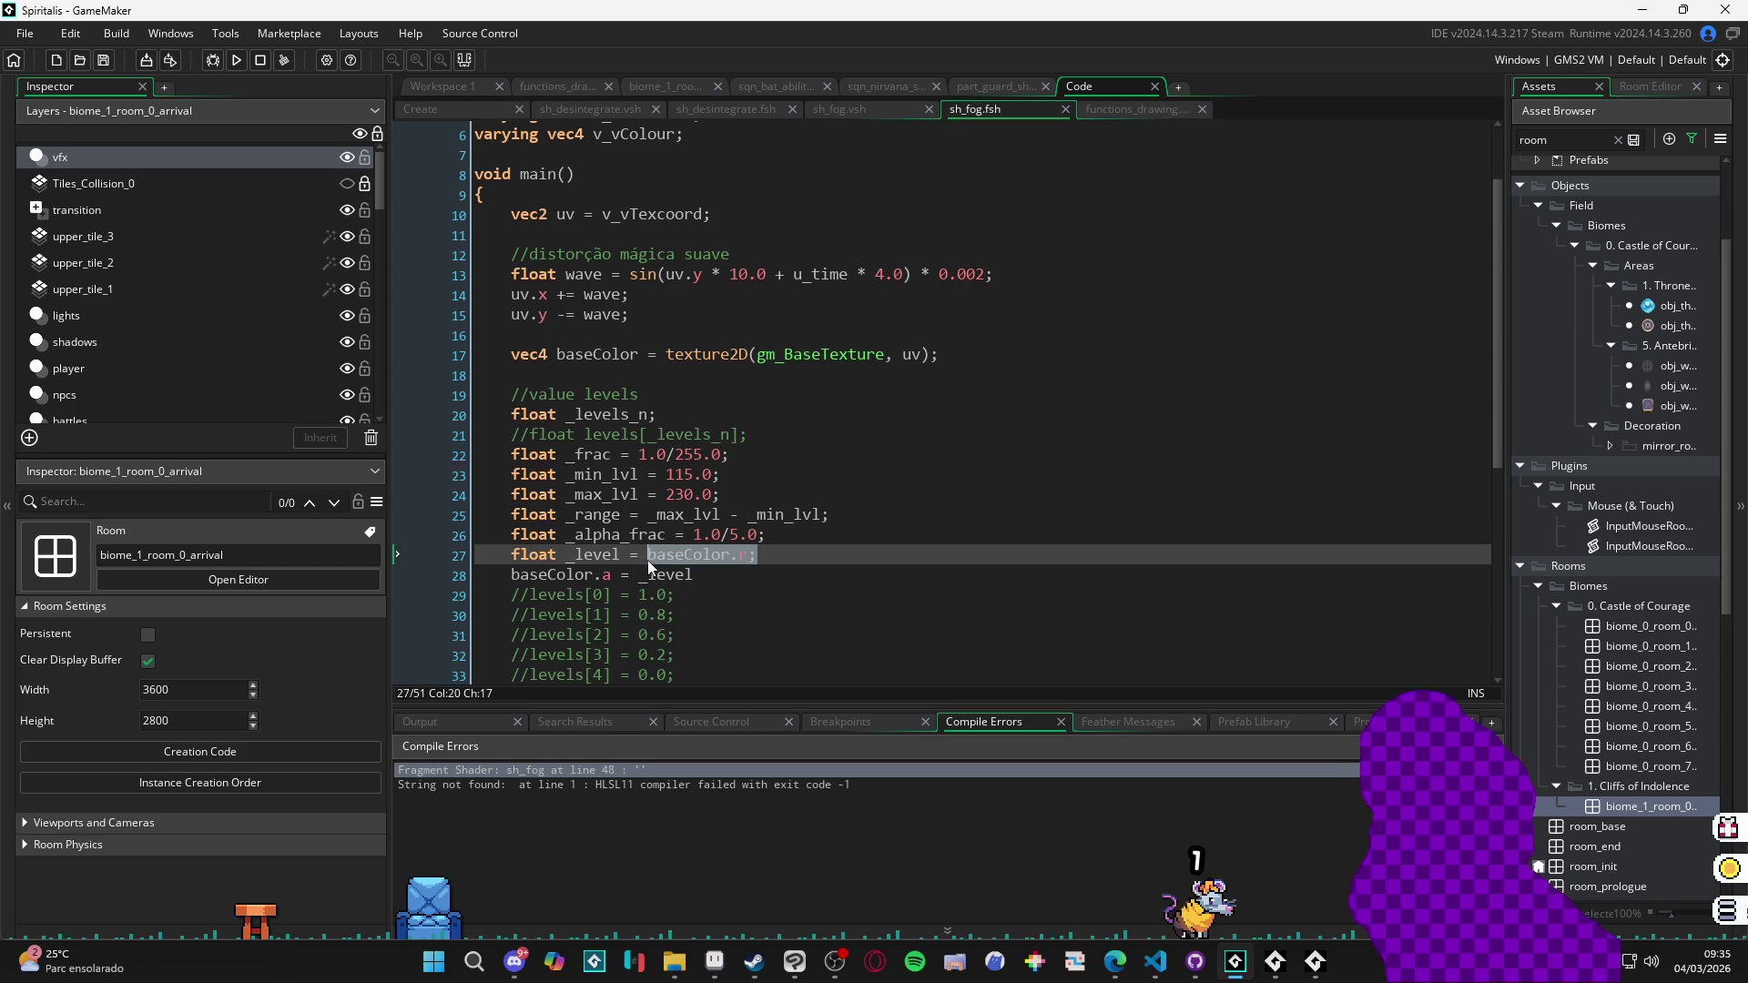
pyautogui.click(763, 568)
pyautogui.press('Down')
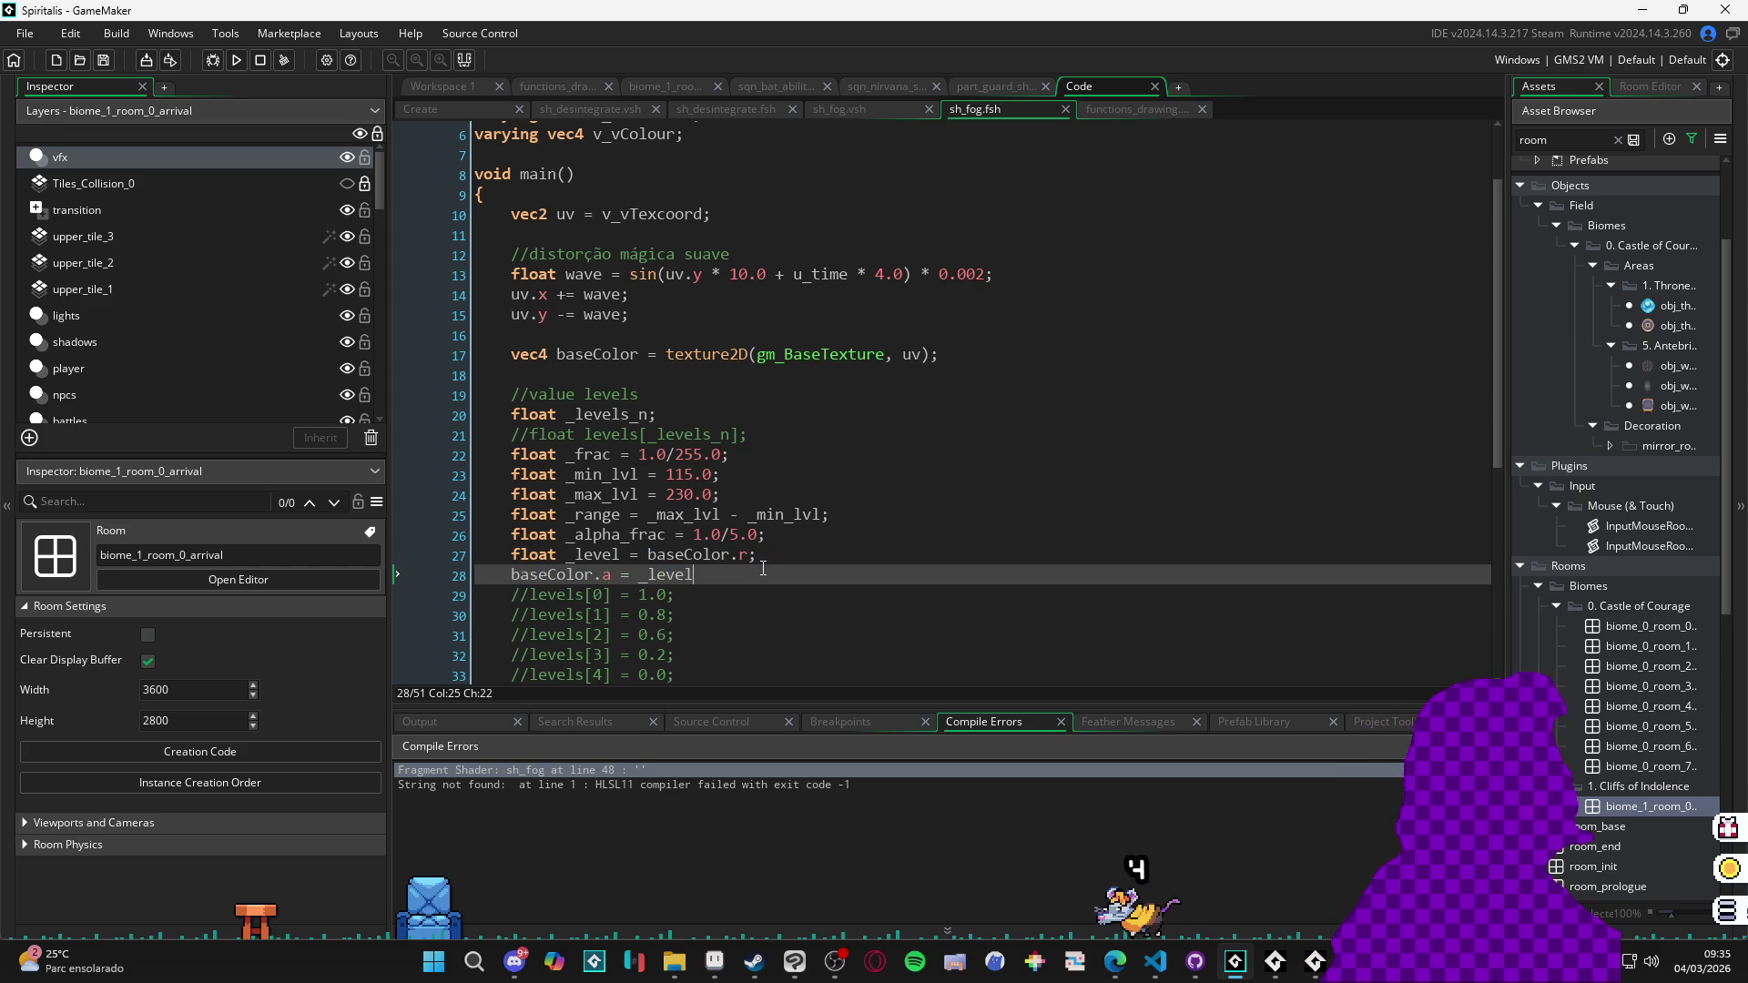
pyautogui.press('Home')
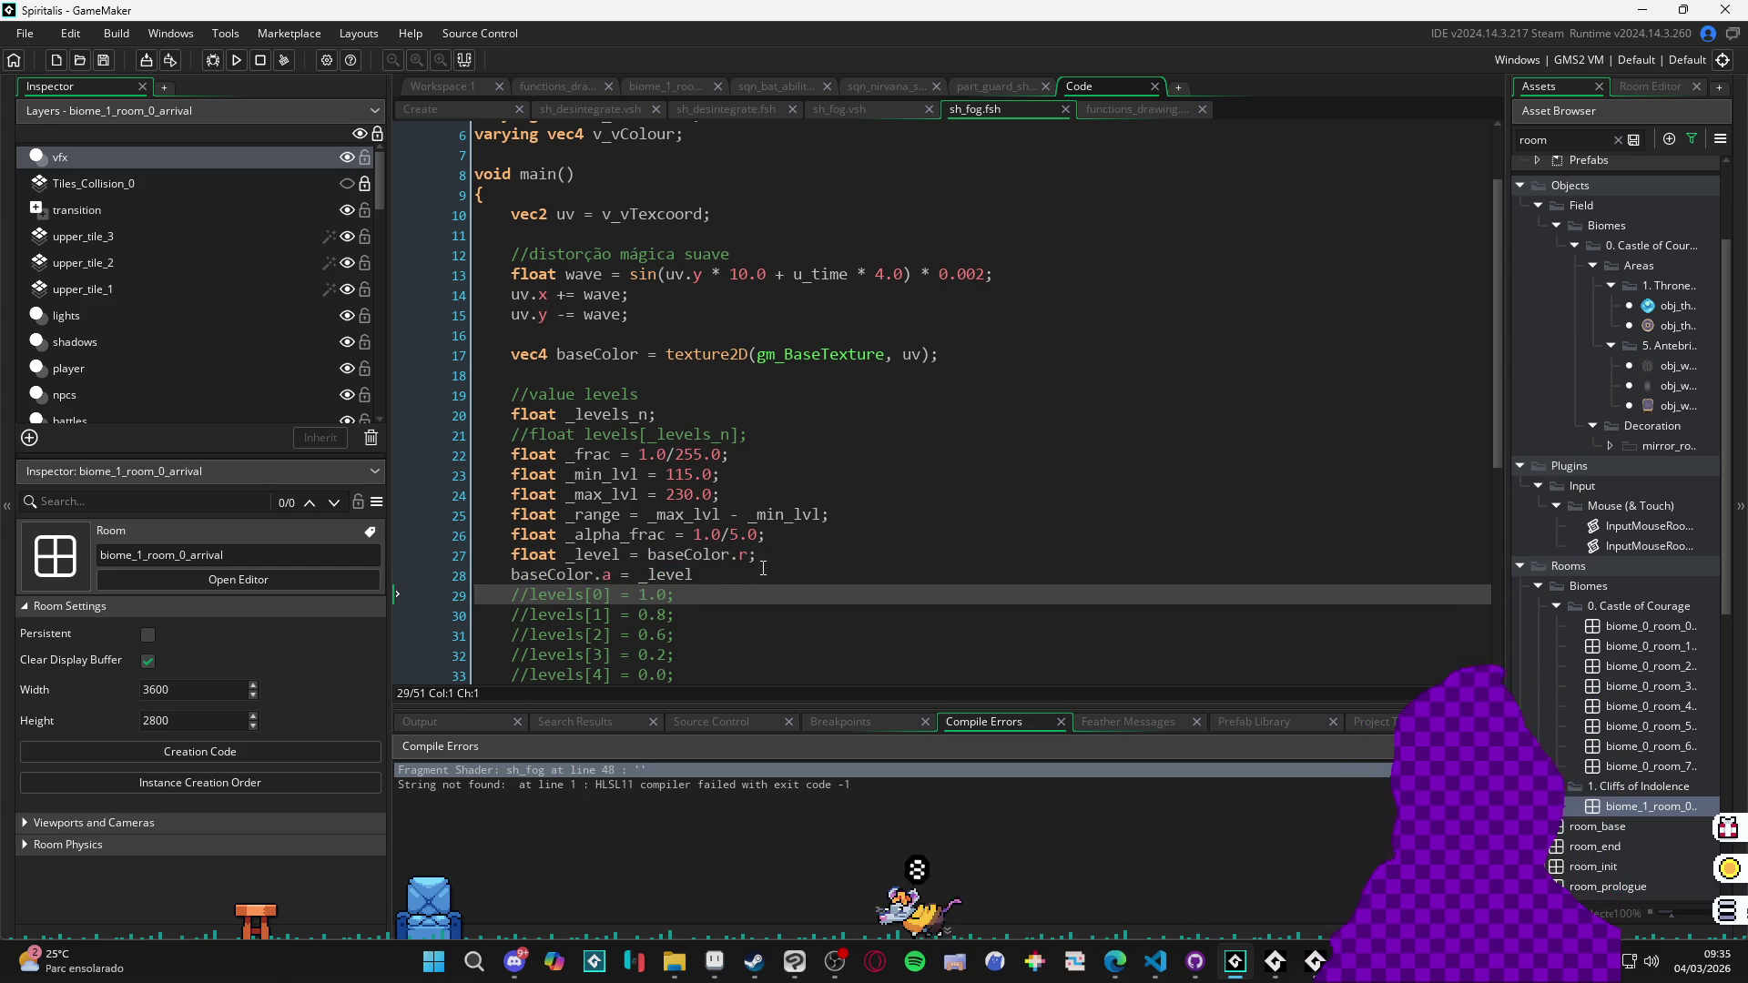
pyautogui.press('Up')
pyautogui.press('End')
pyautogui.hotkey('ctrl', 'Left')
pyautogui.press('End')
pyautogui.write(';')
# Build and run Spiritalis, save the project, and close the game window after viewing the fog.
pyautogui.press('F5')
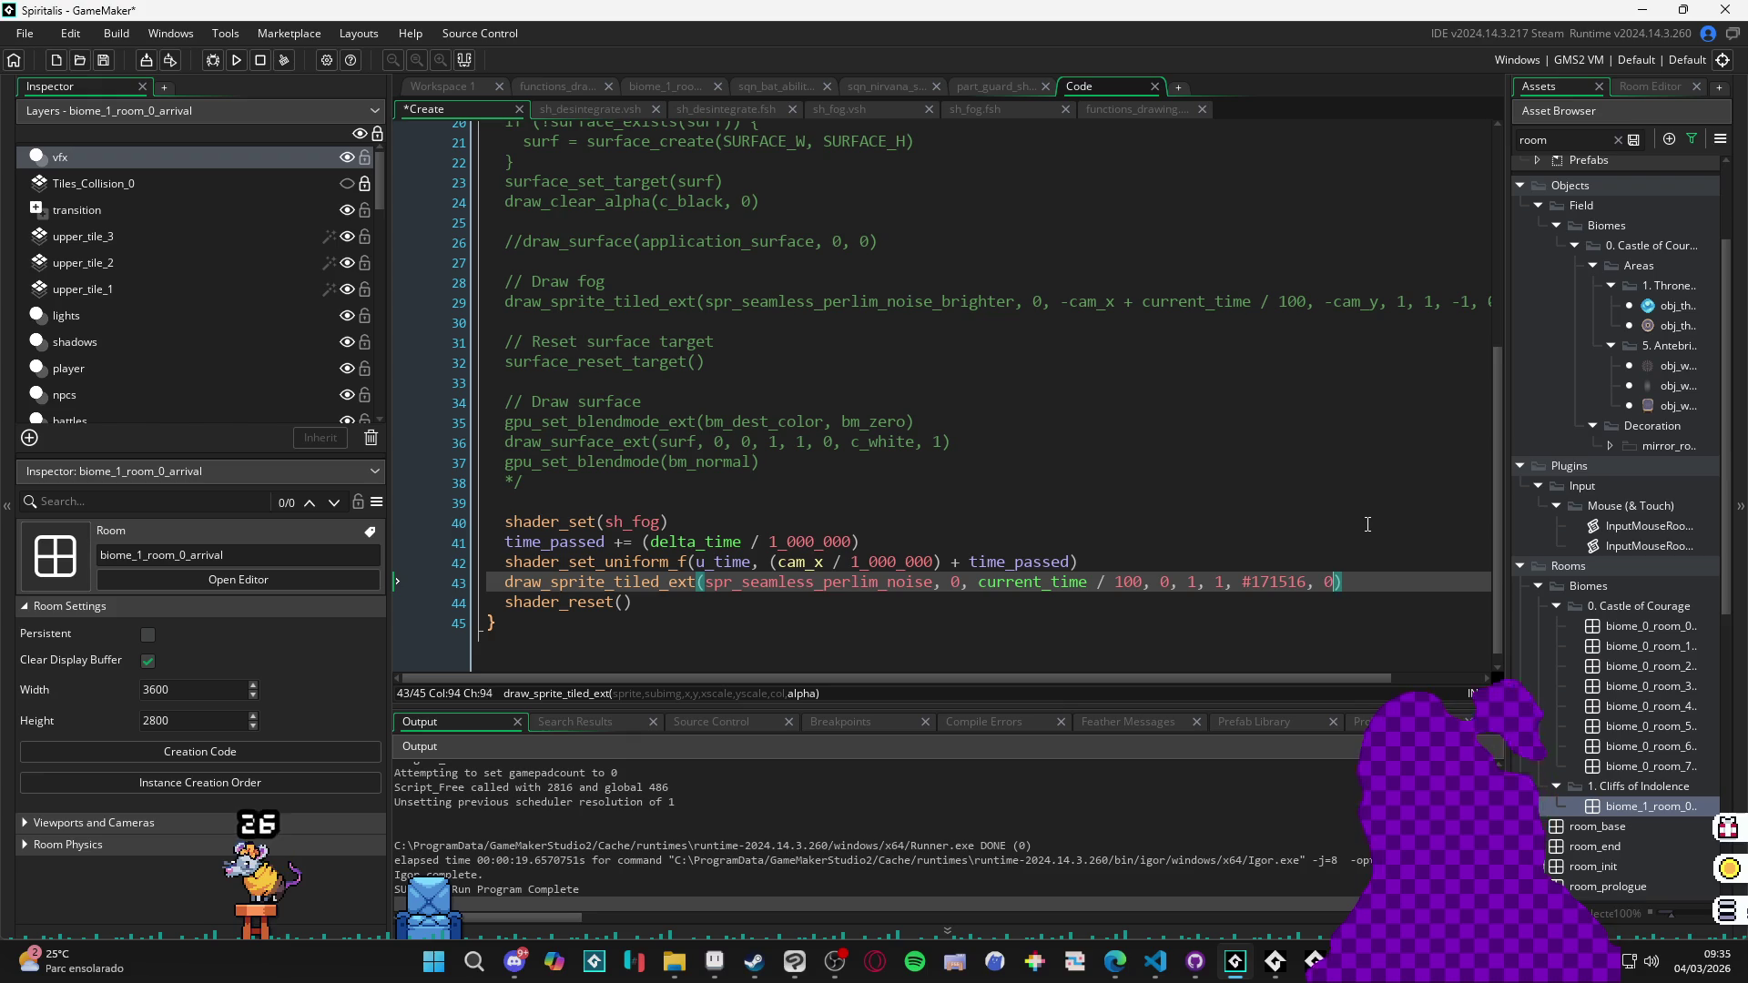
pyautogui.hotkey('ctrl', 's')
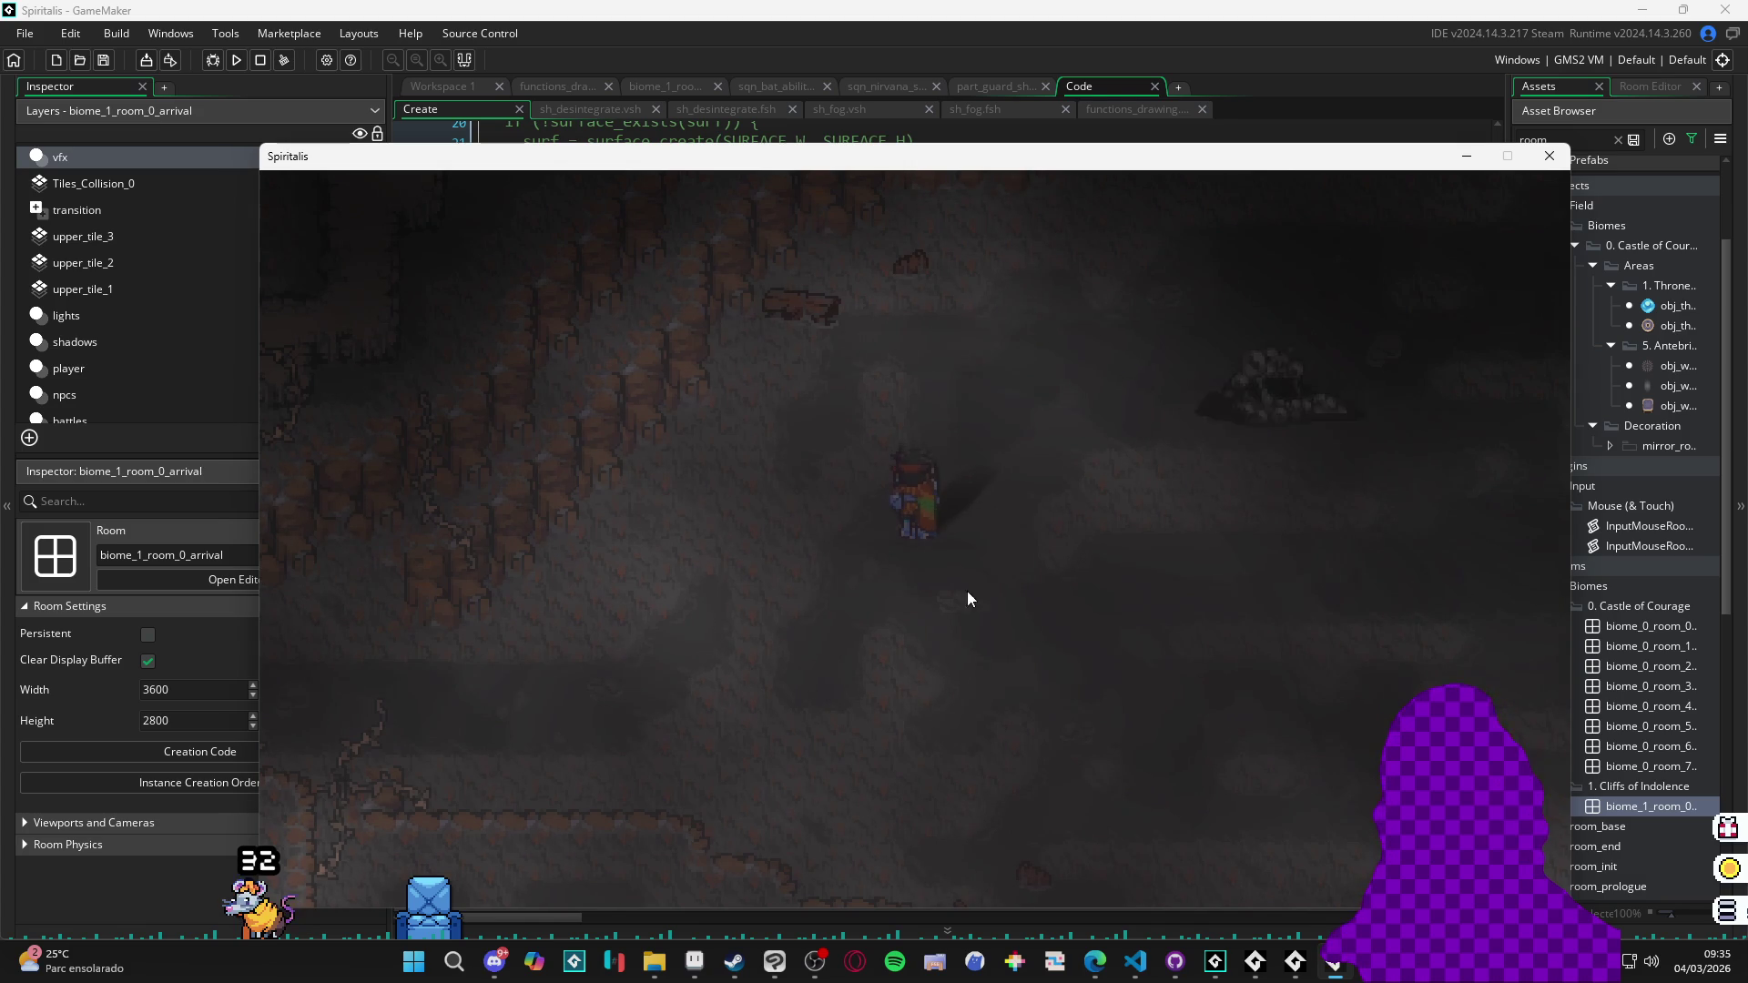
pyautogui.click(1549, 156)
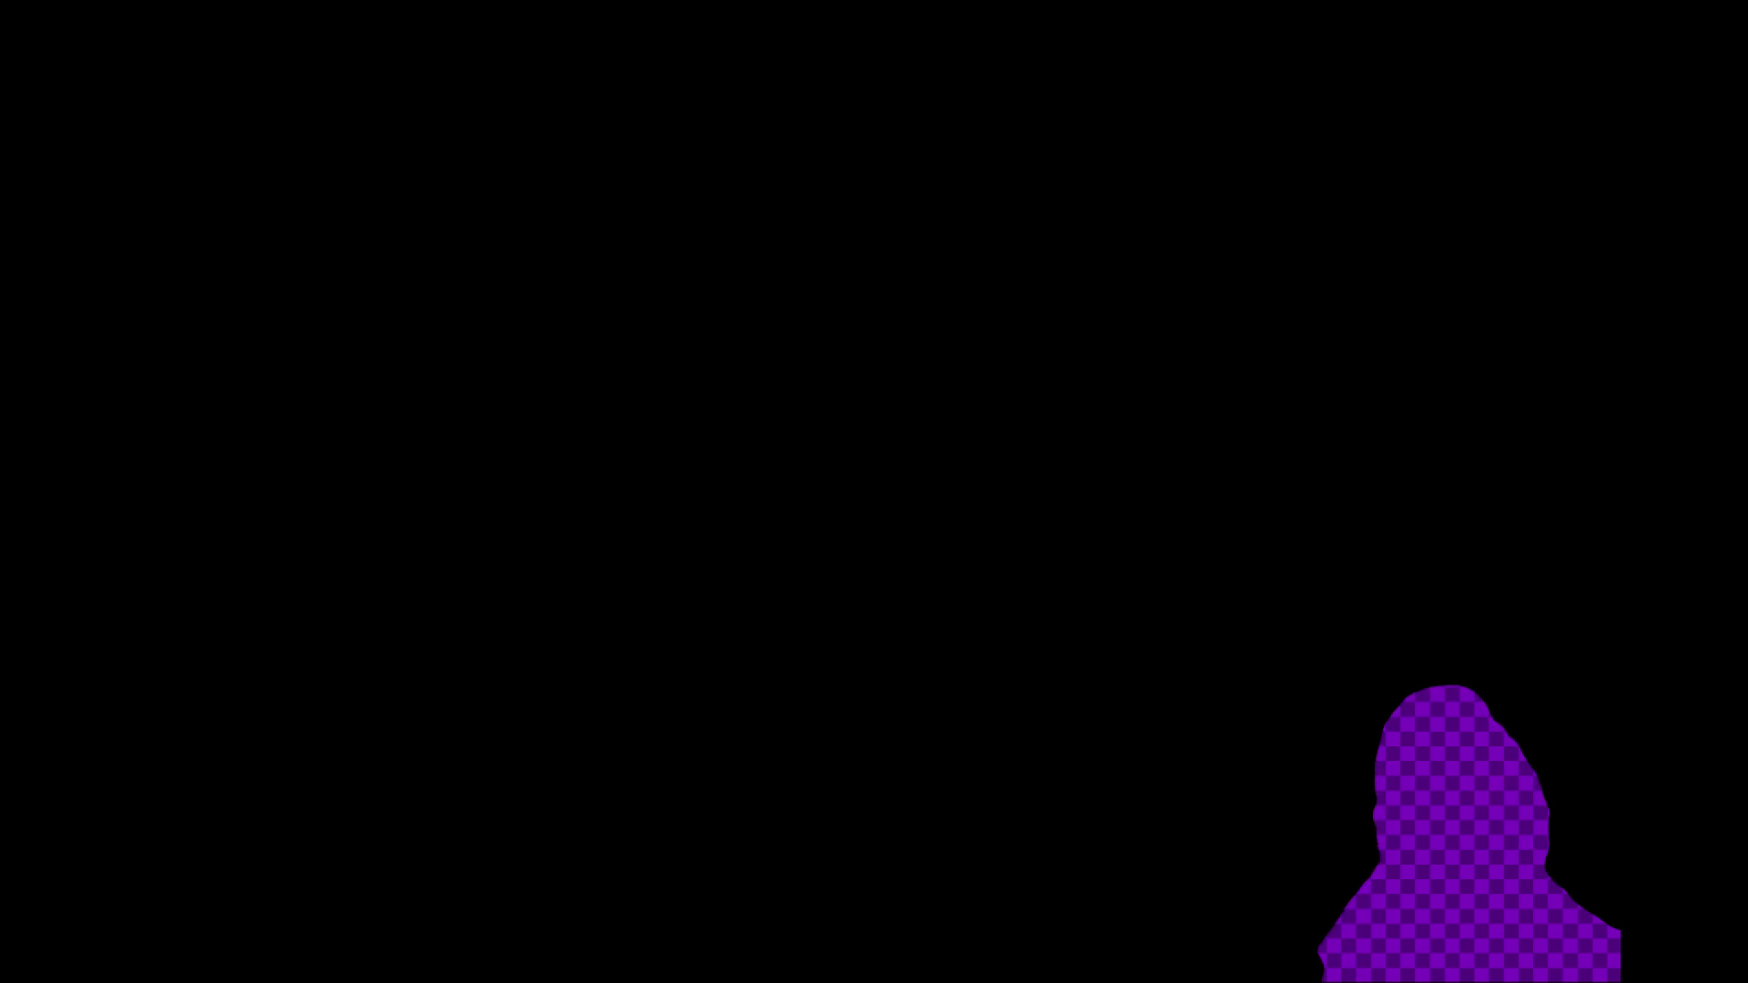
# Change line 27's _level back to '(1.0/_range) * baseColor.r;'.
pyautogui.scroll(3, 902, 357)
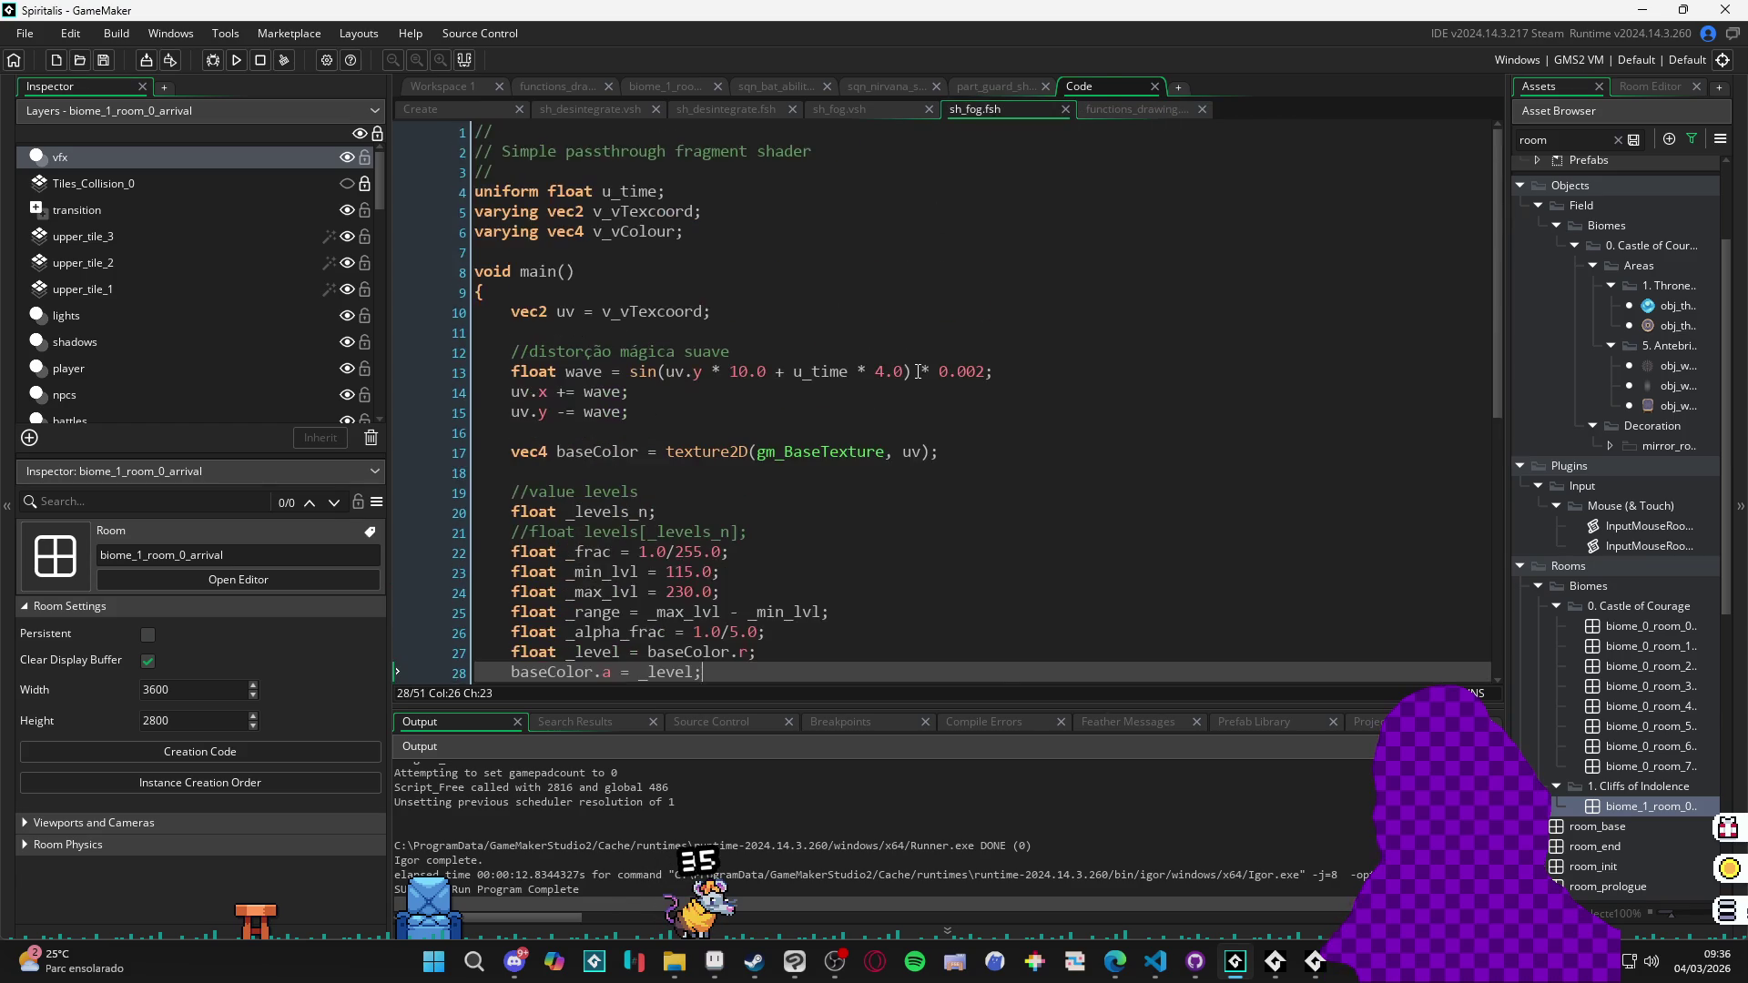
pyautogui.scroll(-3, 901, 357)
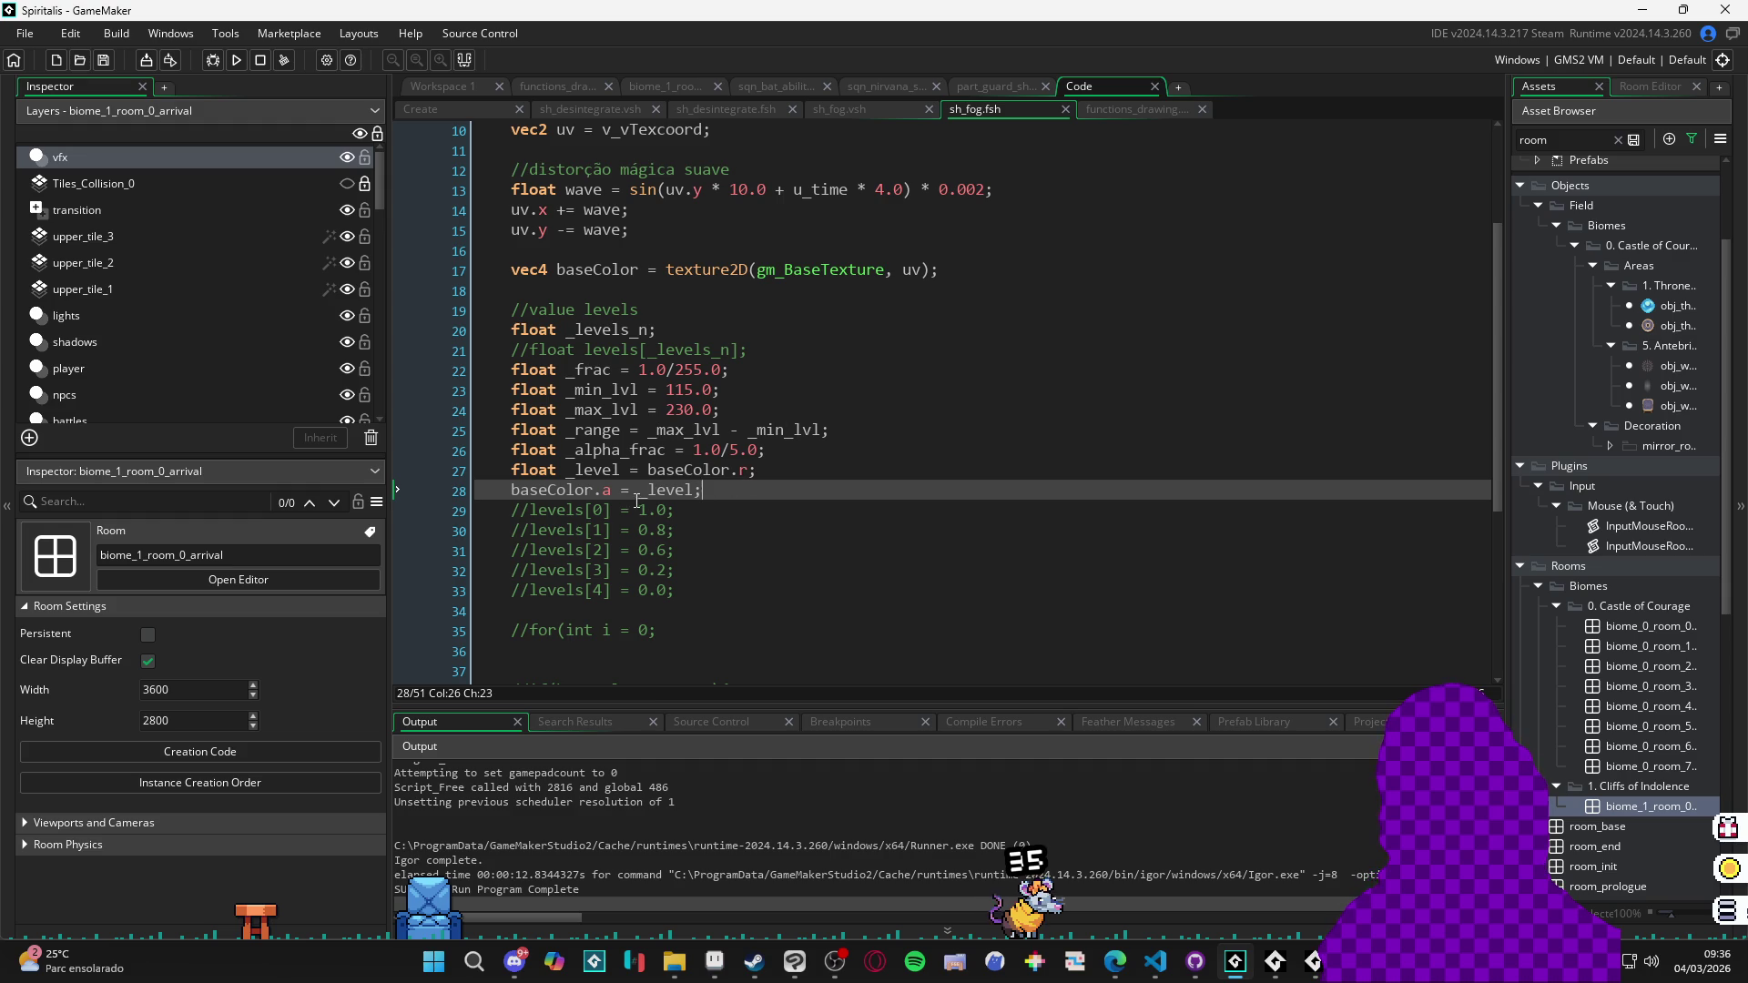
pyautogui.moveTo(748, 471); pyautogui.dragTo(648, 471)
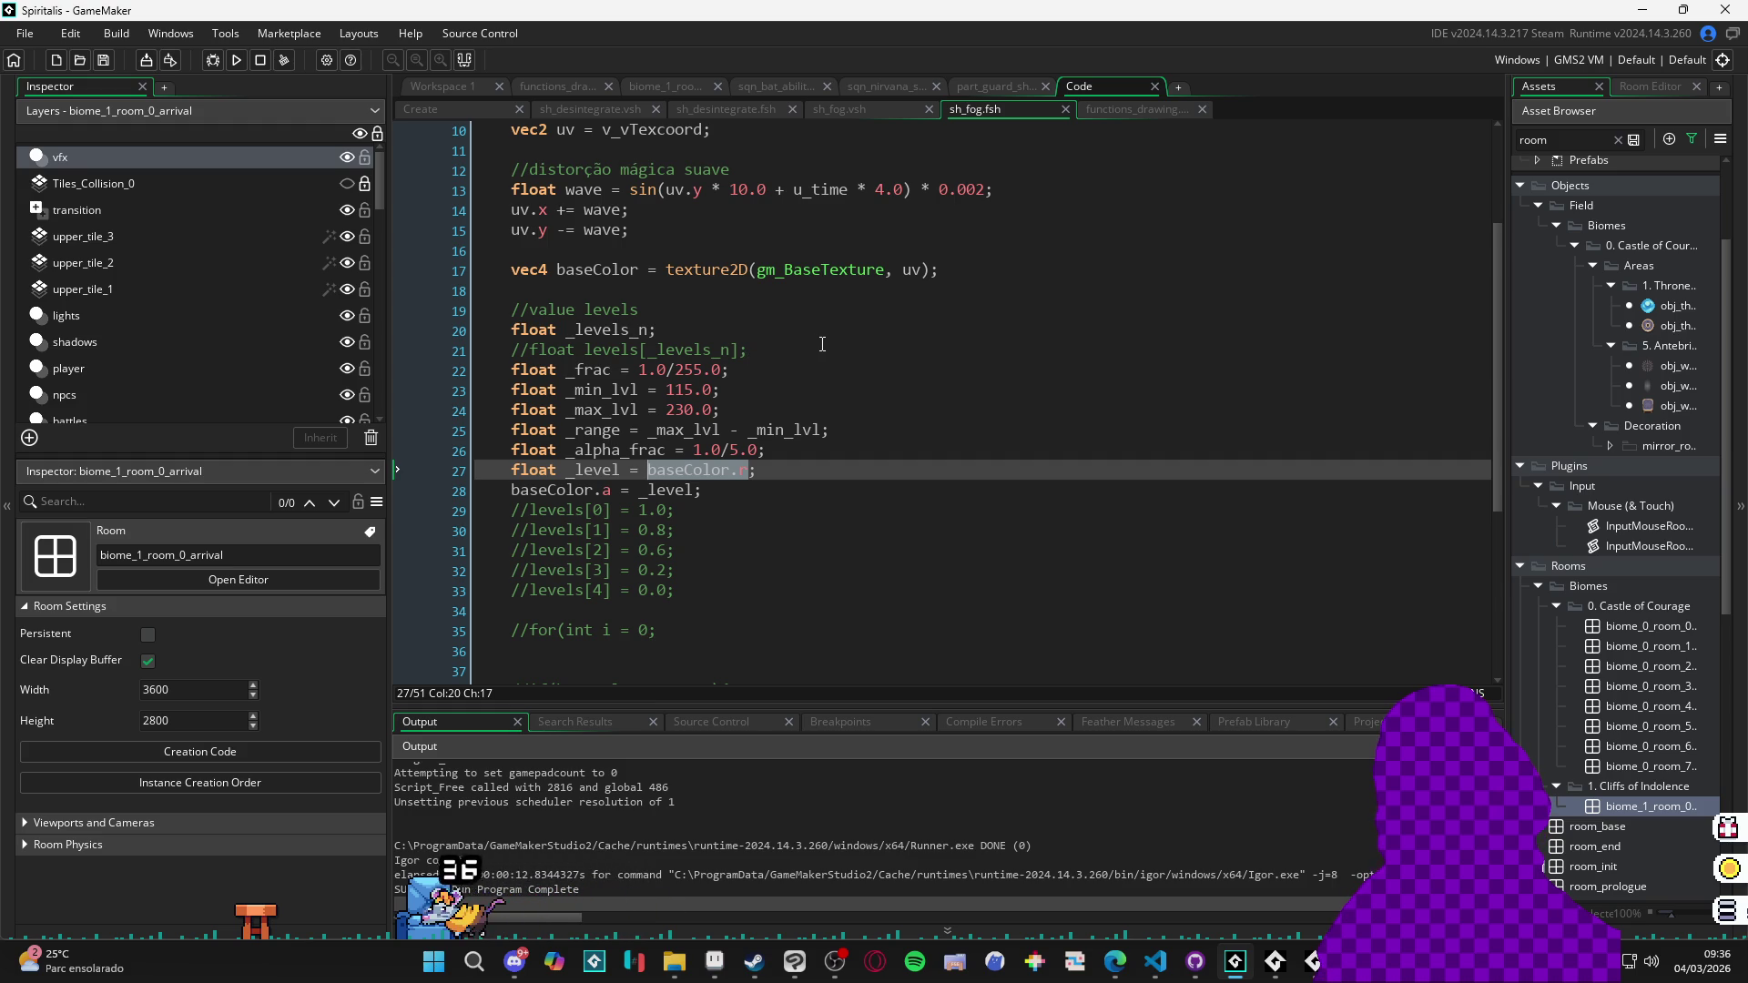
pyautogui.write('1/_range')
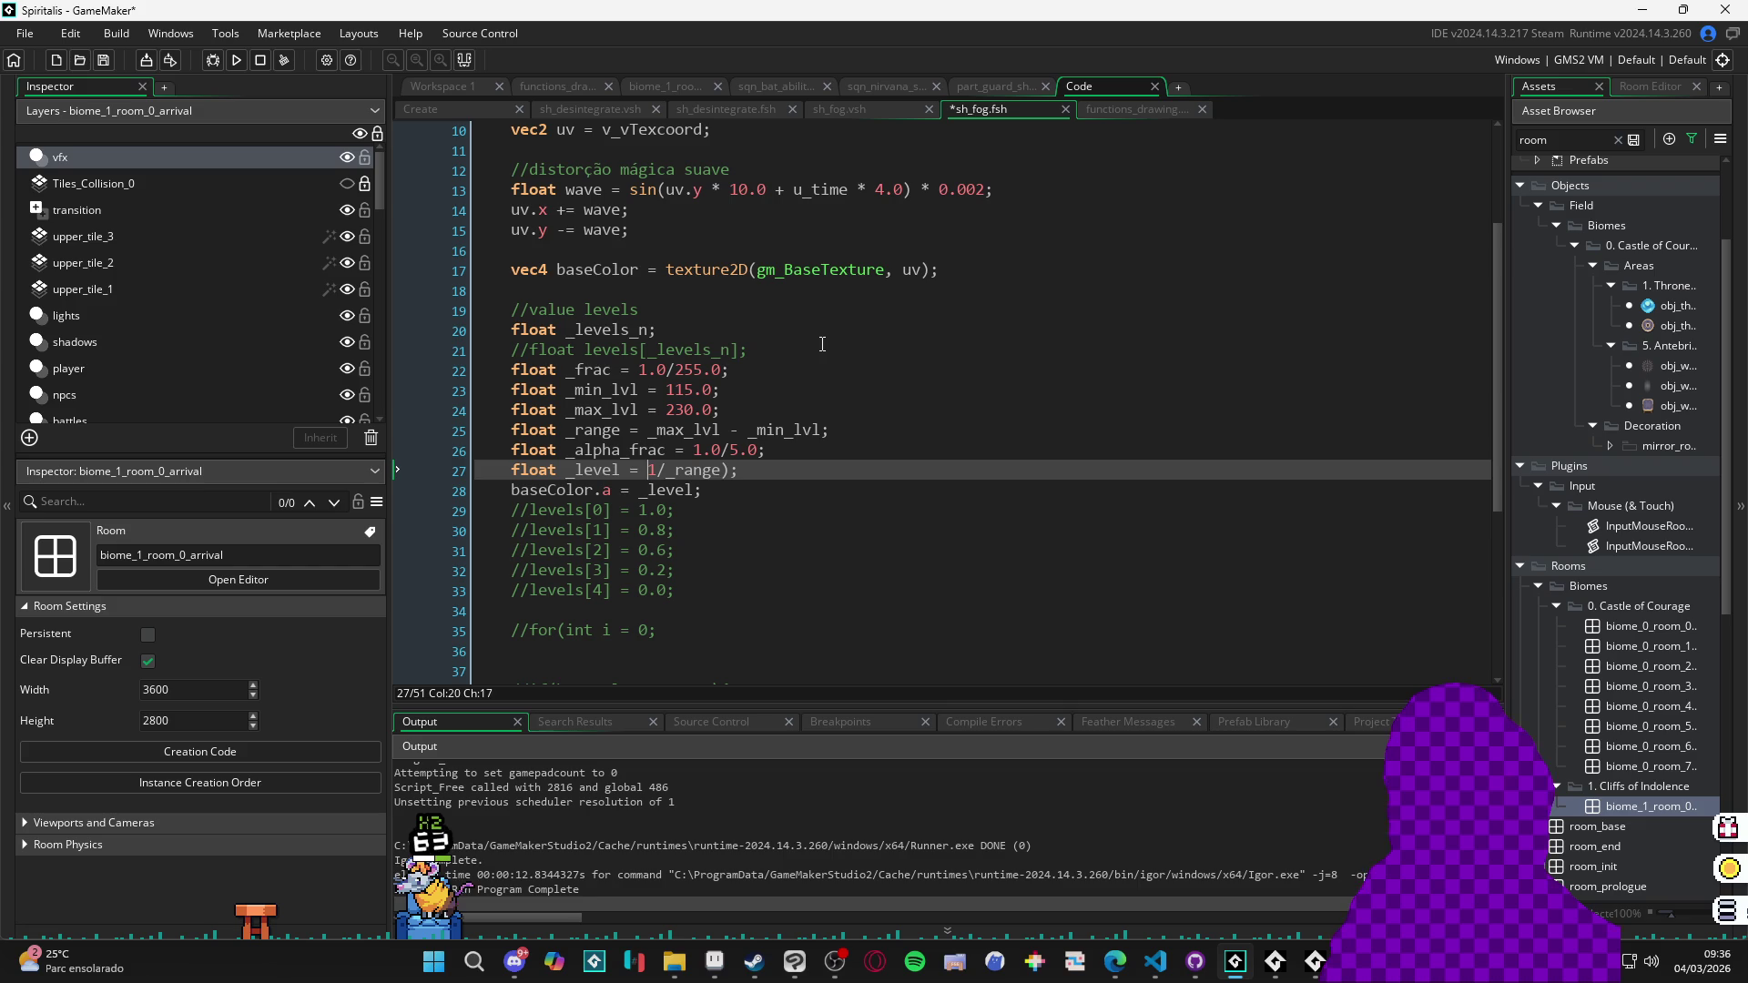
pyautogui.write('.0')
pyautogui.press('End')
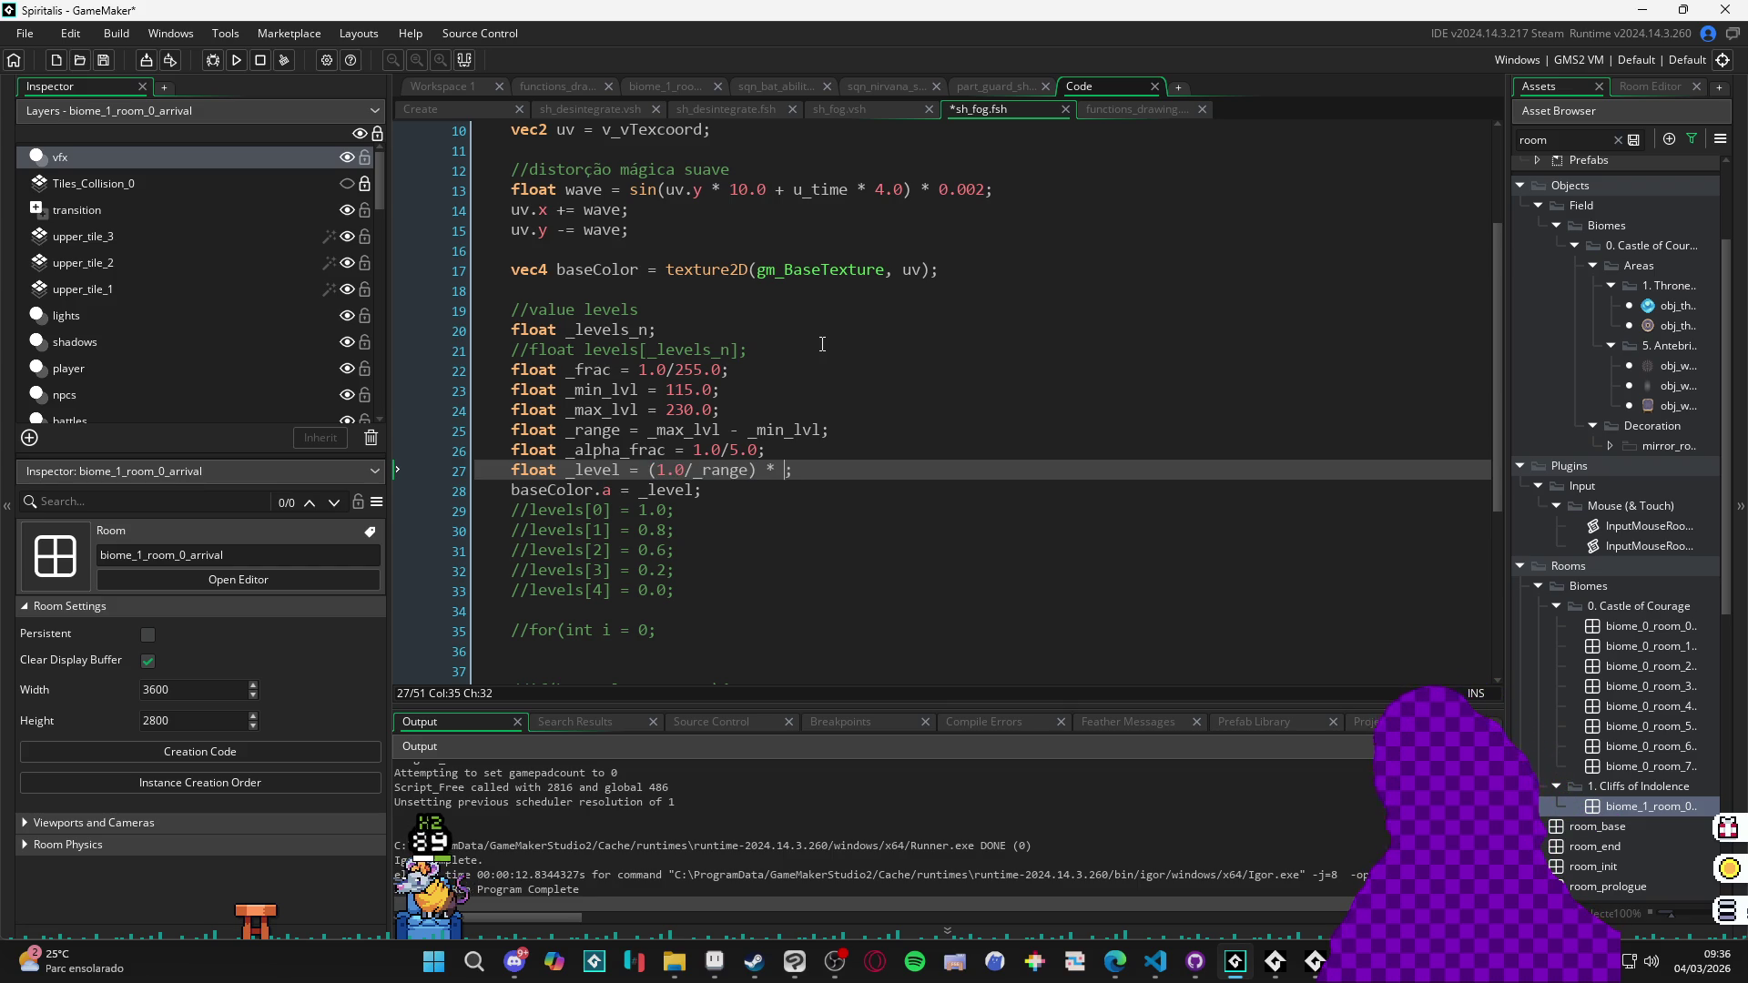
pyautogui.write('lor.r')
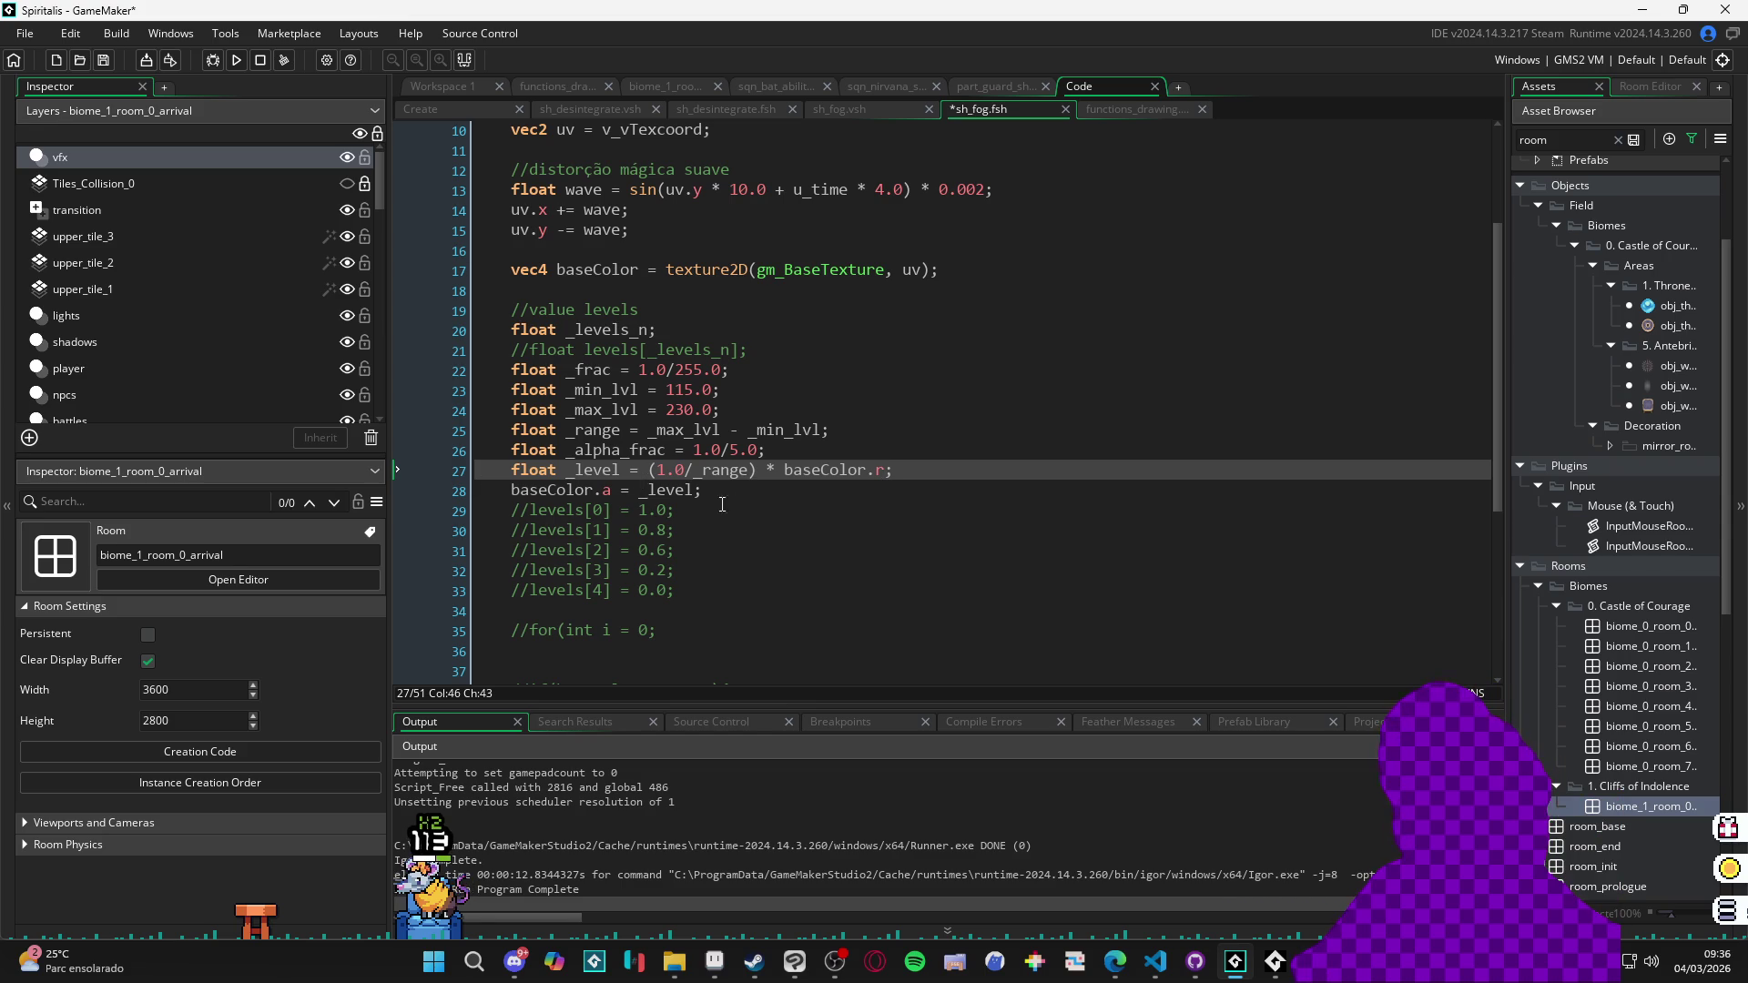
pyautogui.click(722, 504)
pyautogui.scroll(-1, 764, 474)
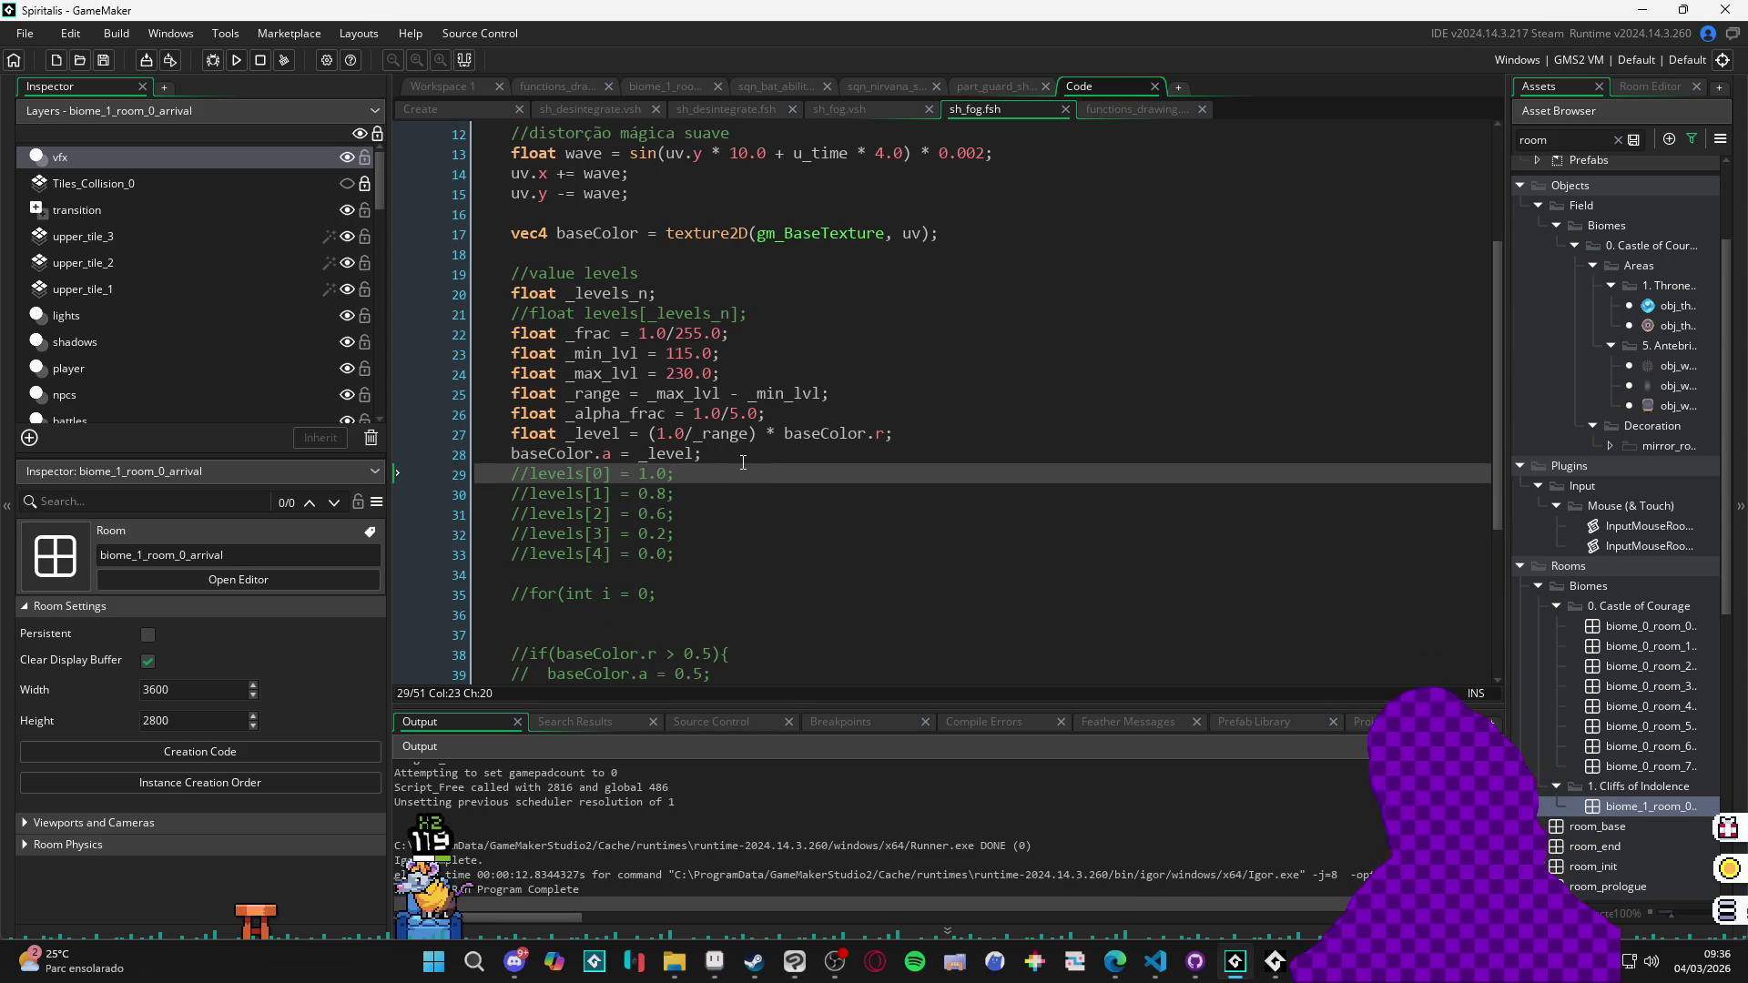
pyautogui.press('F5')
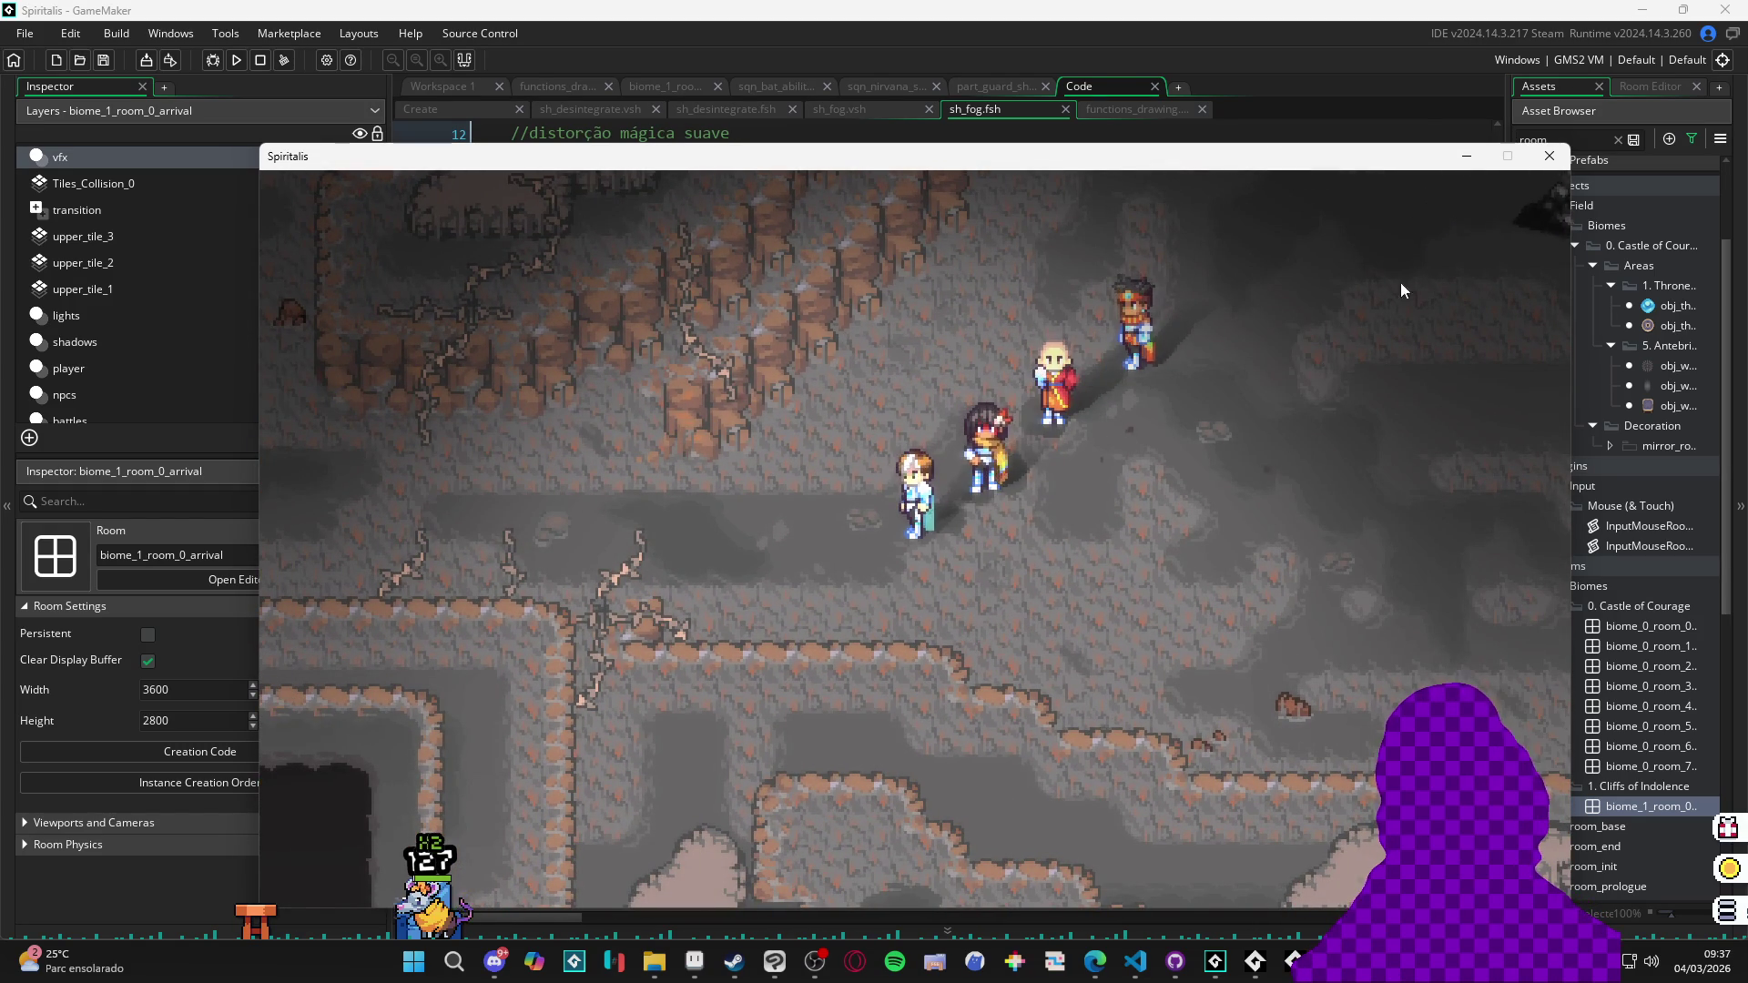
pyautogui.click(1549, 155)
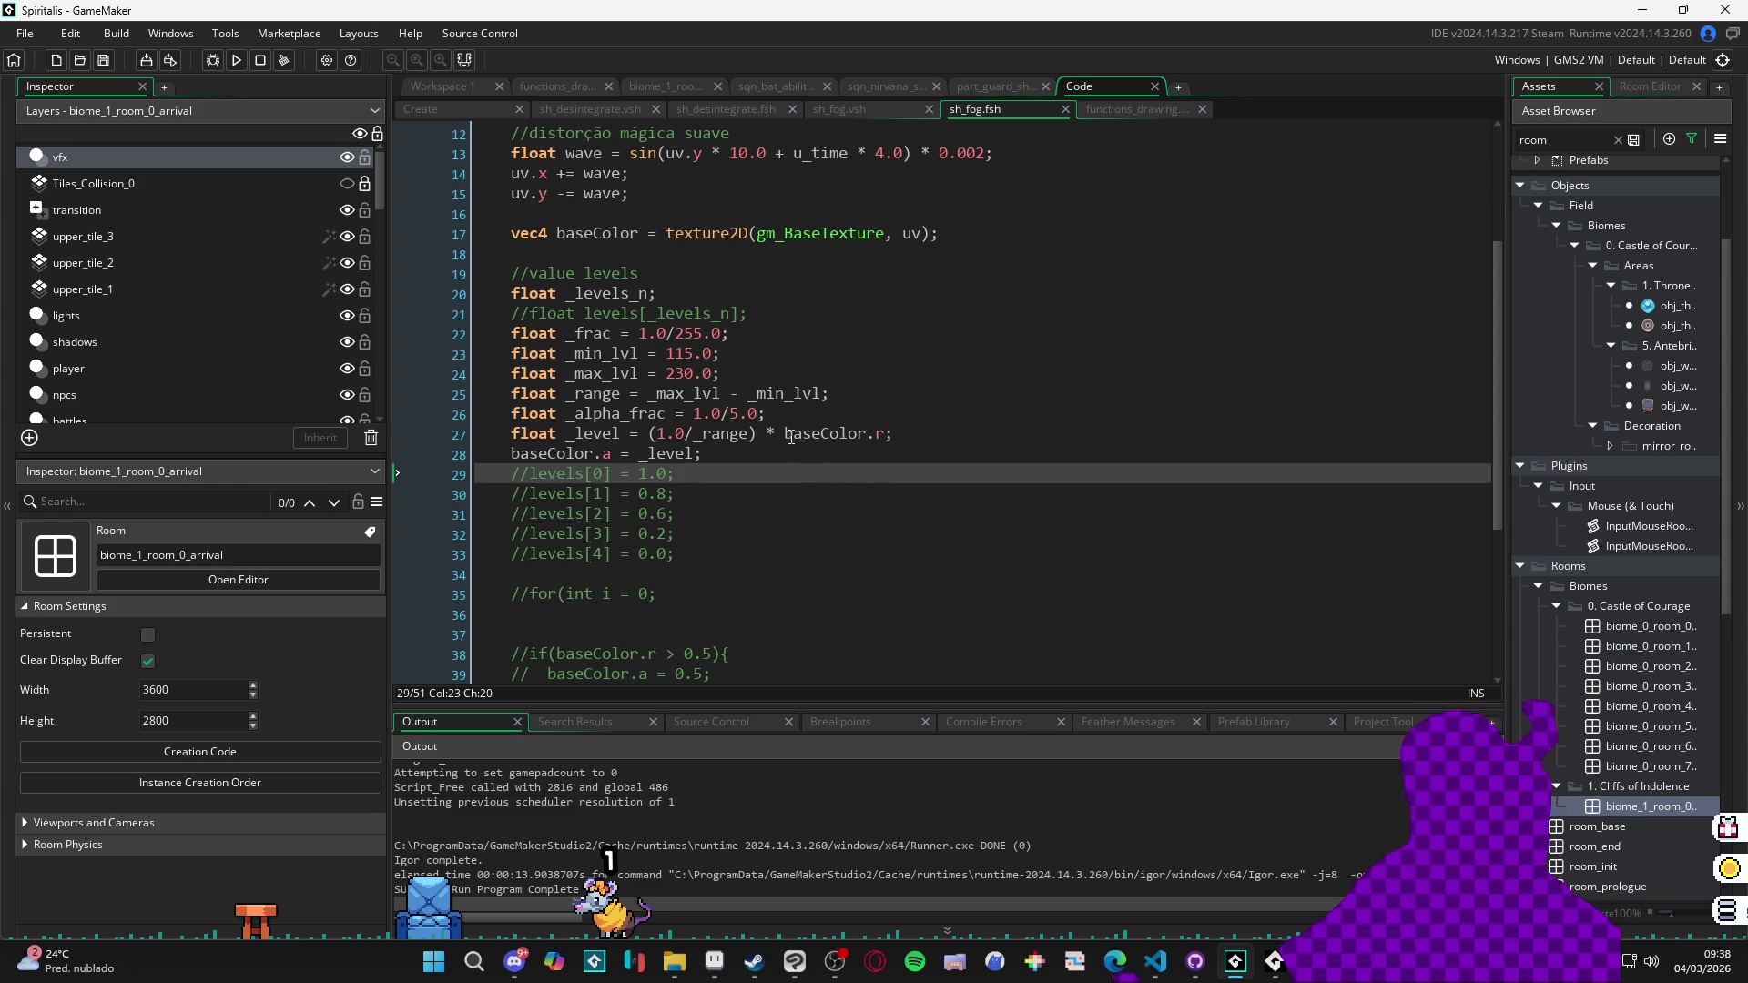
# Insert 'if(baseColor.r < 115.0){ baseColor.r = 115.0 }' after line 26, leaving room for another check.
pyautogui.click(804, 415)
pyautogui.press('Return')
pyautogui.press('Return')
pyautogui.press('Return')
pyautogui.press('Up')
pyautogui.press('Up')
pyautogui.press('Return')
pyautogui.write('if(baseCol')
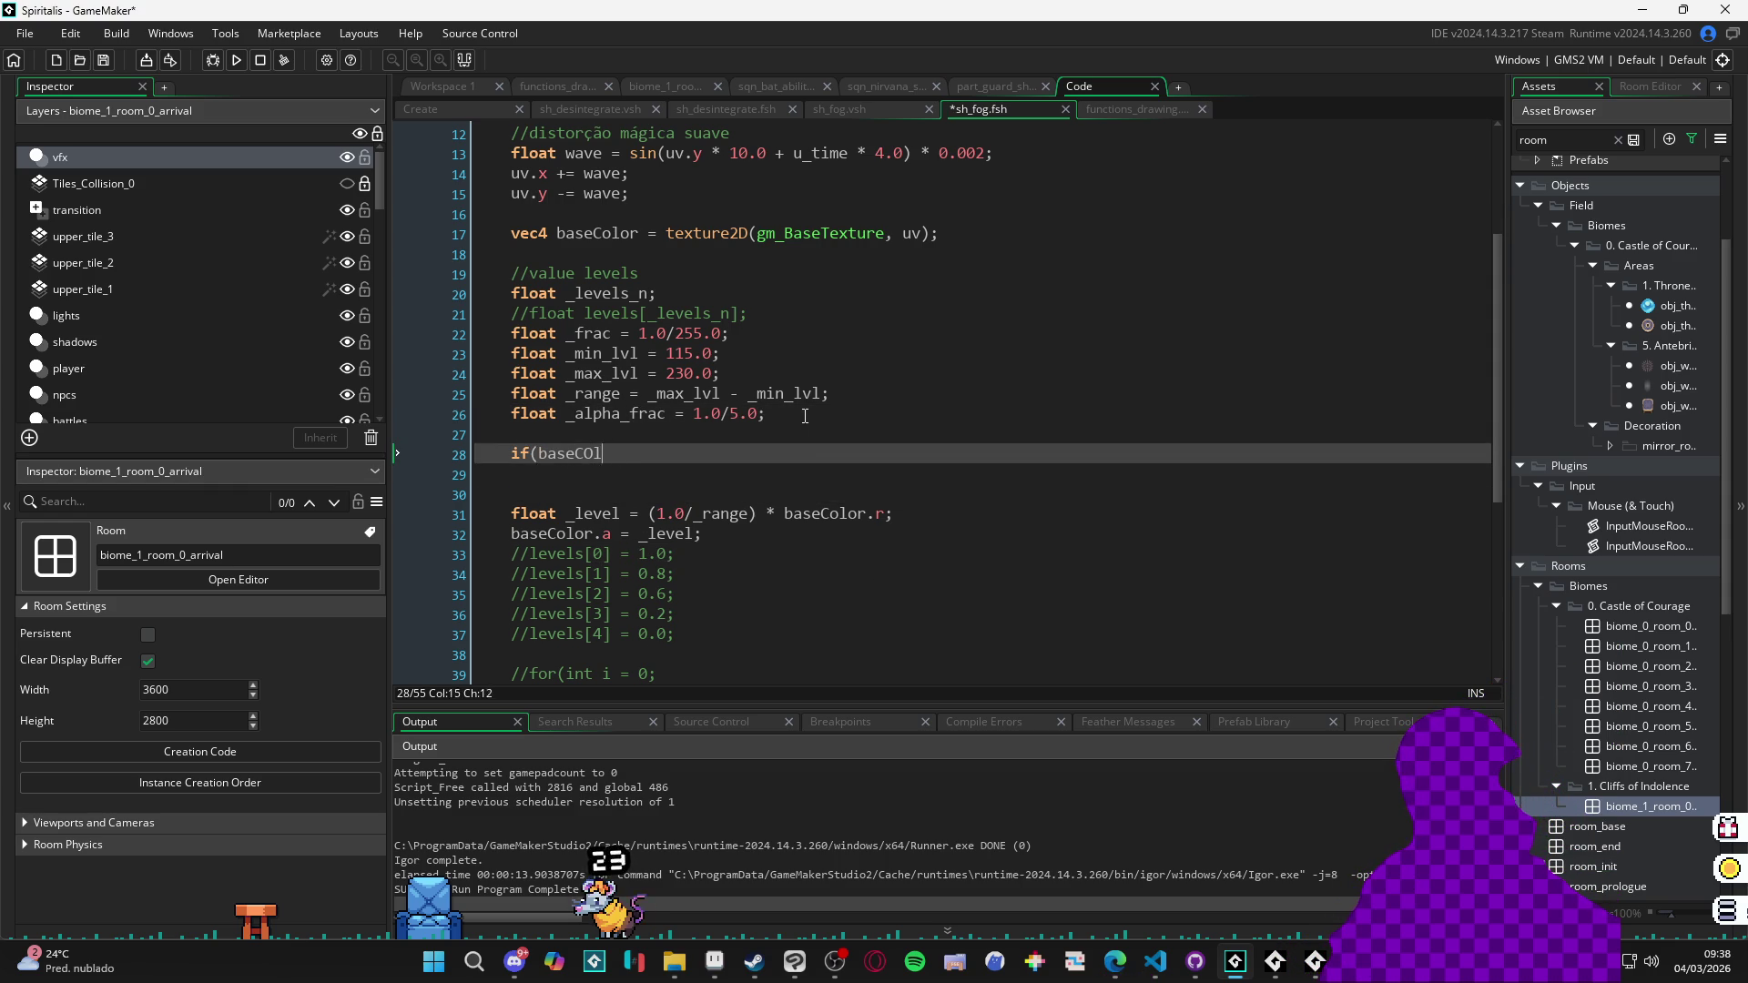
pyautogui.write('or.r')
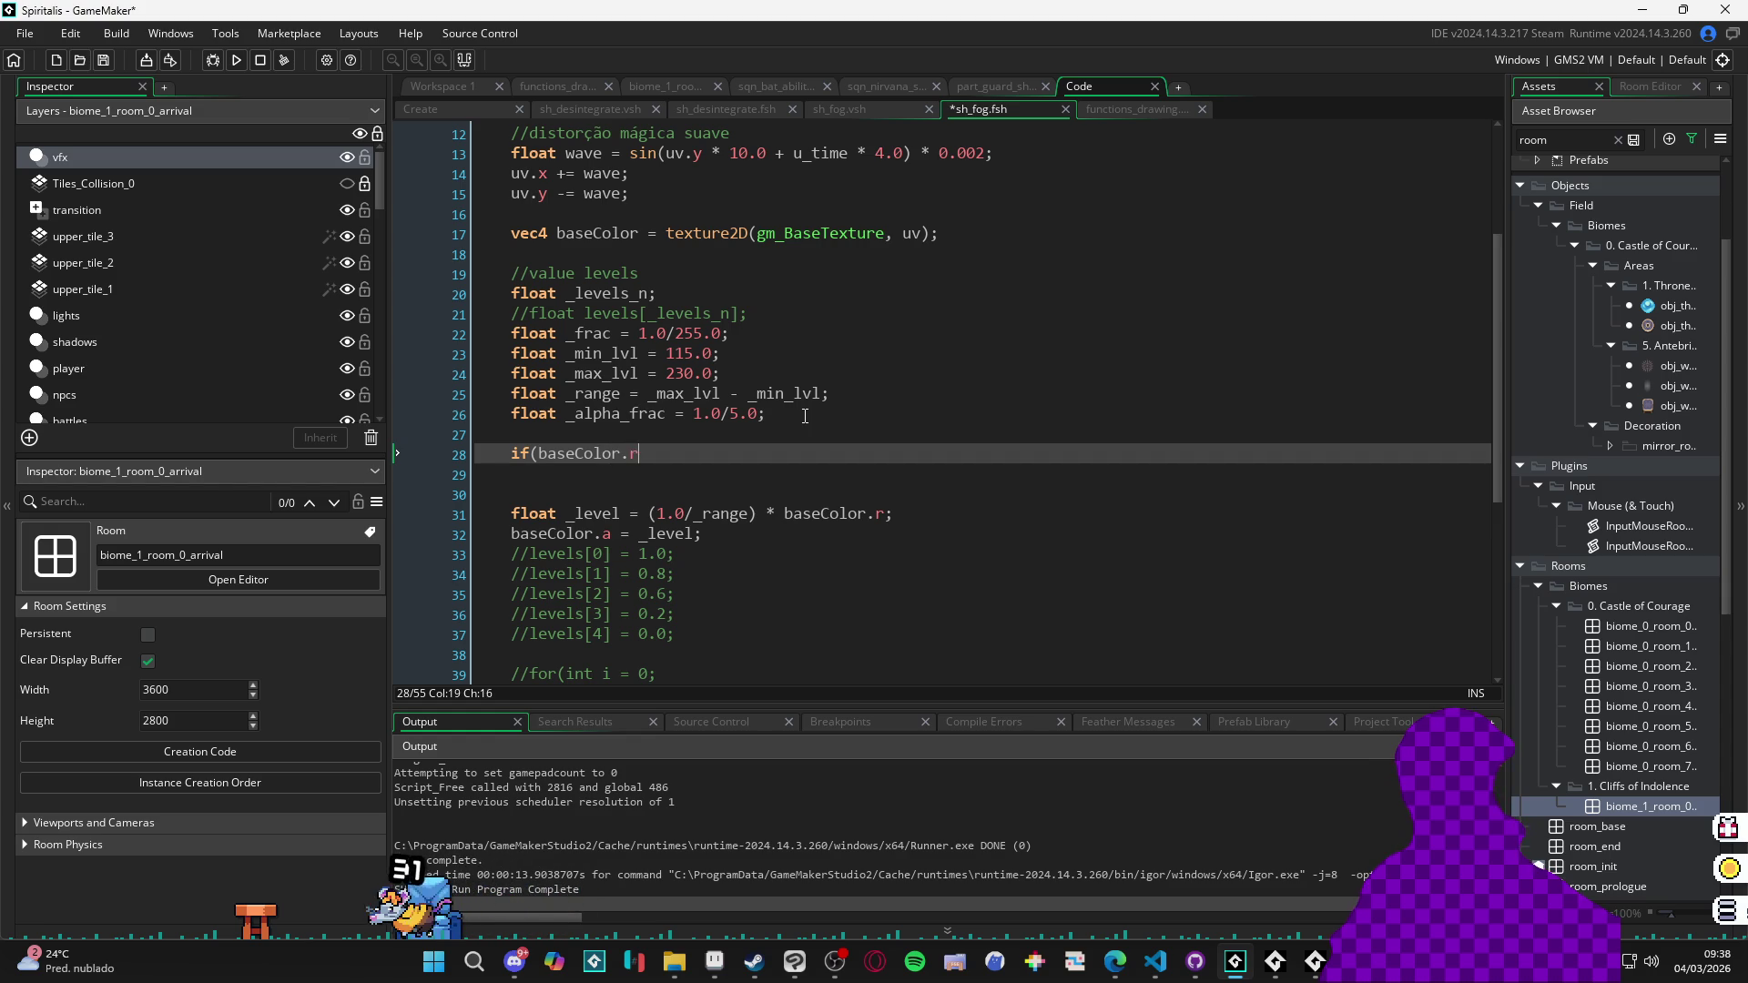
pyautogui.write(' < 115){')
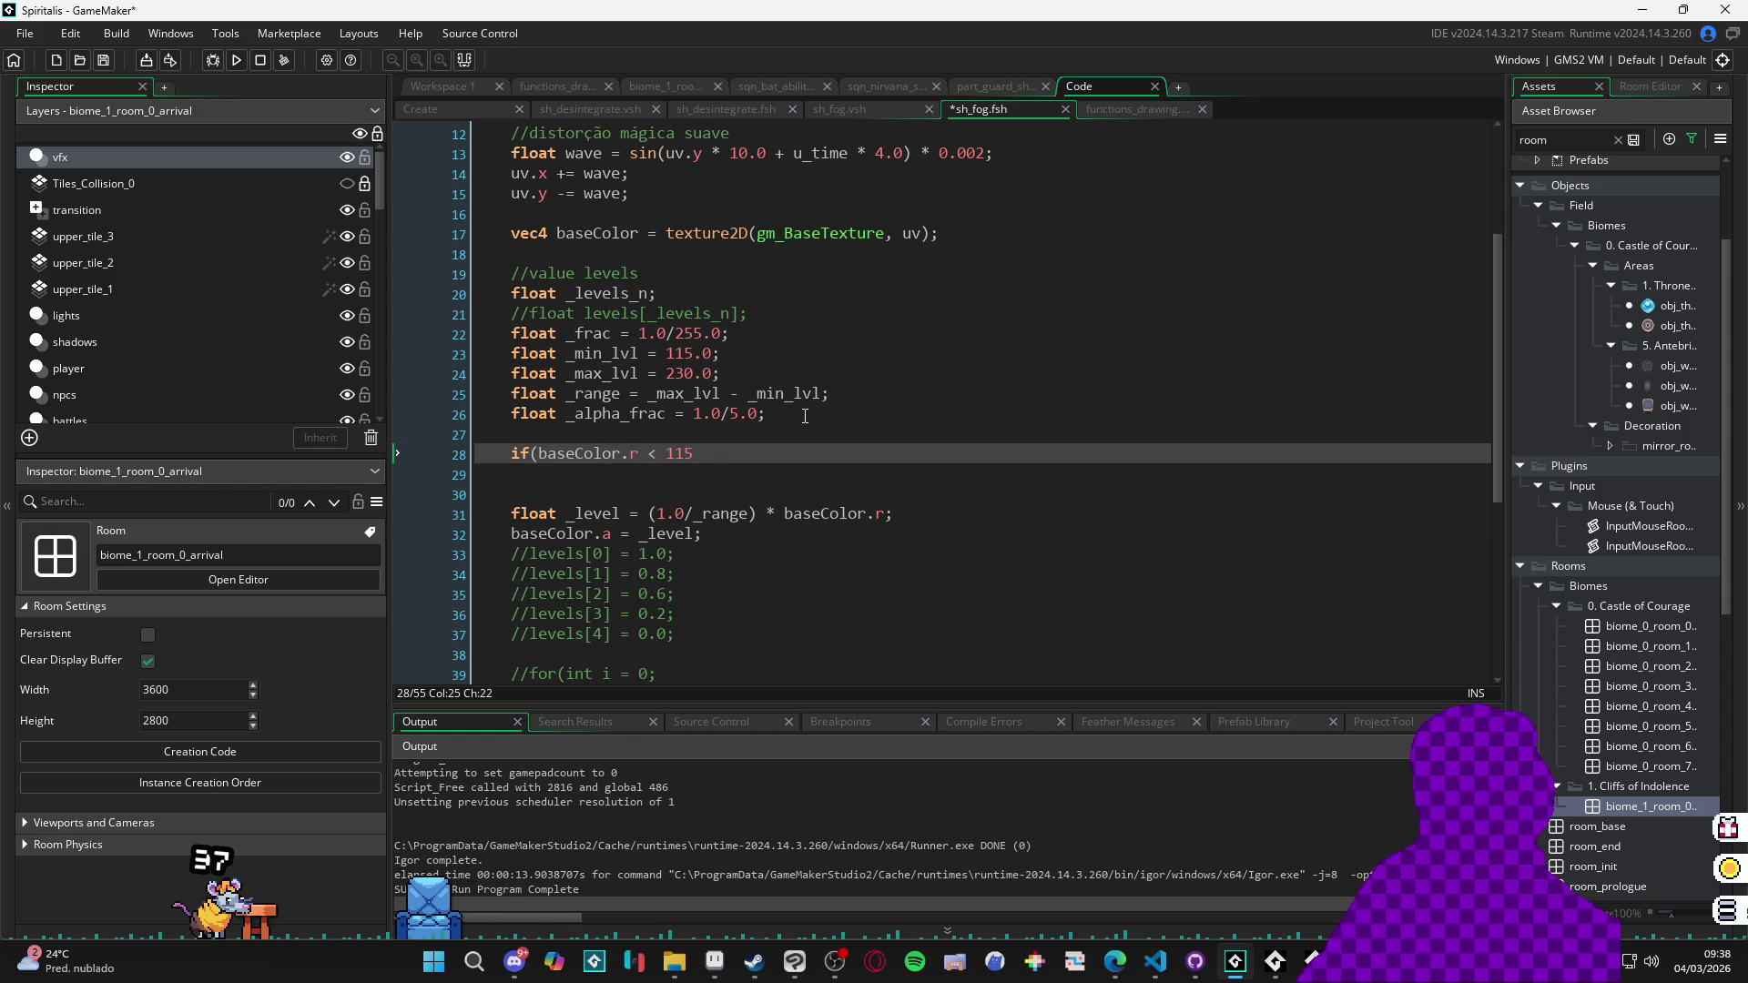
pyautogui.press('Return')
pyautogui.press('Tab')
pyautogui.write('baseColor.r')
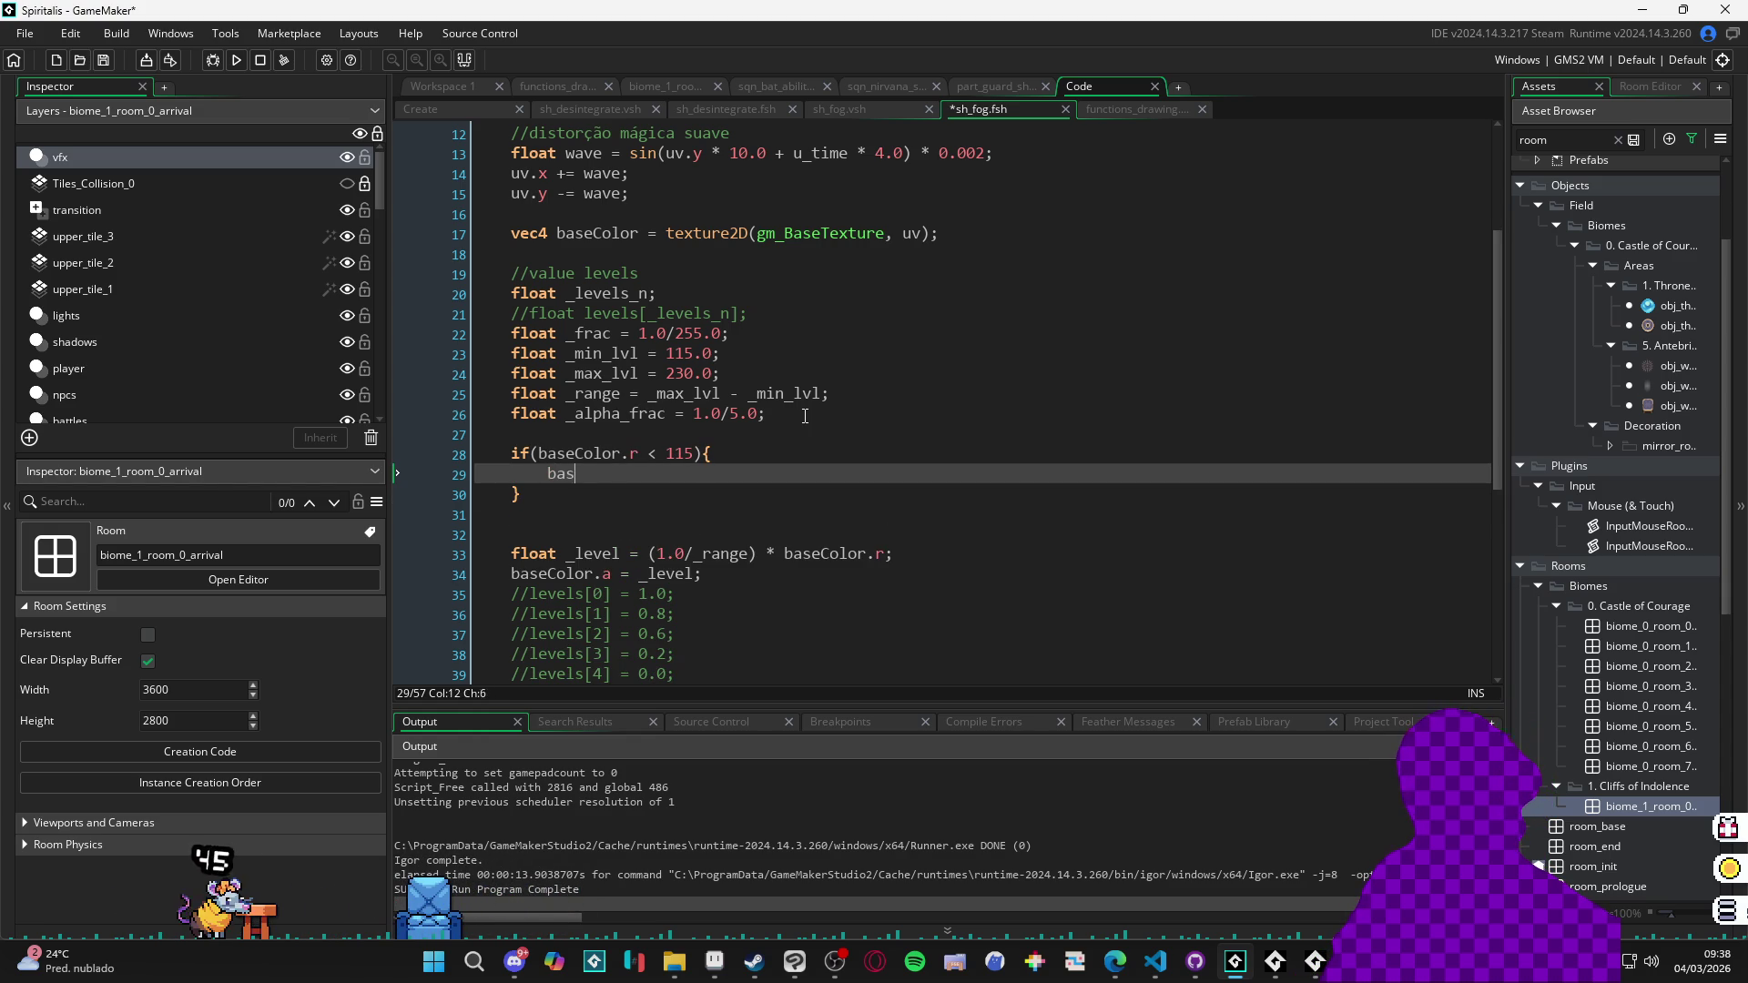
pyautogui.write(' =')
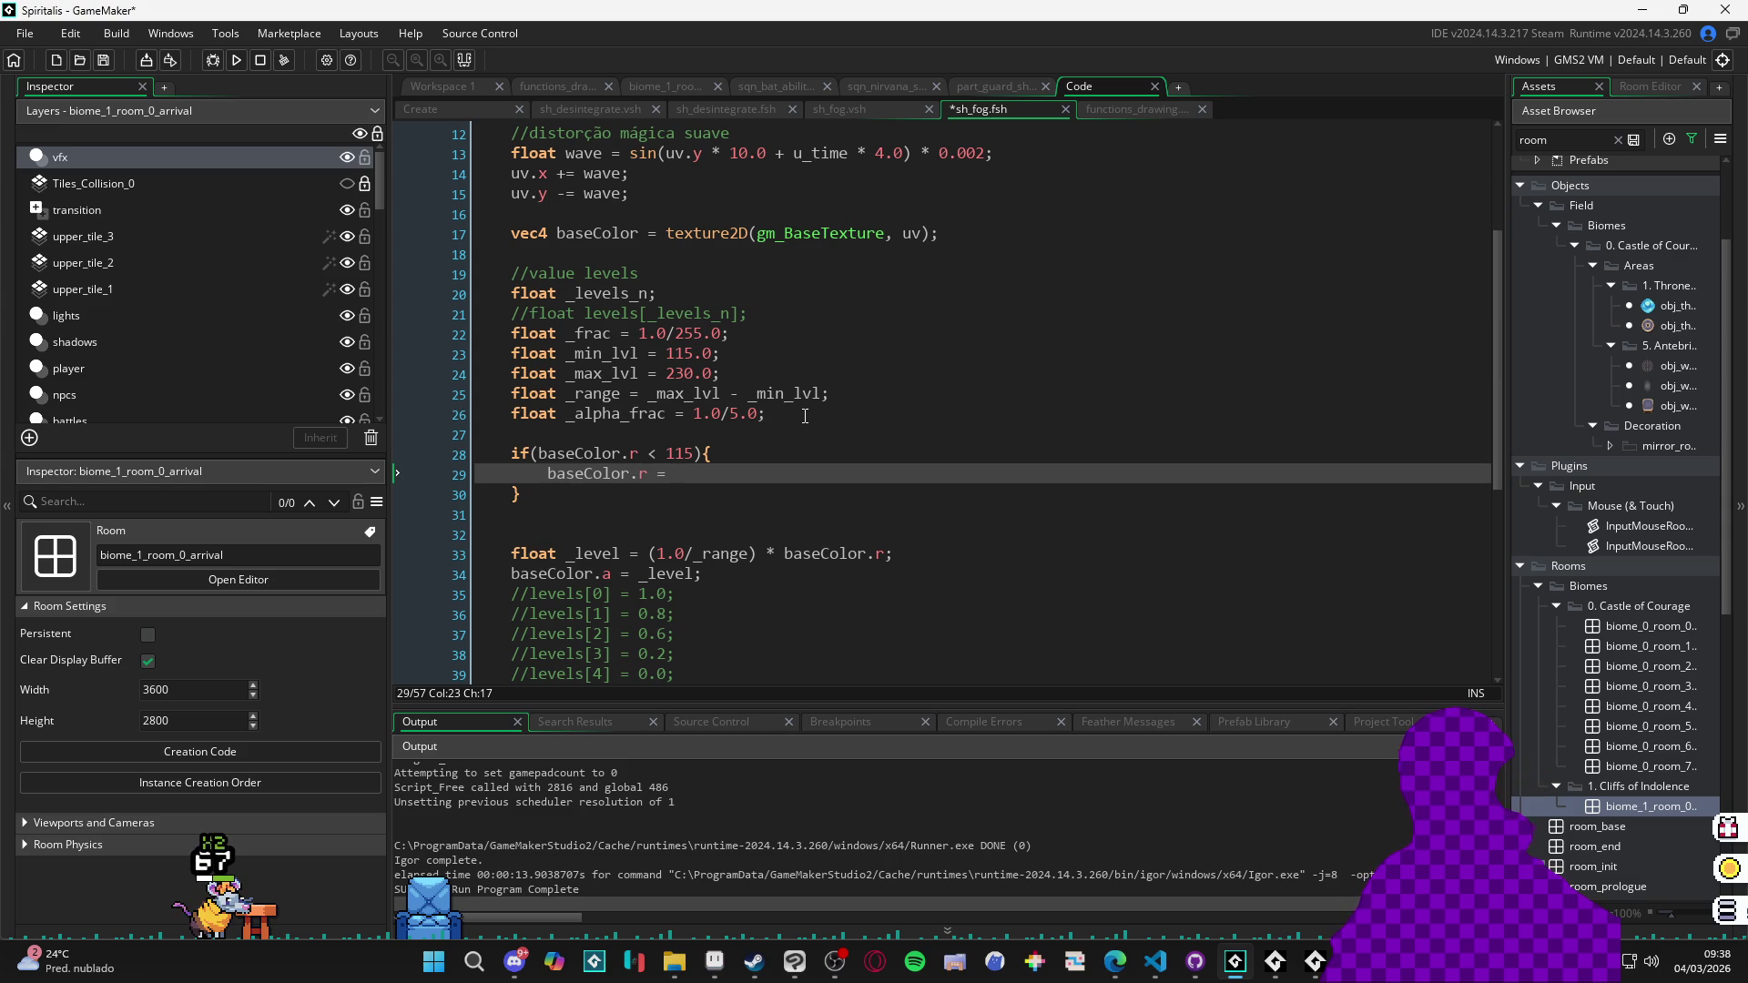
pyautogui.write('115.0')
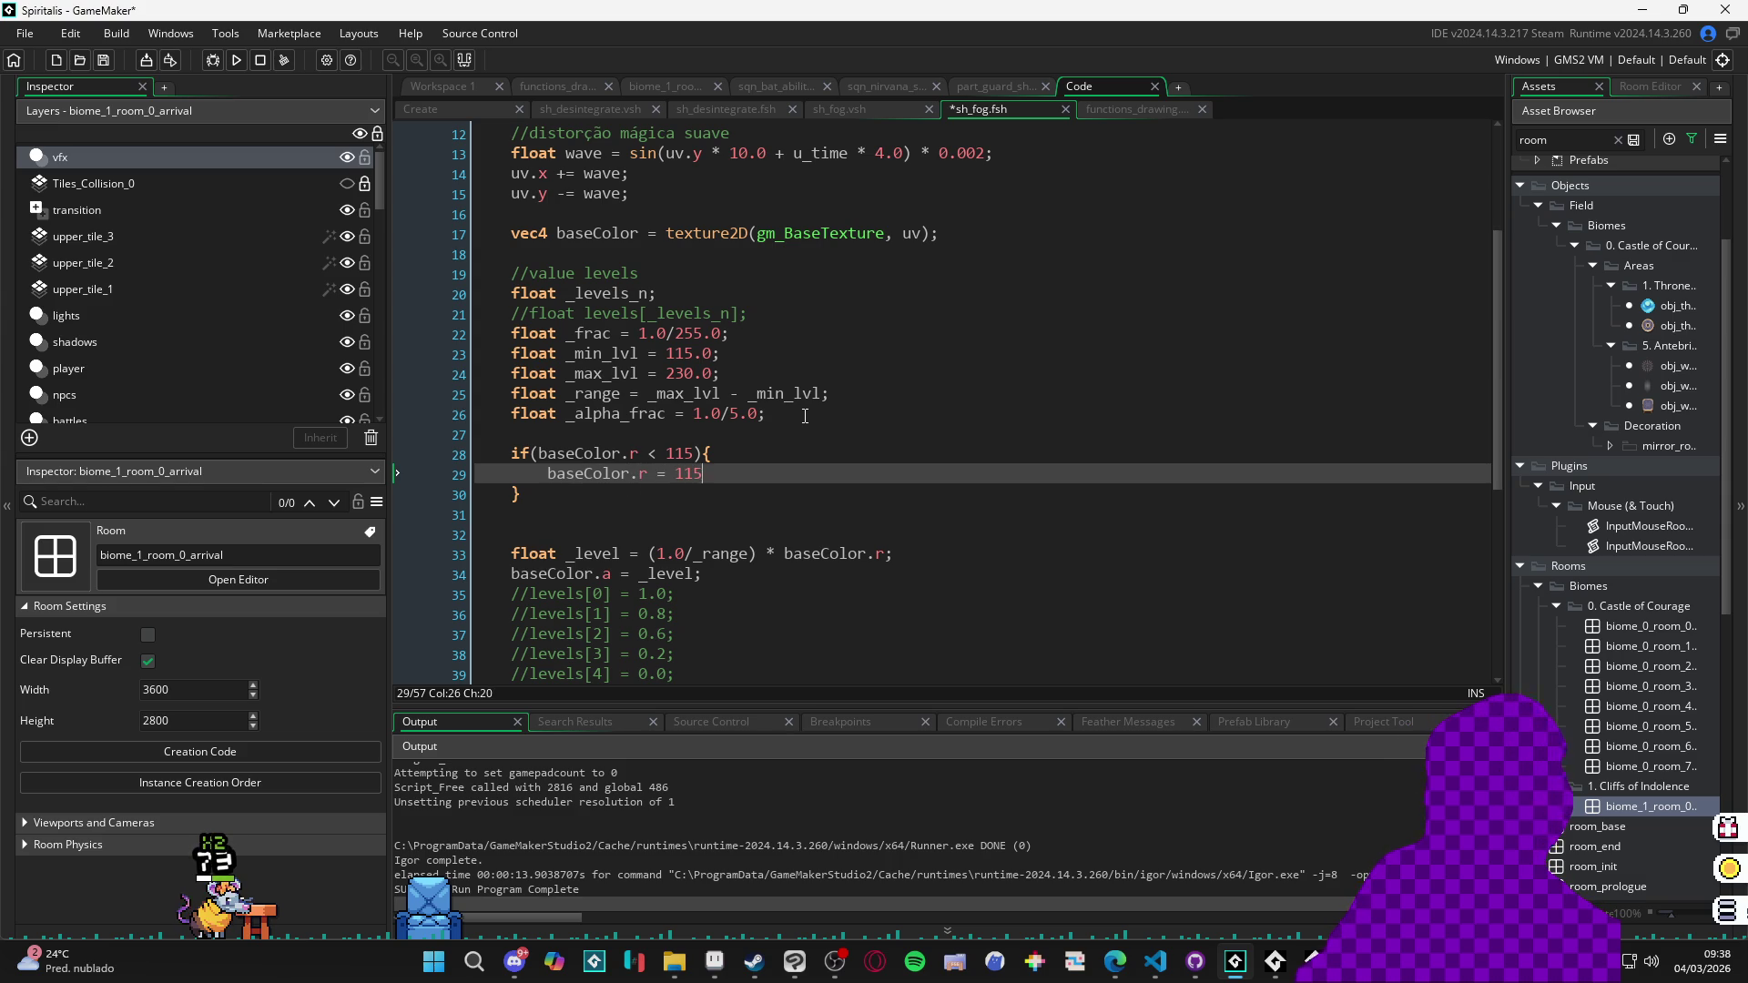
pyautogui.press('Up')
pyautogui.write('.0')
pyautogui.press('Down')
pyautogui.press('Down')
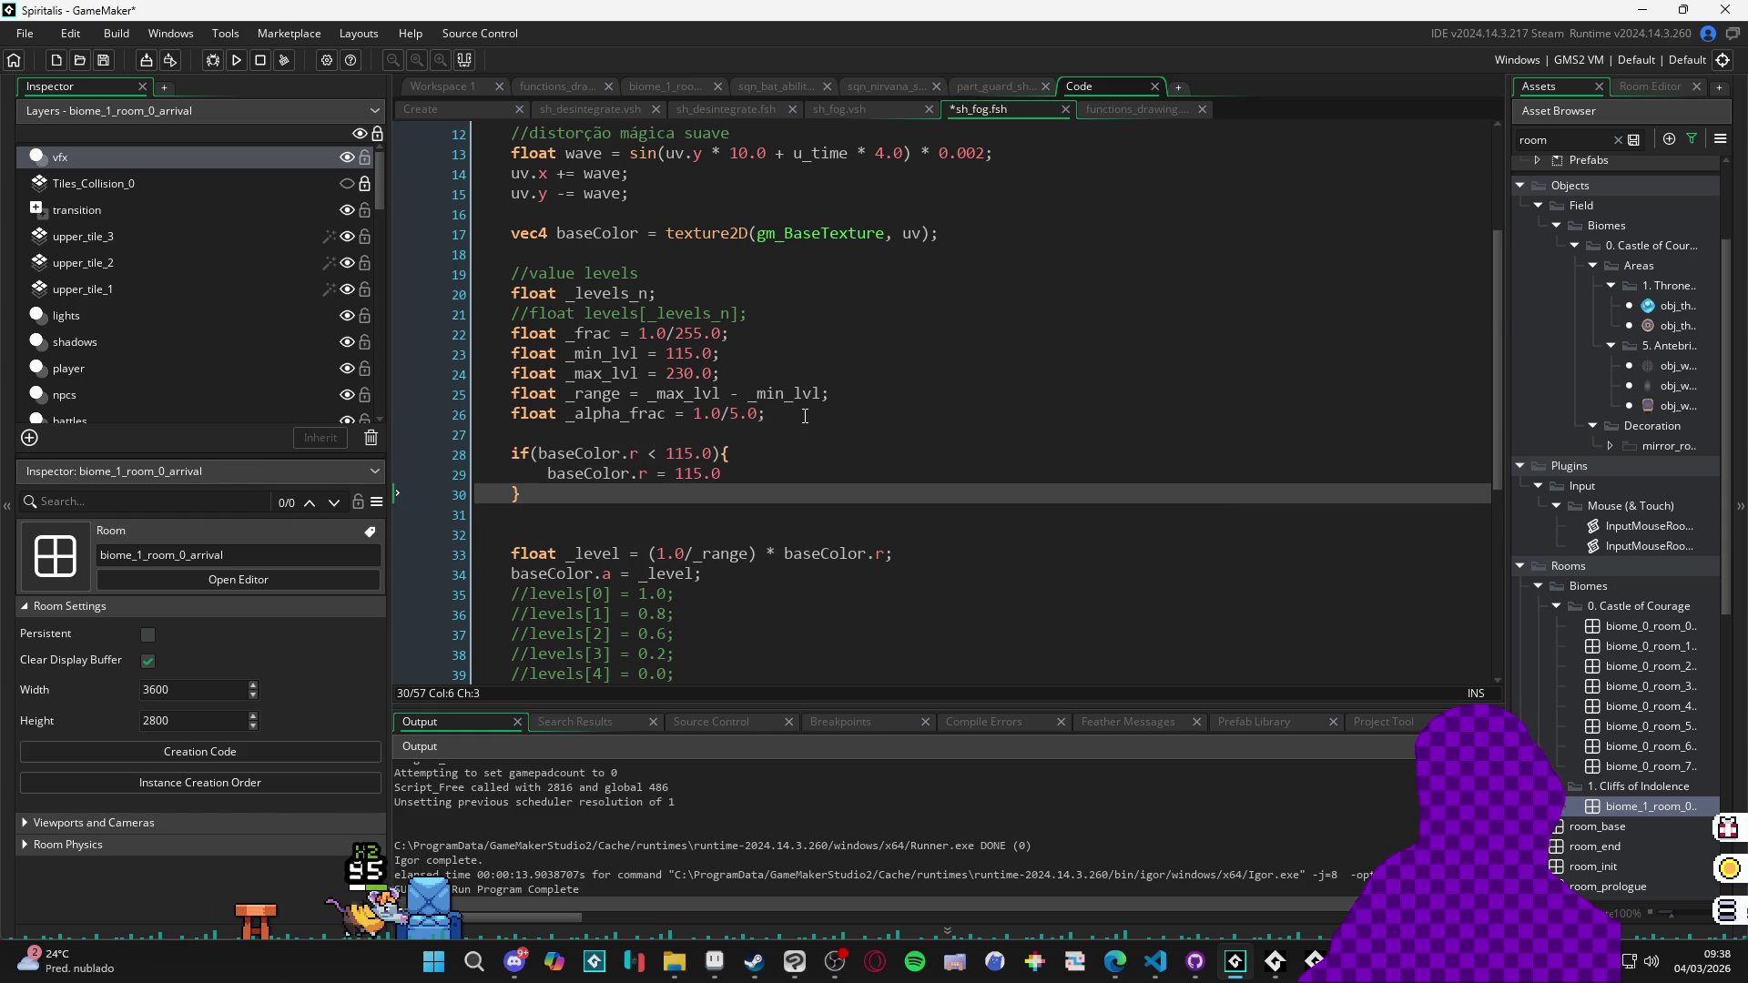
pyautogui.press('Return')
pyautogui.press('Return')
# Write the second 'if(baseColor.r > _max_lvl)' condition and use _min_lvl in the first condition.
pyautogui.write('if(ba')
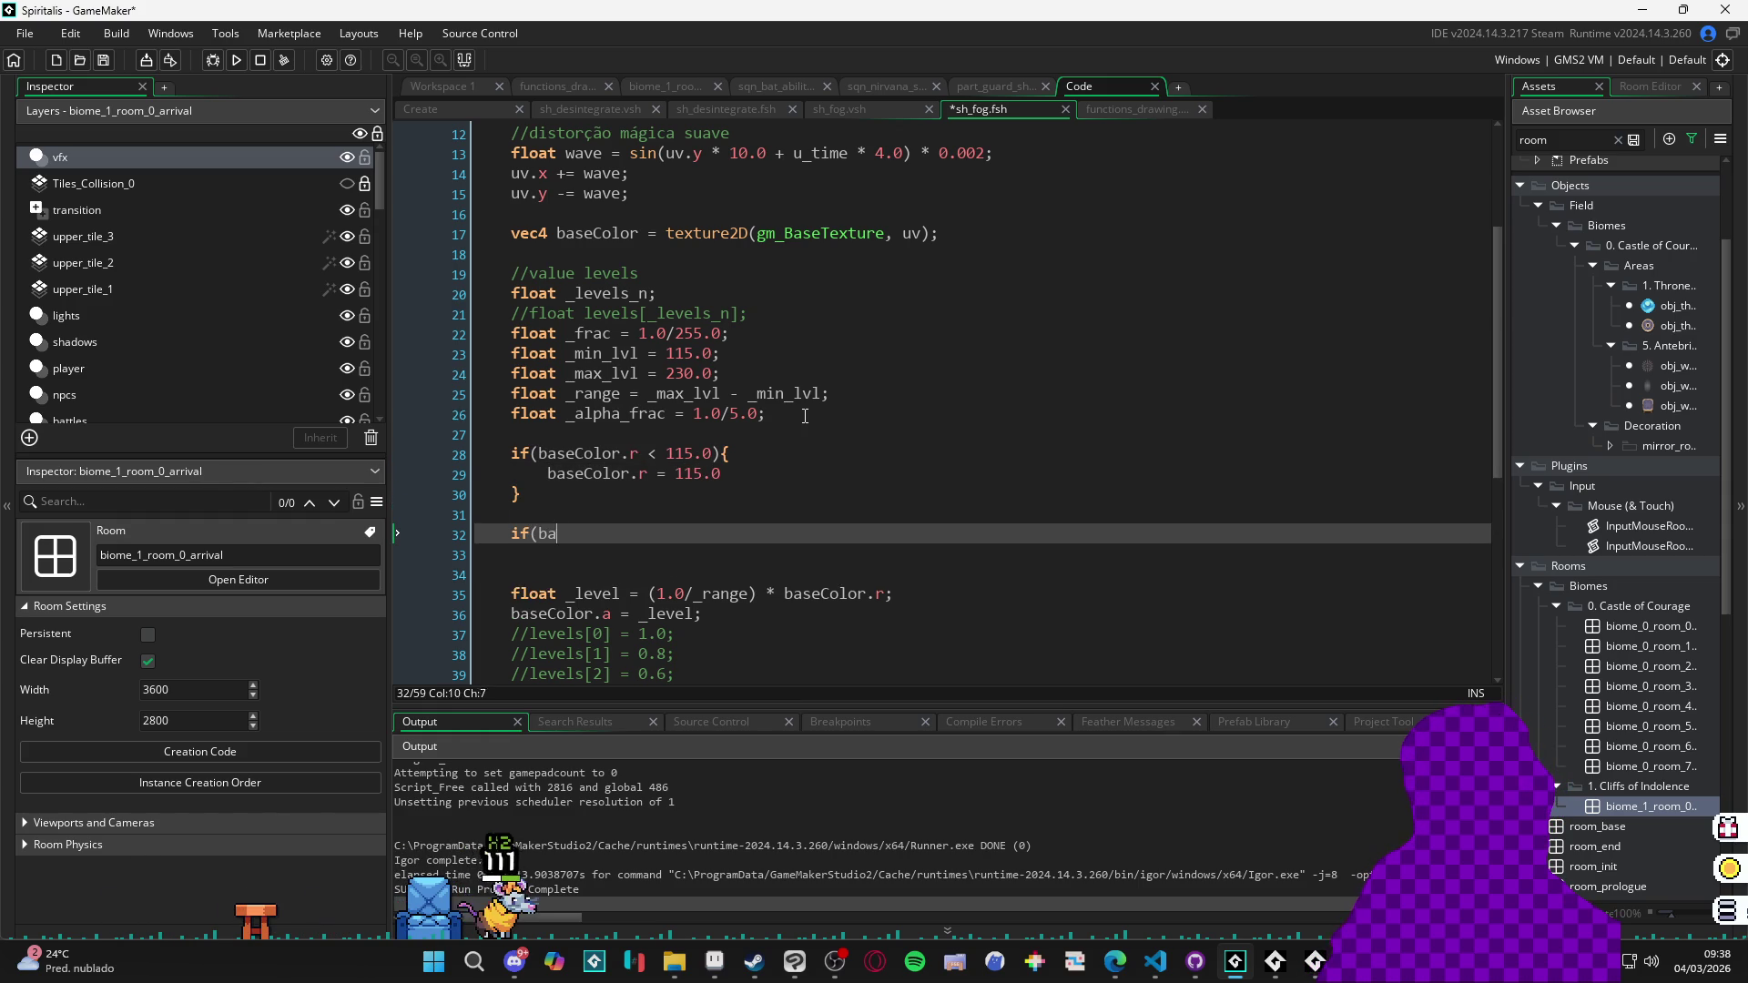
pyautogui.write('seColor.r <')
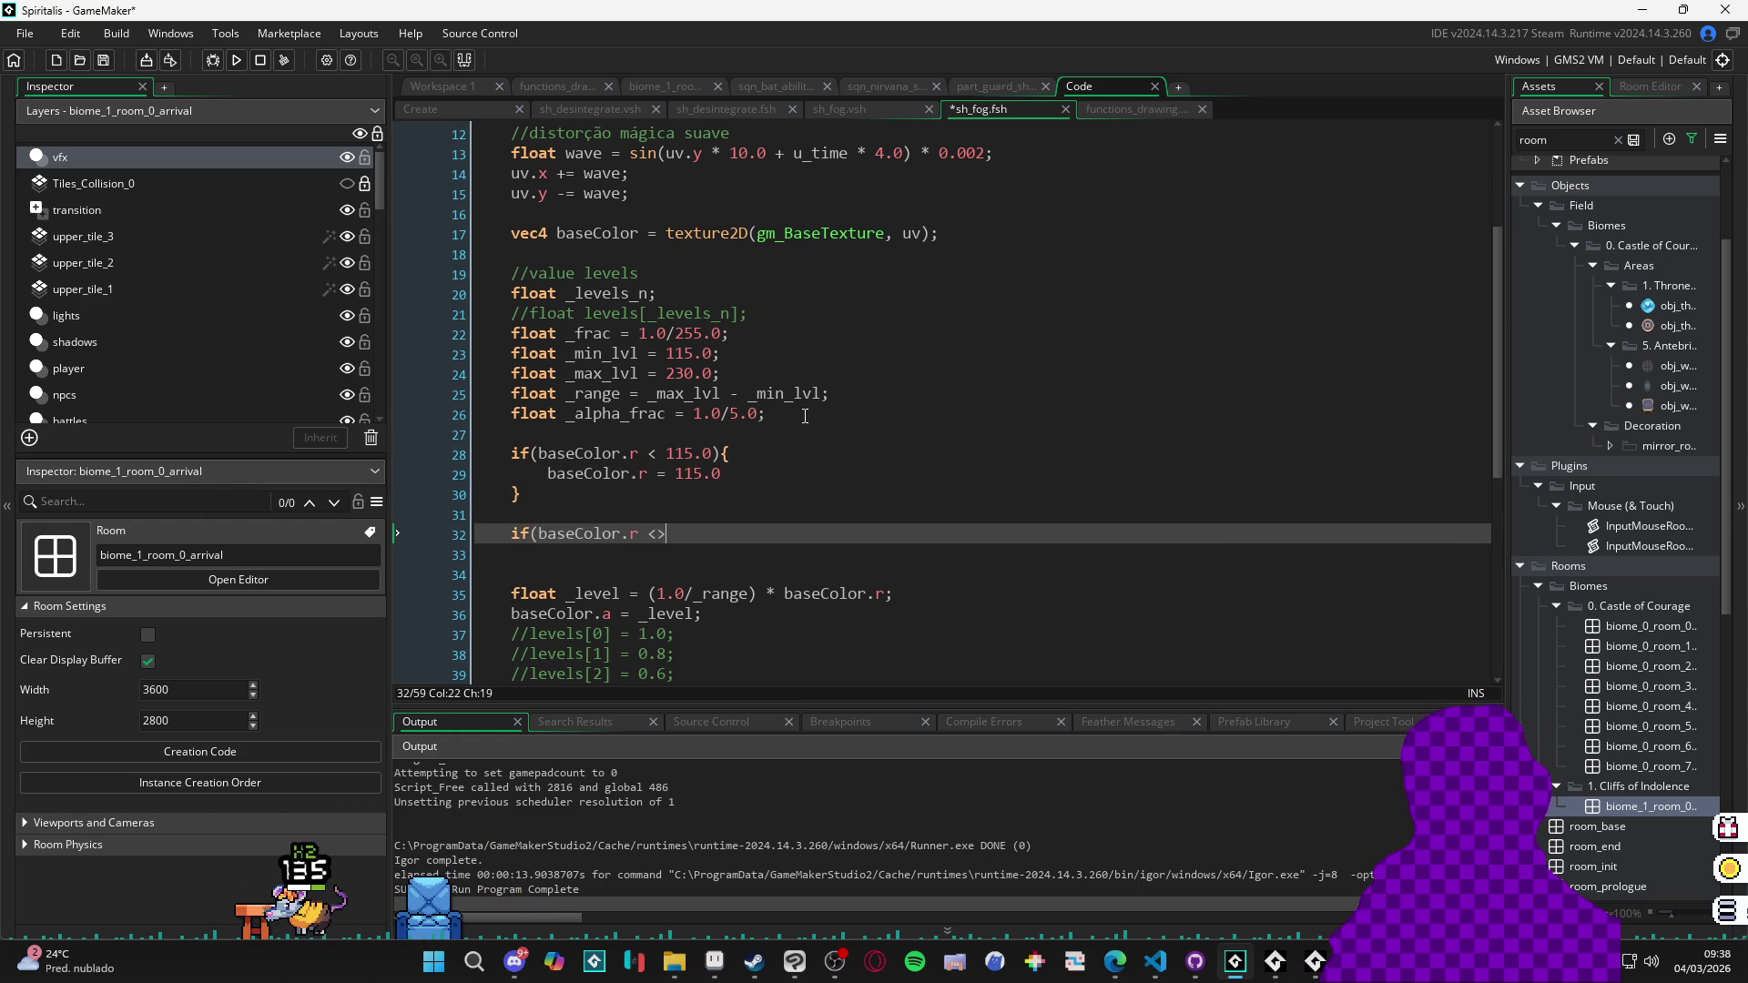
pyautogui.write('>')
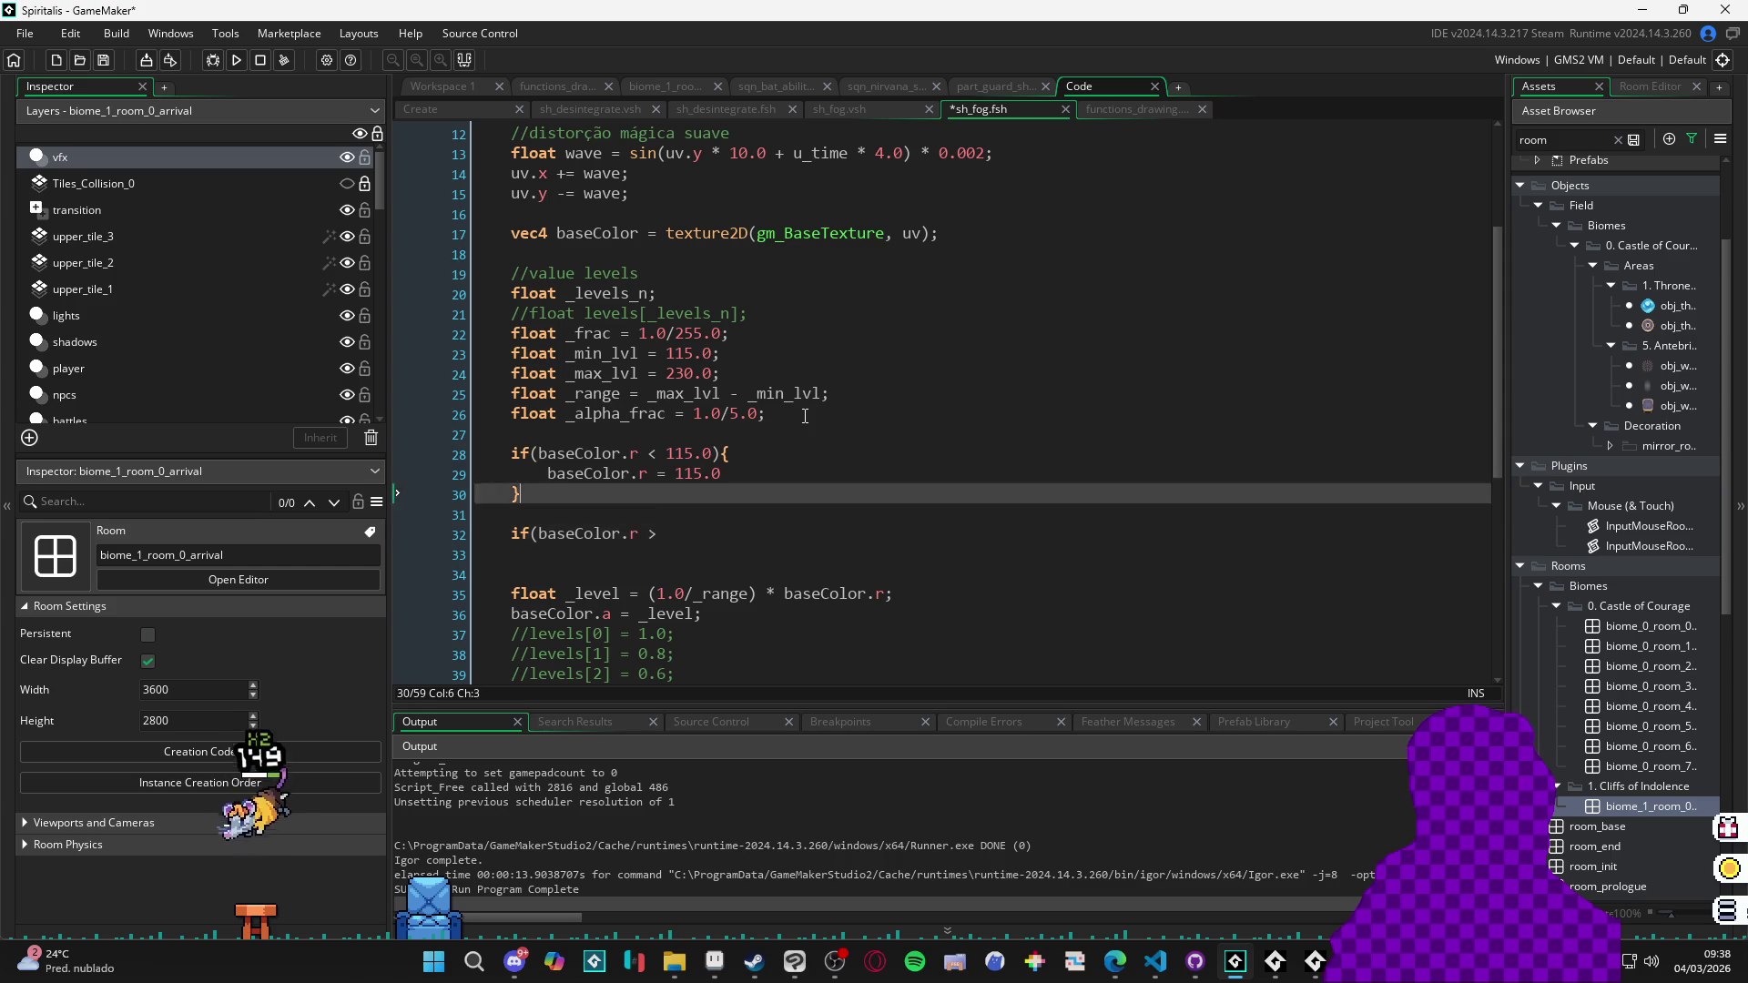
pyautogui.press('Up')
pyautogui.press('Up')
pyautogui.press('Up')
pyautogui.press('Down')
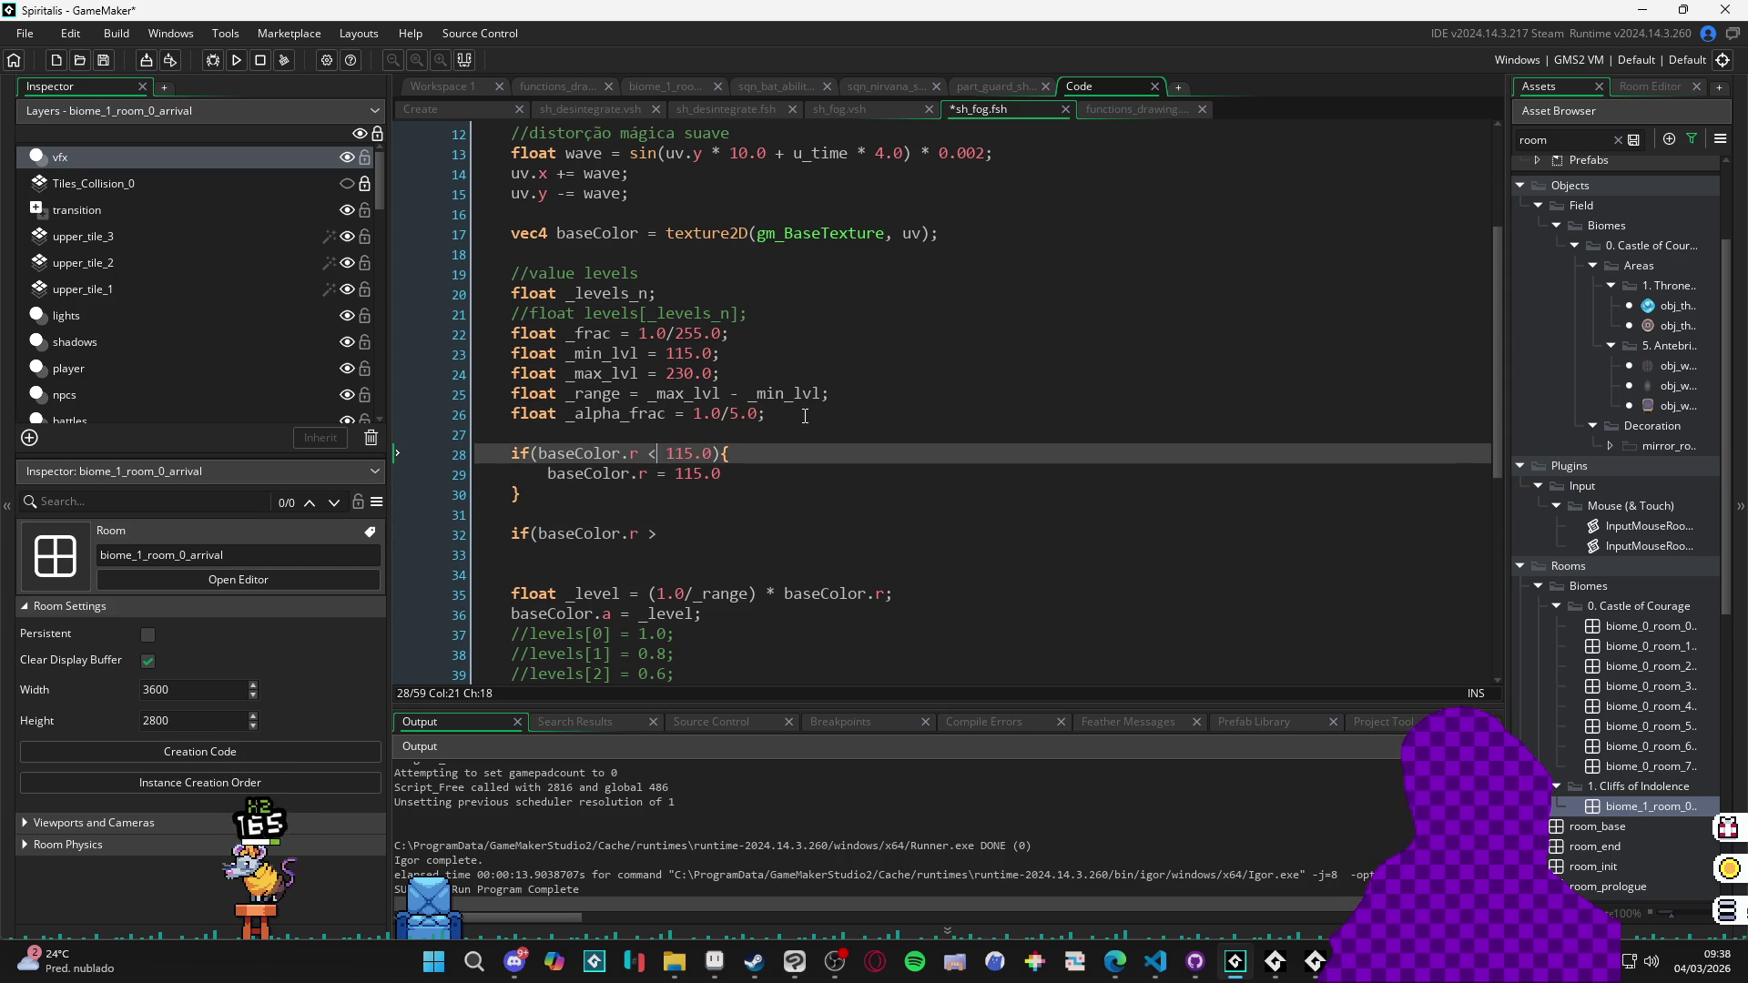
pyautogui.hotkey('ctrl', 'Right')
pyautogui.hotkey('ctrl', 'Right')
pyautogui.hotkey('ctrl', 'Right')
pyautogui.write('_min_lv')
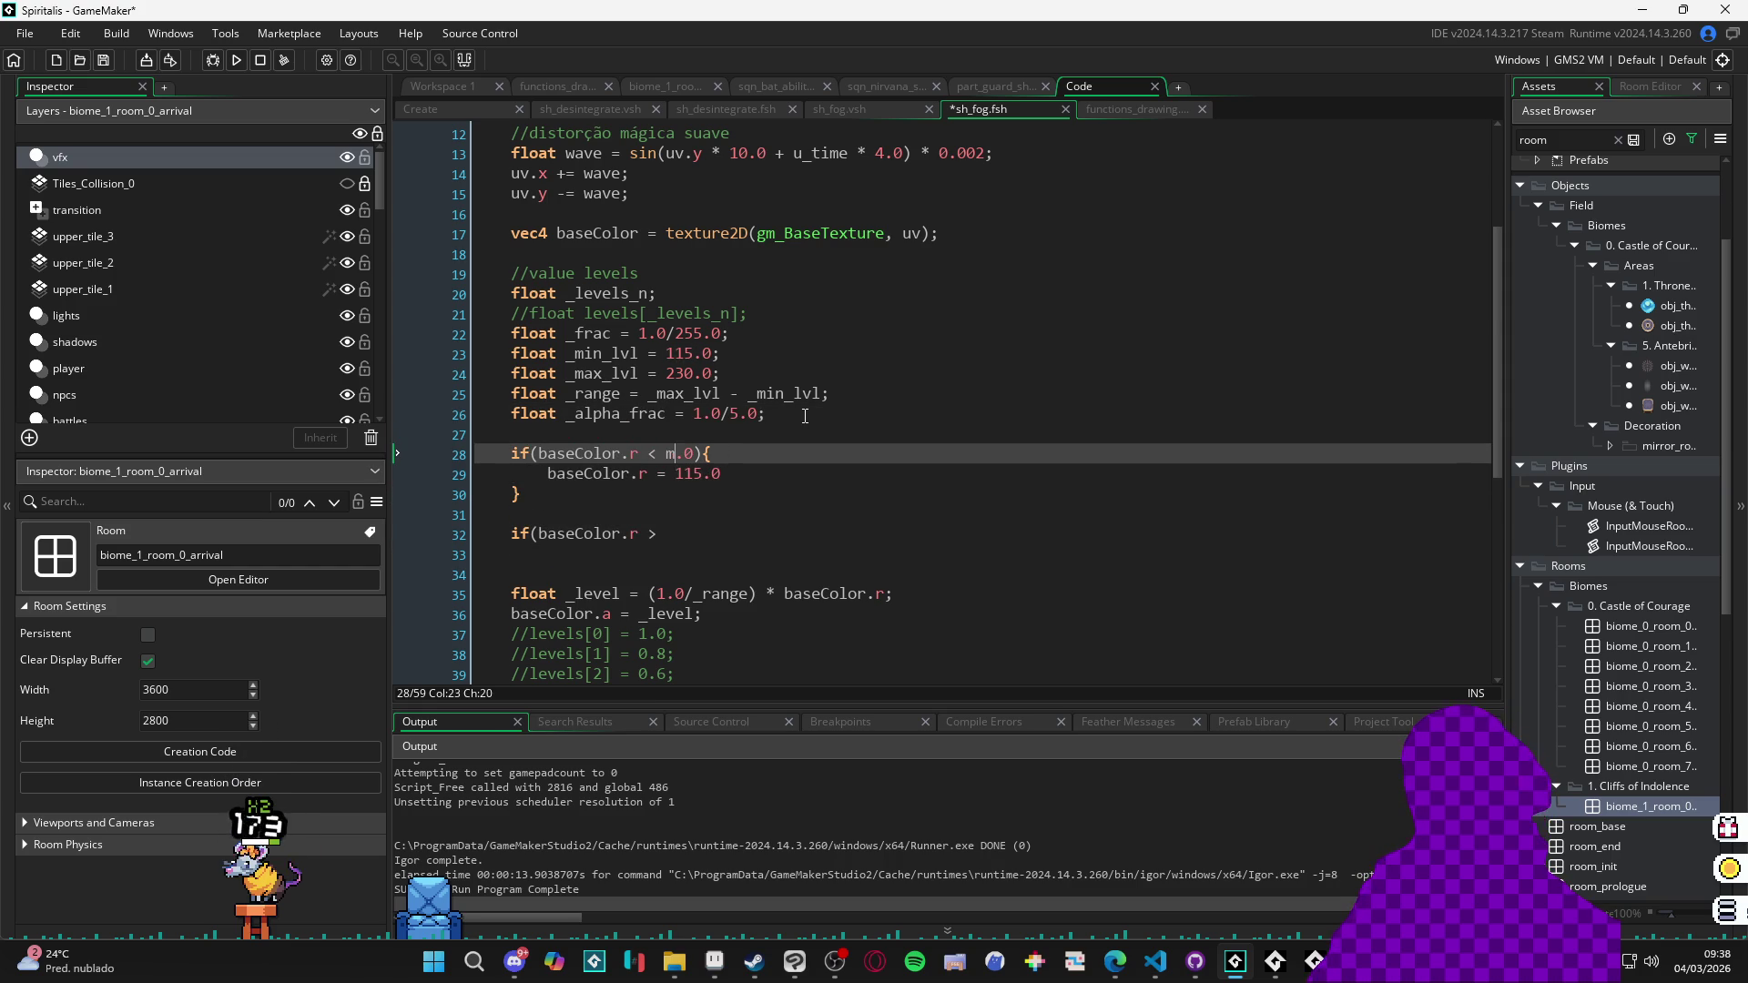
pyautogui.write('l')
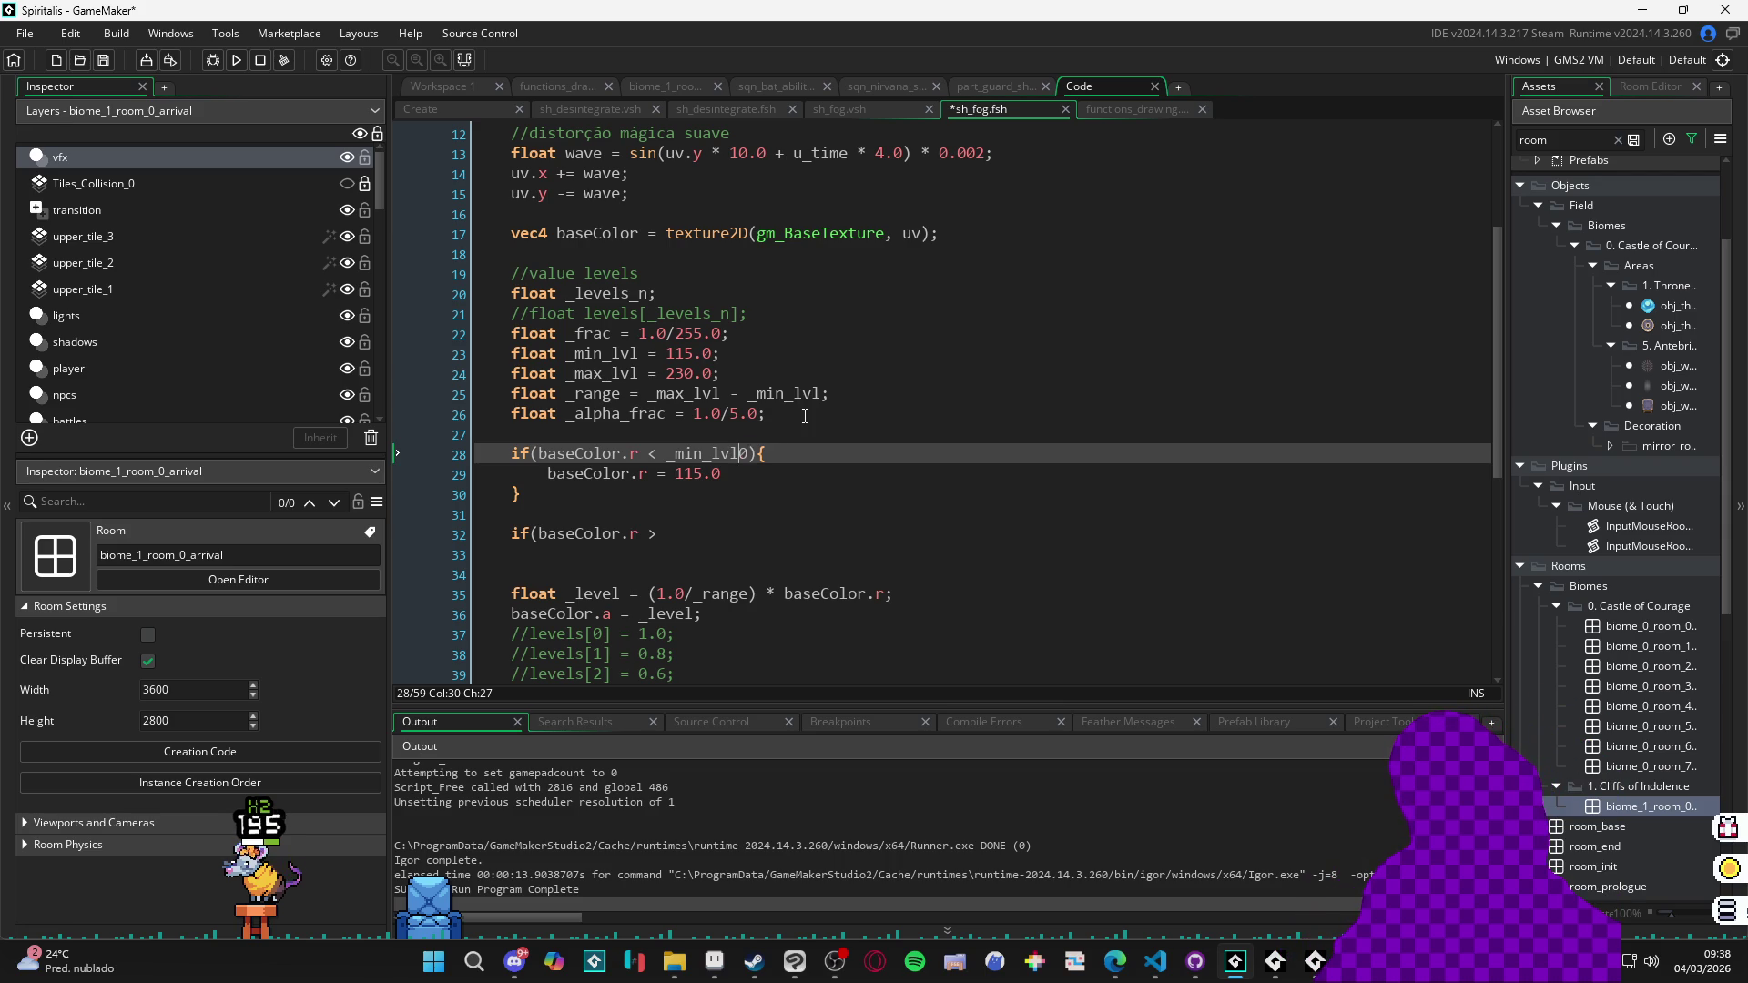
pyautogui.press('Down')
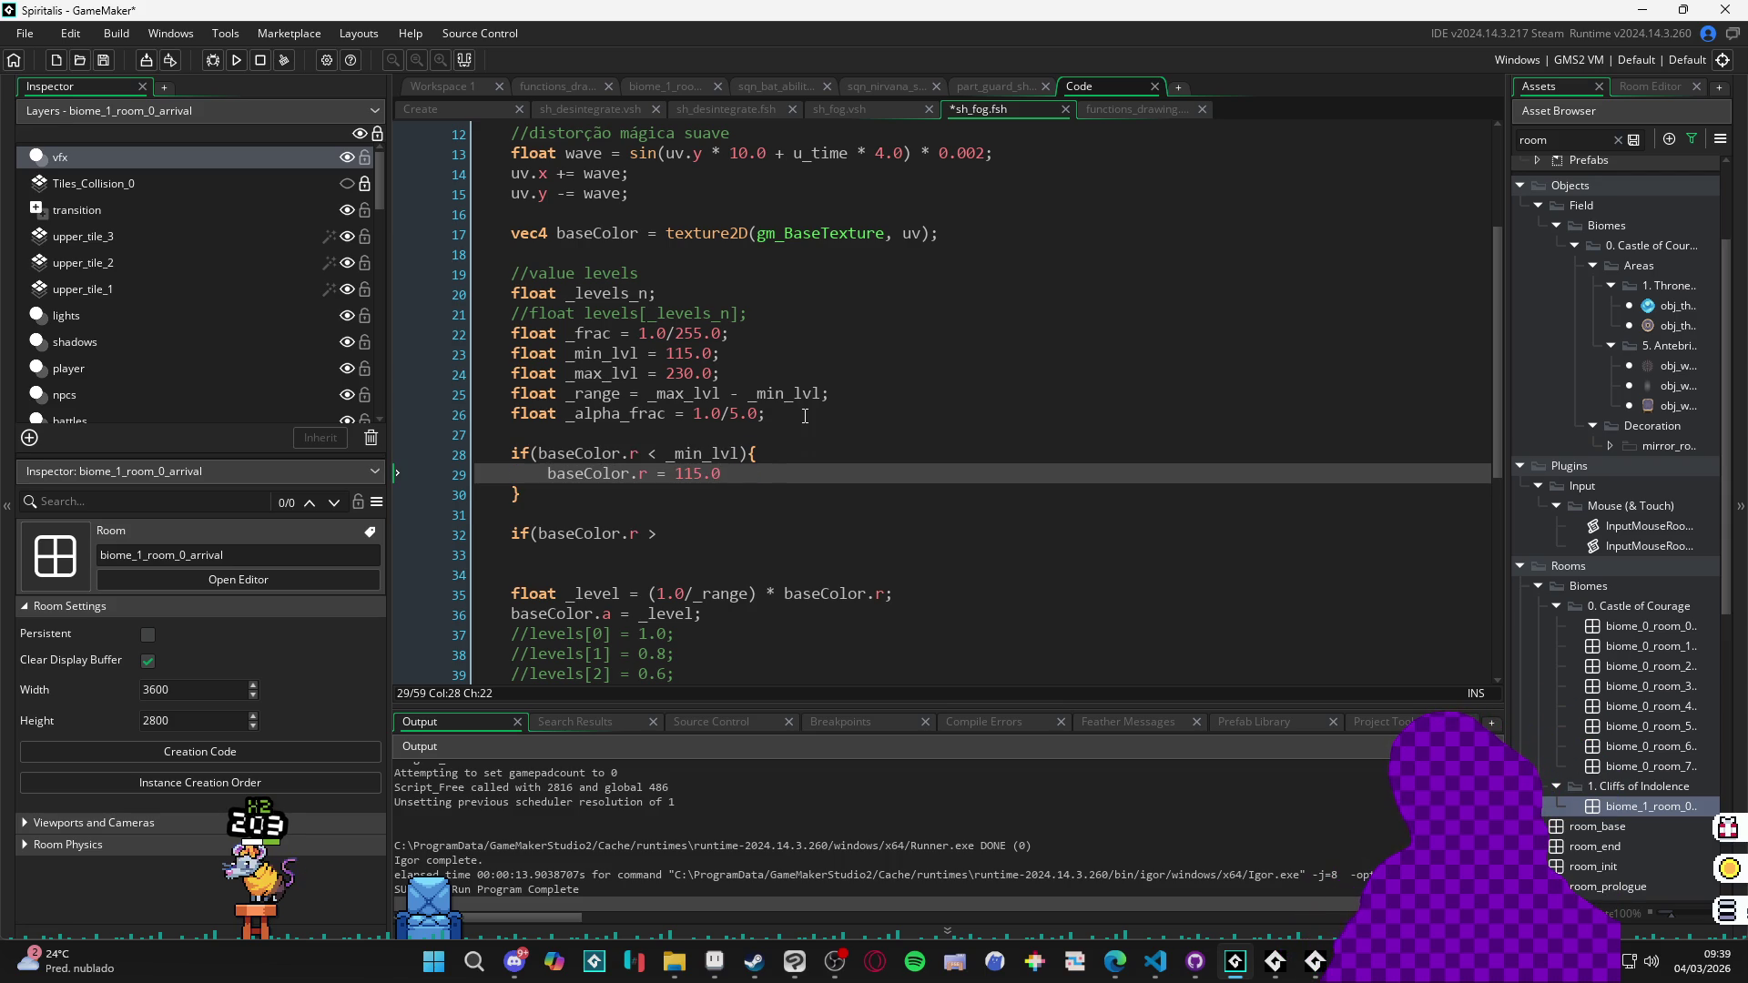
pyautogui.press('Down')
pyautogui.press('Down')
pyautogui.press('Down')
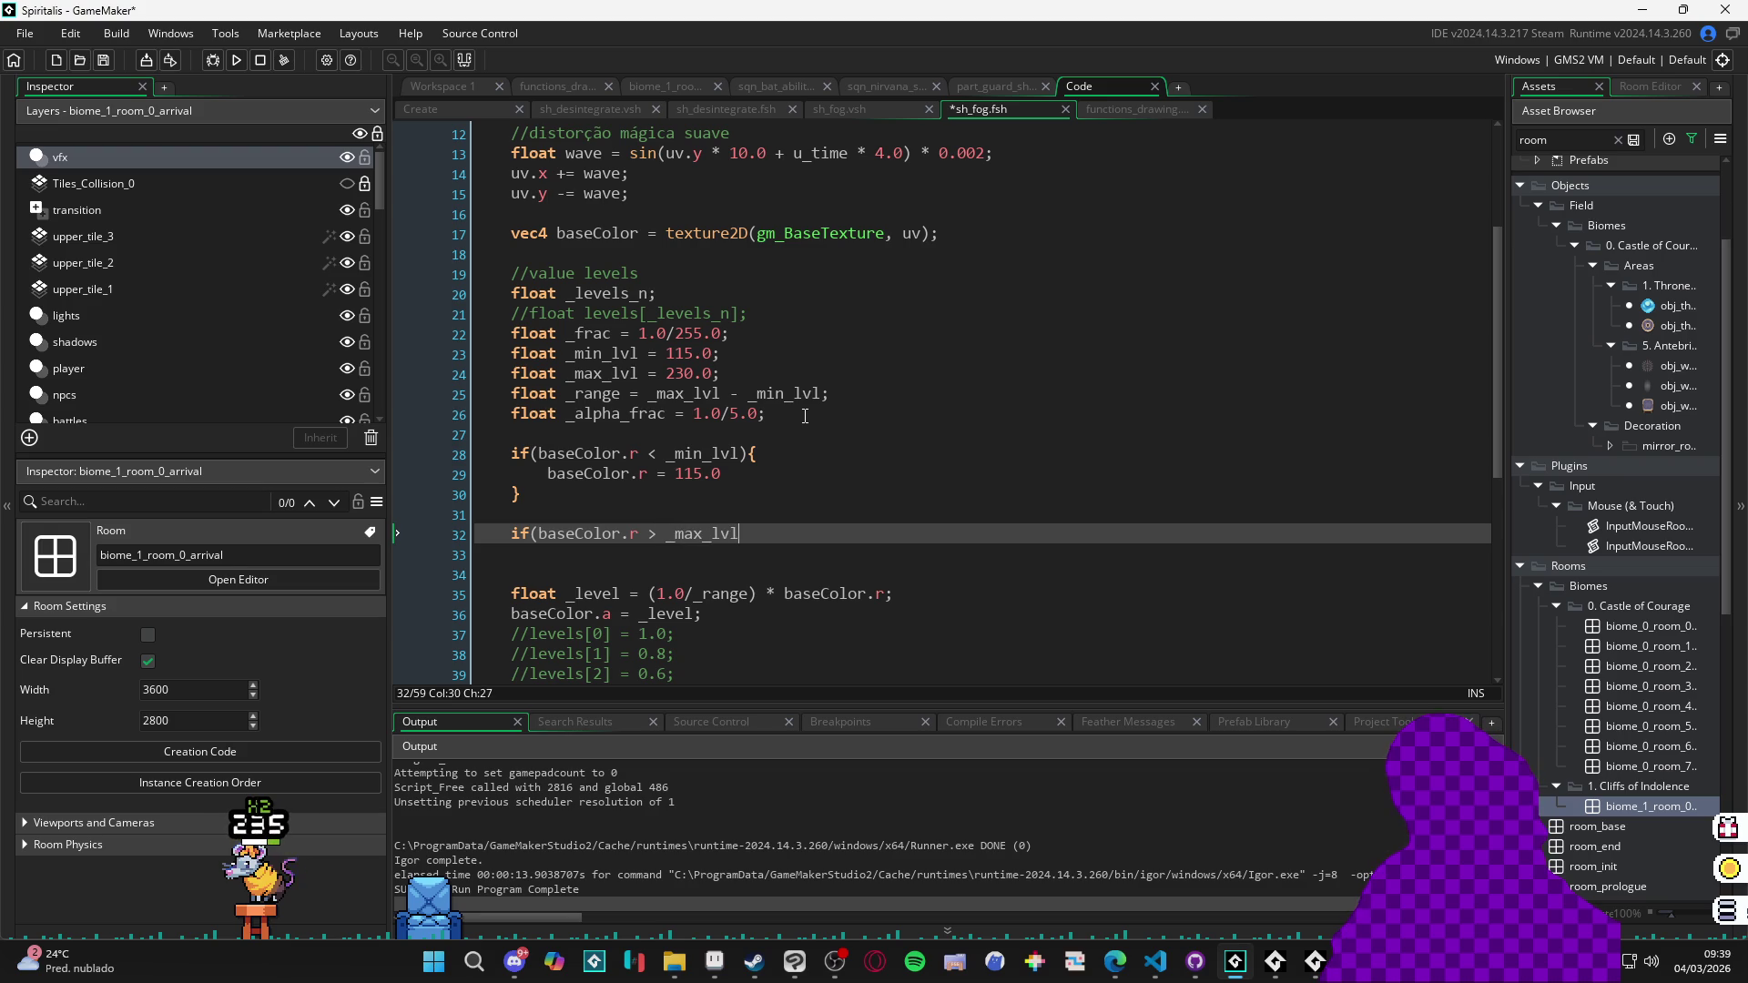
pyautogui.write('){')
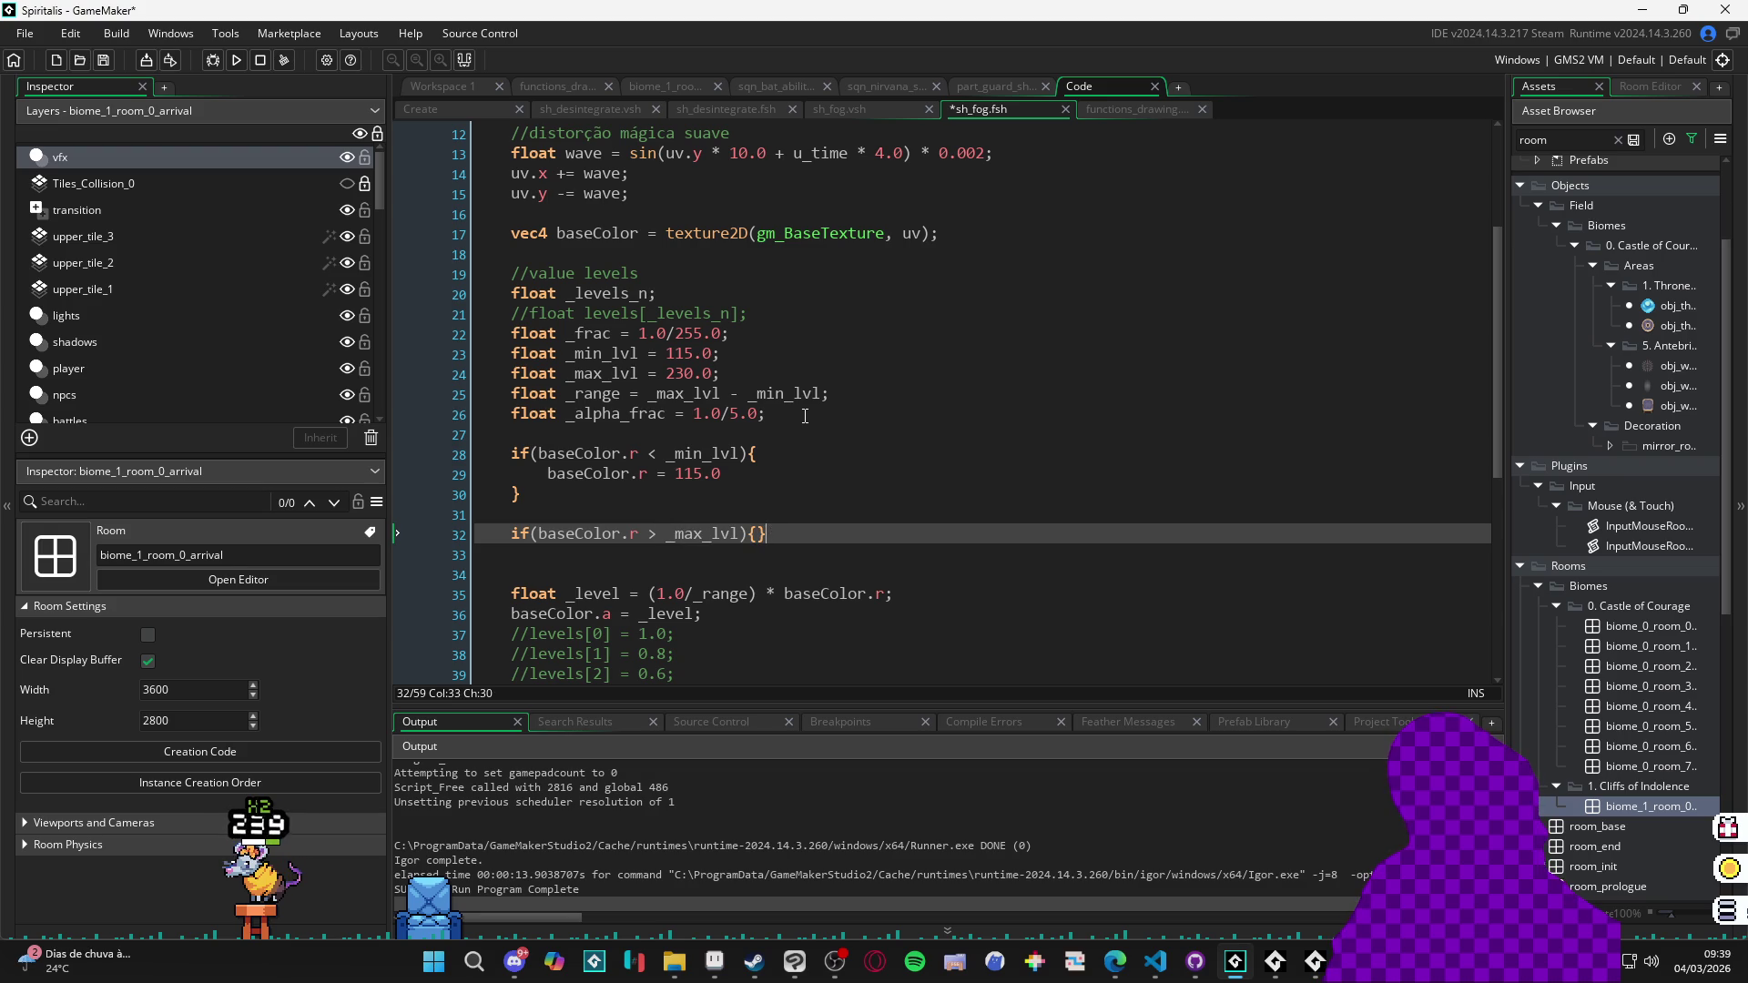
# Make the first if block assign baseColor.r = _min_lvl instead of 115.0.
pyautogui.press('Up')
pyautogui.press('Up')
pyautogui.press('Up')
pyautogui.press('Left')
pyautogui.press('Left')
pyautogui.press('Left')
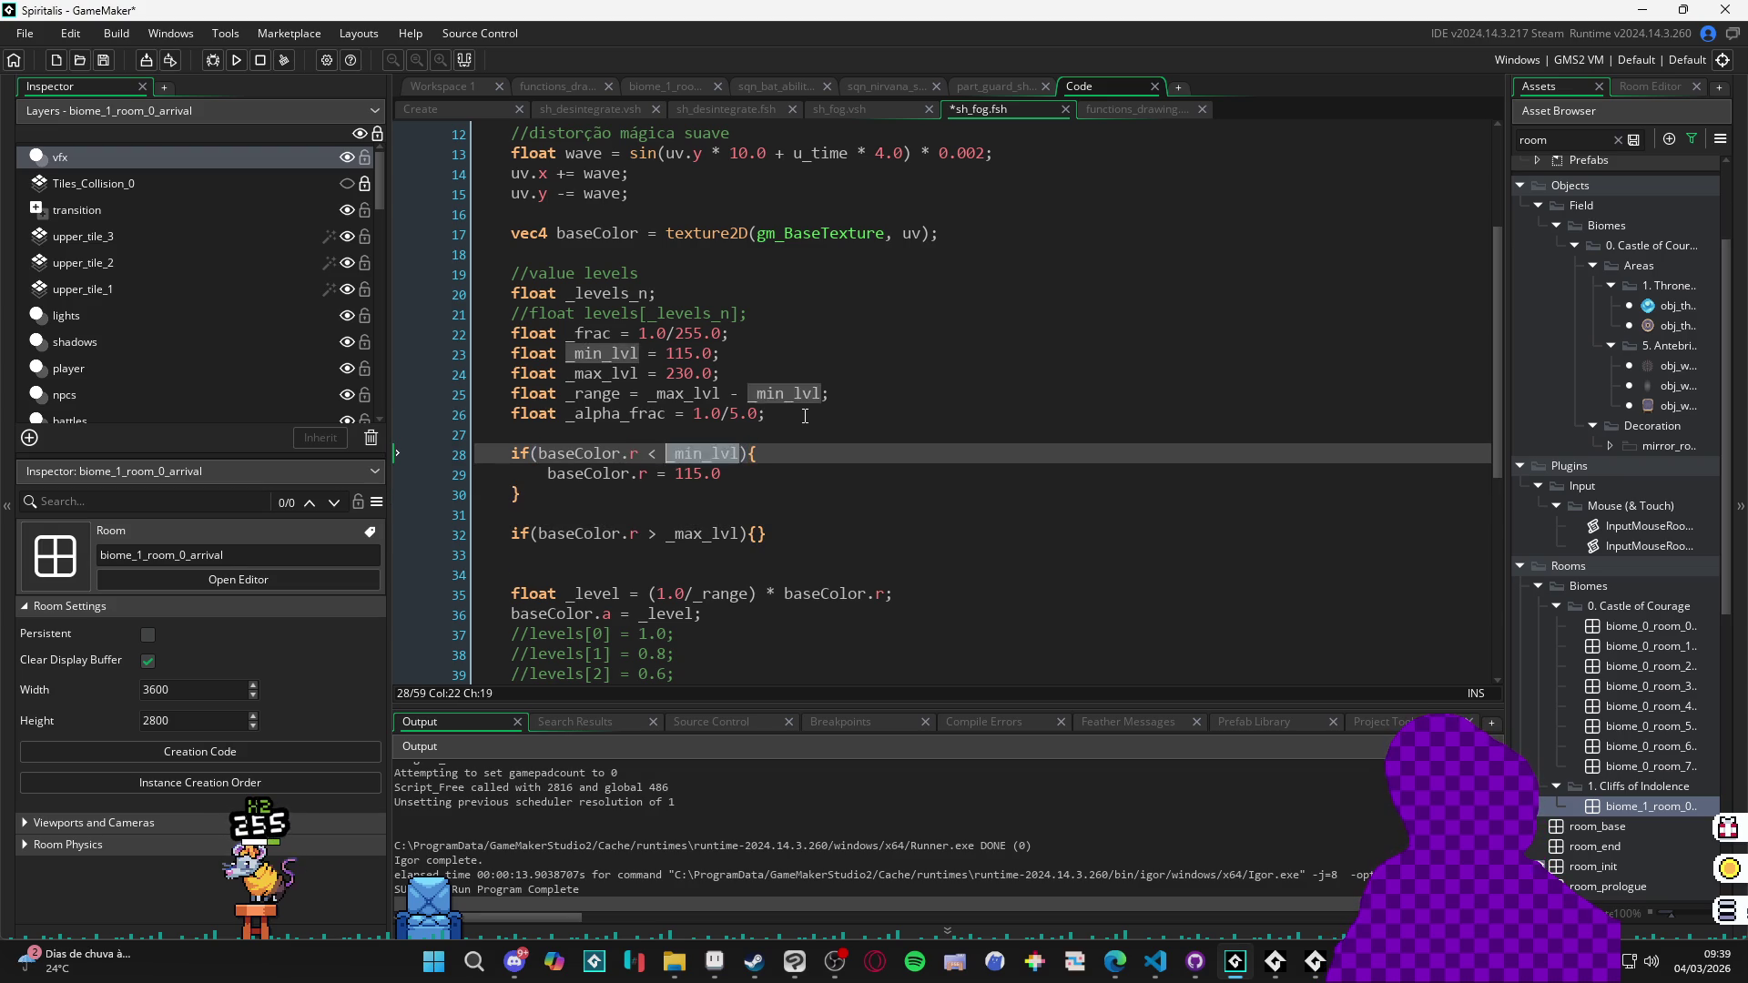
pyautogui.press('Down')
pyautogui.hotkey('ctrl', 'shift', 'Right')
pyautogui.write('_min_lvl')
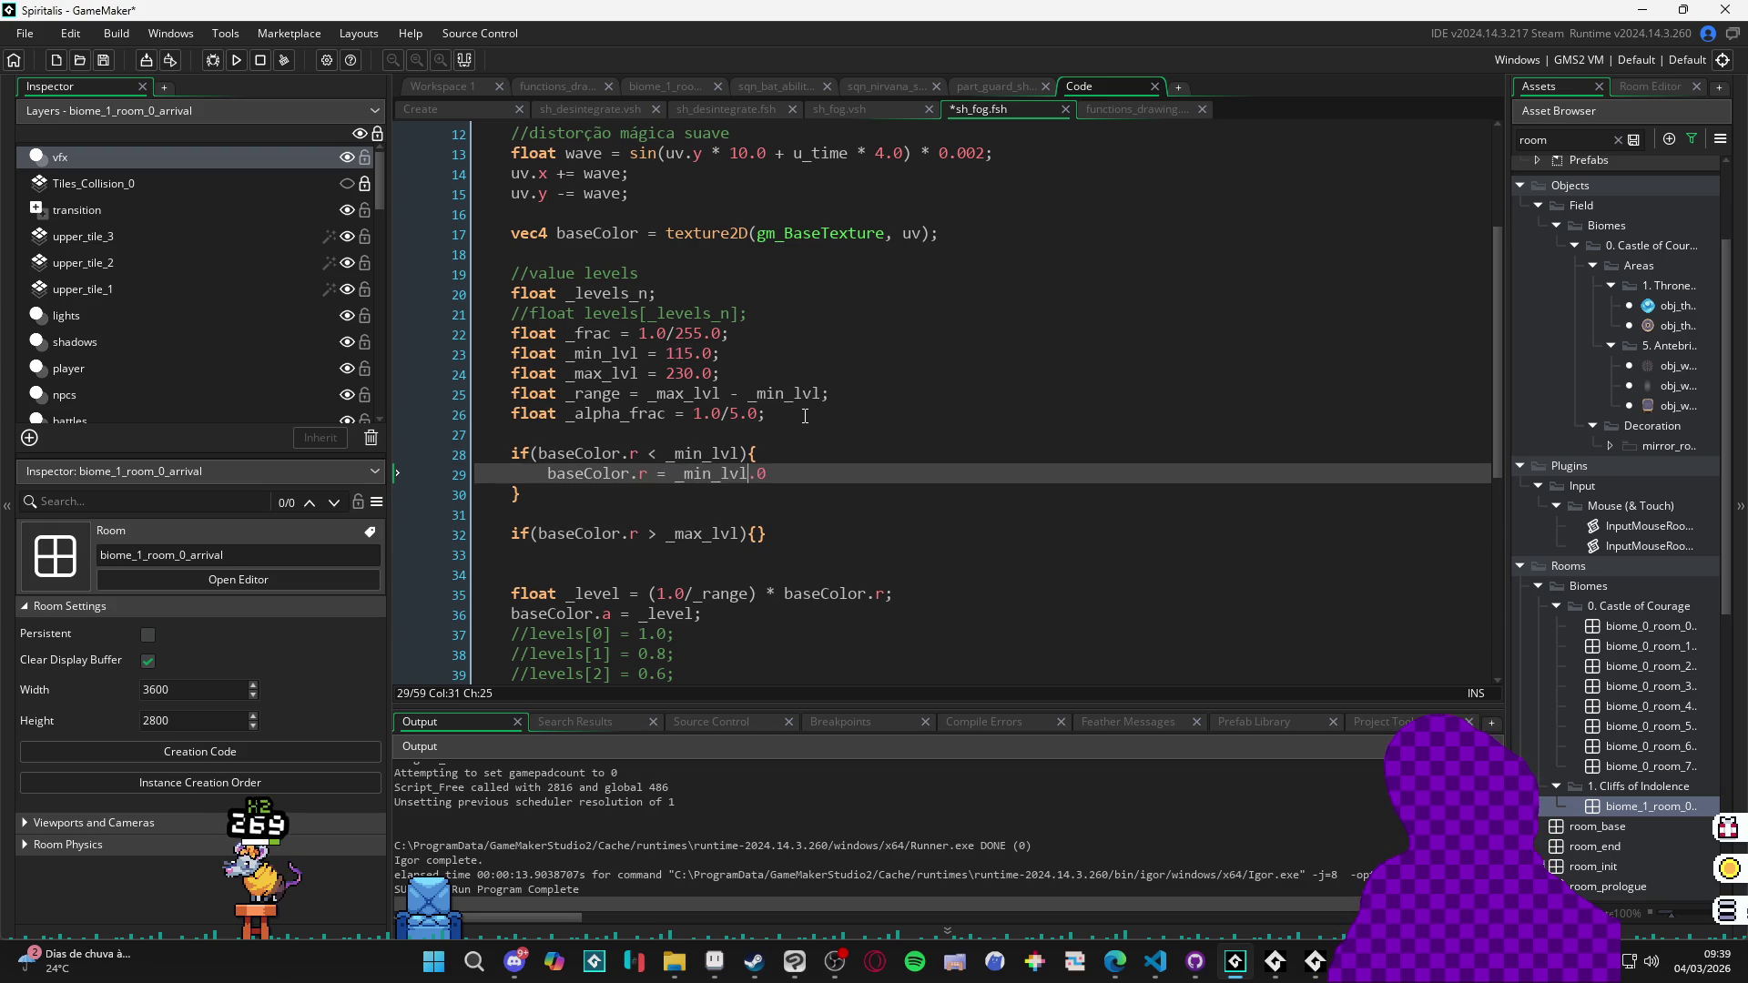
pyautogui.press('Delete')
pyautogui.press('Delete')
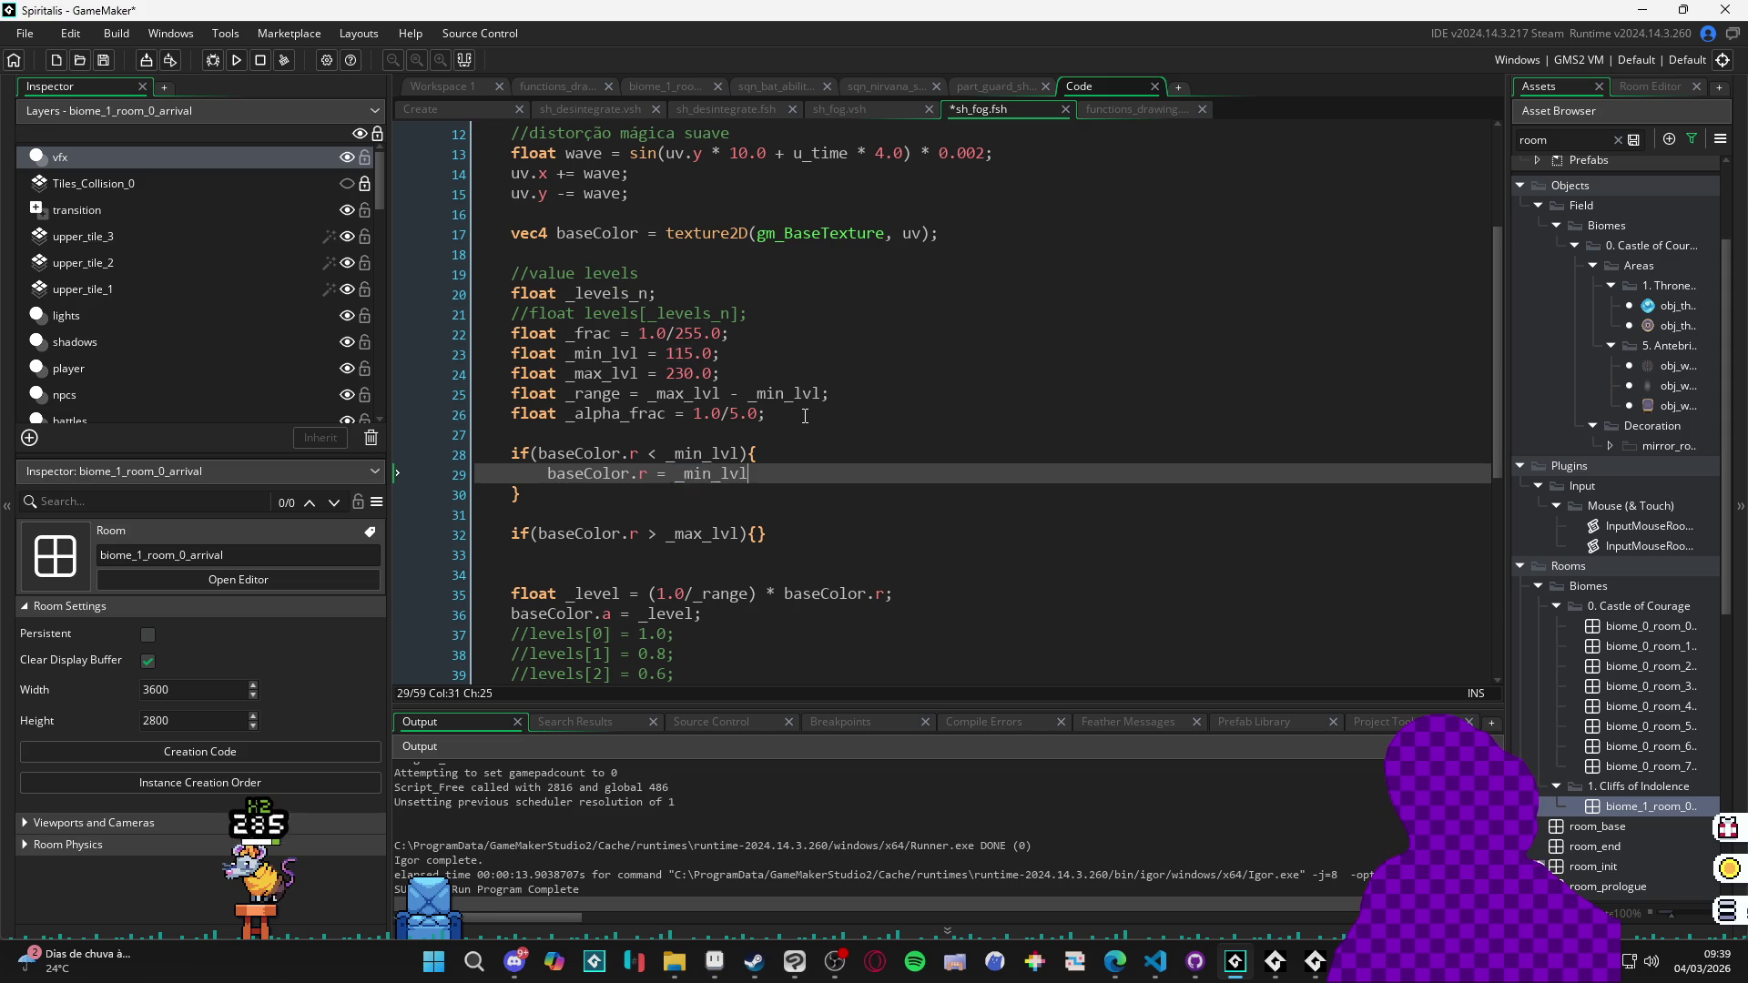
# Give the second if block a body setting baseColor.r = _max_lvl.
pyautogui.press('Down')
pyautogui.press('Down')
pyautogui.press('Down')
pyautogui.press('Return')
pyautogui.press('Return')
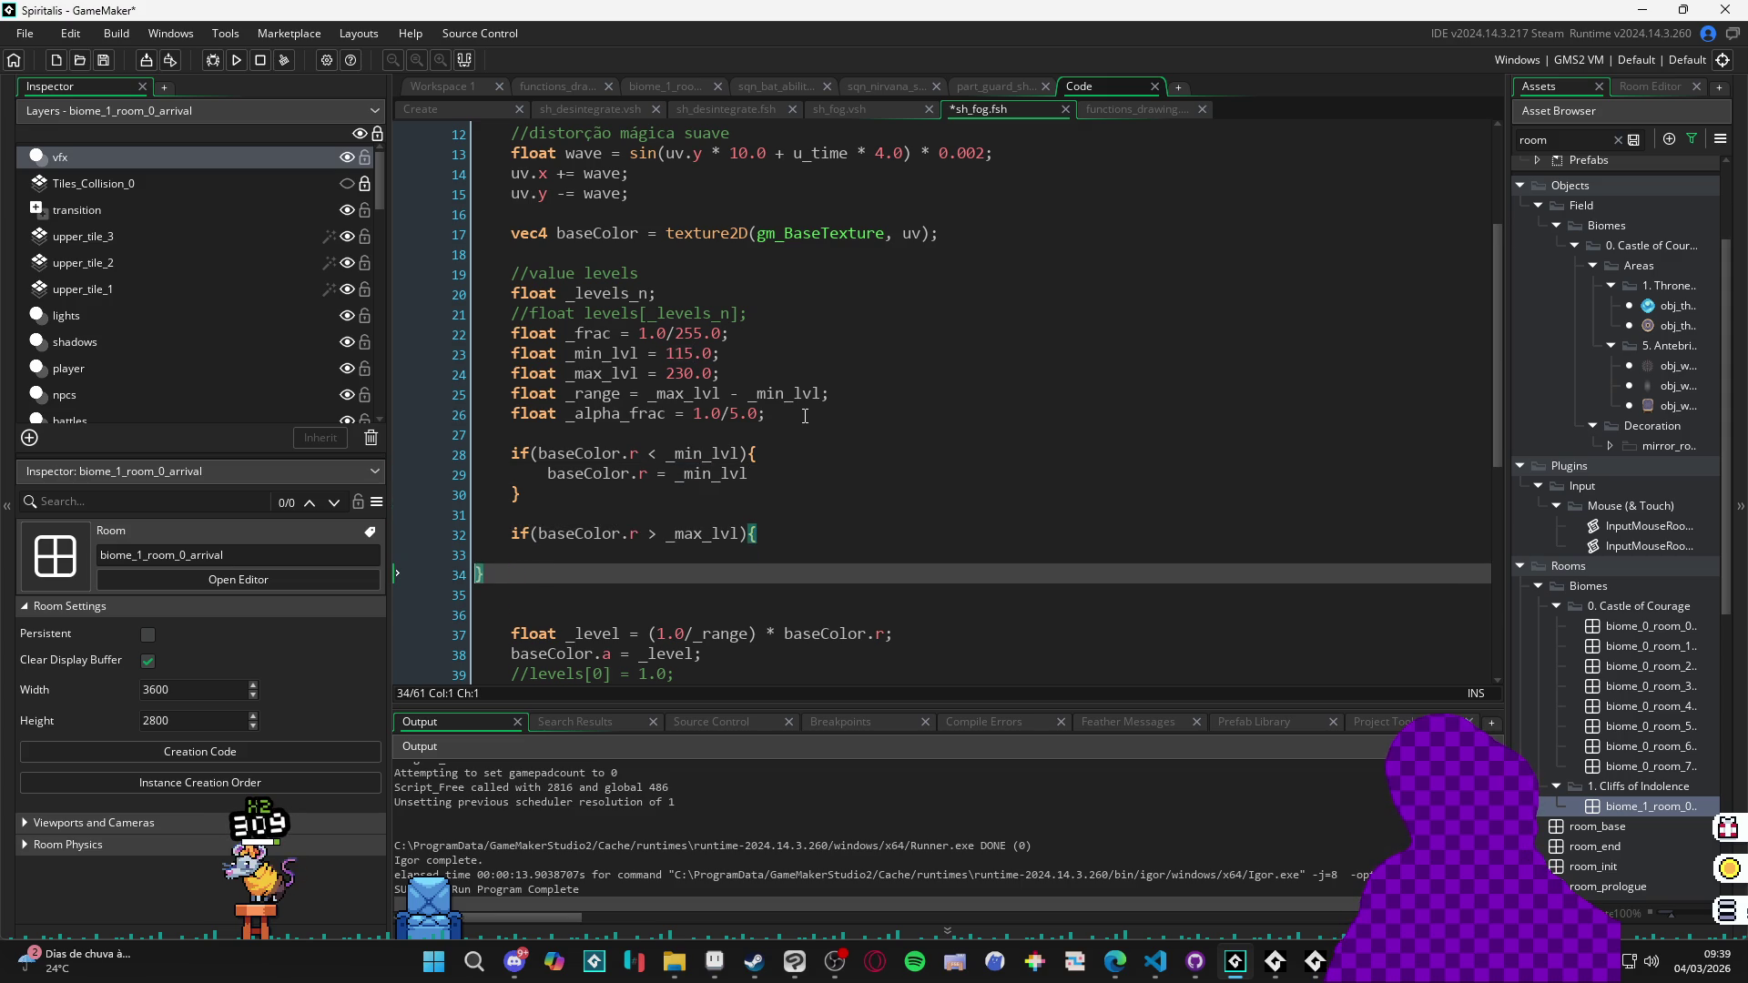
pyautogui.press('Tab')
pyautogui.press('Up')
pyautogui.write('base')
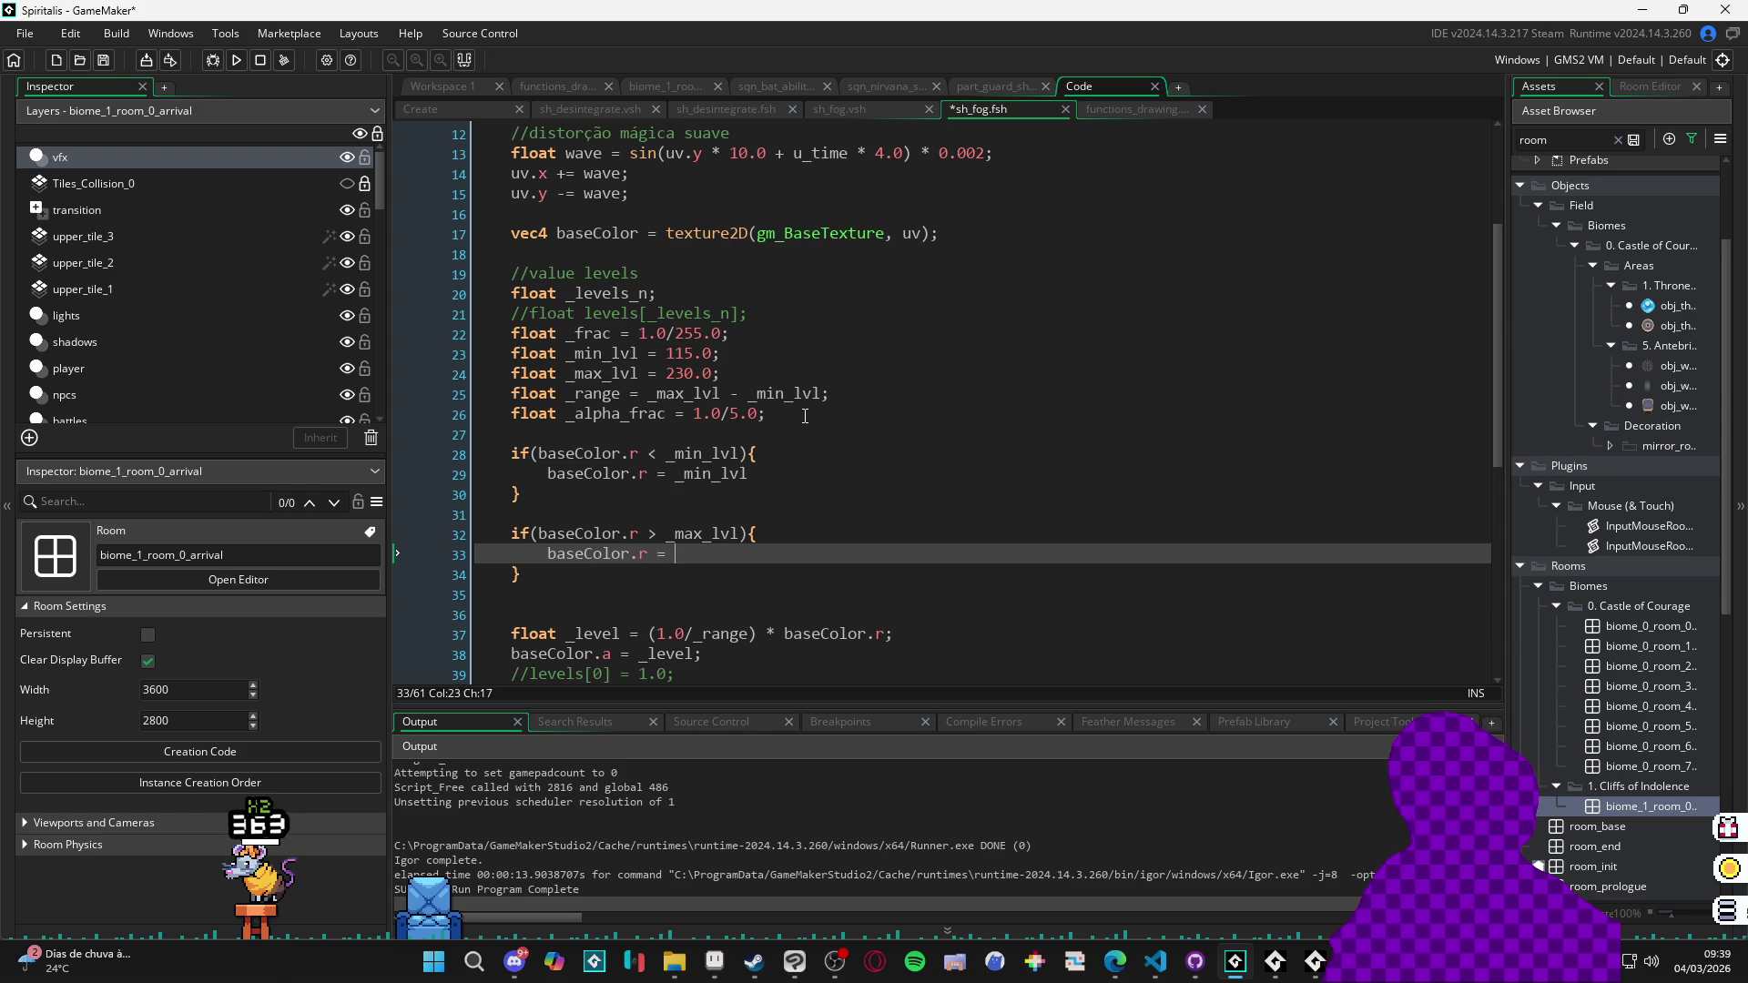
pyautogui.write('_lvl')
# Add the missing semicolon, remove the extra blank line, save the shader and run the game.
pyautogui.hotkey('ctrl', 's')
pyautogui.press('Down')
pyautogui.press('Down')
pyautogui.press('Down')
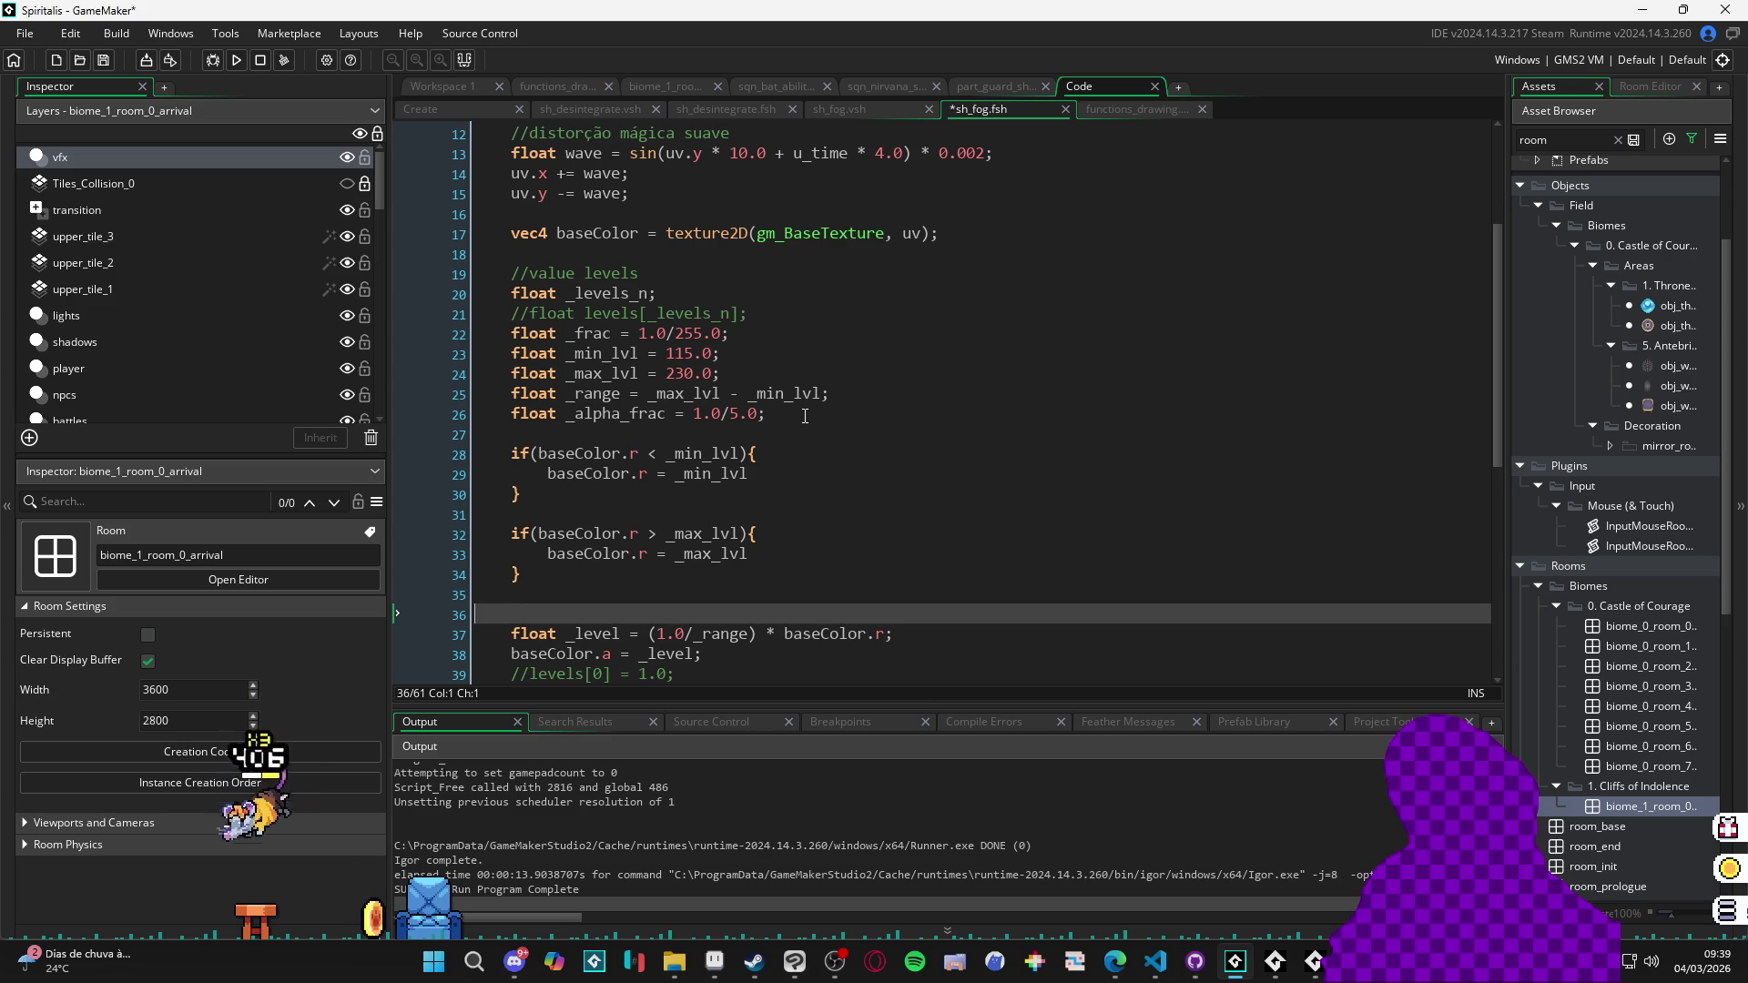
pyautogui.press('Up')
pyautogui.press('Up')
pyautogui.press('Up')
pyautogui.press('Up')
pyautogui.press('Up')
pyautogui.press('Up')
pyautogui.hotkey('ctrl', 'Right')
pyautogui.hotkey('ctrl', 'Right')
pyautogui.hotkey('ctrl', 'Right')
pyautogui.press('Down')
pyautogui.press('Down')
pyautogui.press('Down')
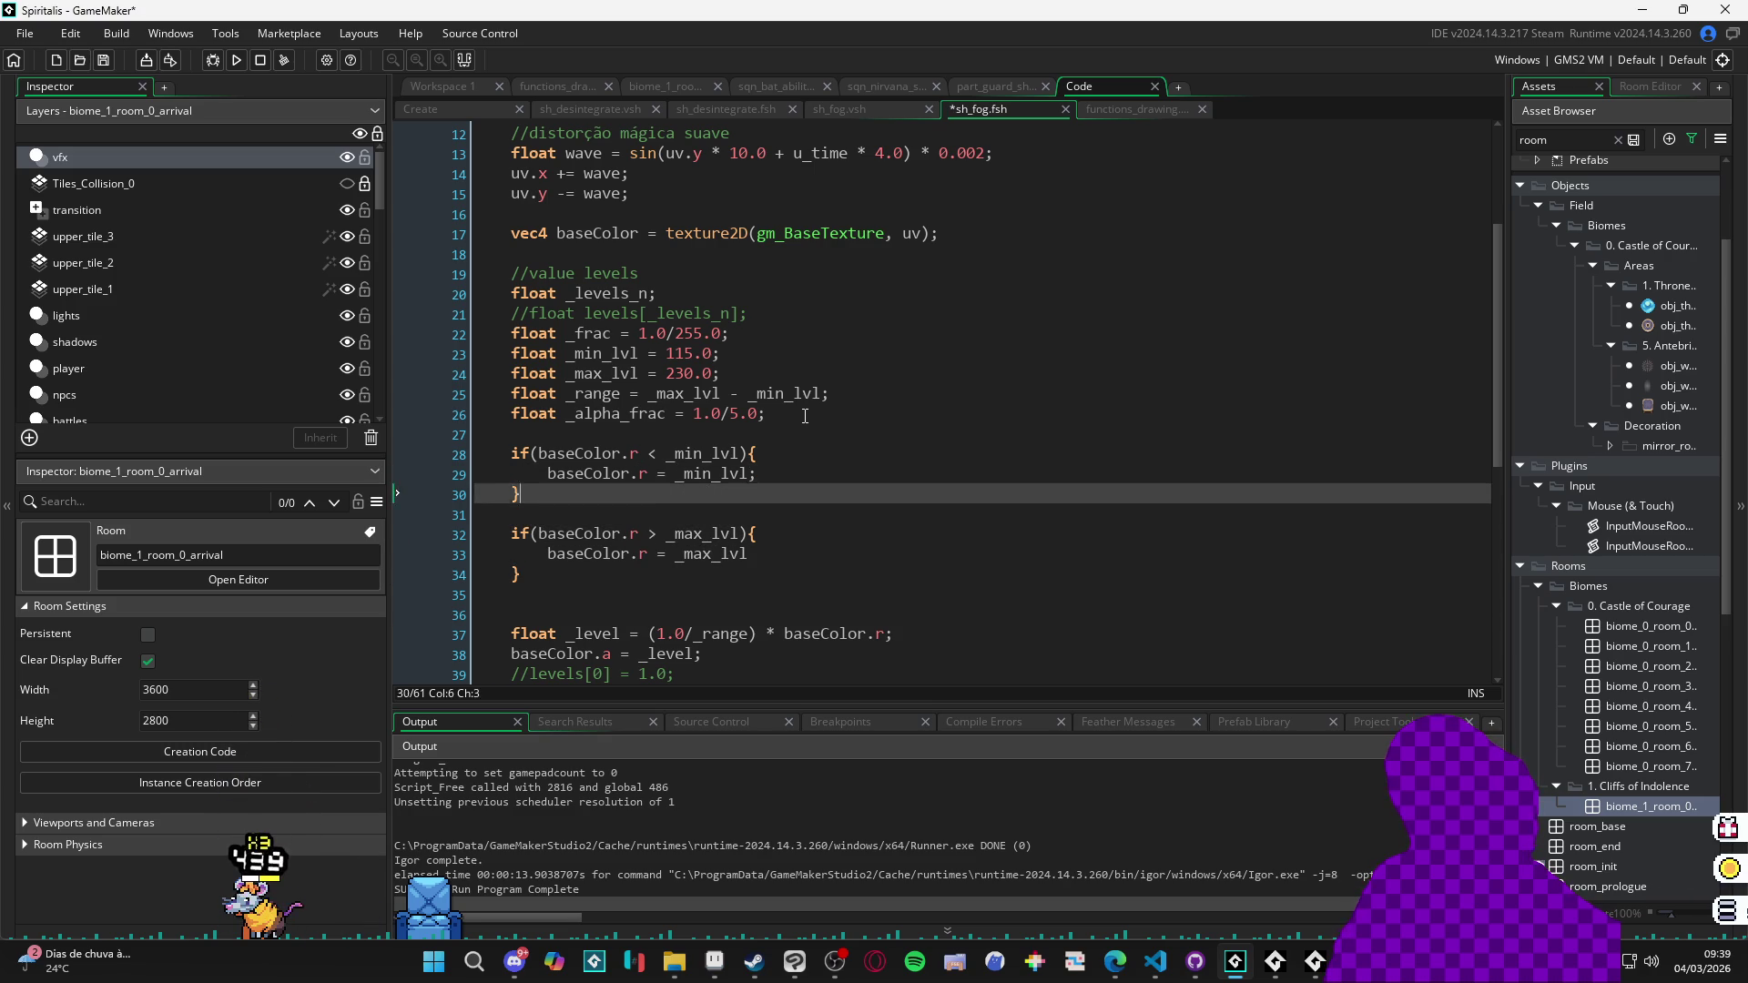
pyautogui.press('Up')
pyautogui.hotkey('ctrl', 'Right')
pyautogui.hotkey('ctrl', 'Right')
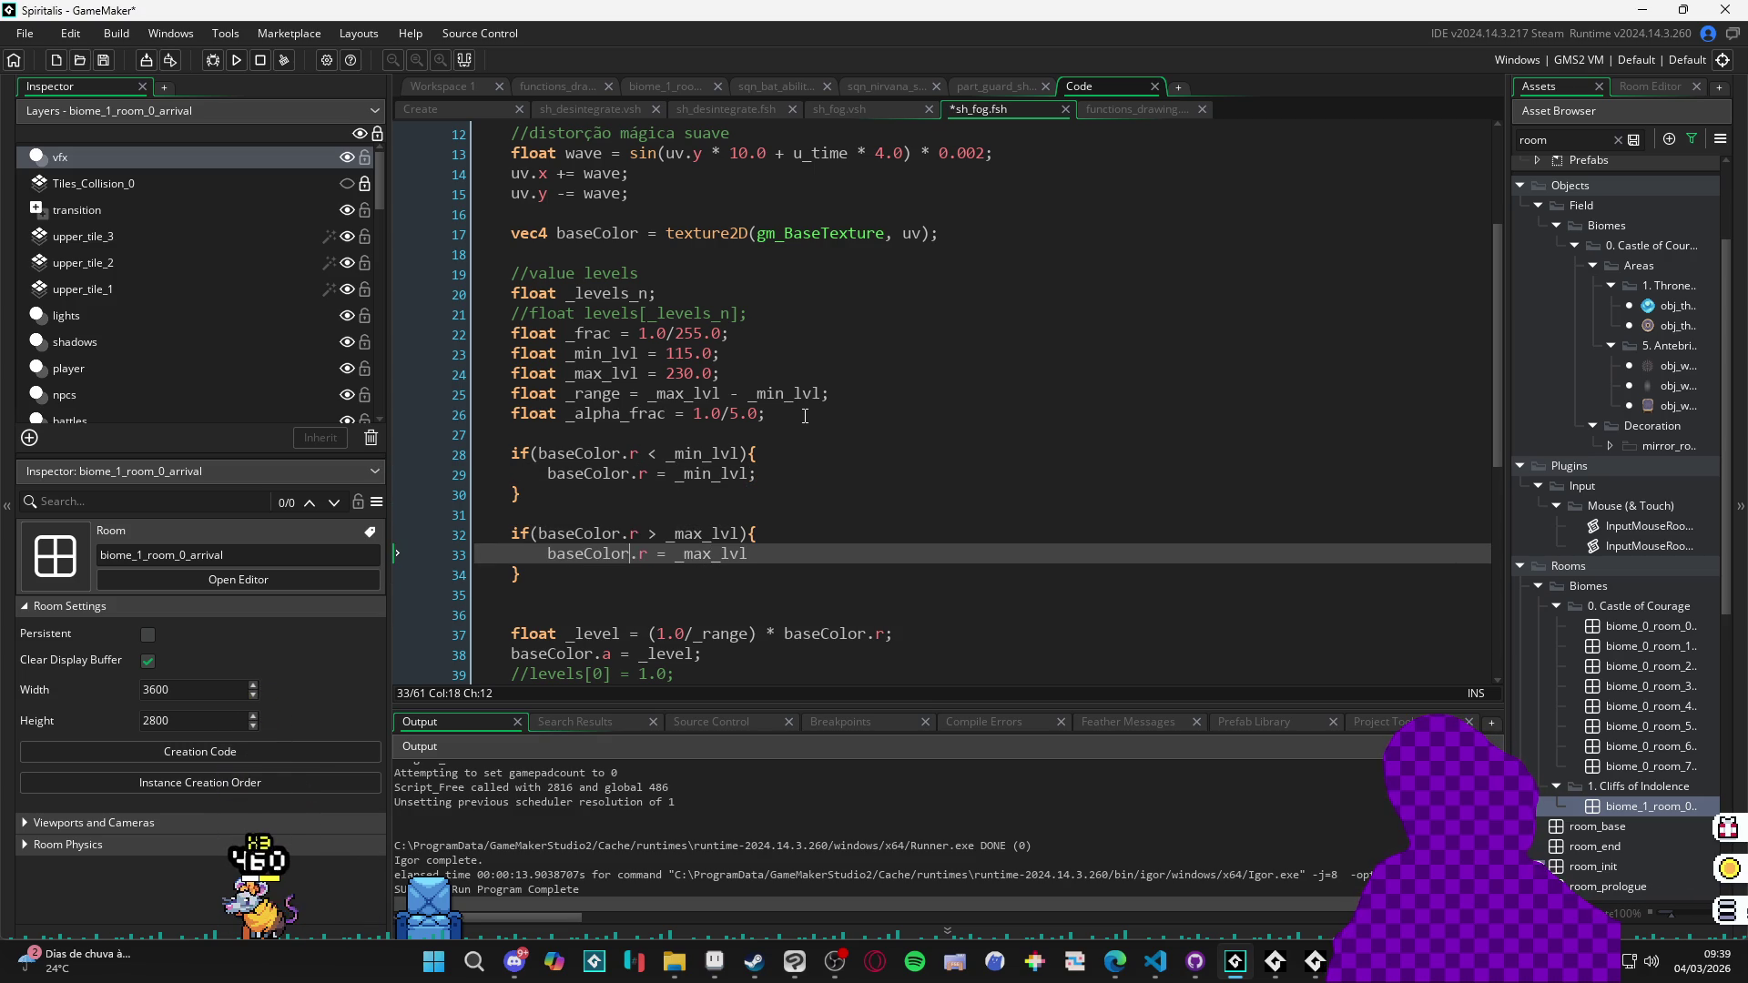
pyautogui.write(';')
pyautogui.press('Down')
pyautogui.press('Down')
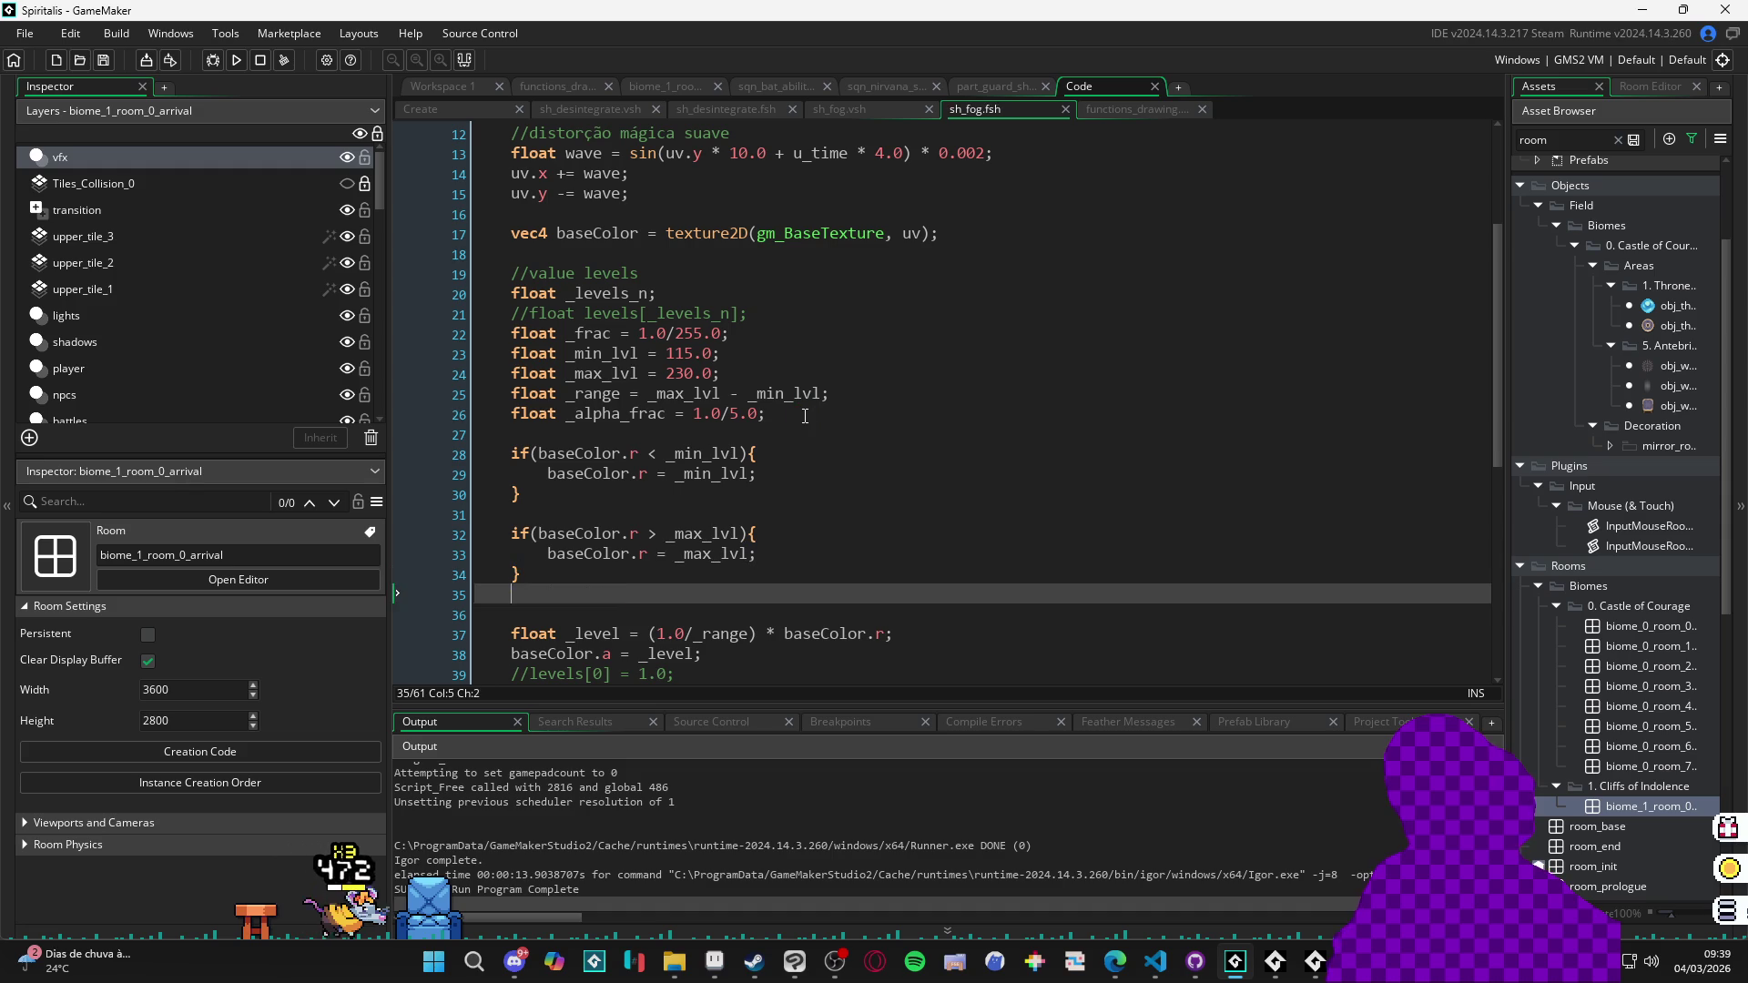
pyautogui.press('Delete')
pyautogui.hotkey('ctrl', 's')
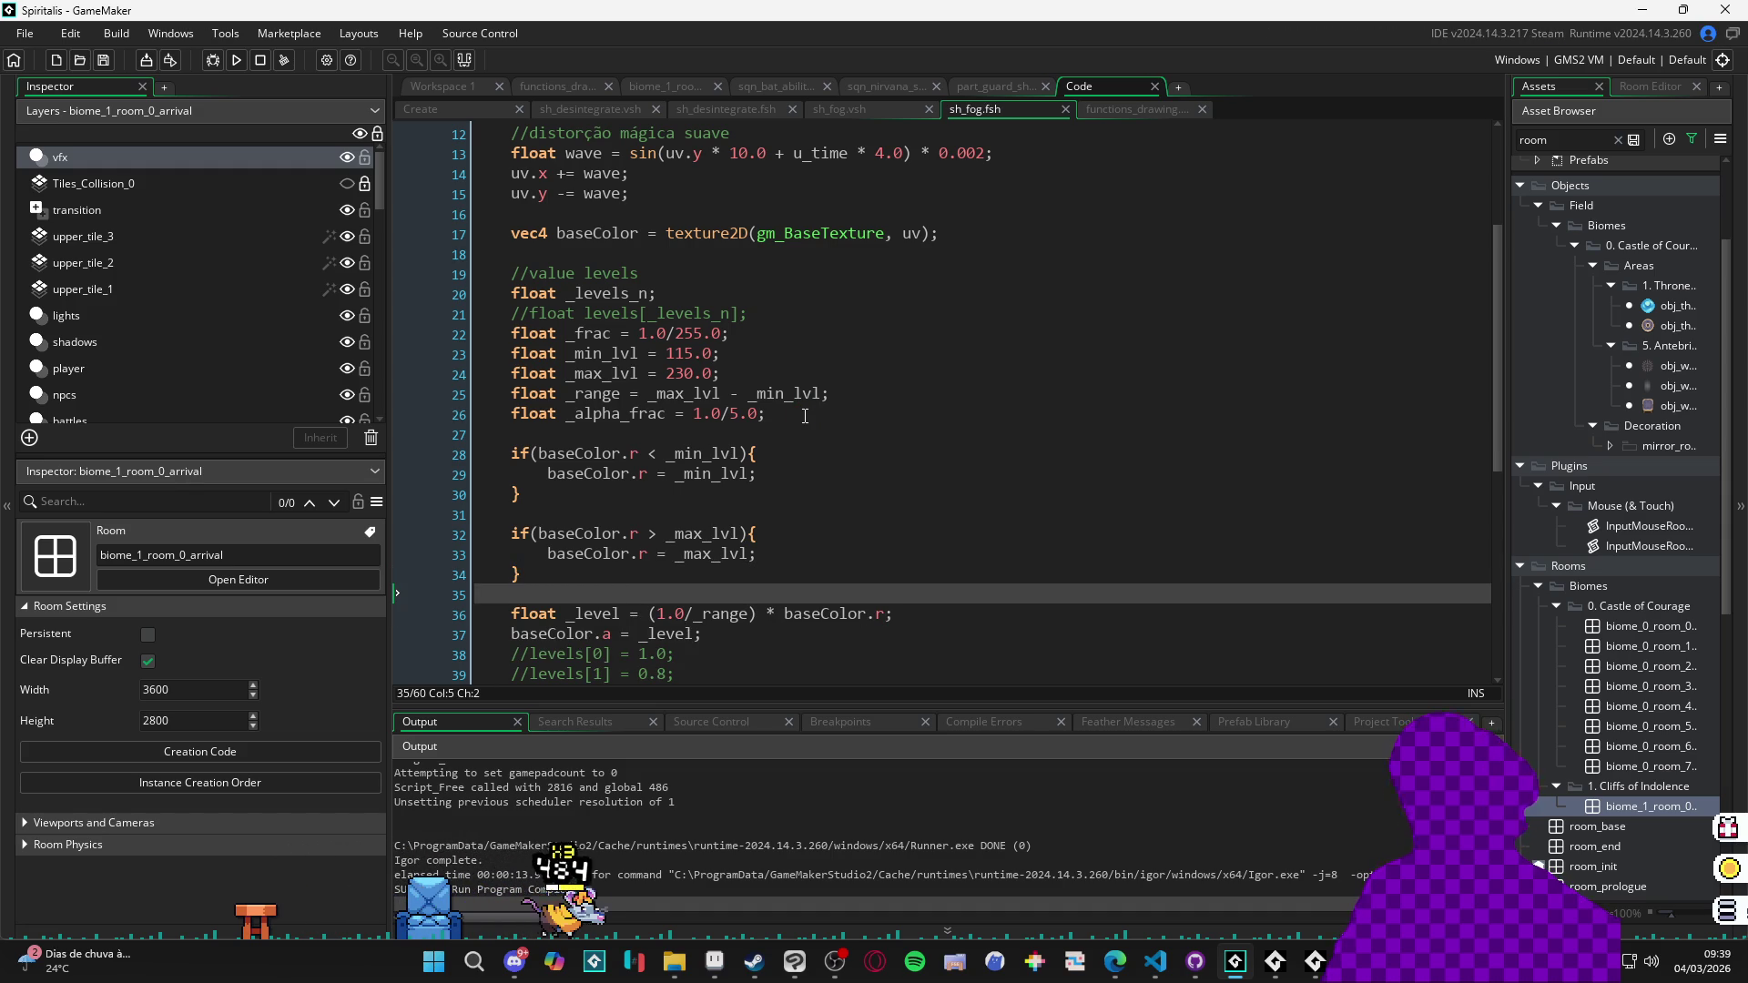
pyautogui.press('F5')
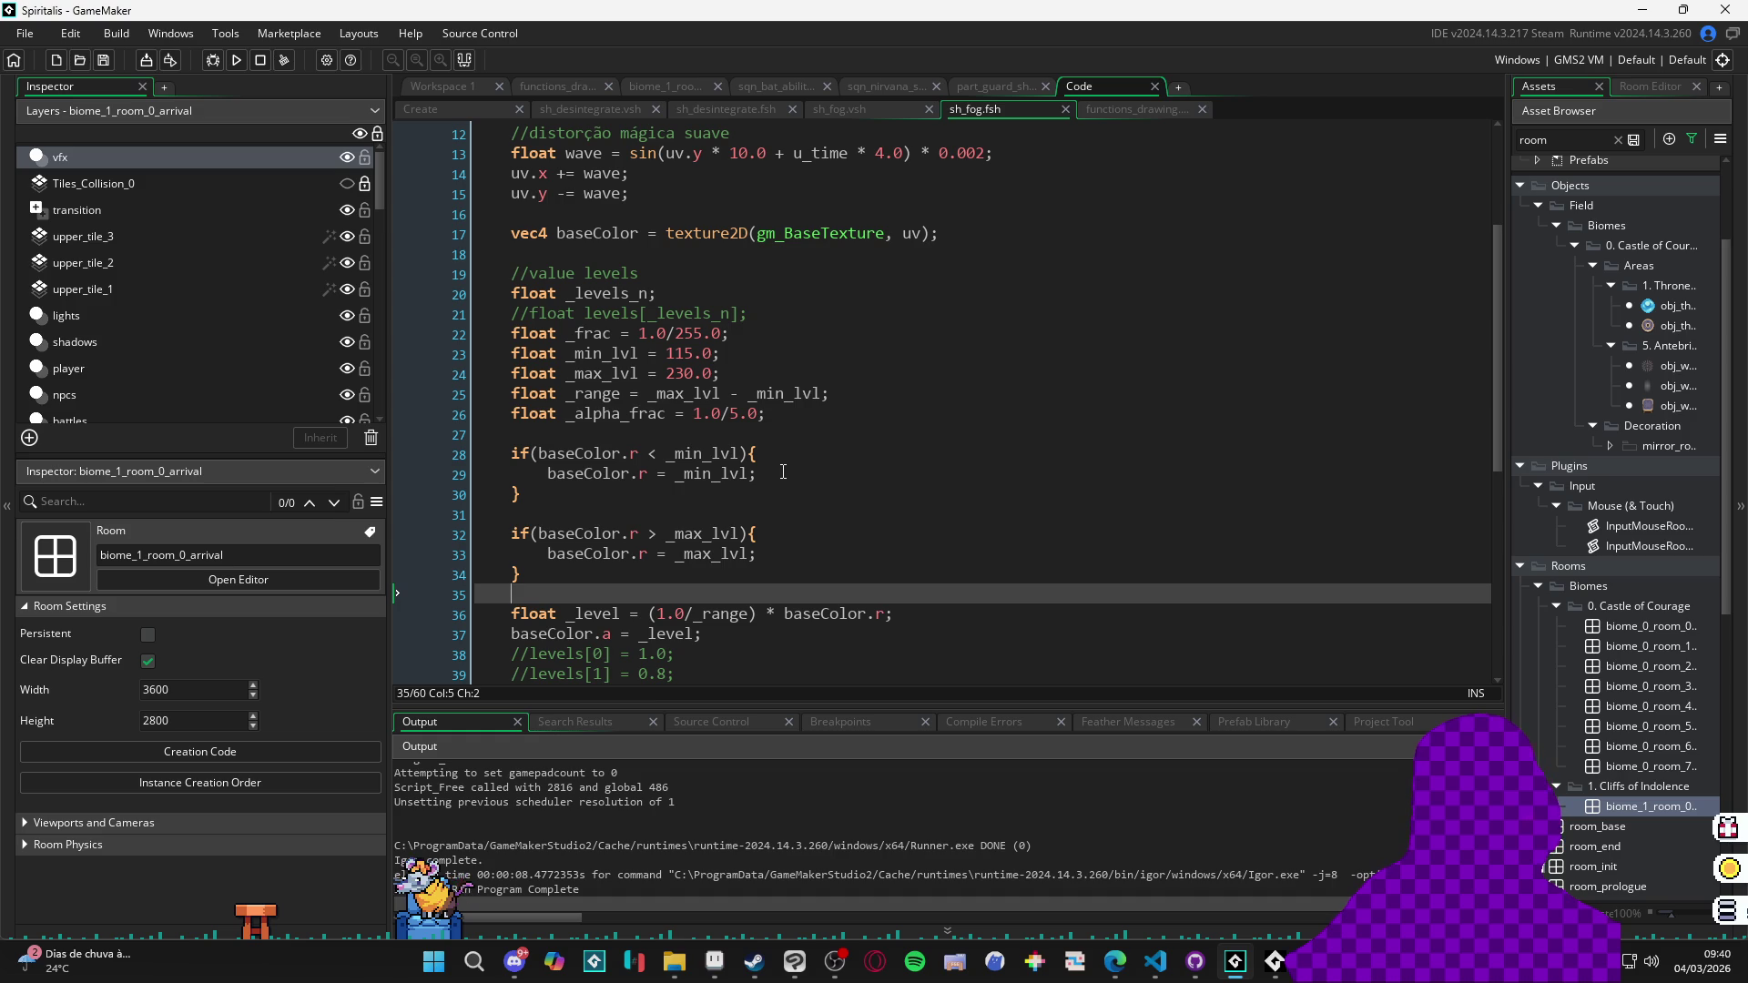
# Add 'baseColor.rgb = vec3(baseColor.r);' on line 35, run the game, then close its window.
pyautogui.scroll(-5, 783, 471)
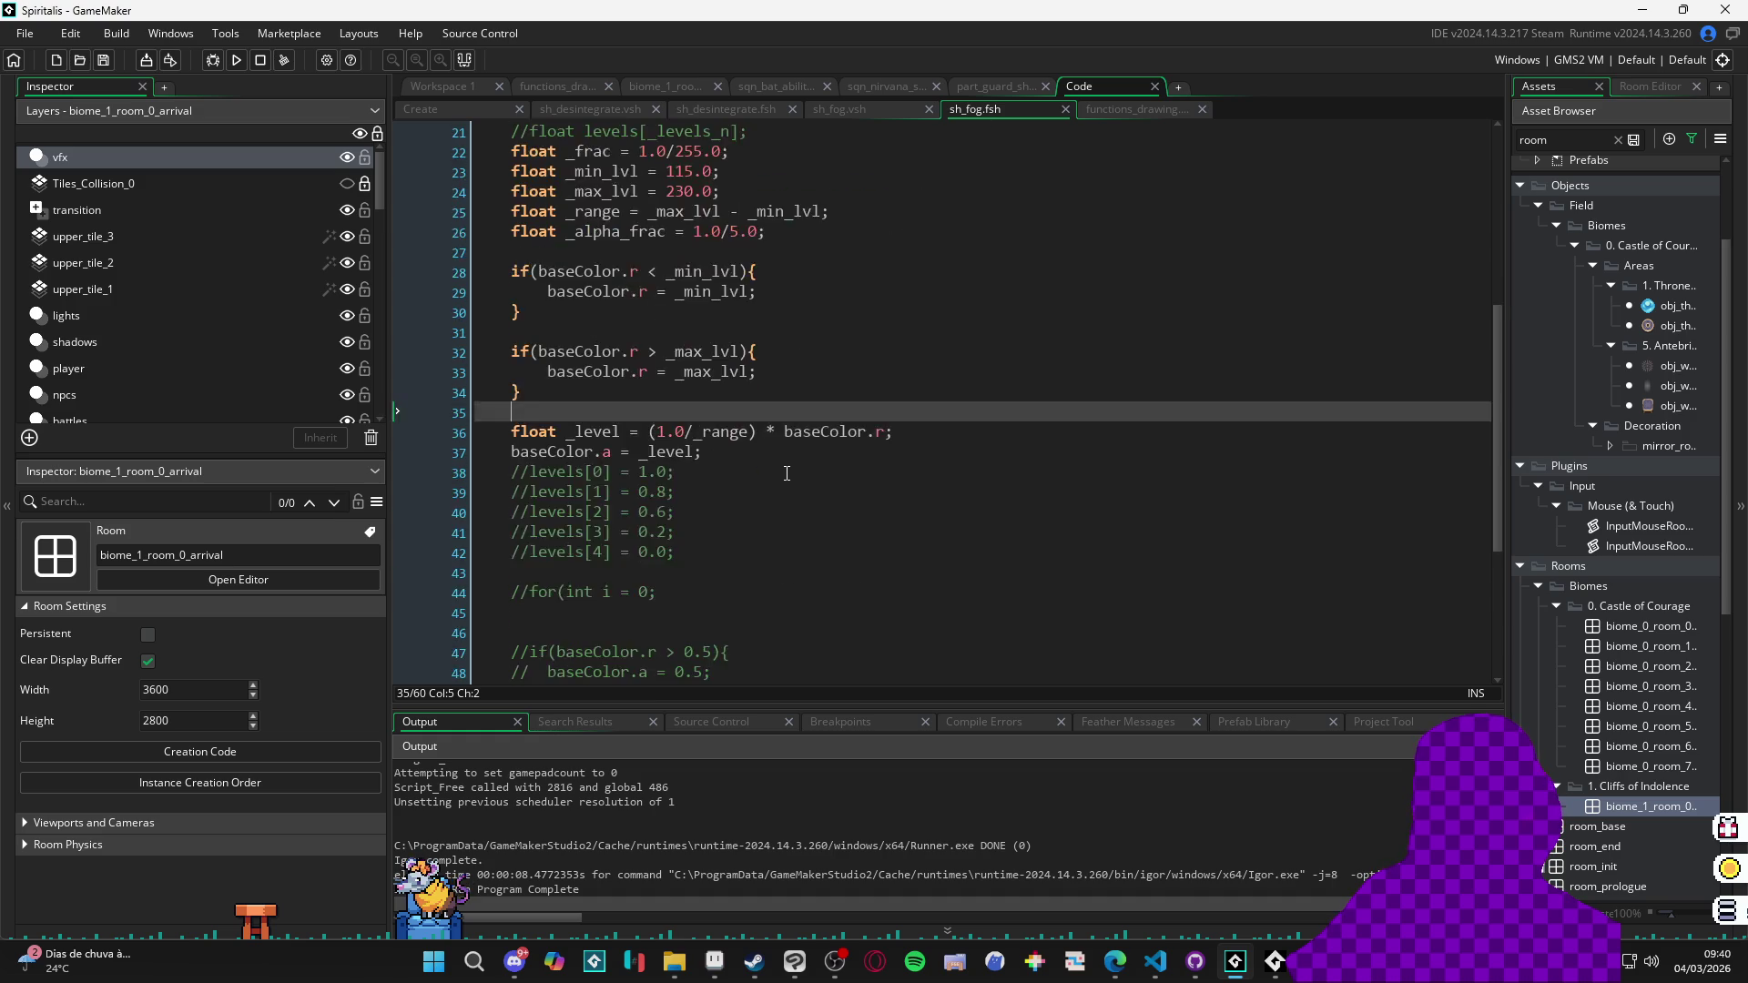
pyautogui.scroll(2, 787, 473)
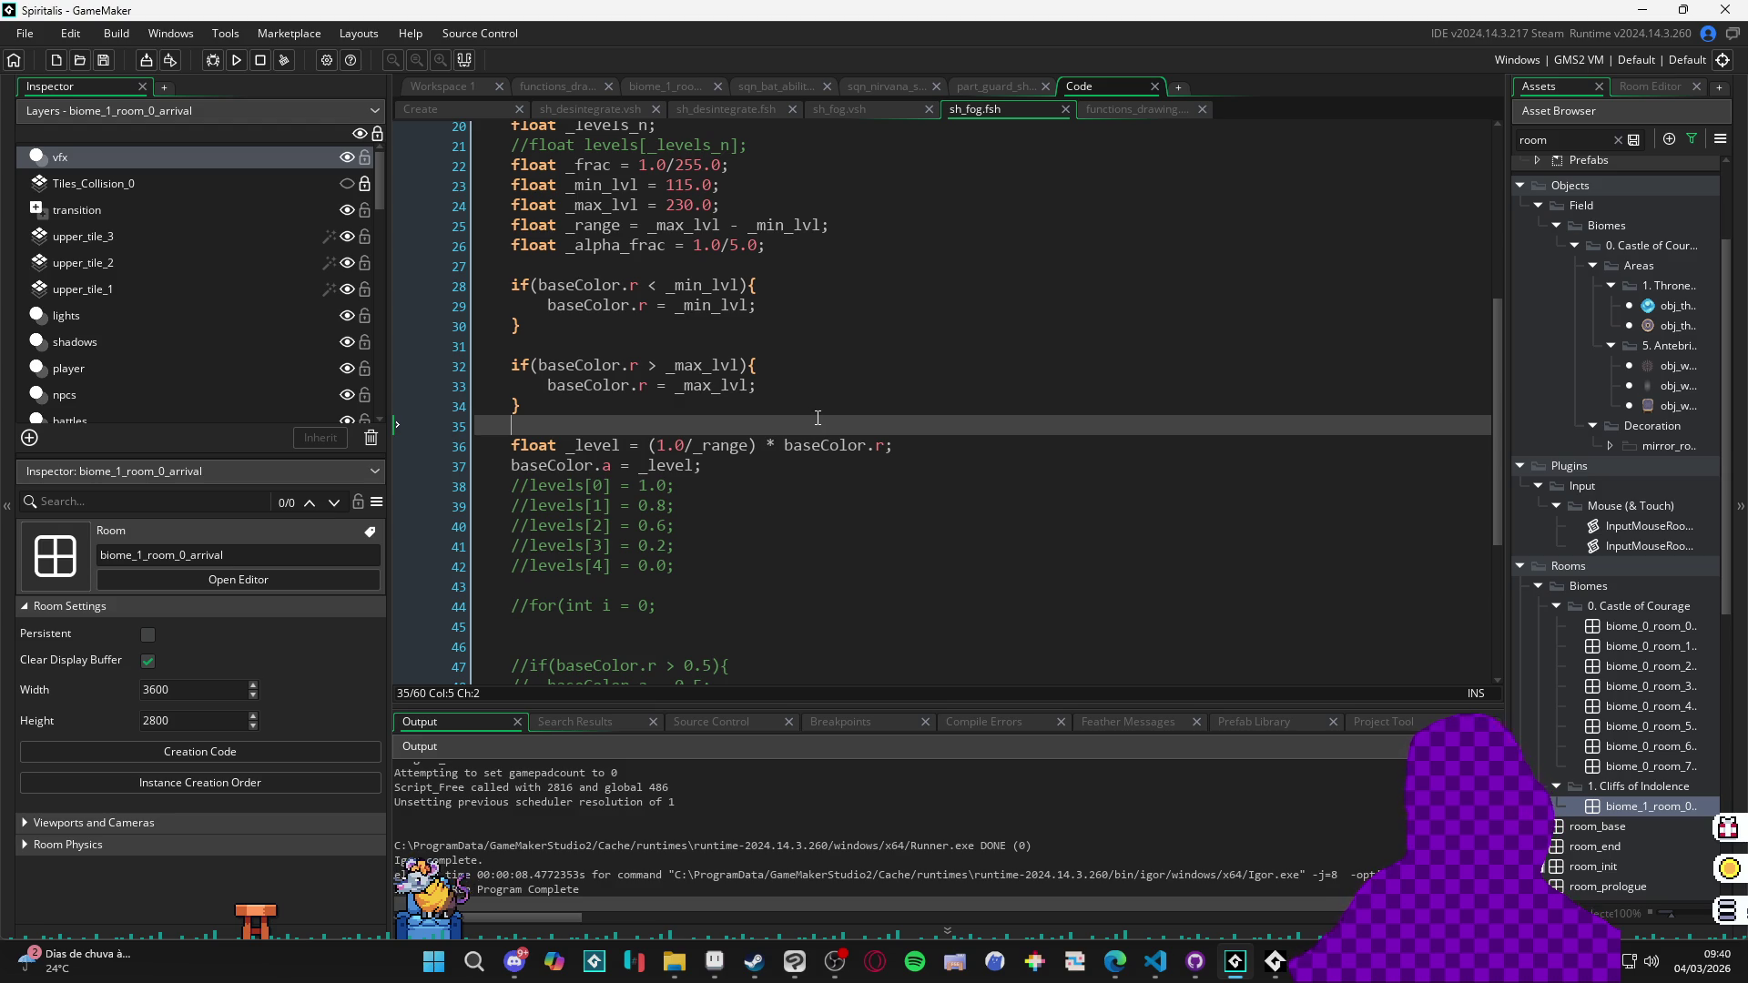
pyautogui.write('baseColor.rgb = Ve')
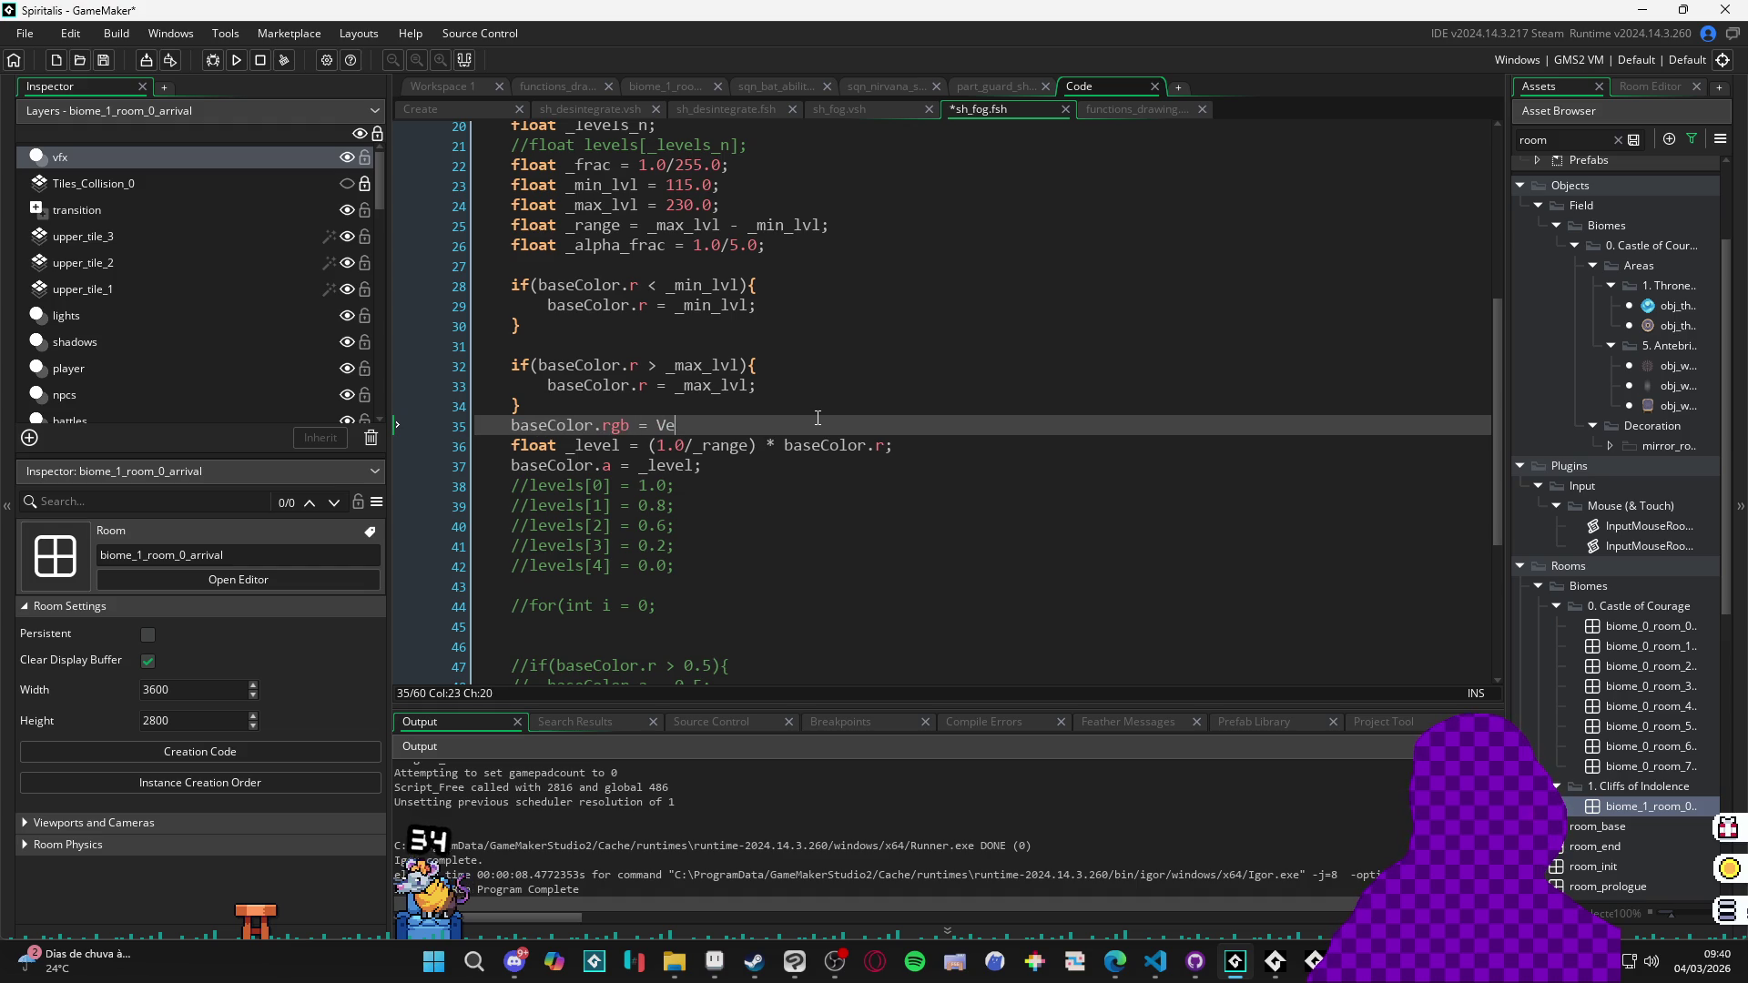
pyautogui.write('c3(')
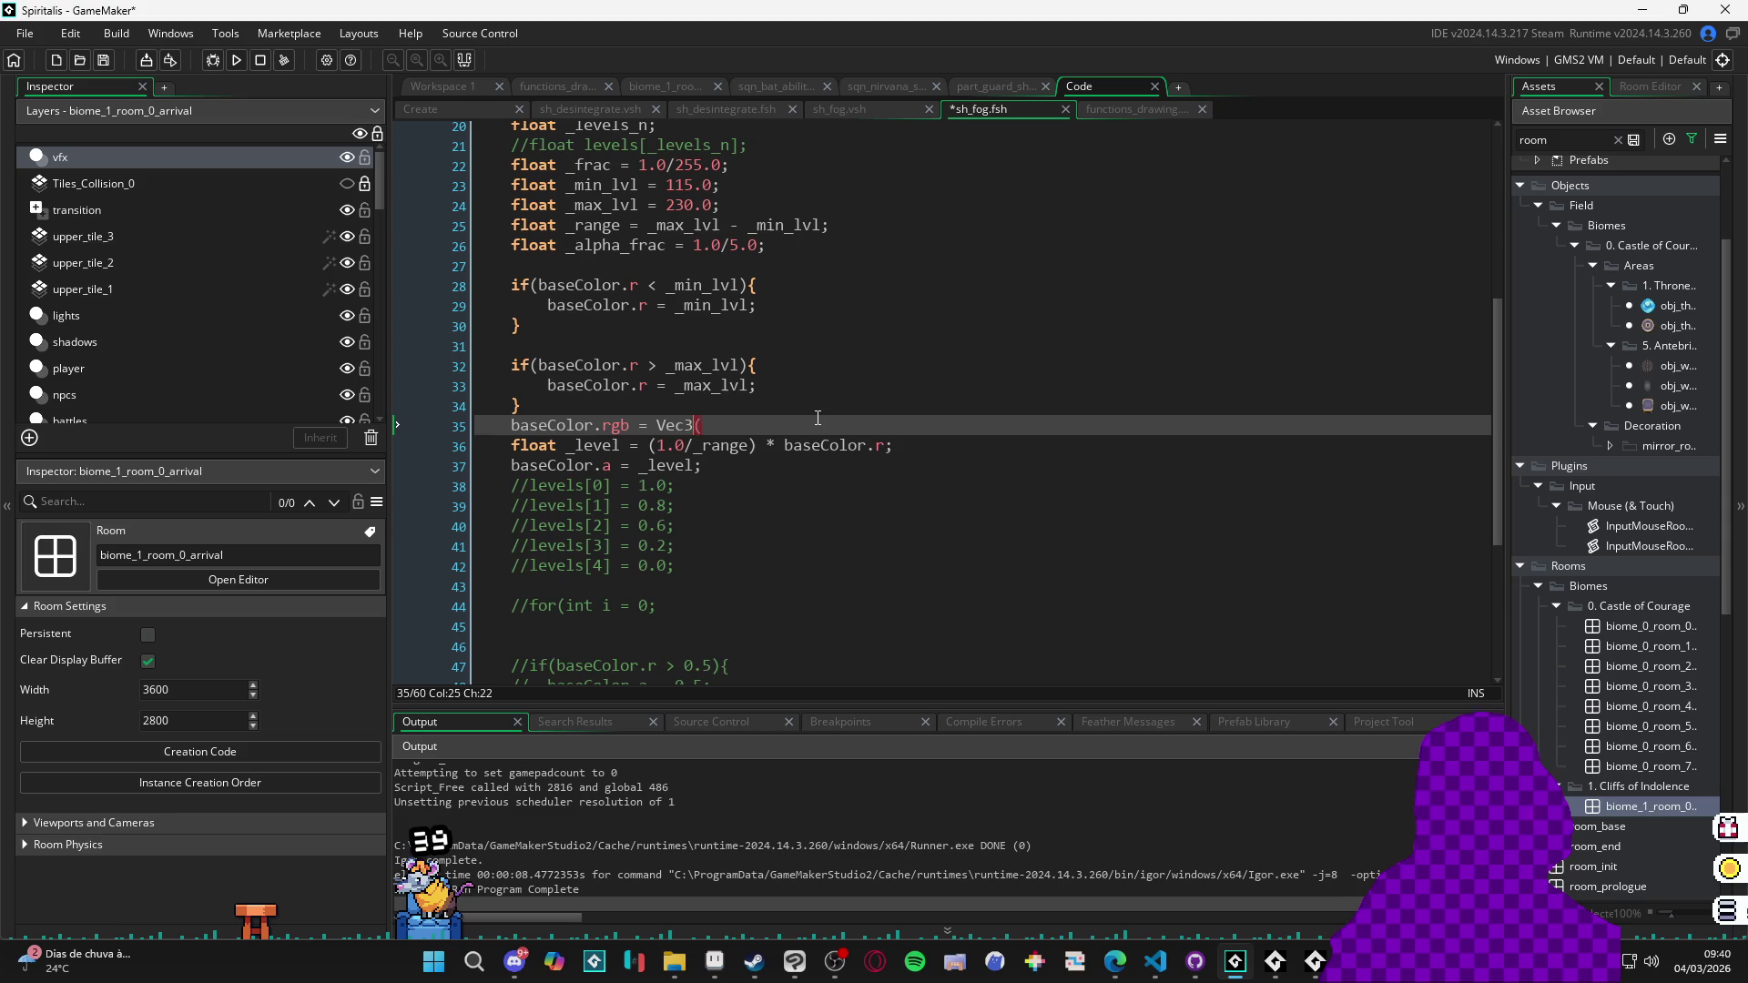
pyautogui.write('vec,')
pyautogui.write('3(')
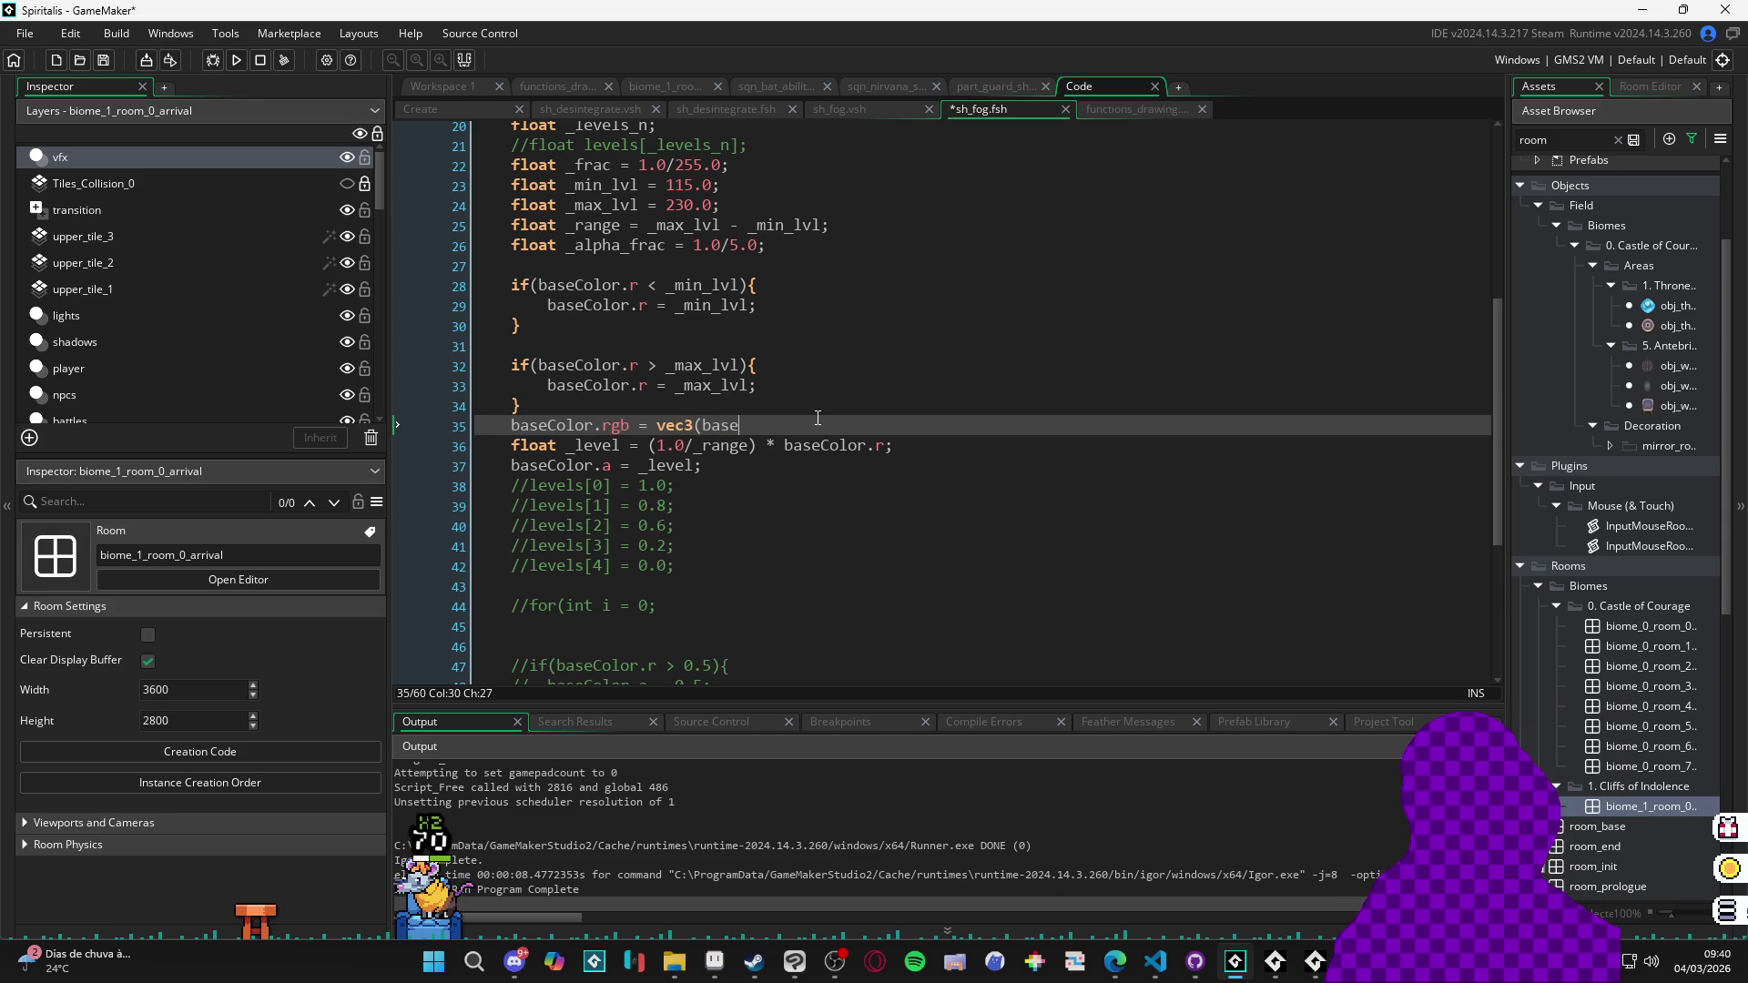
pyautogui.write(';')
pyautogui.press('F5')
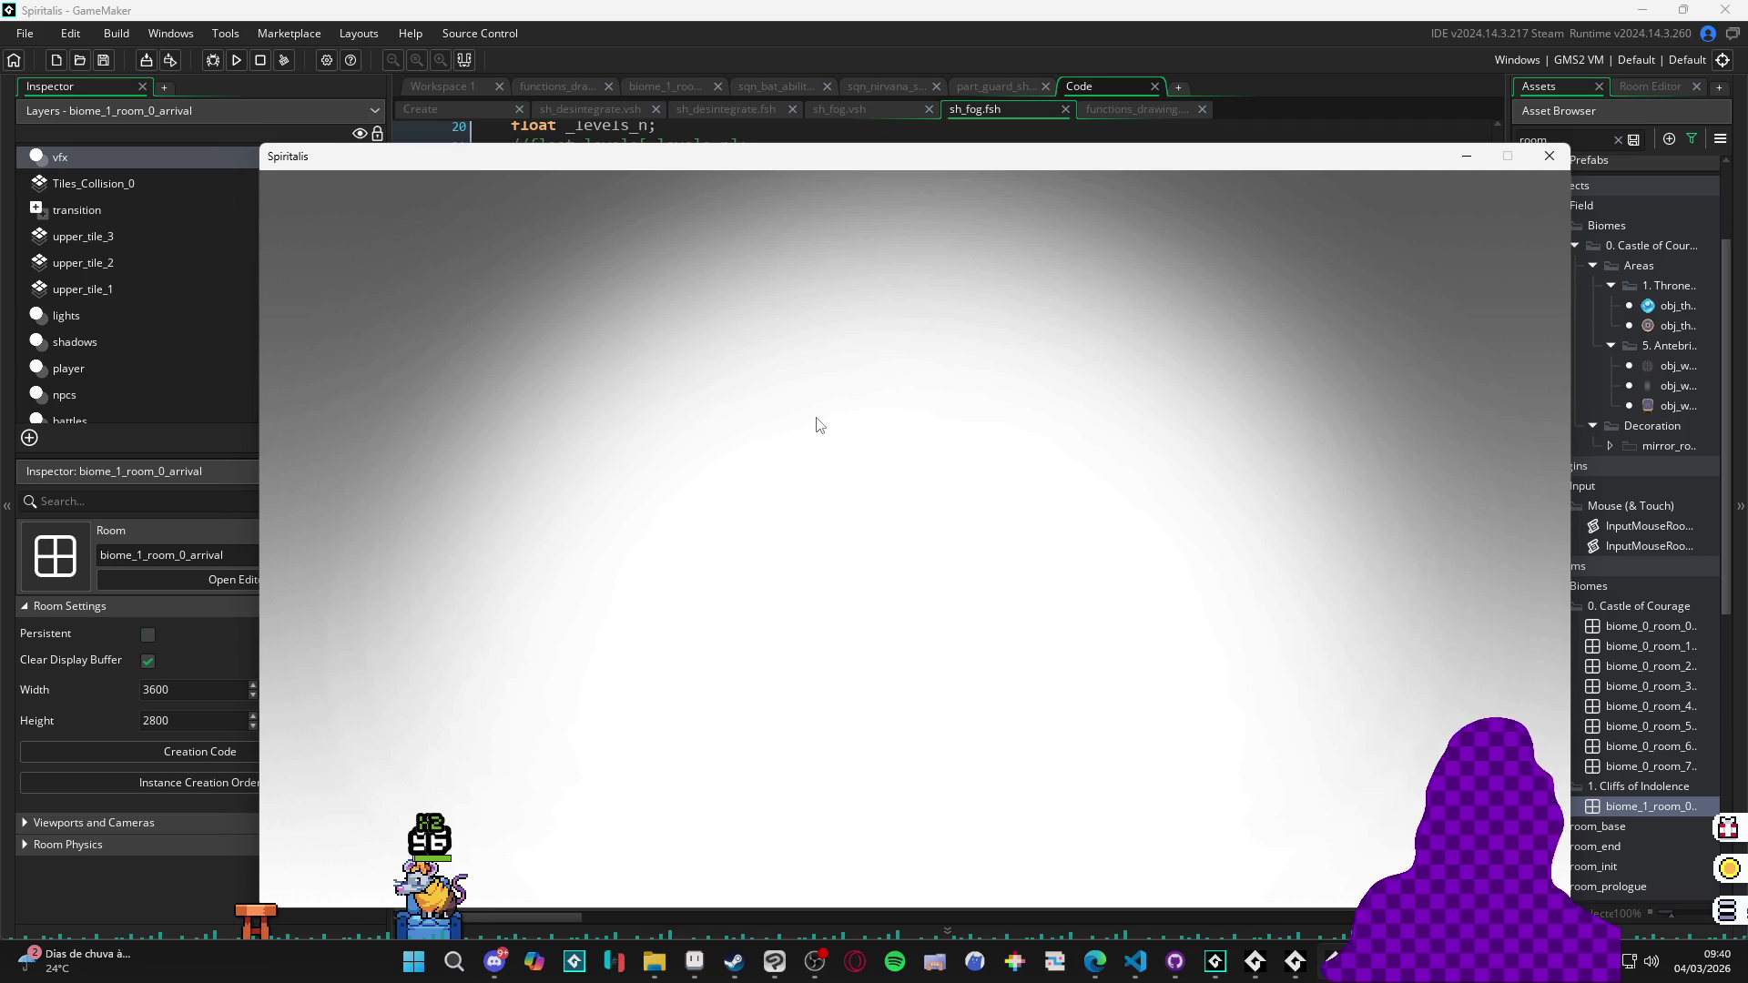
pyautogui.click(1549, 156)
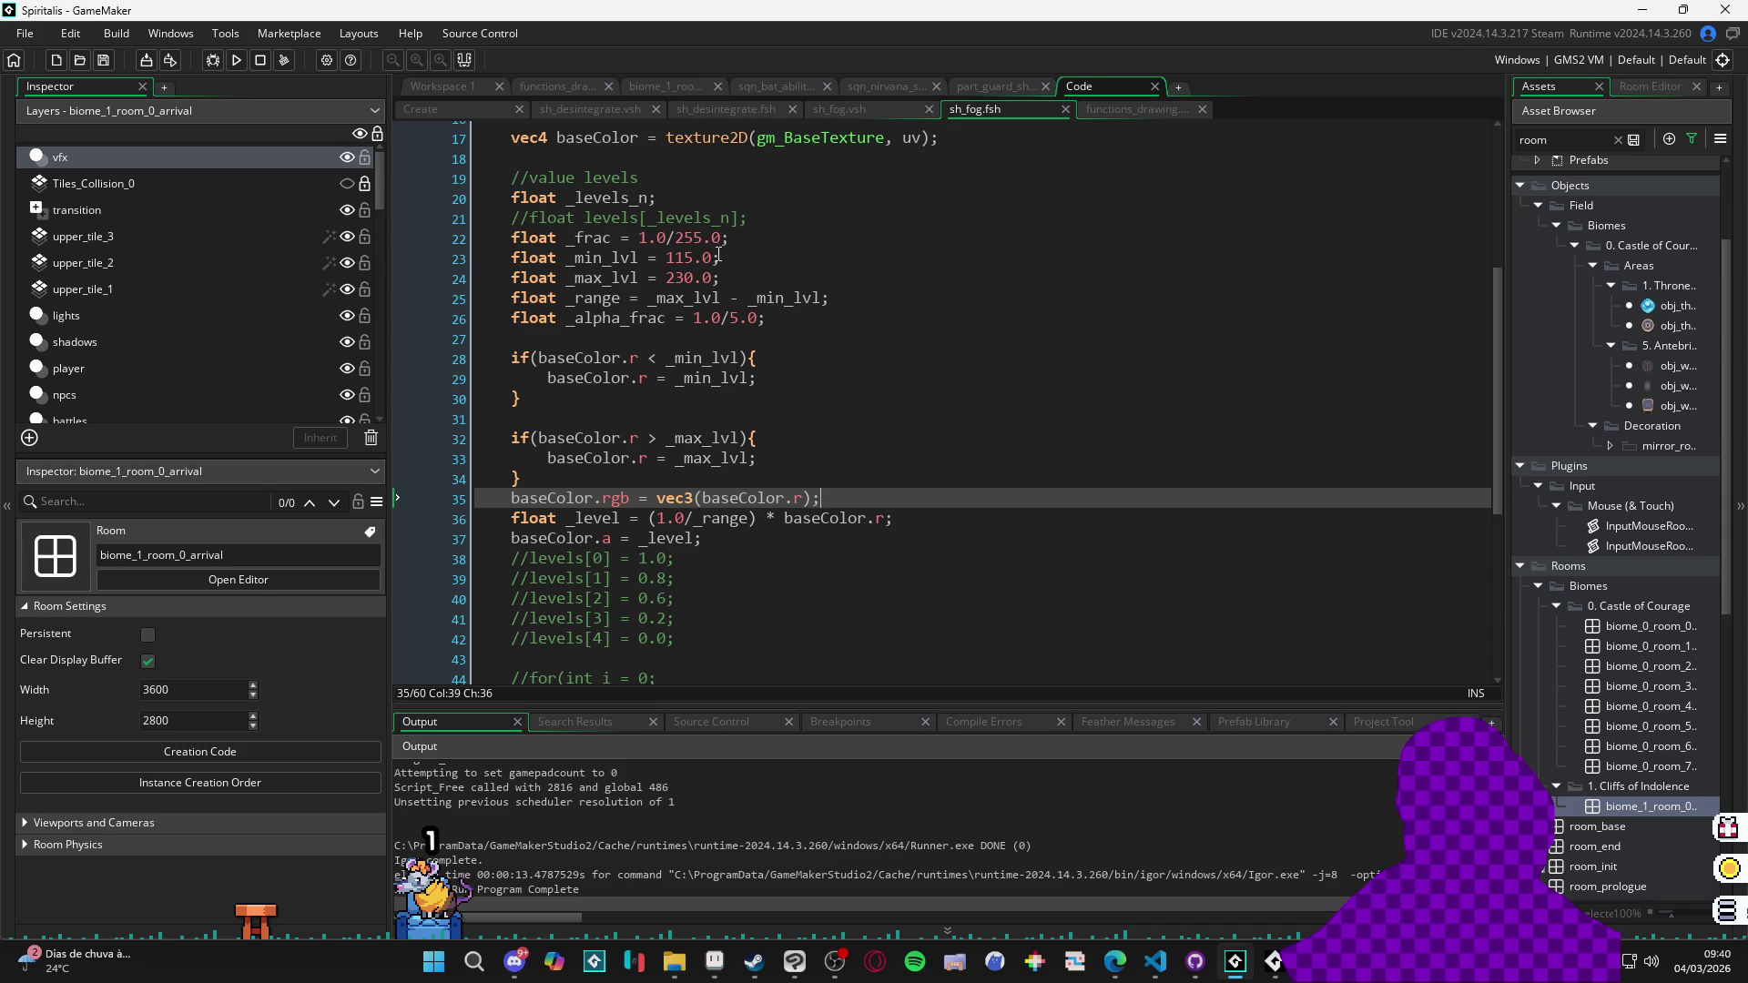
# Multiply the 115.0 and 230.0 thresholds by _frac, run the game, then close its window.
pyautogui.click(703, 259)
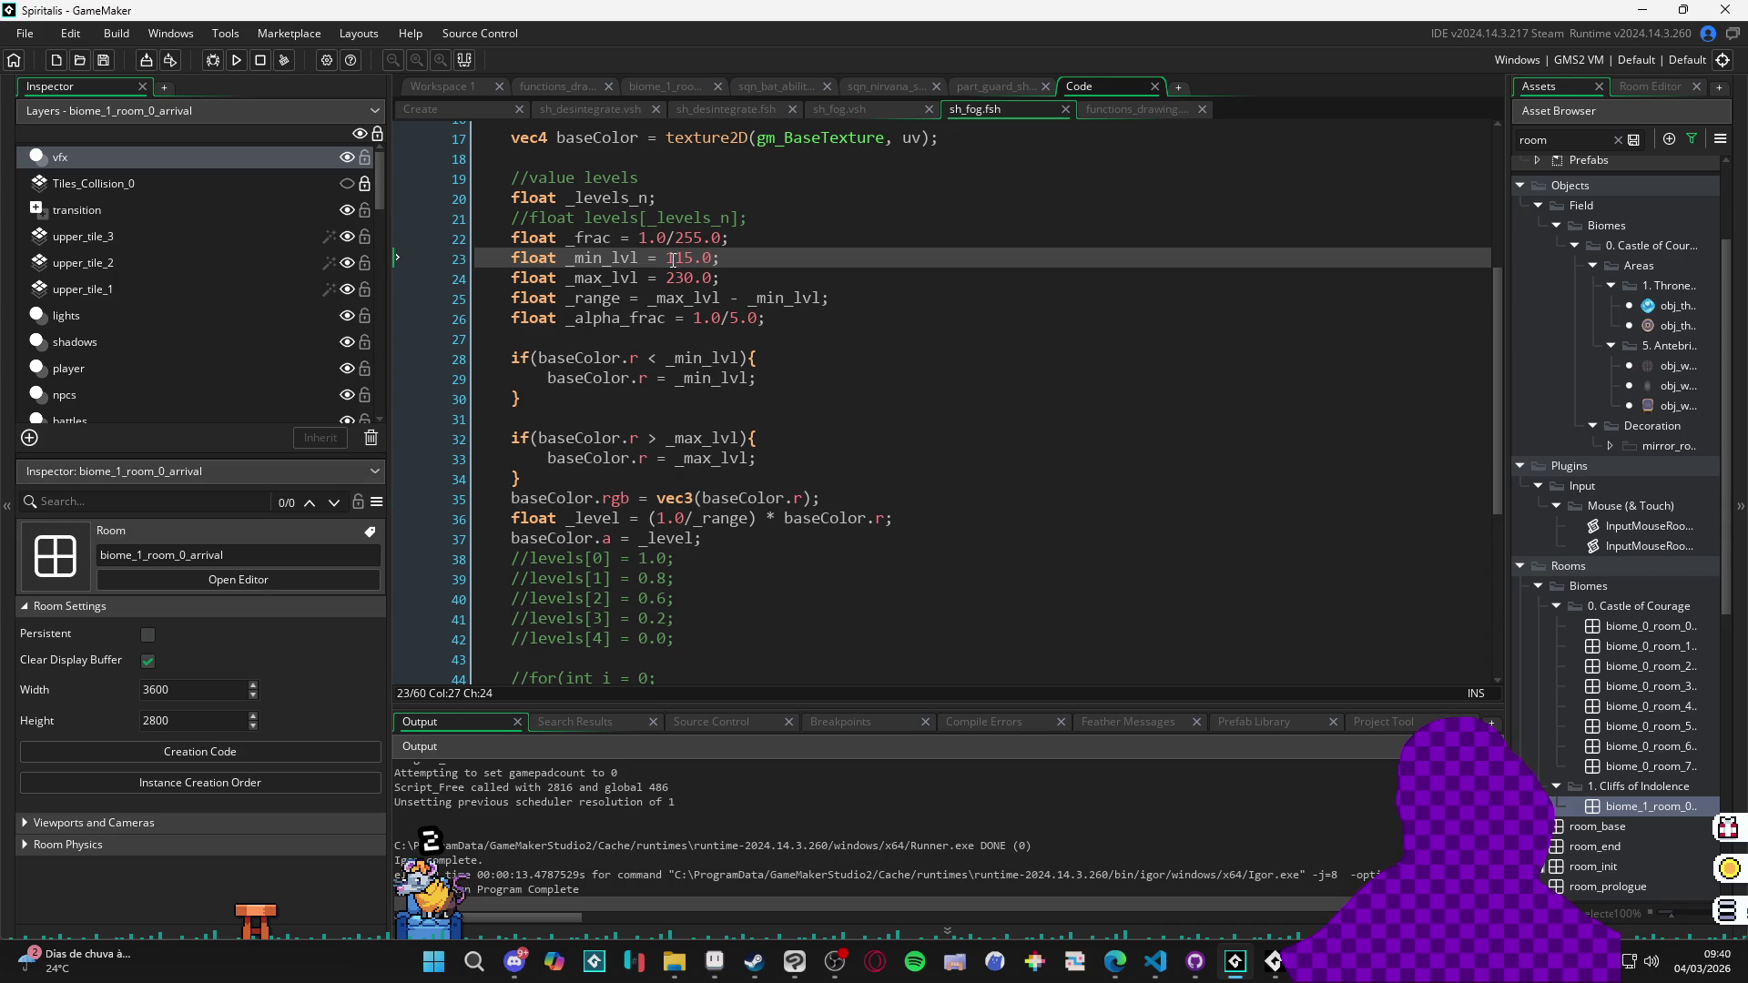
pyautogui.click(667, 257)
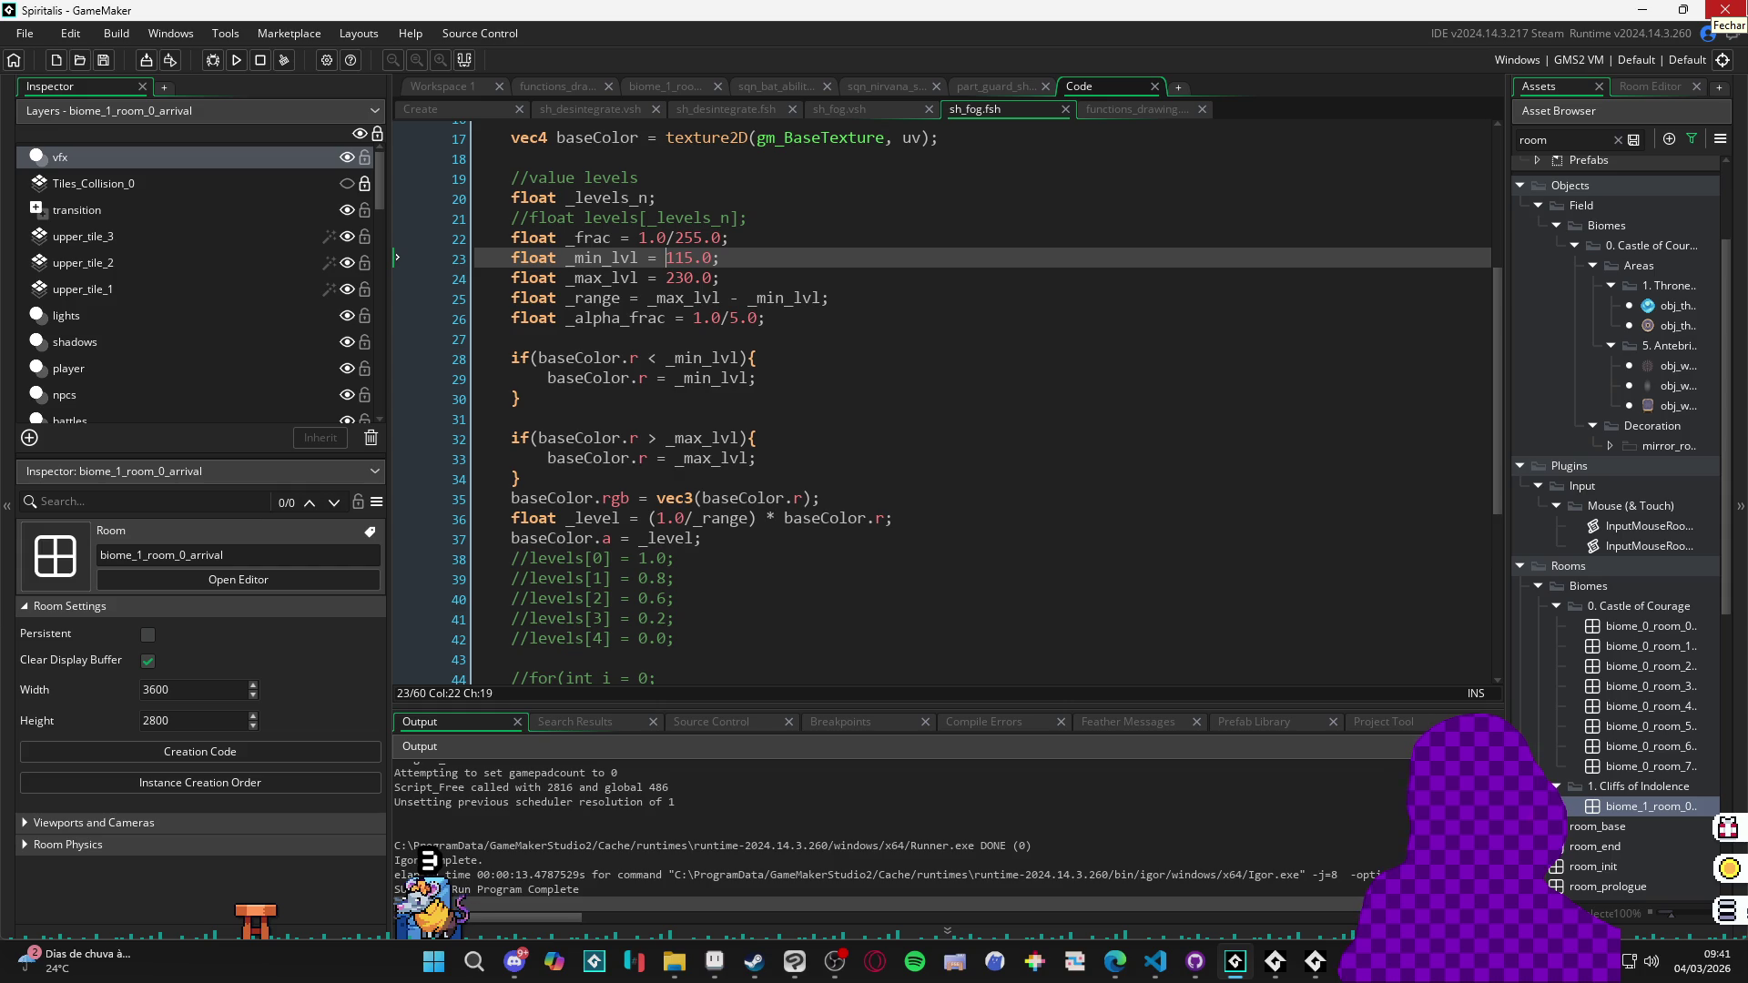
pyautogui.write('1')
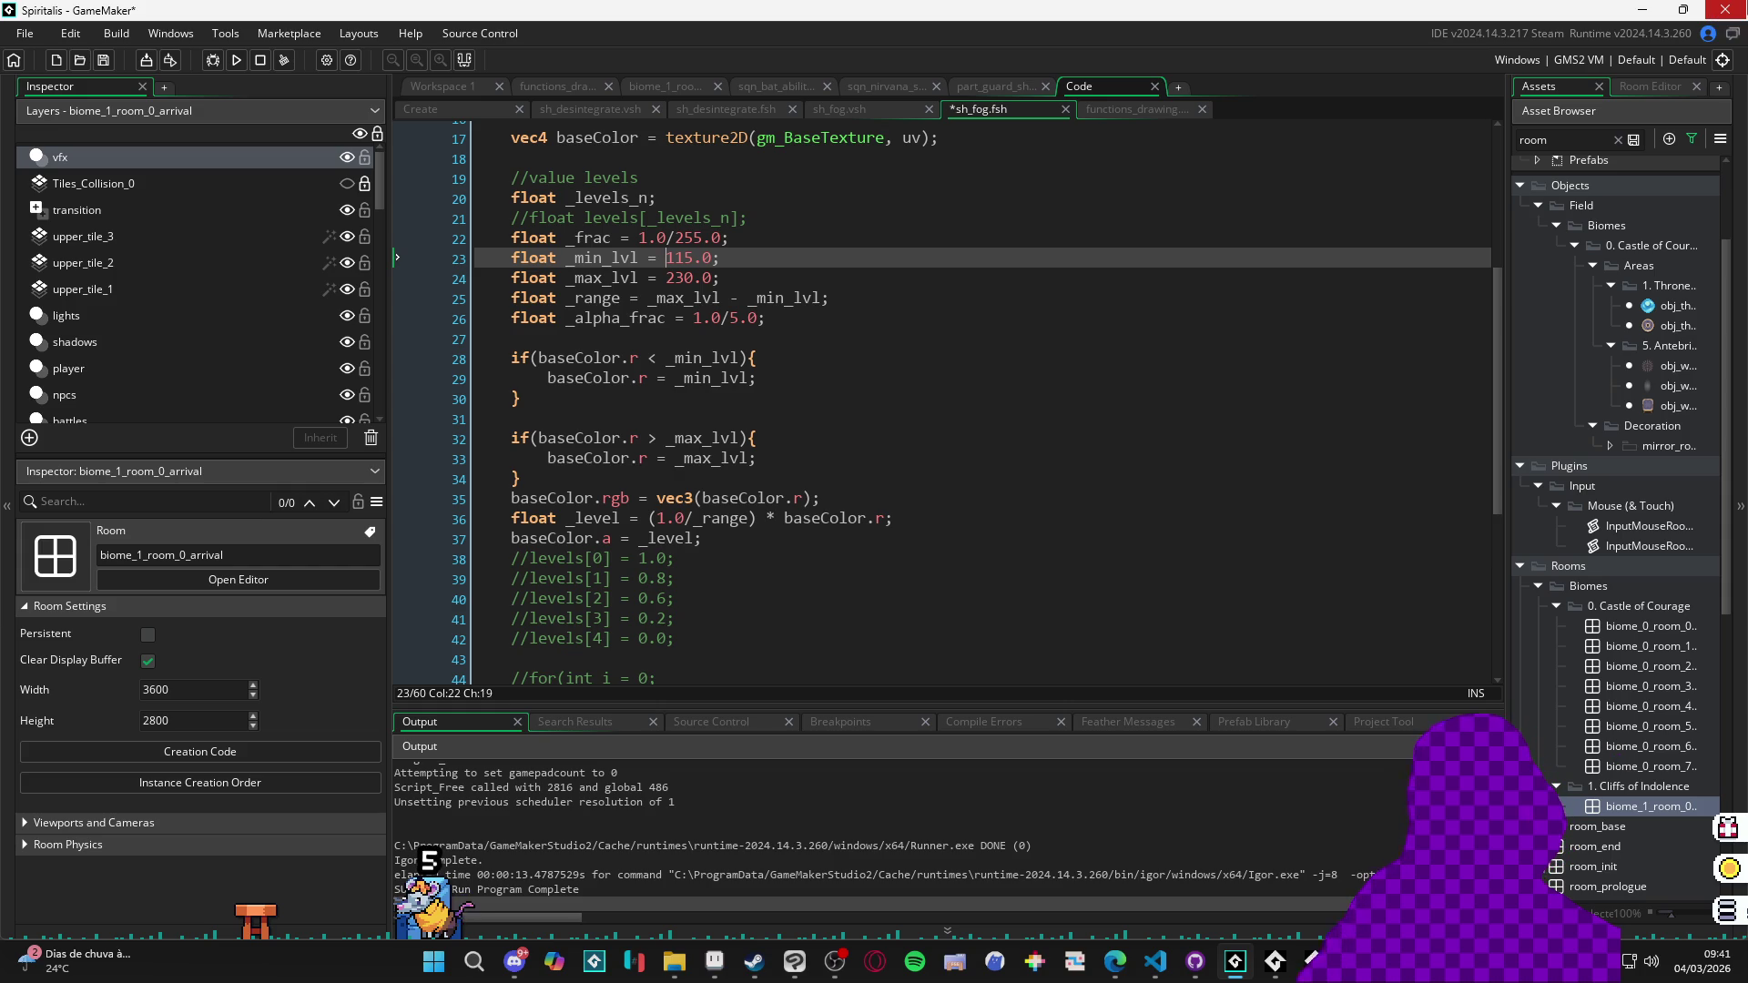
pyautogui.press('Right')
pyautogui.write('*')
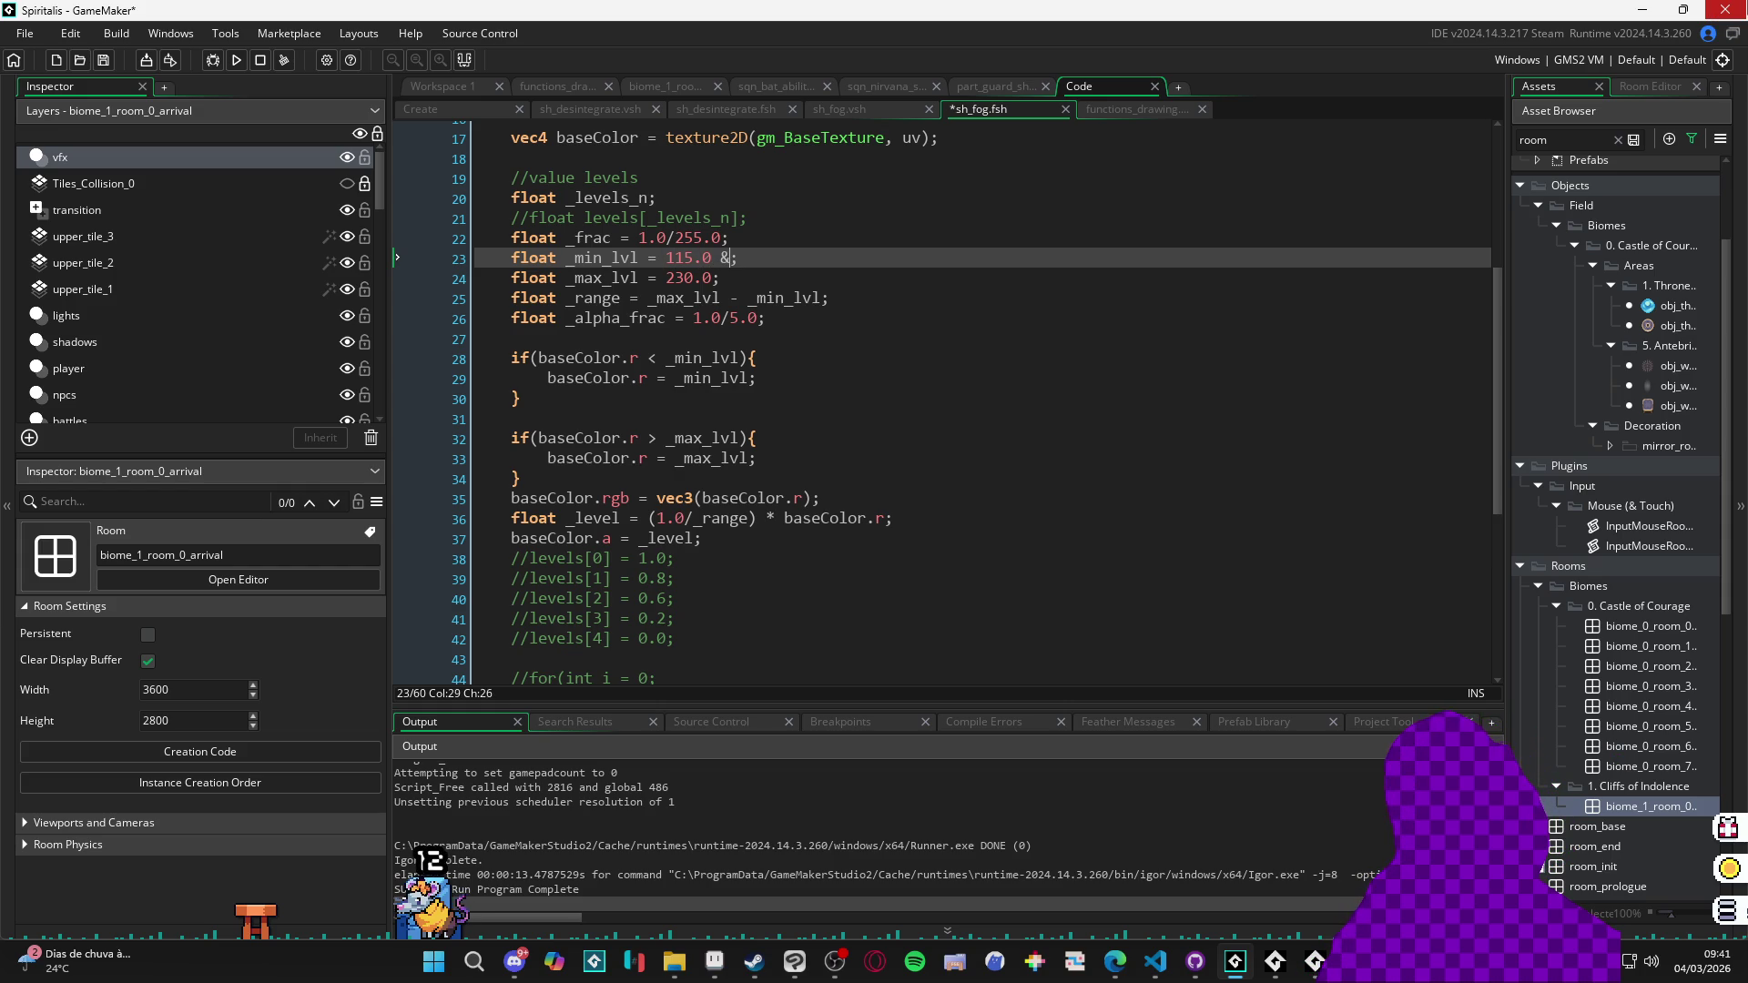
pyautogui.write(' _frac')
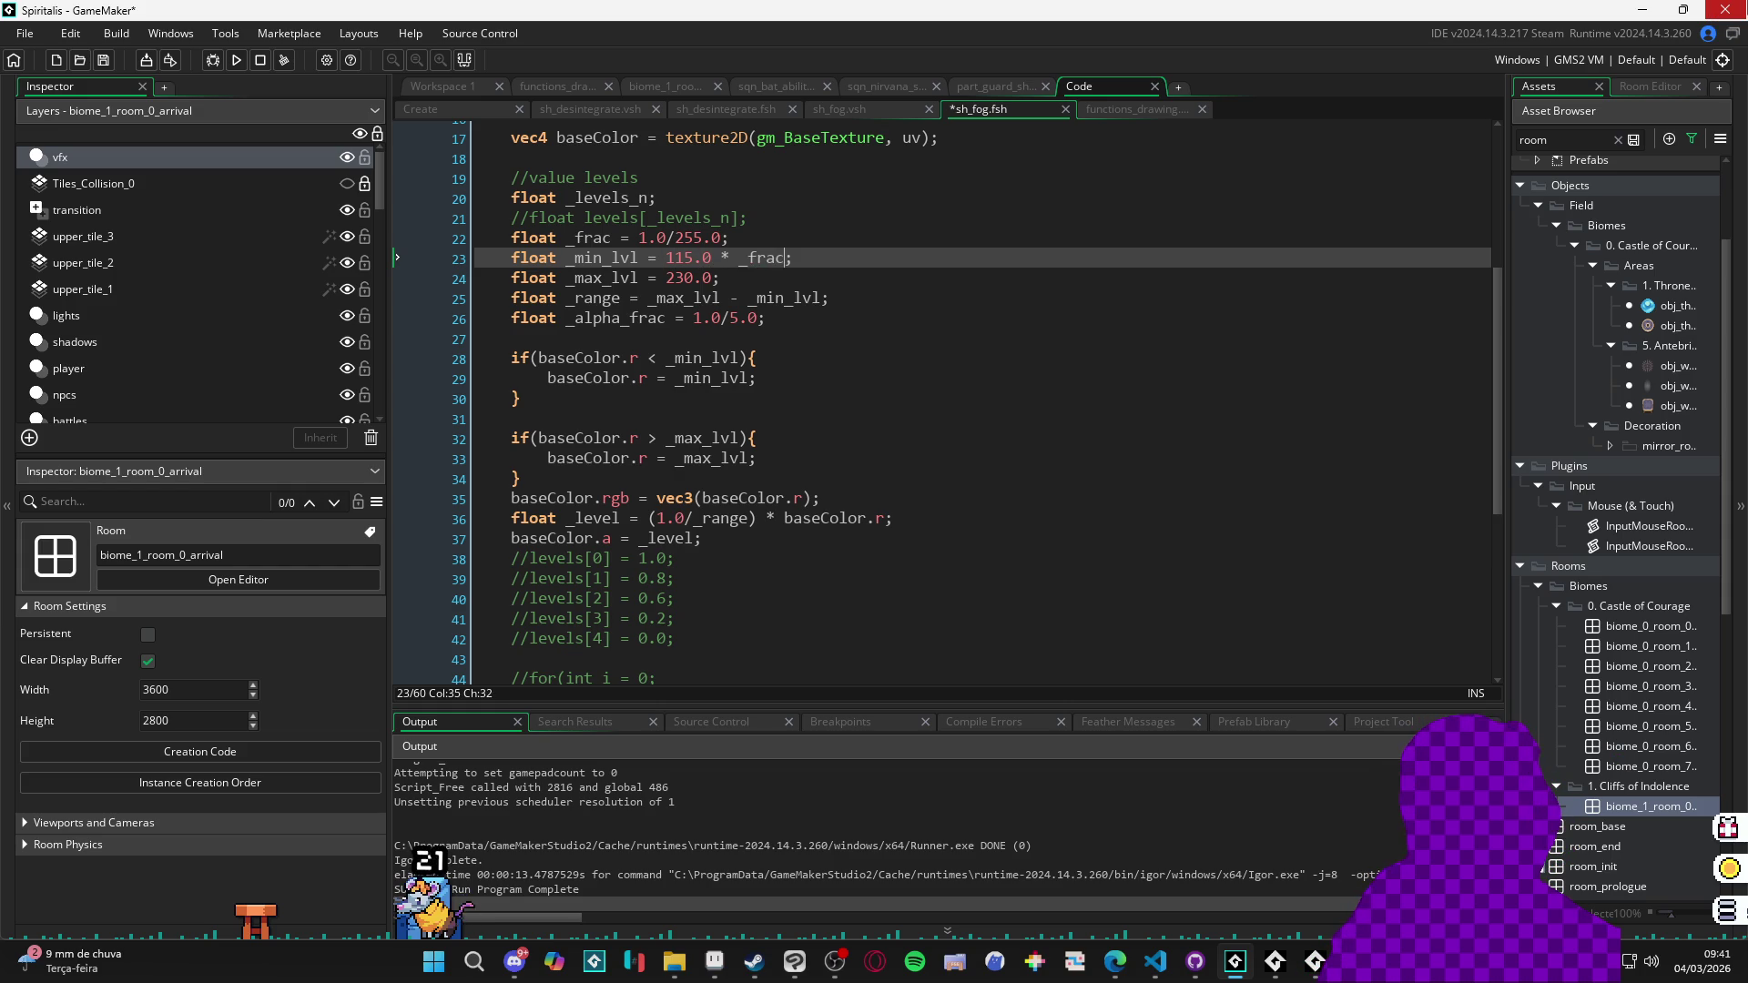
pyautogui.hotkey('ctrl', 'shift', 'Left')
pyautogui.hotkey('ctrl', 'shift', 'Left')
pyautogui.hotkey('ctrl', 'shift', 'Left')
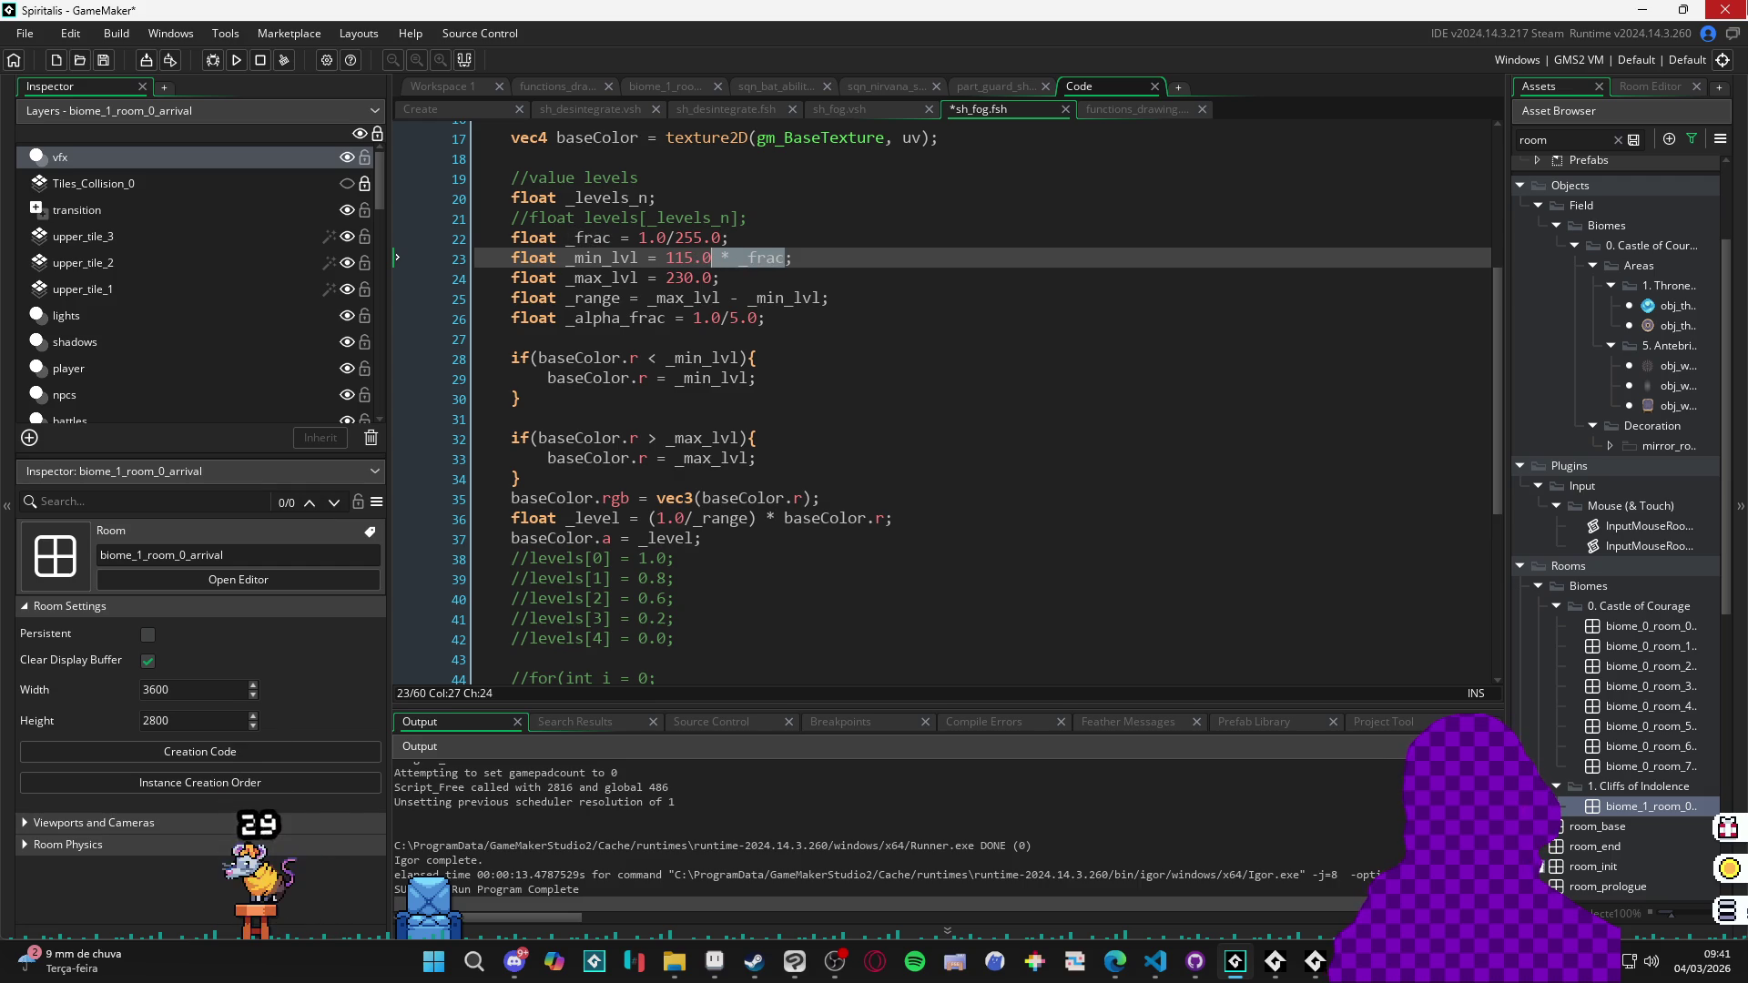
pyautogui.click(702, 277)
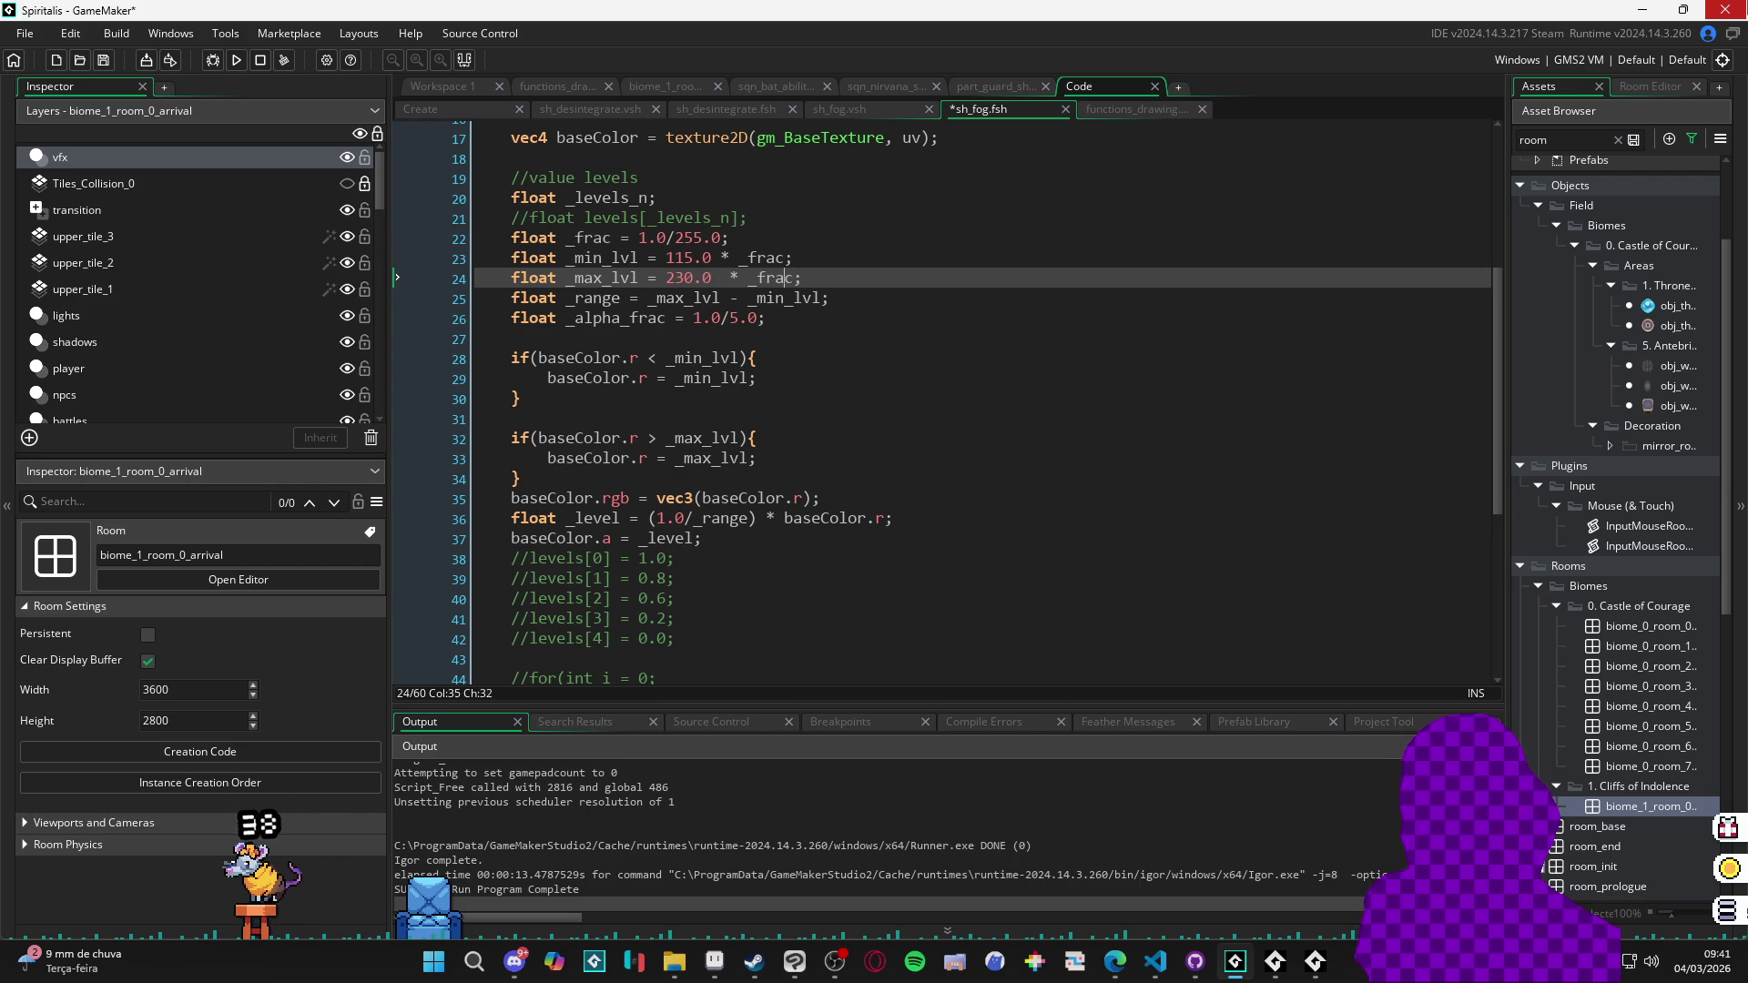
pyautogui.press('F5')
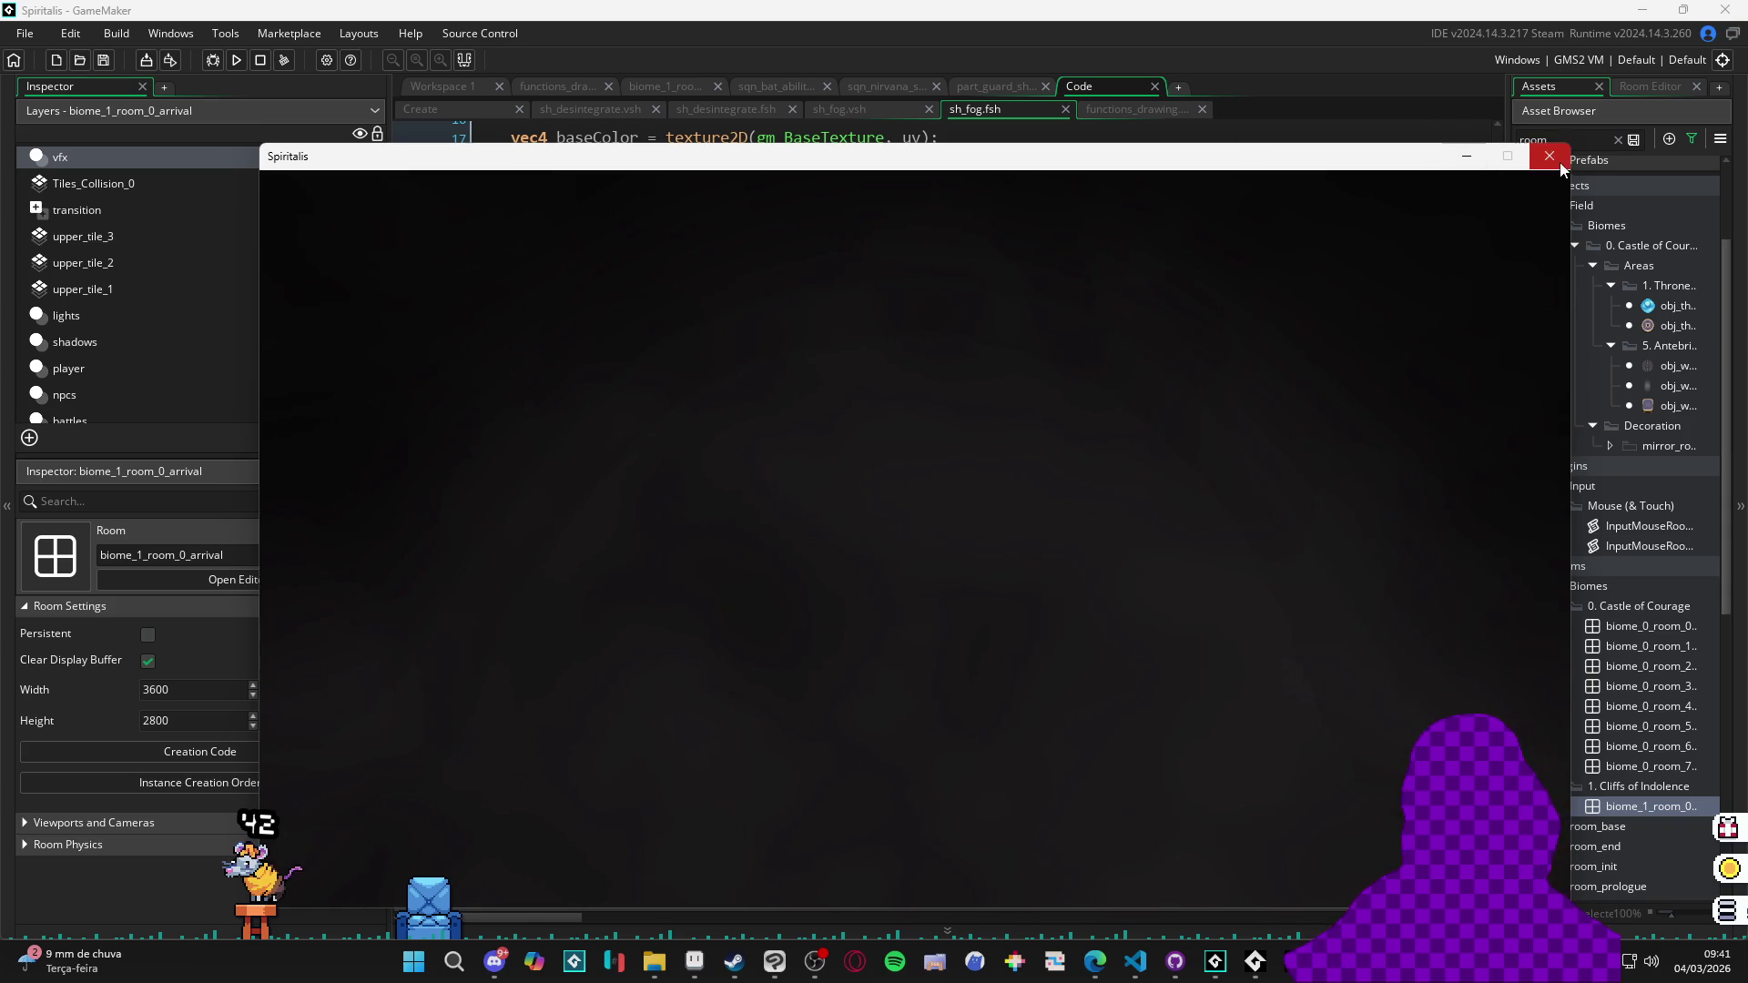
pyautogui.click(1549, 155)
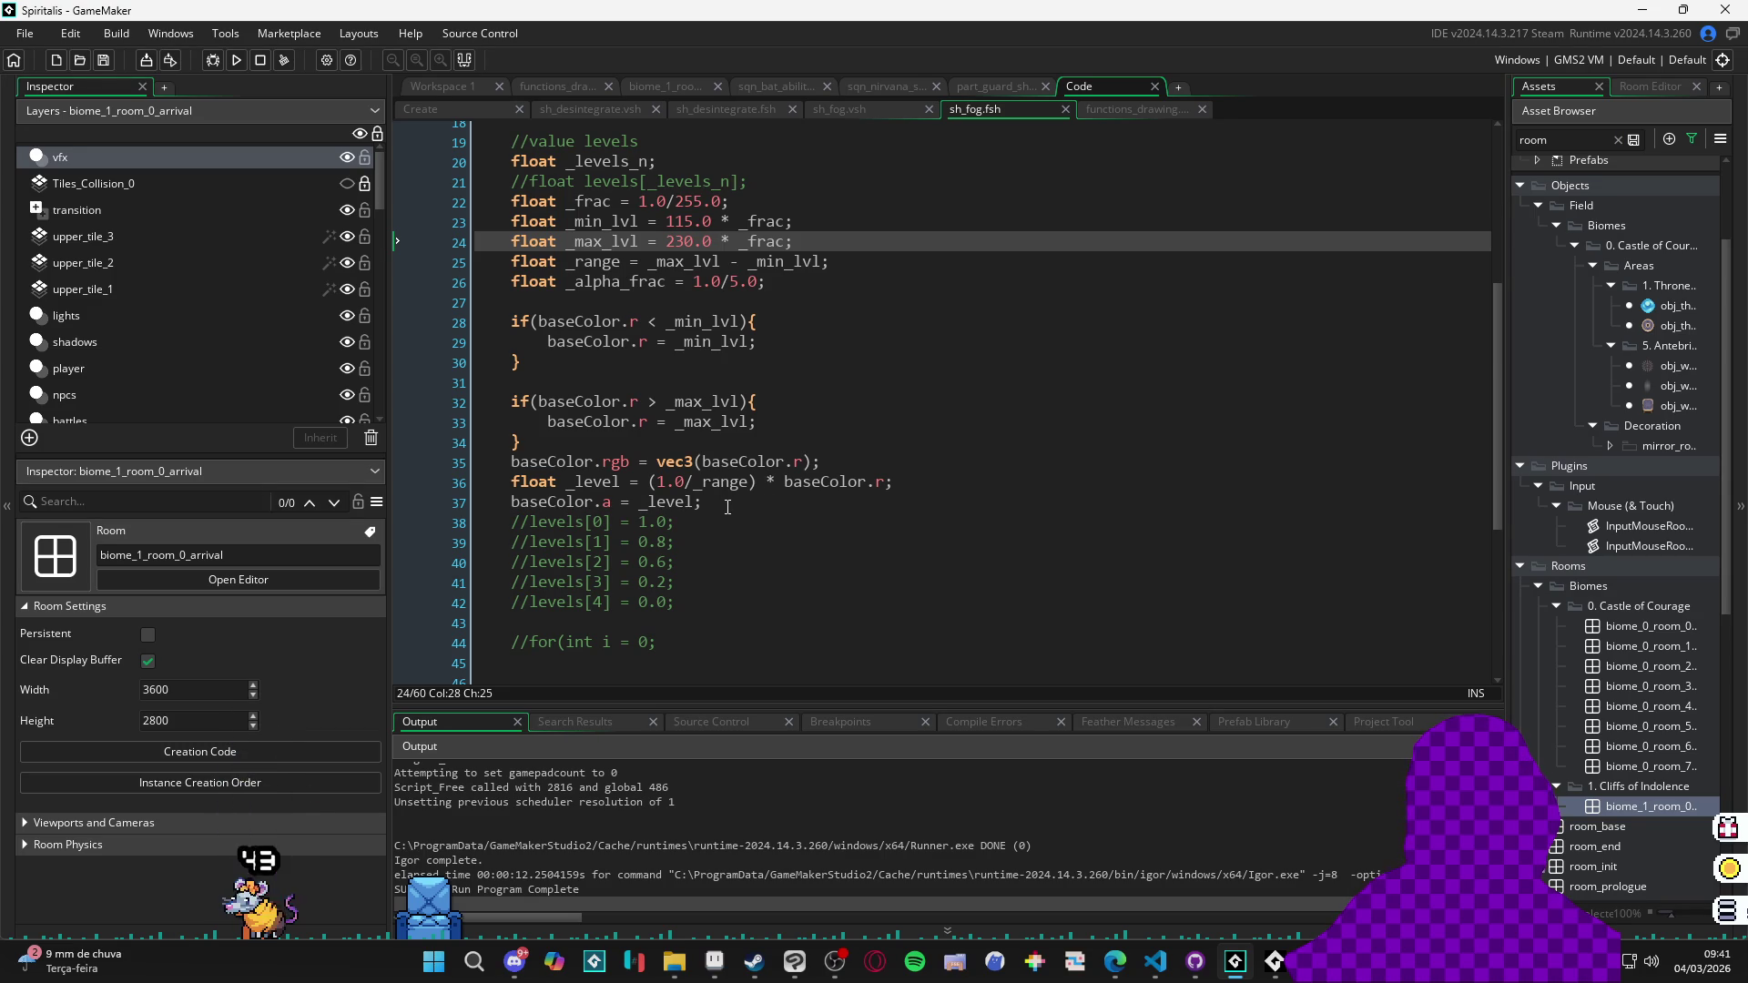
# Insert an empty line below 'baseColor.a = _level;' on line 37 of sh_fog.fsh.
pyautogui.scroll(-5, 739, 491)
pyautogui.scroll(5, 739, 490)
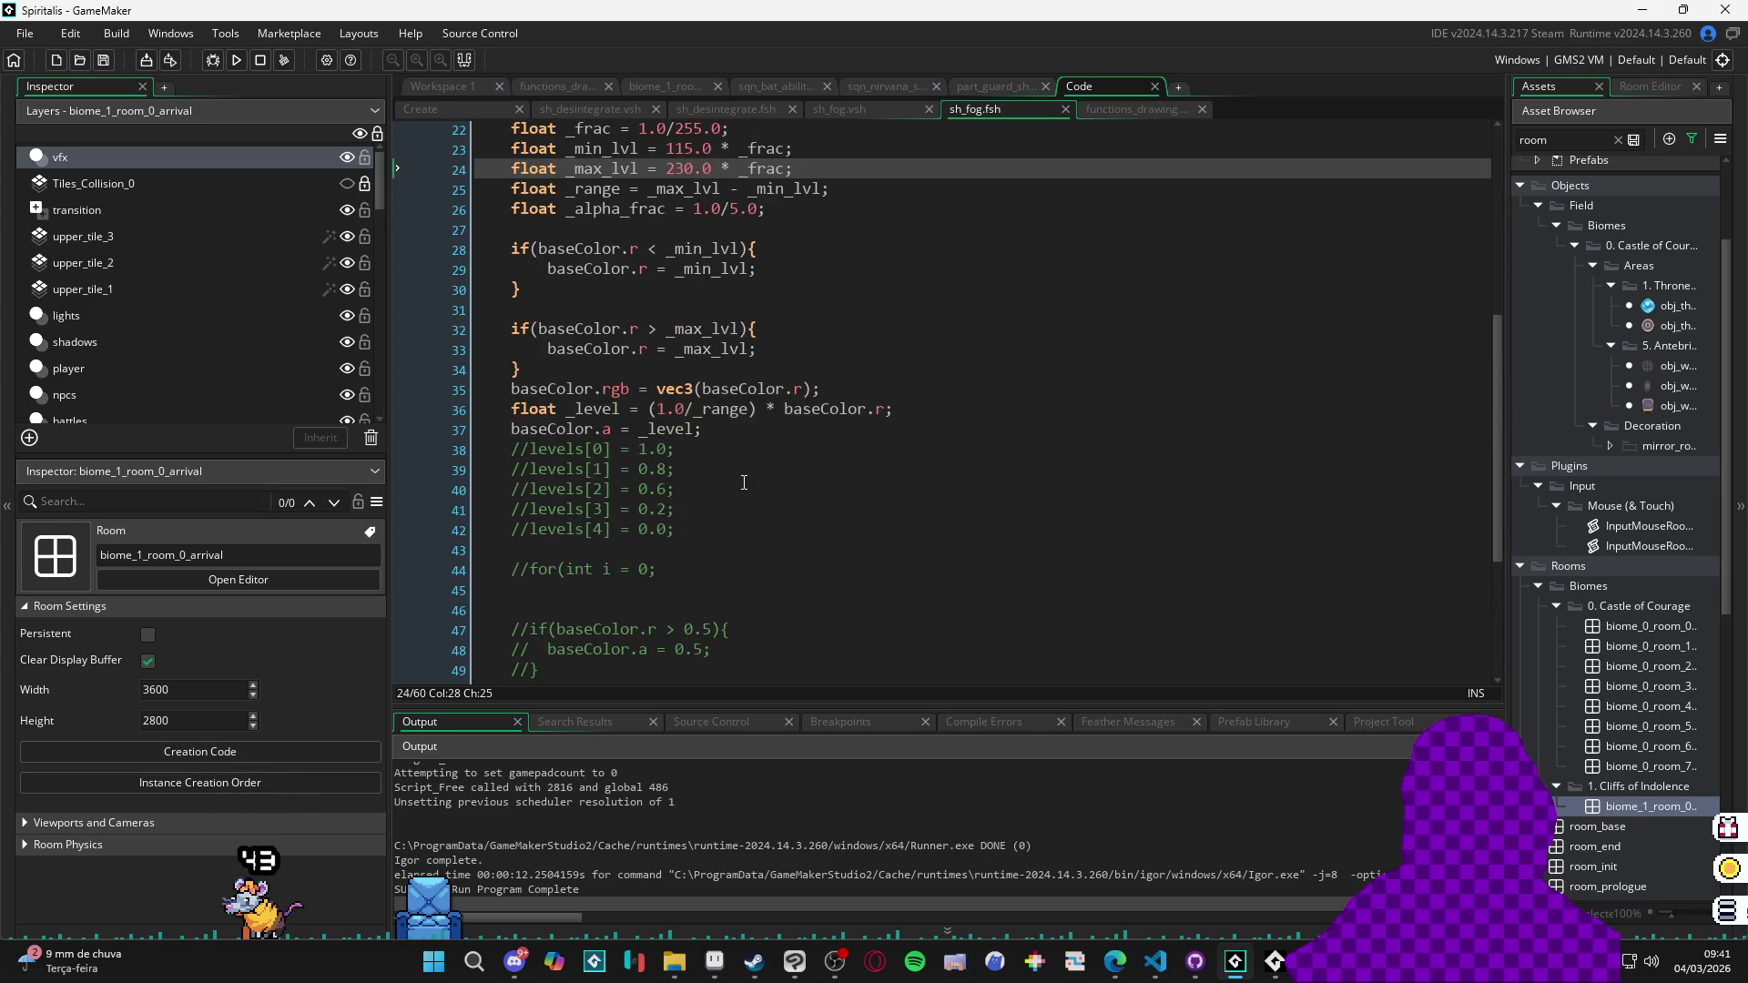
pyautogui.moveTo(707, 501); pyautogui.dragTo(579, 501)
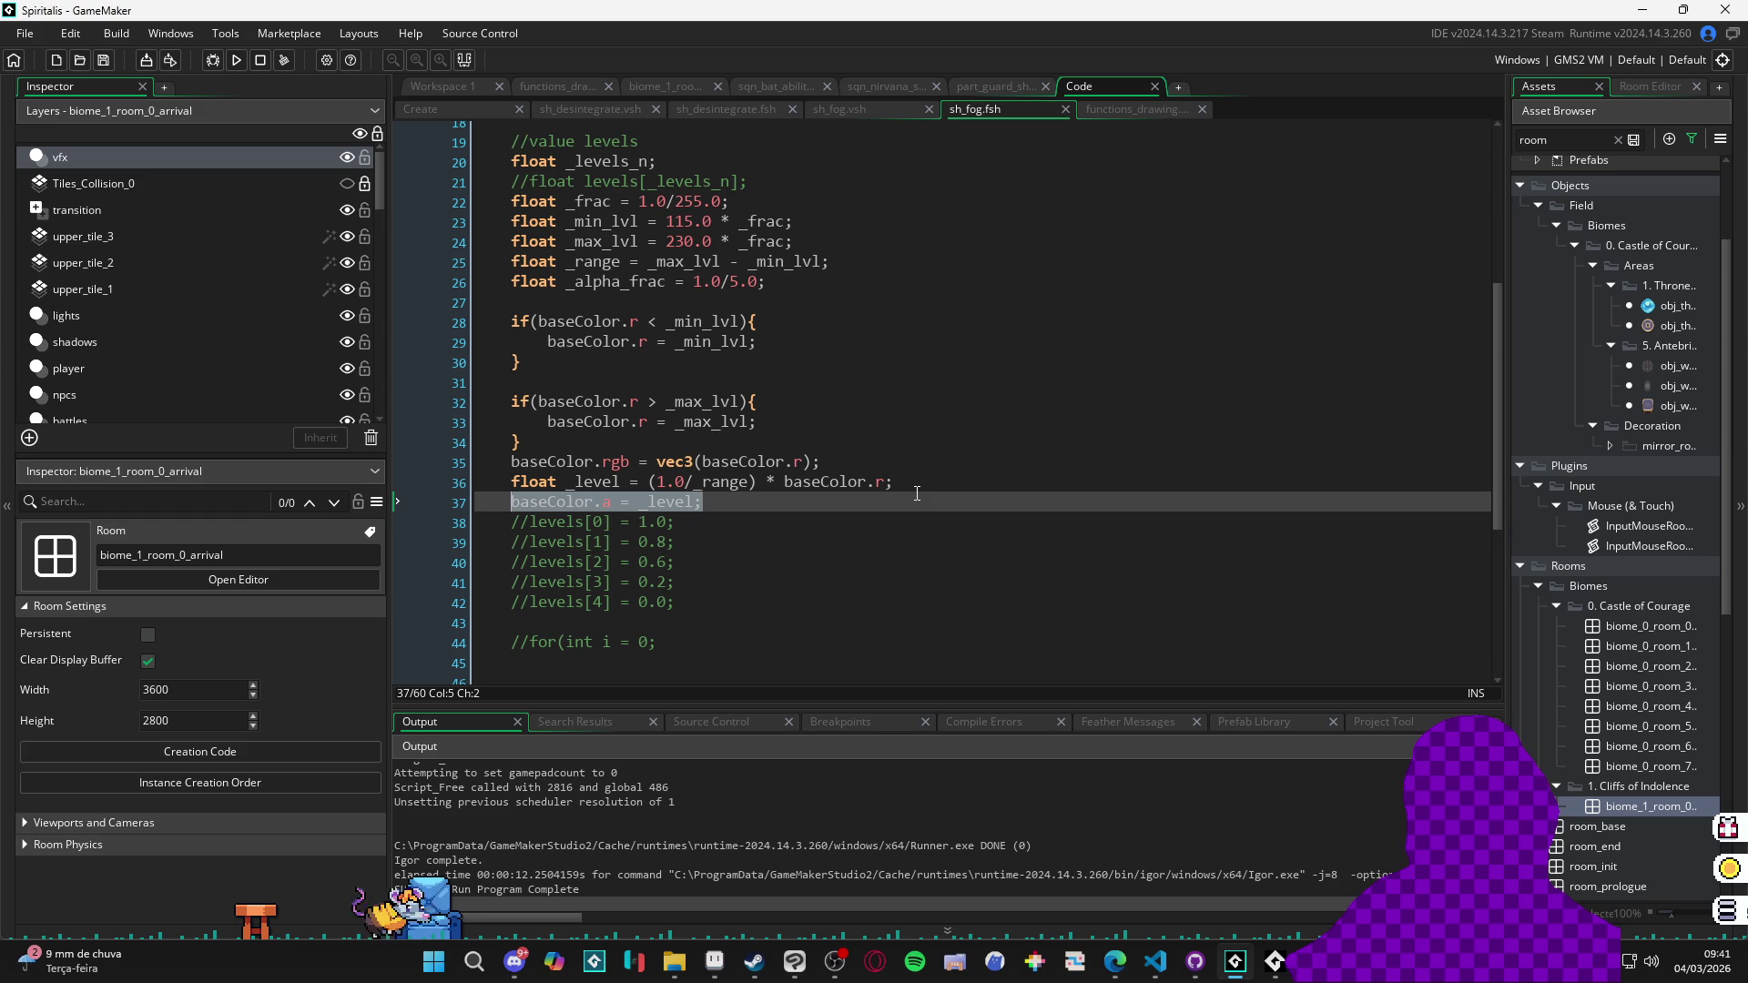
pyautogui.scroll(-2, 829, 401)
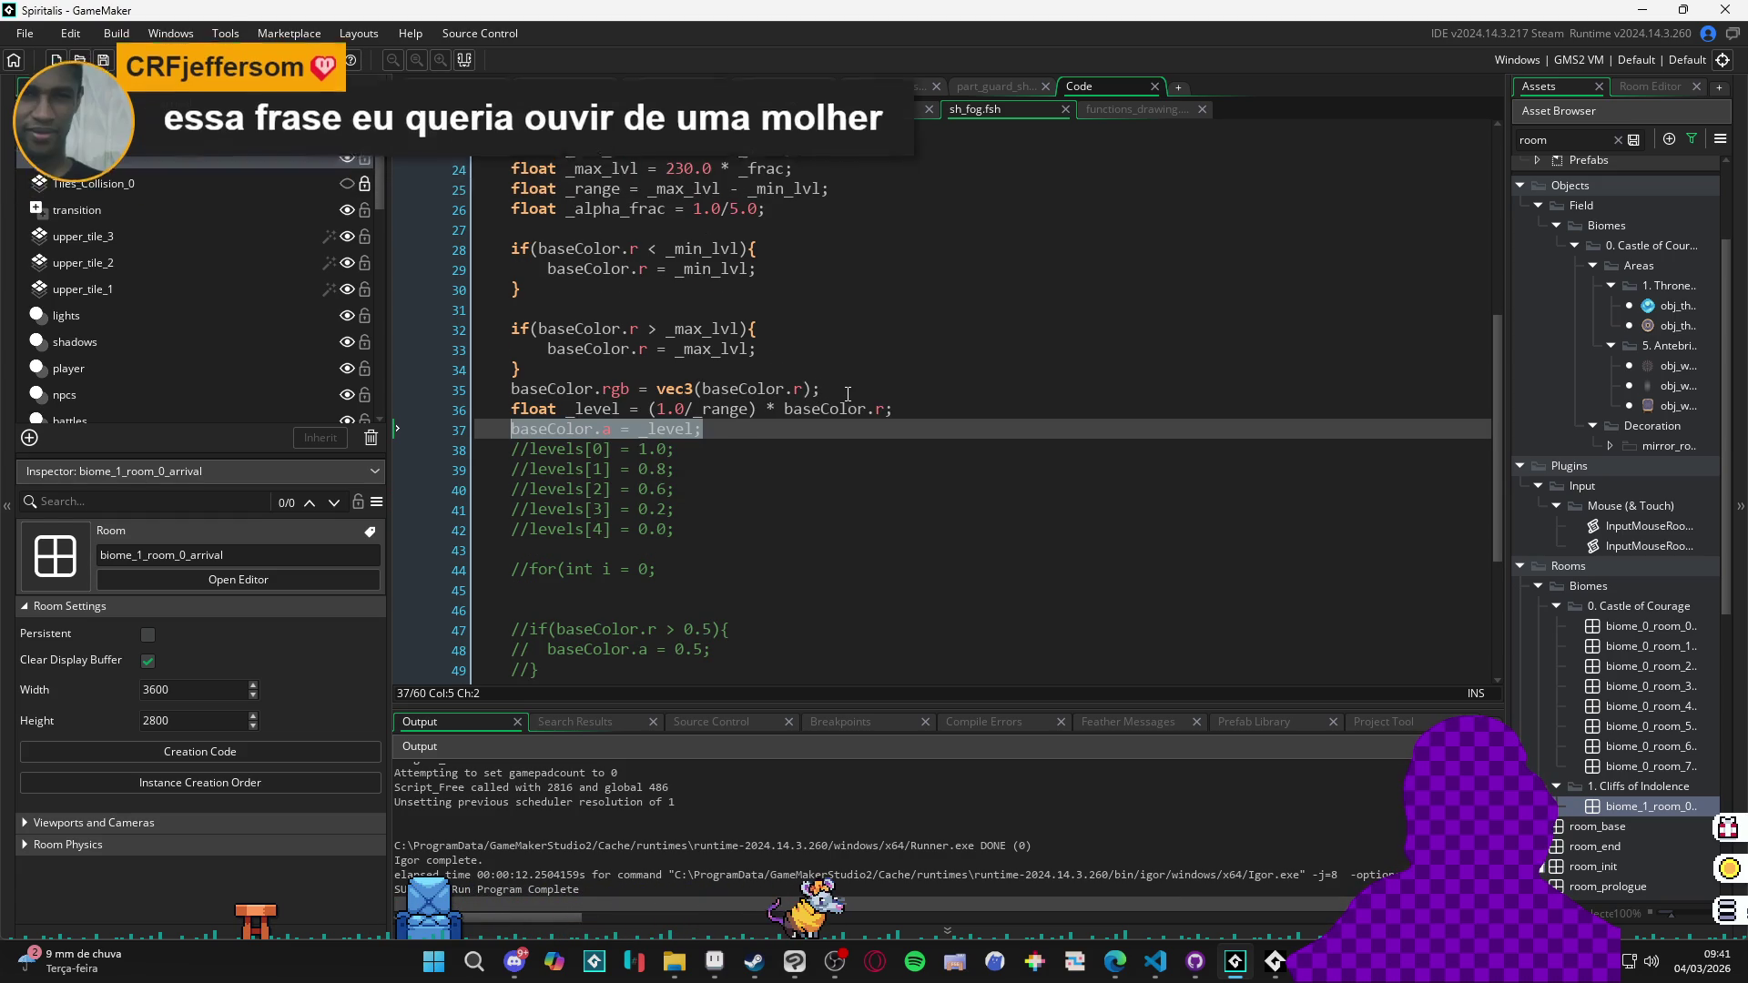
pyautogui.click(736, 429)
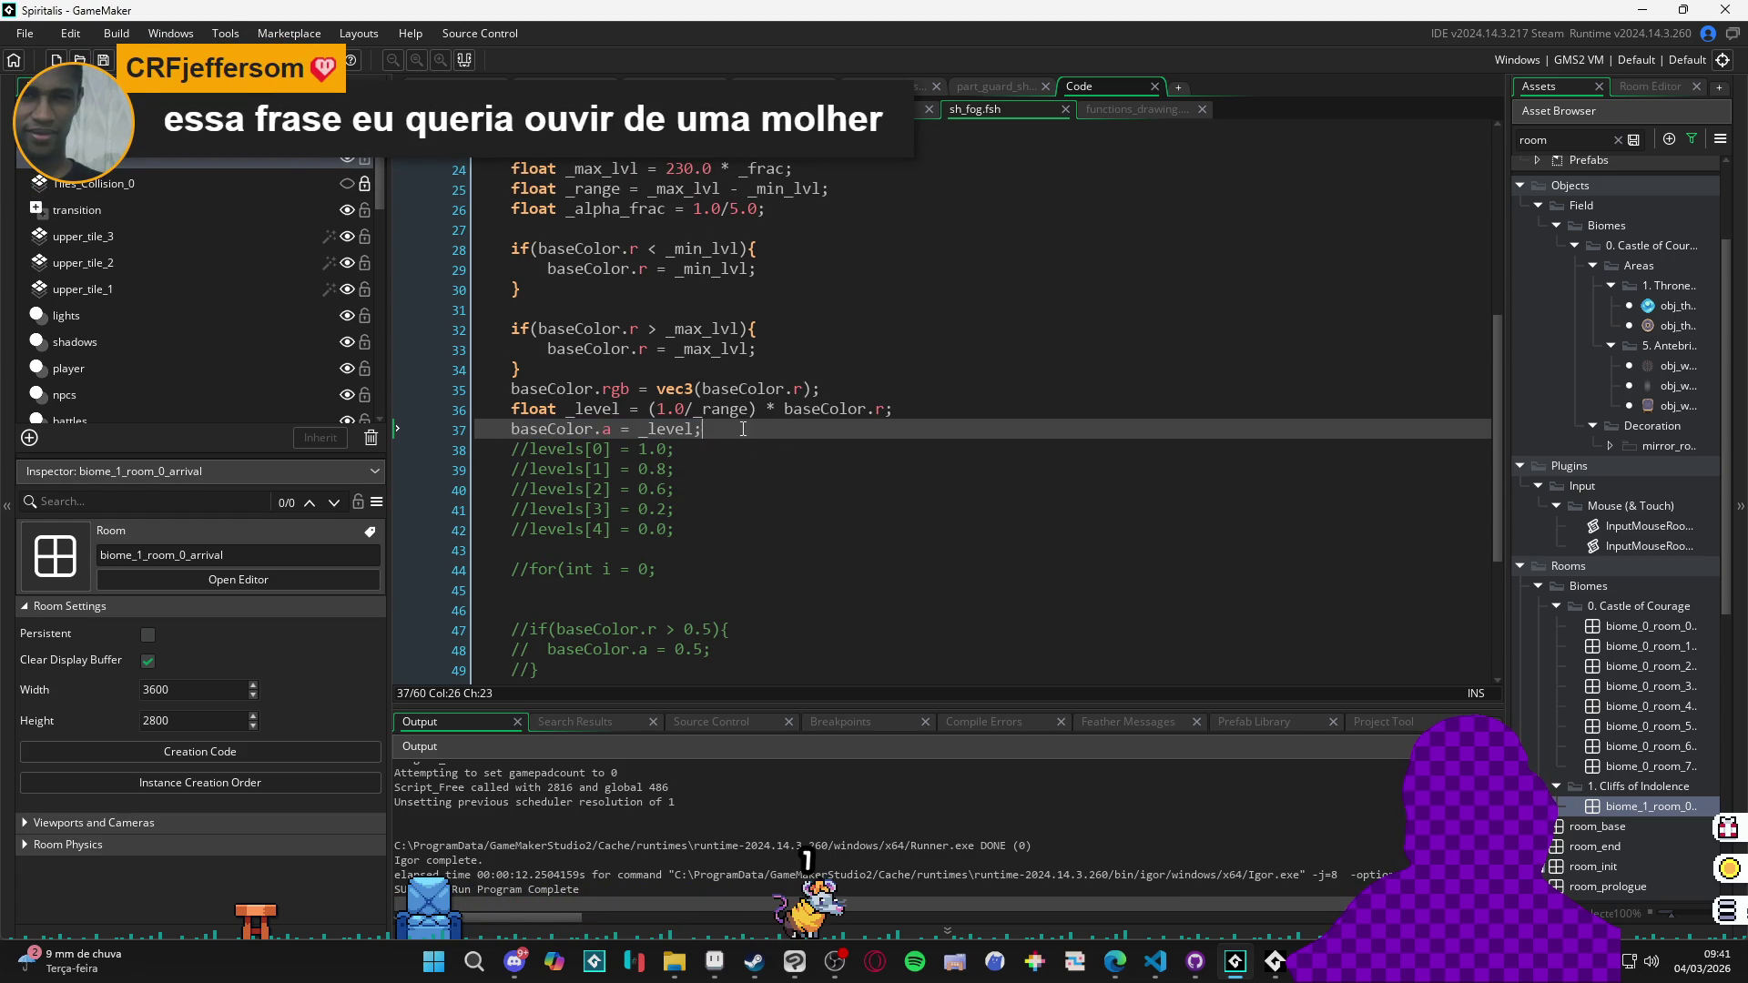
pyautogui.press('Return')
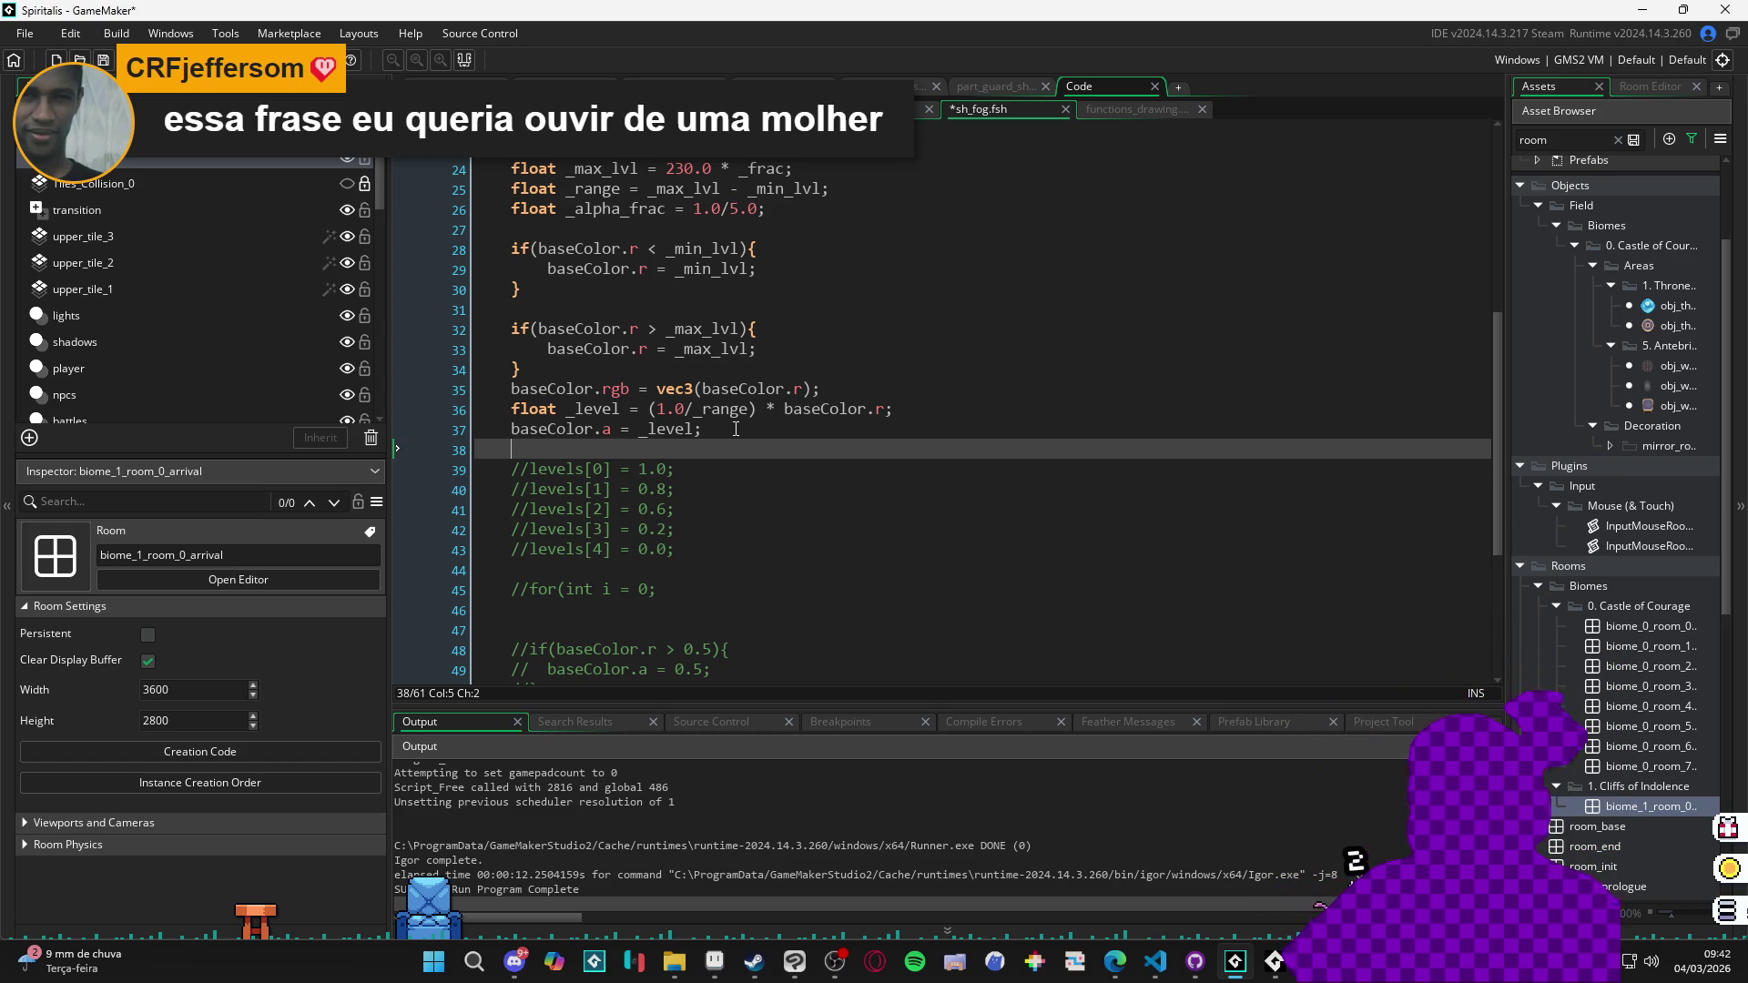
pyautogui.scroll(3, 737, 176)
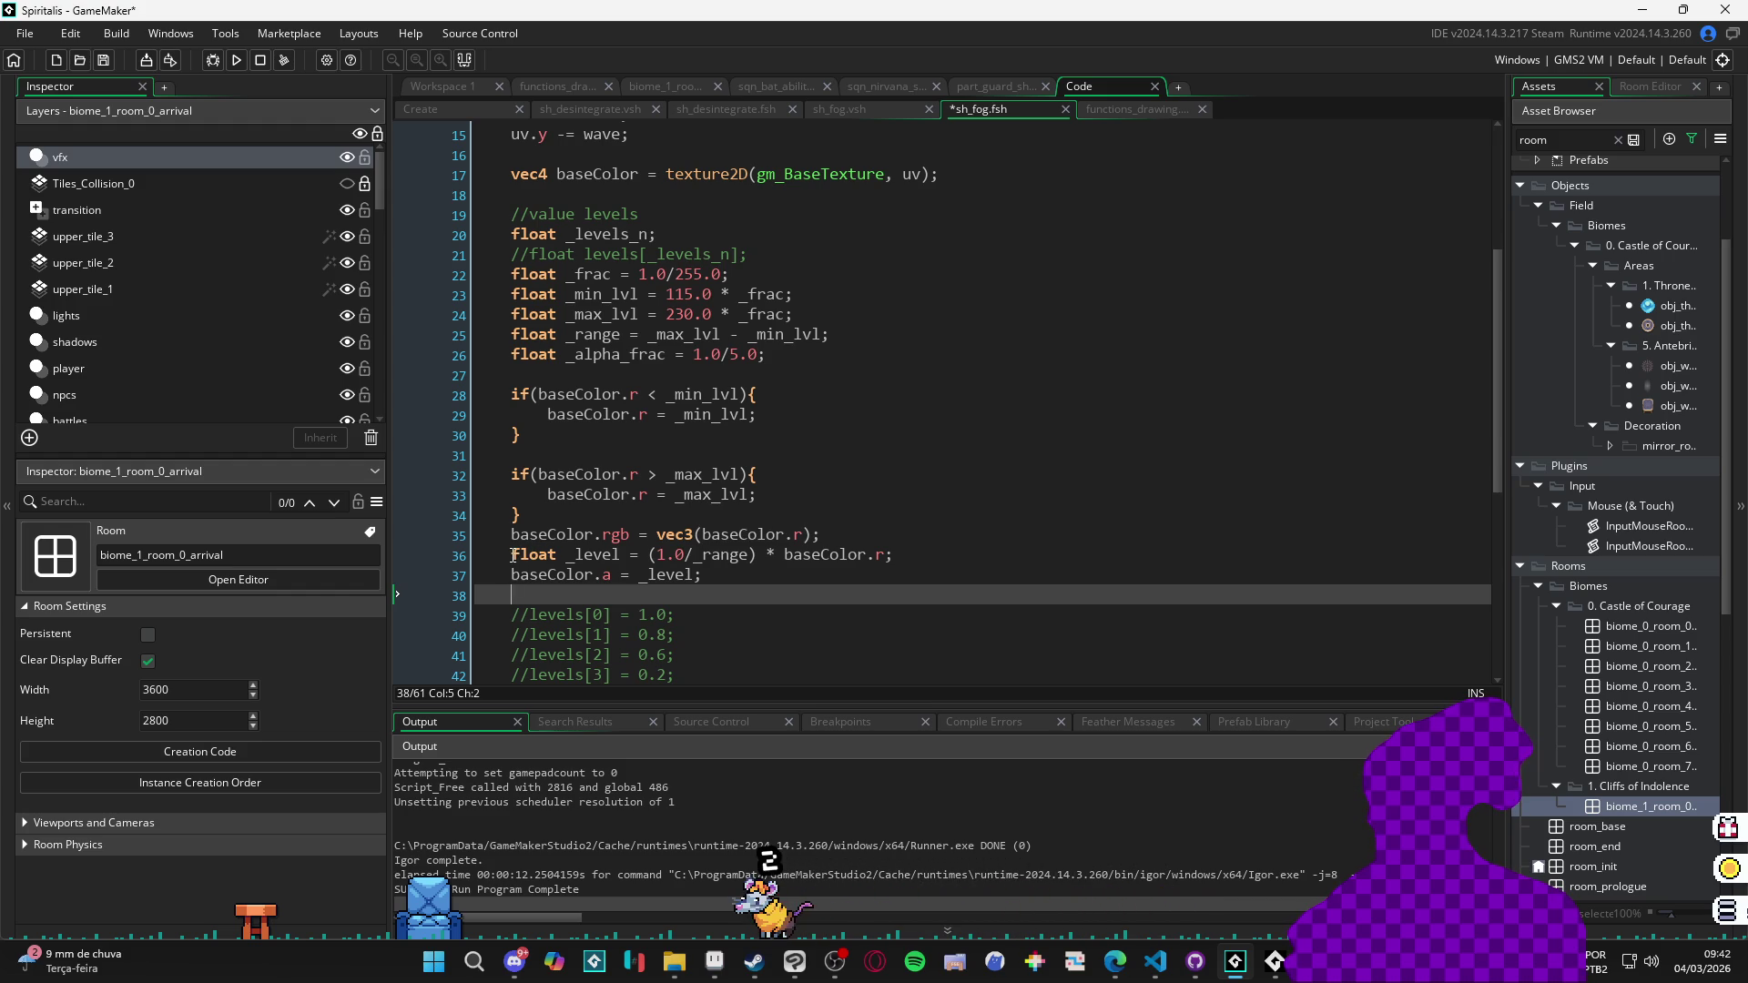
# Replace _level with baseColor.r in the alpha line, then save the shader and run the game.
pyautogui.click(514, 556)
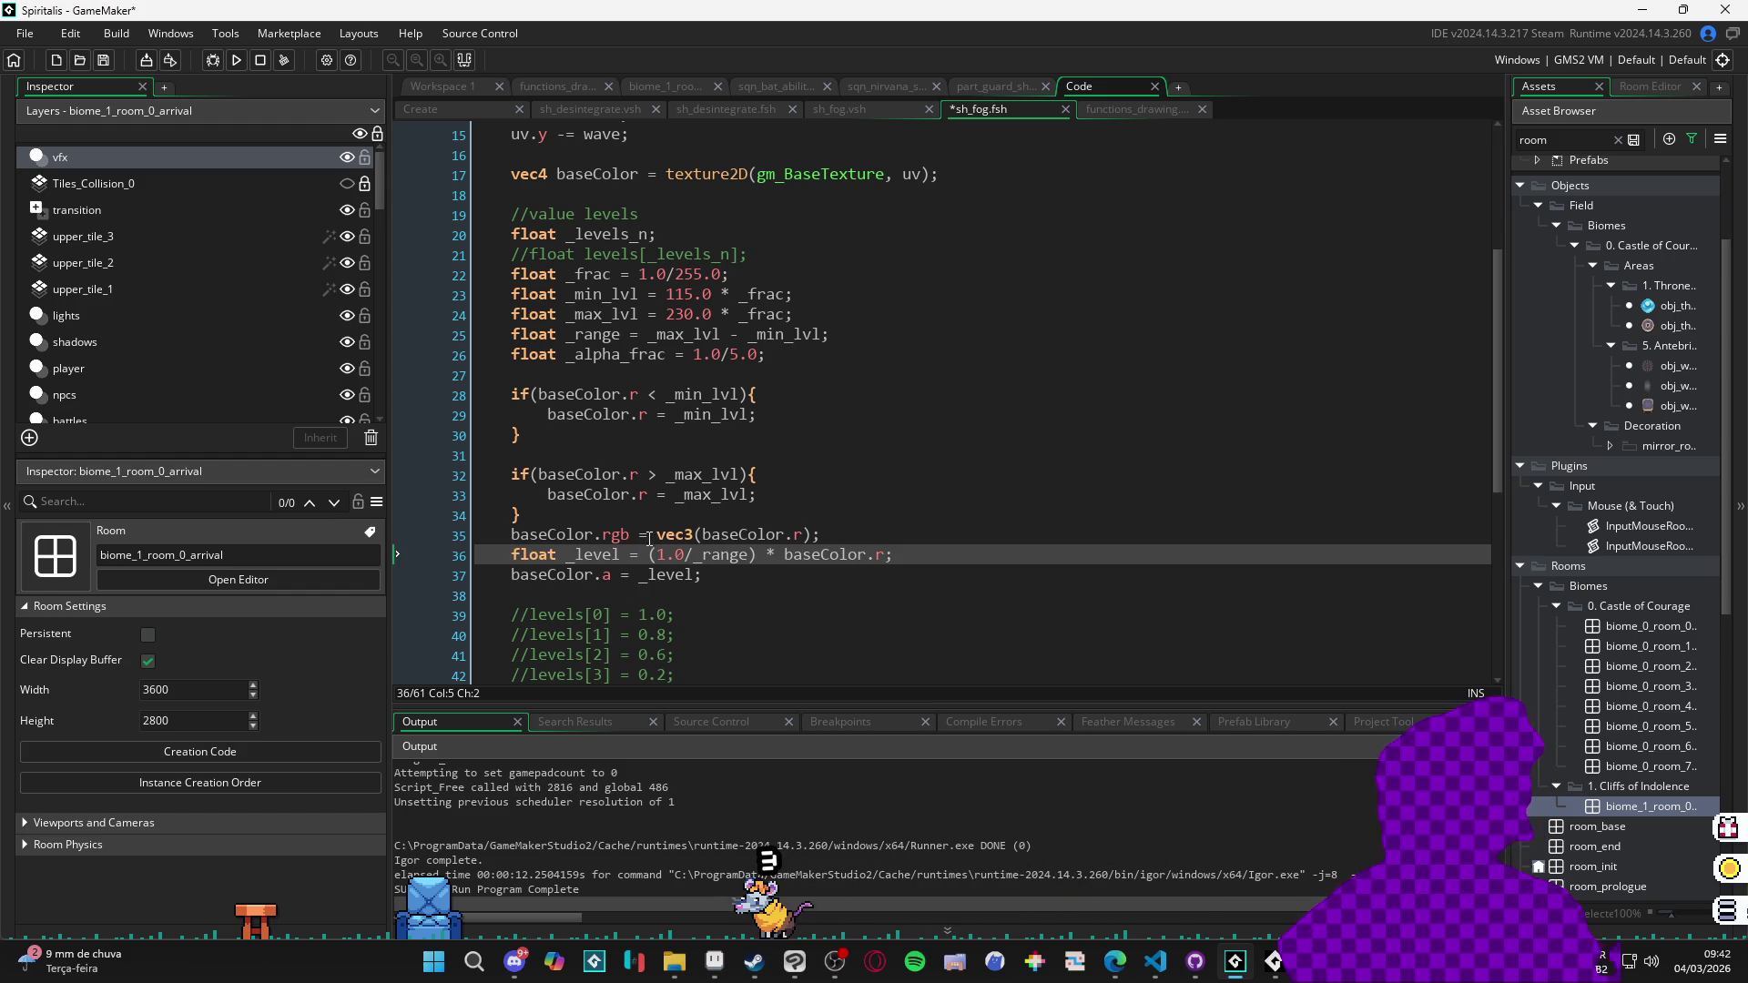
pyautogui.moveTo(649, 494); pyautogui.dragTo(548, 492)
pyautogui.hotkey('ctrl', 'c')
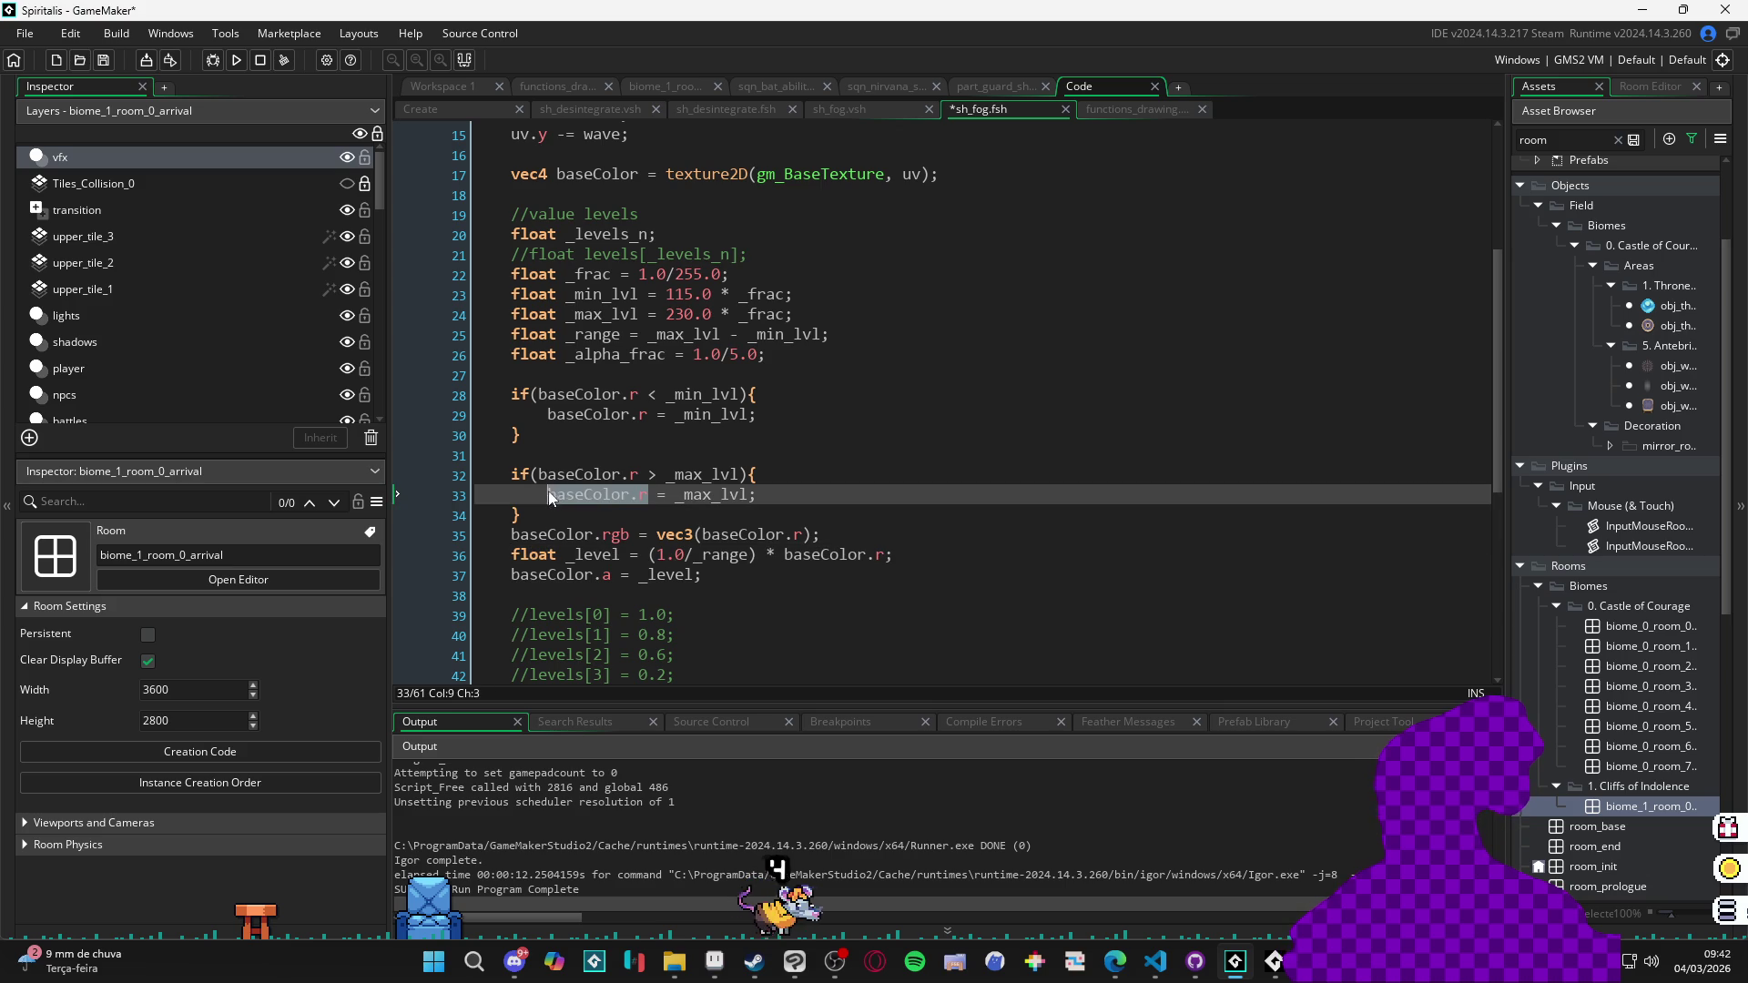
pyautogui.moveTo(703, 575); pyautogui.dragTo(642, 575)
pyautogui.hotkey('ctrl', 'v')
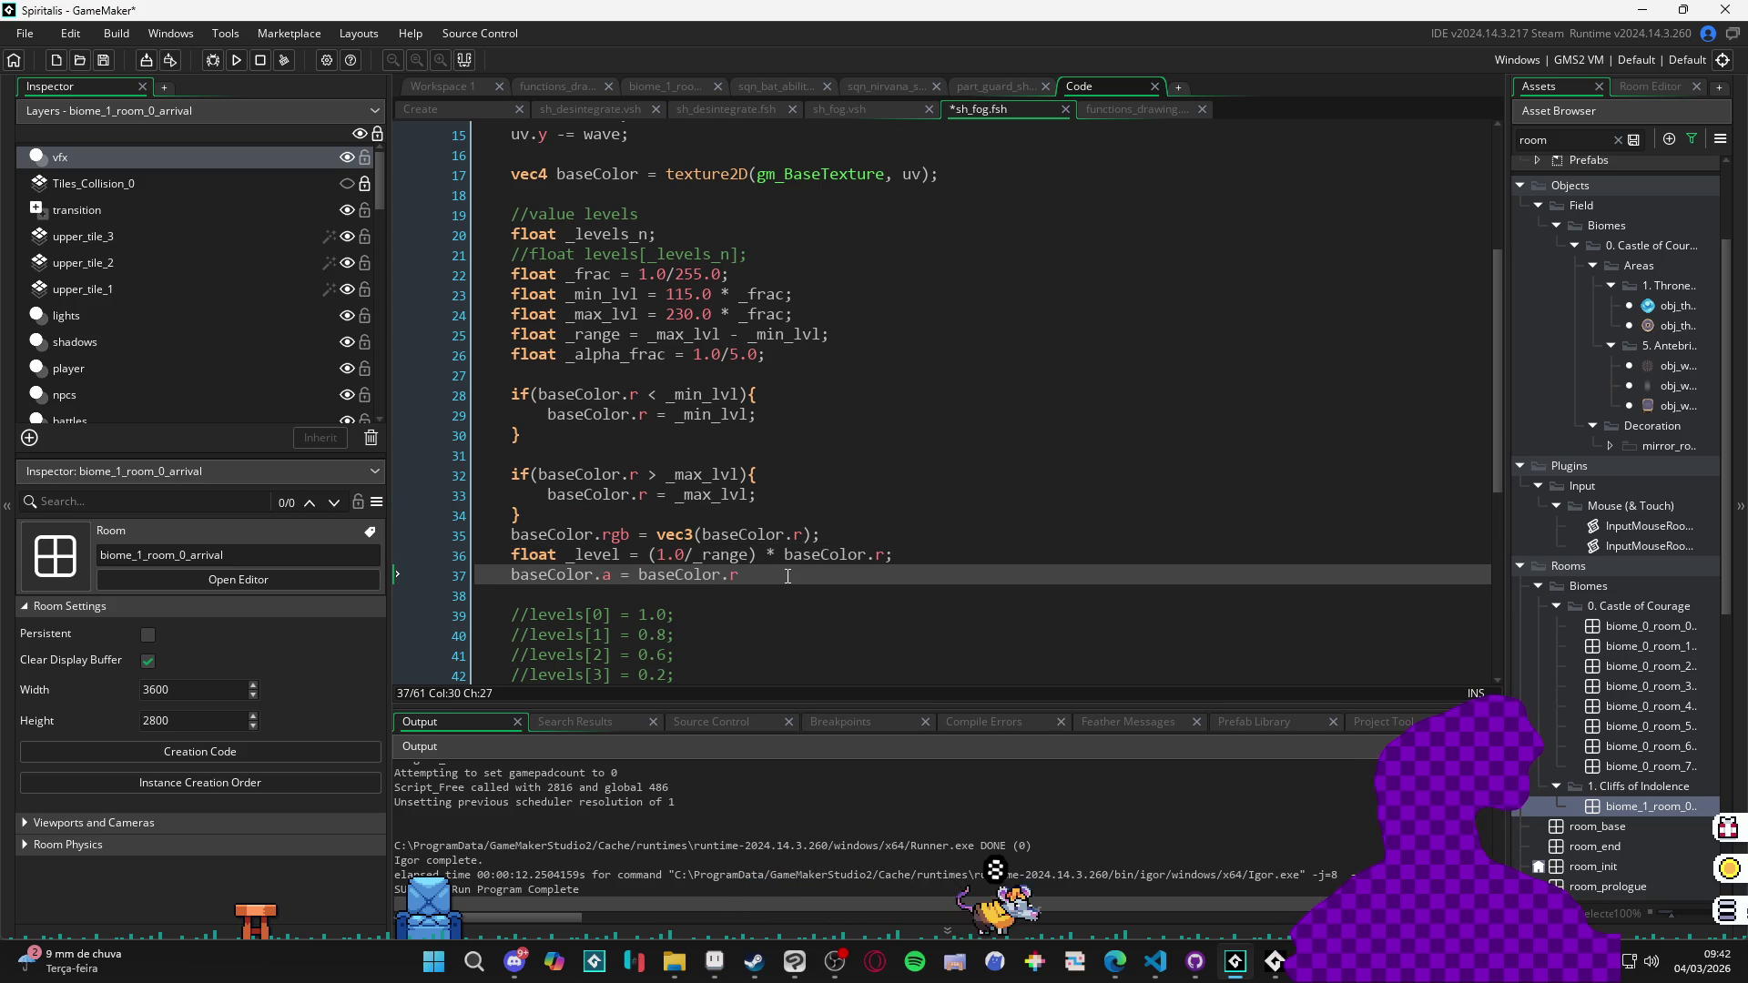
pyautogui.write(';')
pyautogui.hotkey('ctrl', 's')
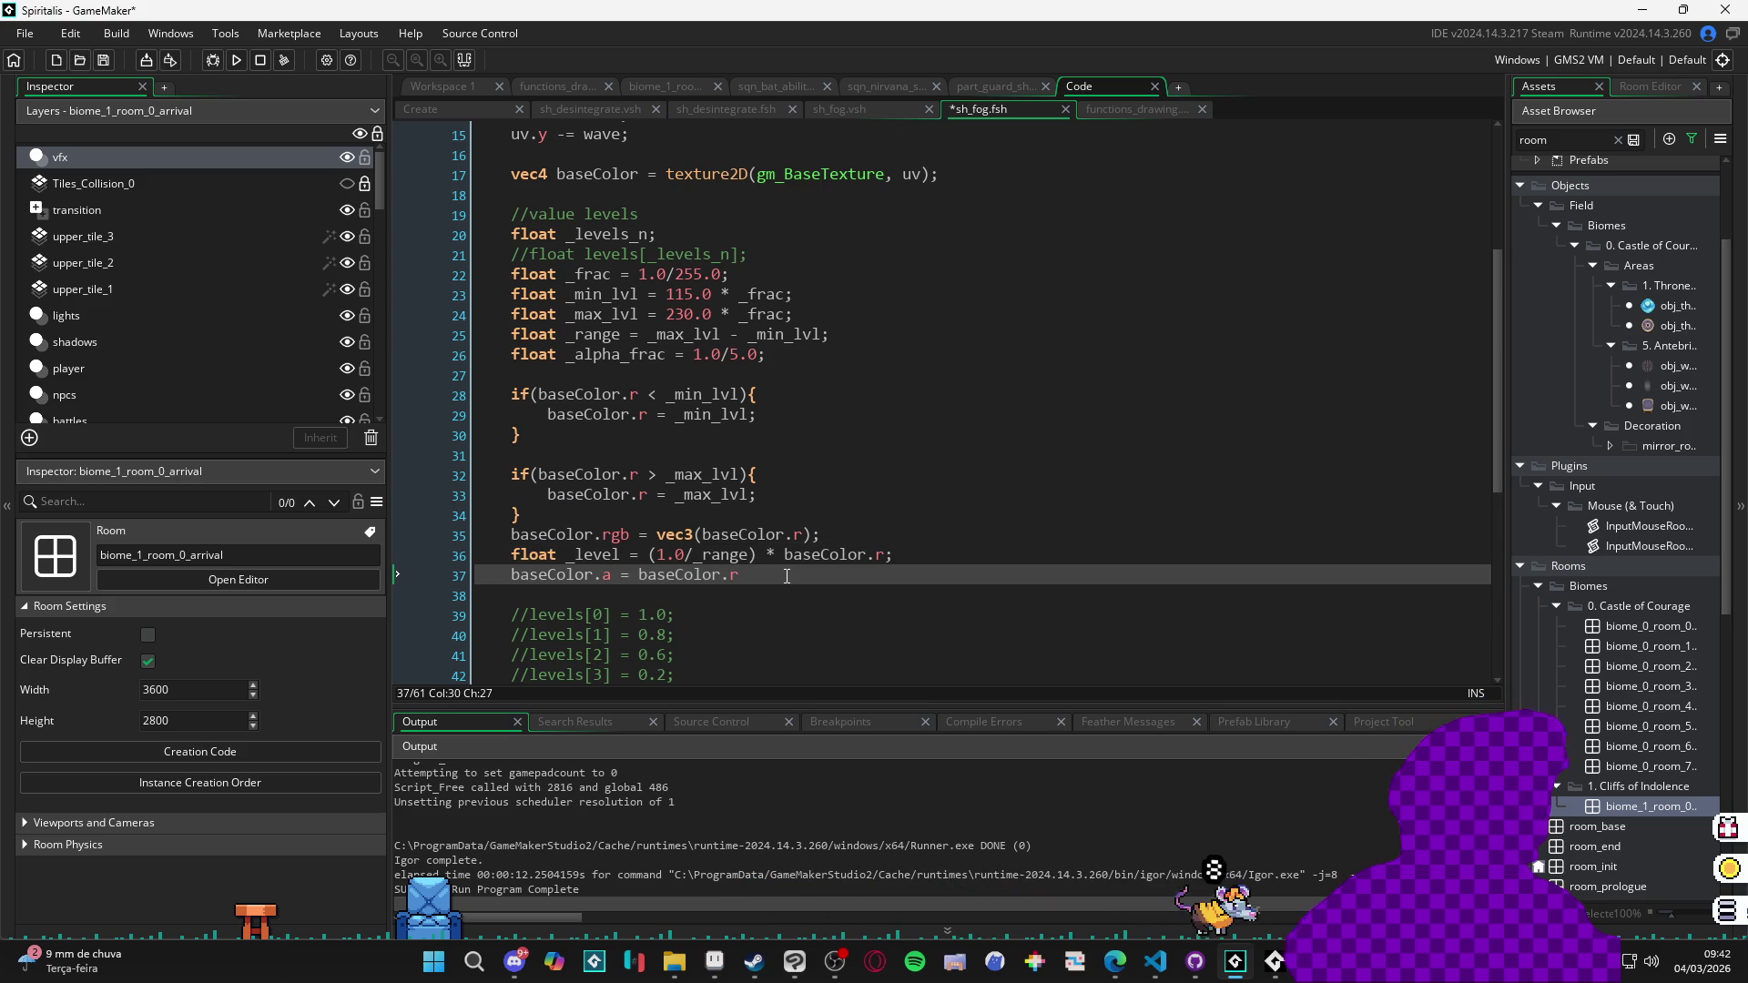
pyautogui.press('F5')
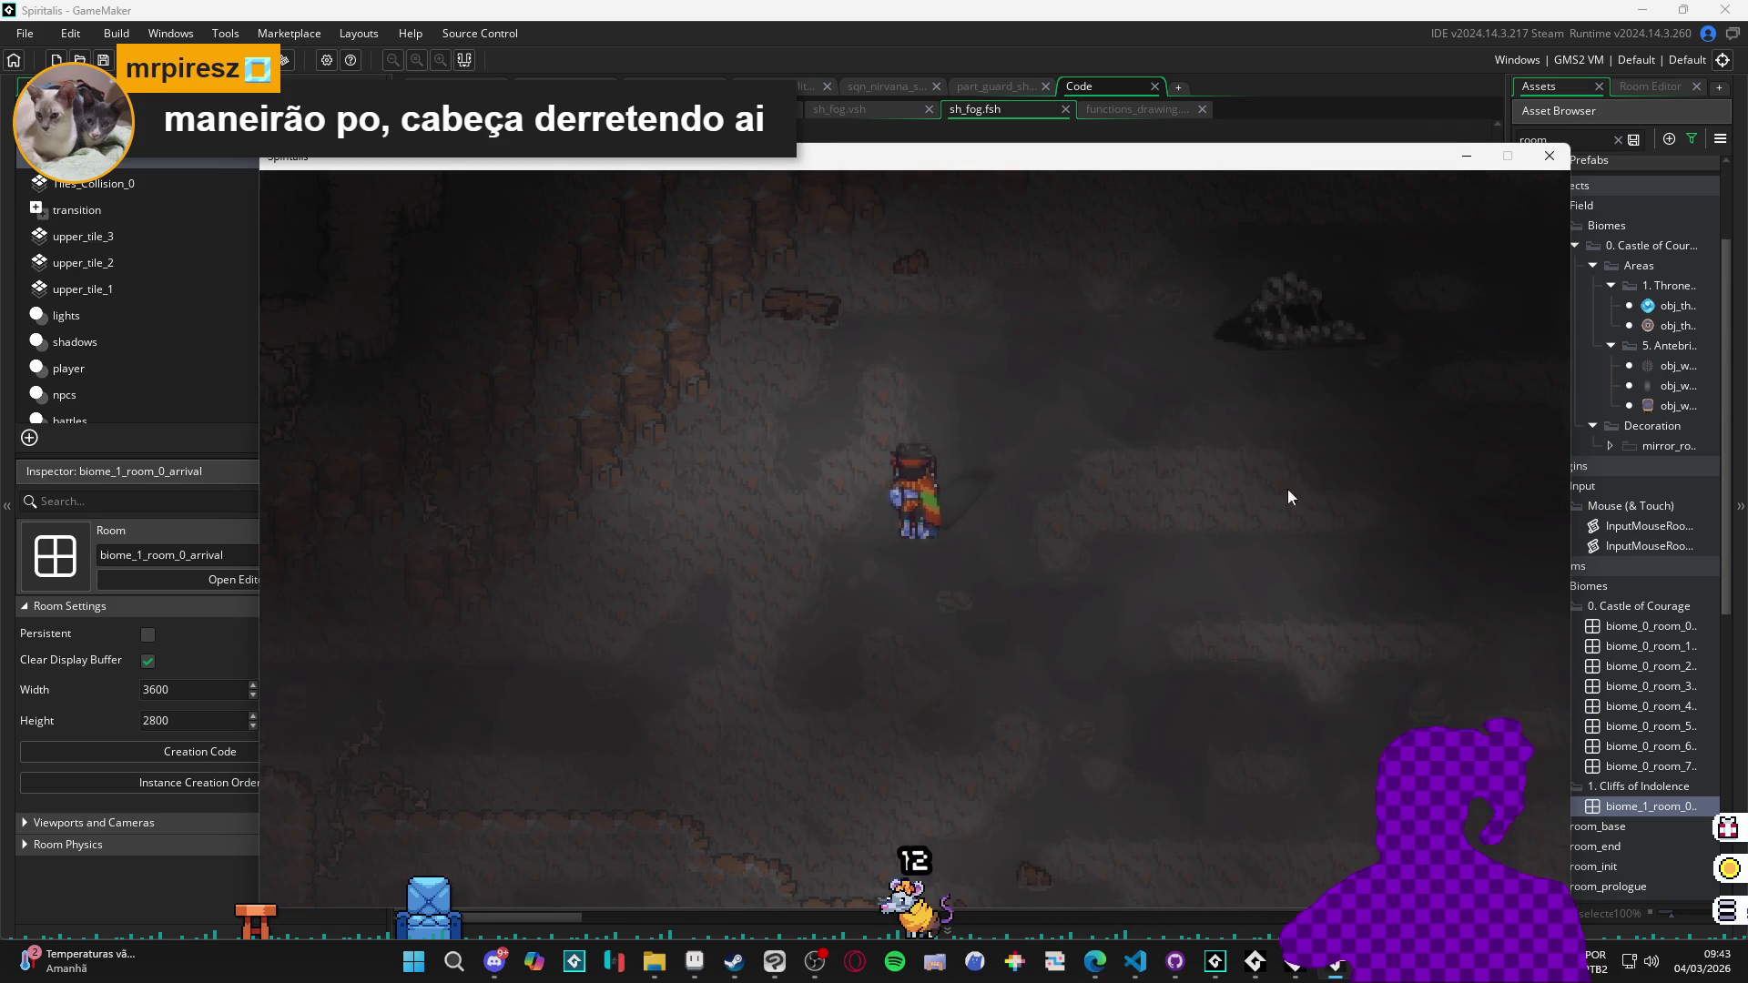
# Close the running Spiritalis game window to return to sh_fog.fsh.
pyautogui.click(1545, 160)
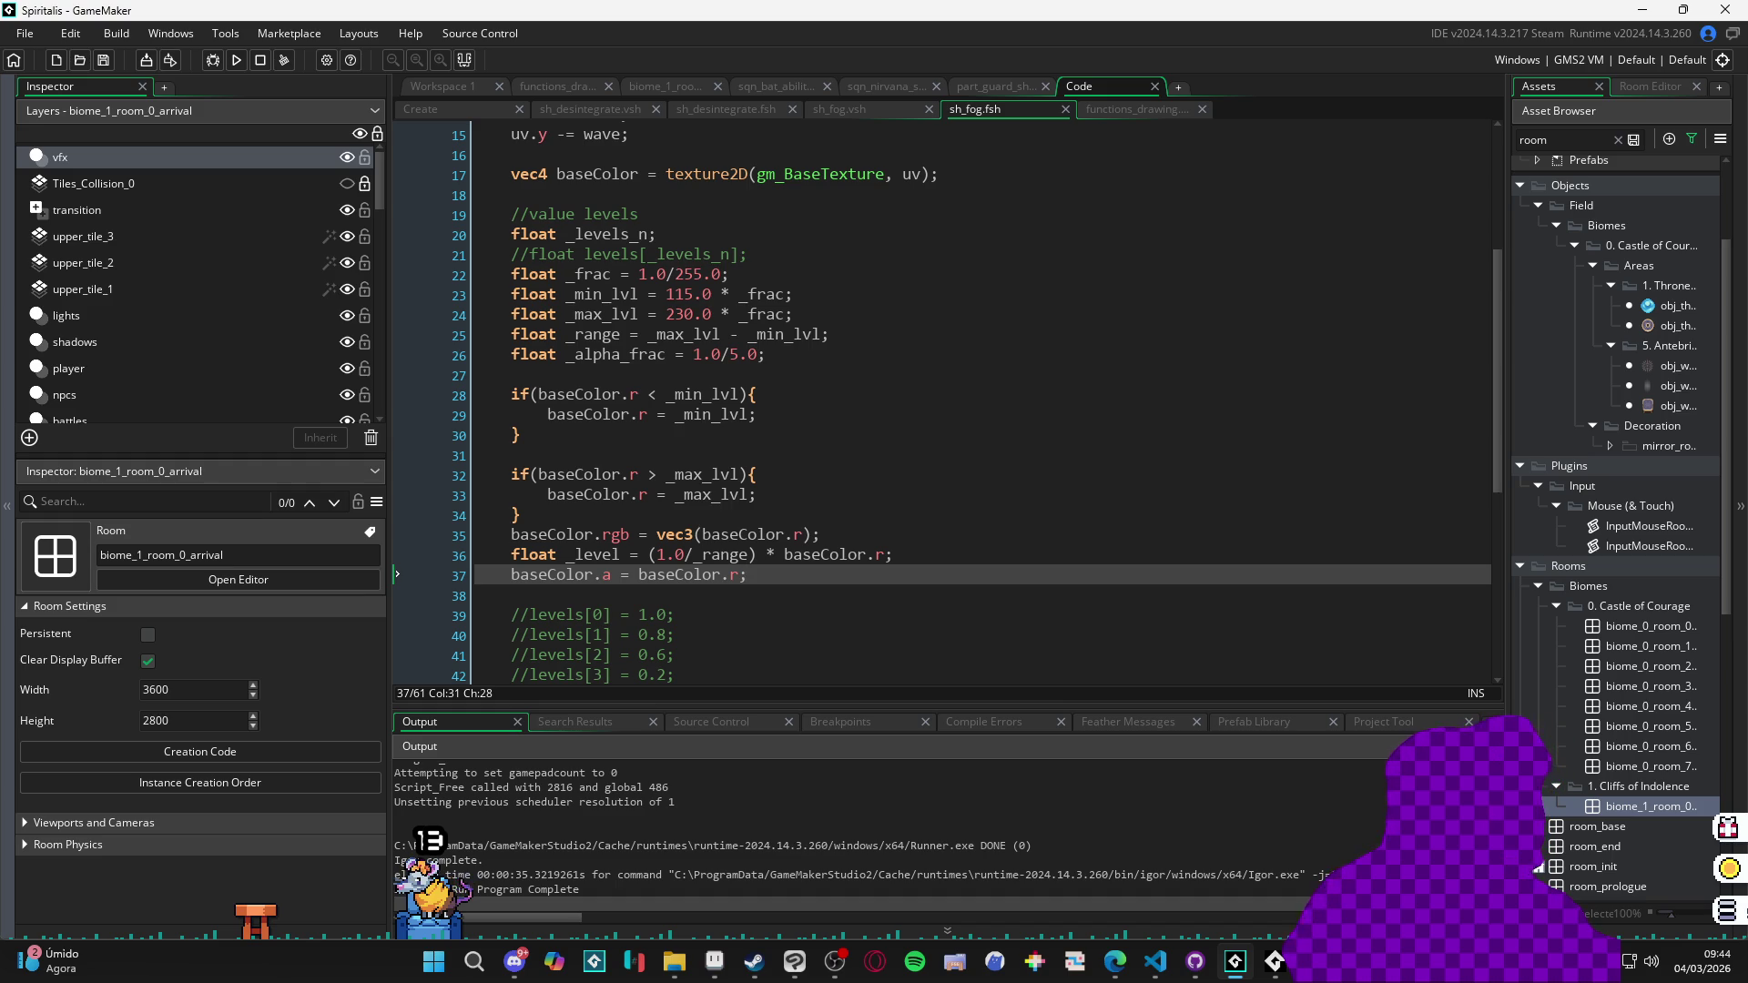
# Review the clamp code and place the caret just before (1.0/_range) on the _level line 36.
pyautogui.press('Up')
pyautogui.press('Up')
pyautogui.press('Up')
pyautogui.press('Up')
pyautogui.press('Up')
pyautogui.press('Down')
pyautogui.press('Down')
pyautogui.press('Down')
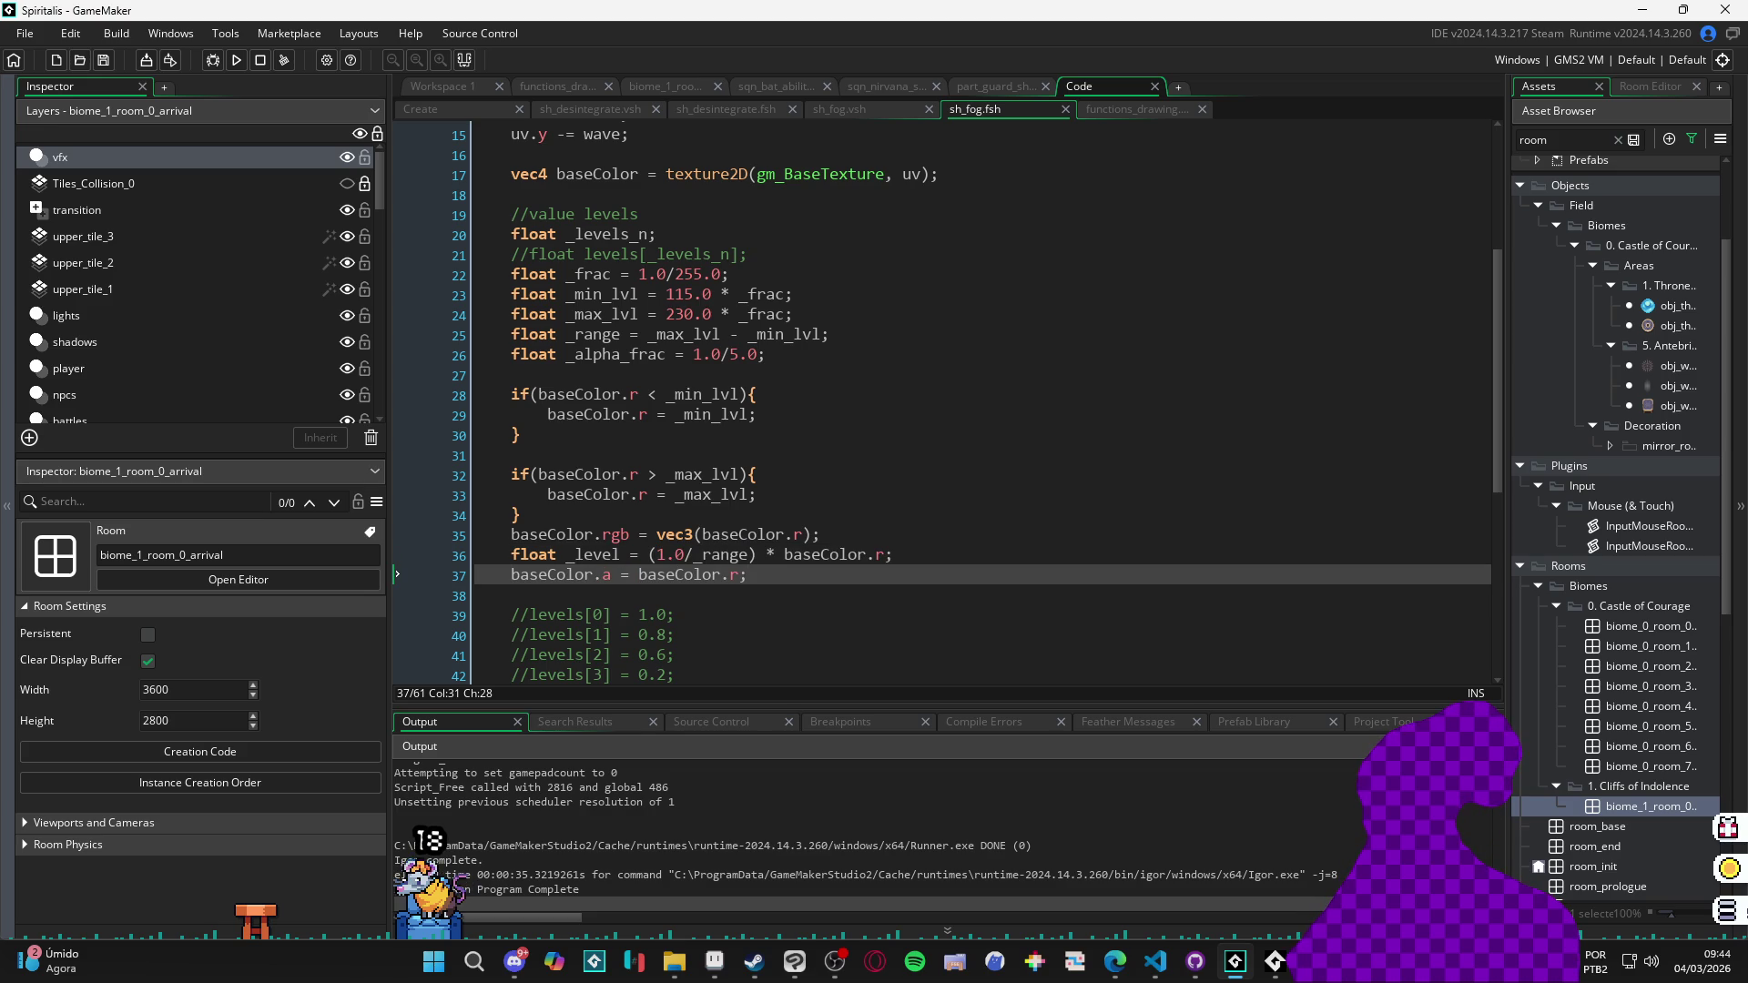
pyautogui.press('Up')
pyautogui.press('Up')
pyautogui.press('Up')
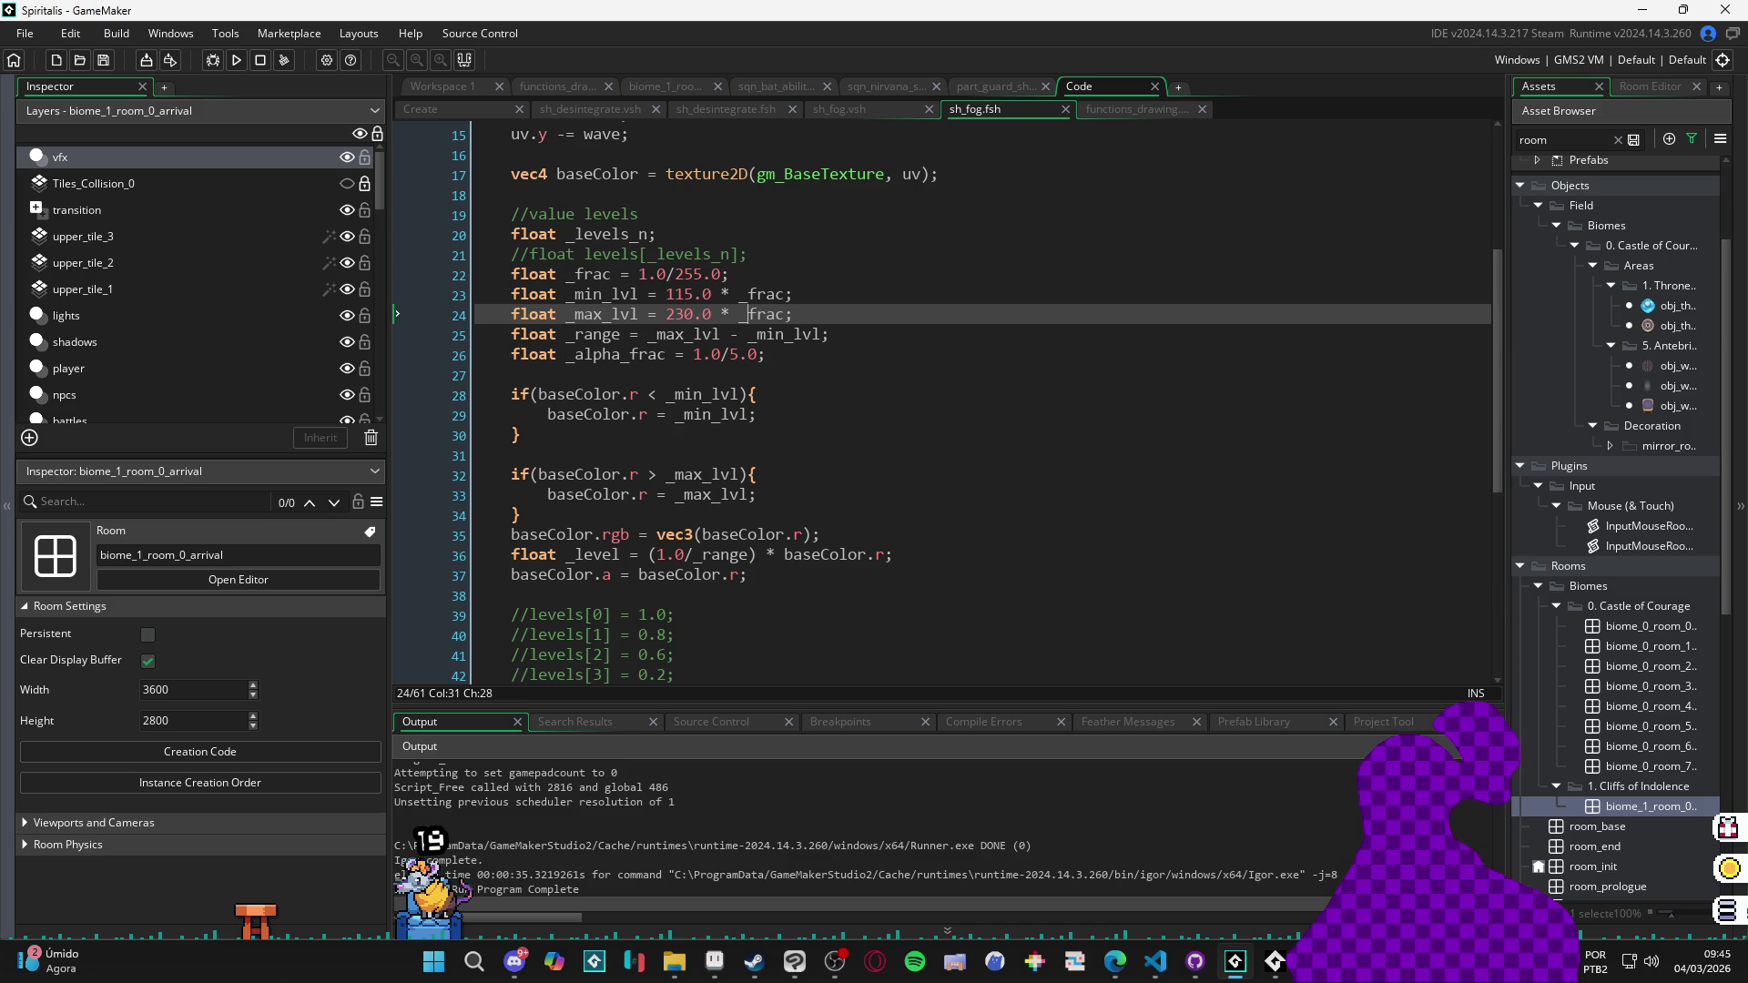
pyautogui.press('Down')
pyautogui.press('Down')
pyautogui.press('Down')
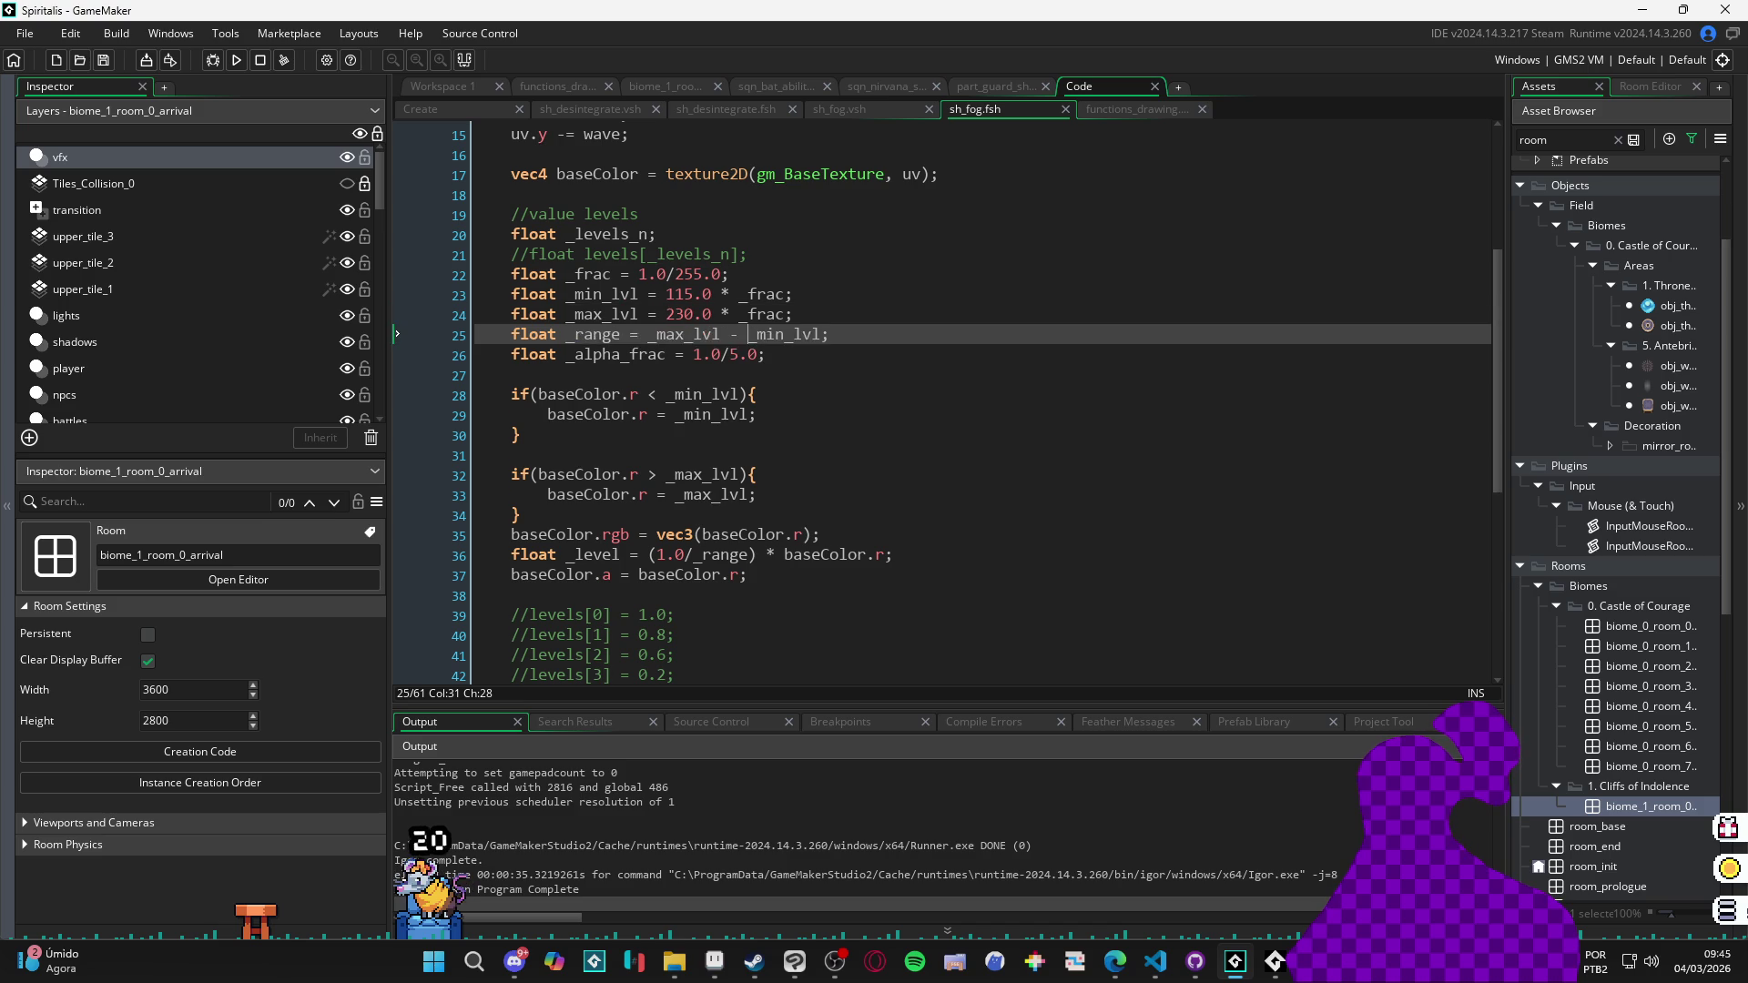
pyautogui.press('Down')
pyautogui.press('Down')
pyautogui.press('Down')
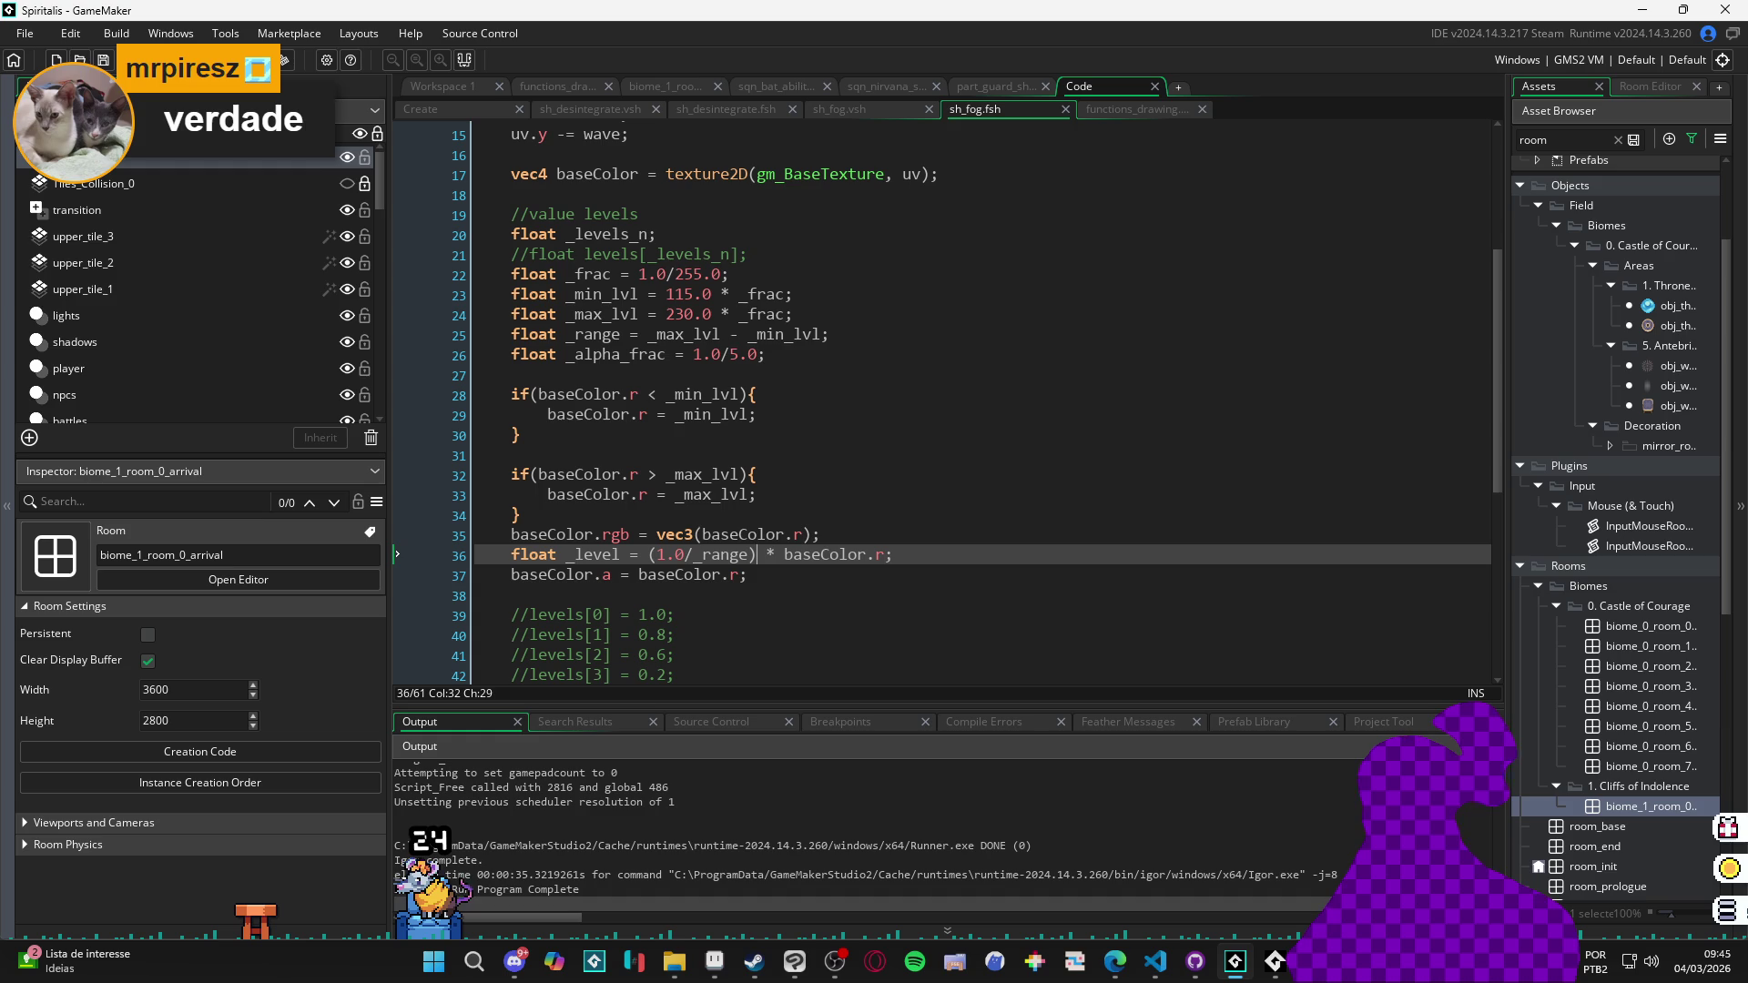
pyautogui.press('Left')
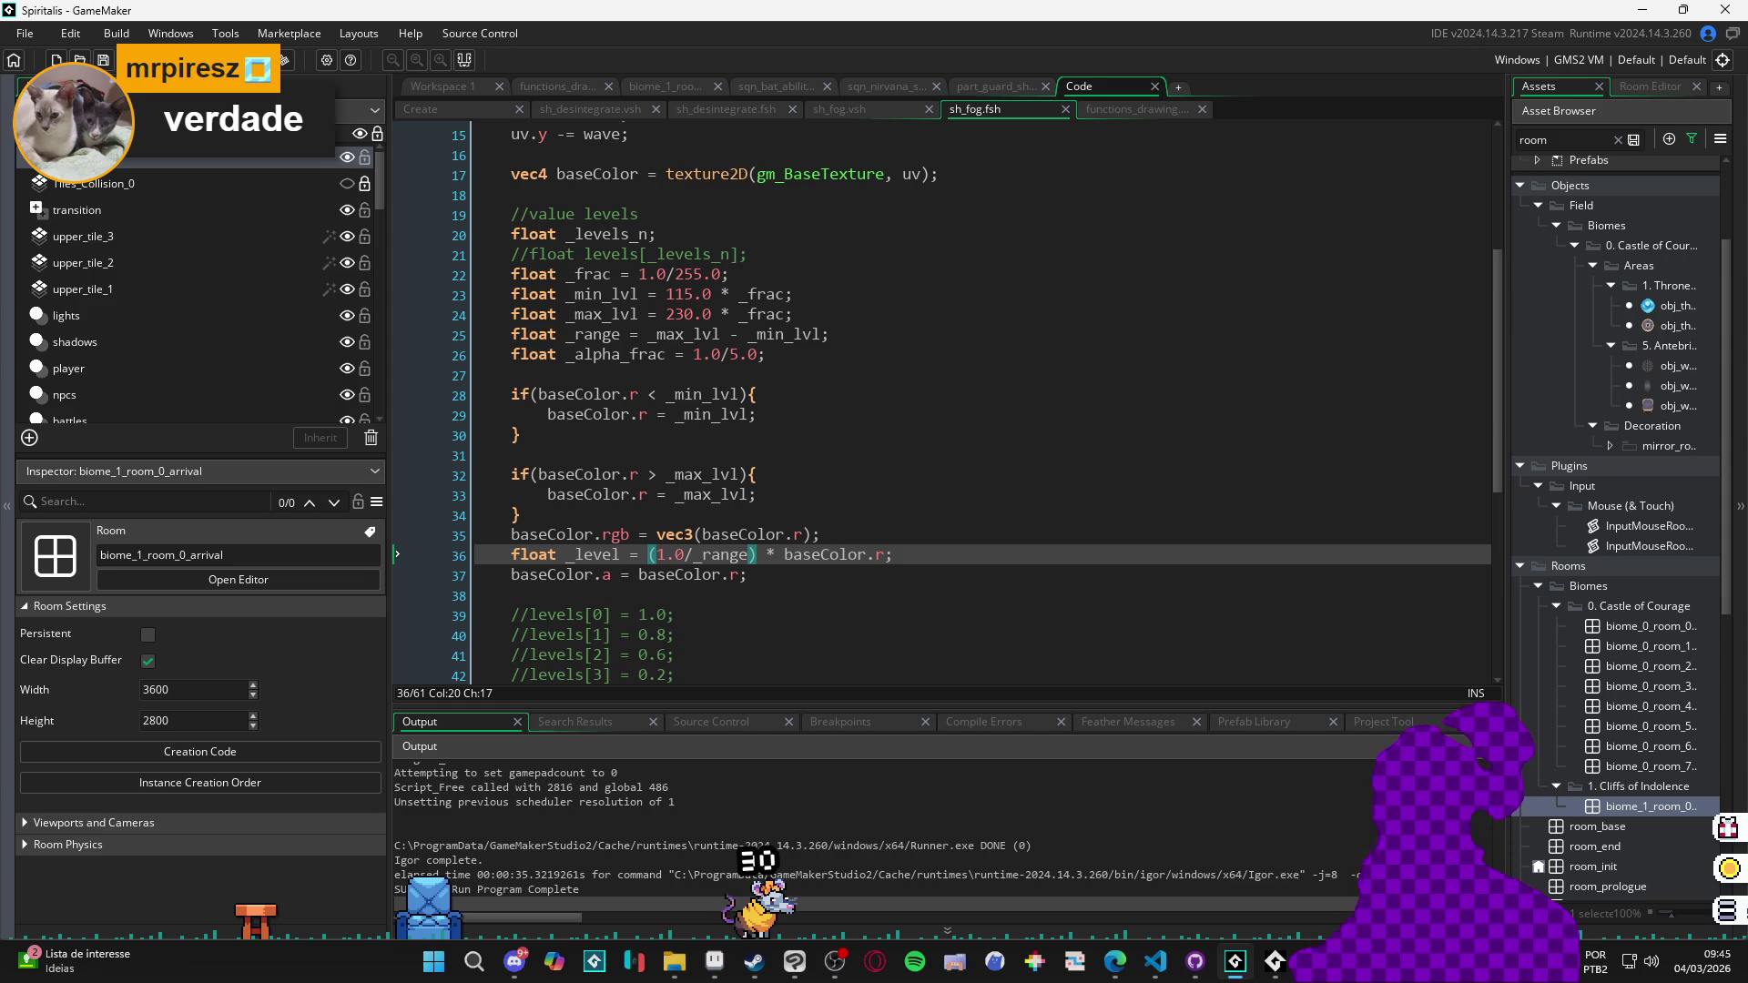
# Type '5.0/' before (1.0/_range), run the game to check the fog, then close it.
pyautogui.write('5.0')
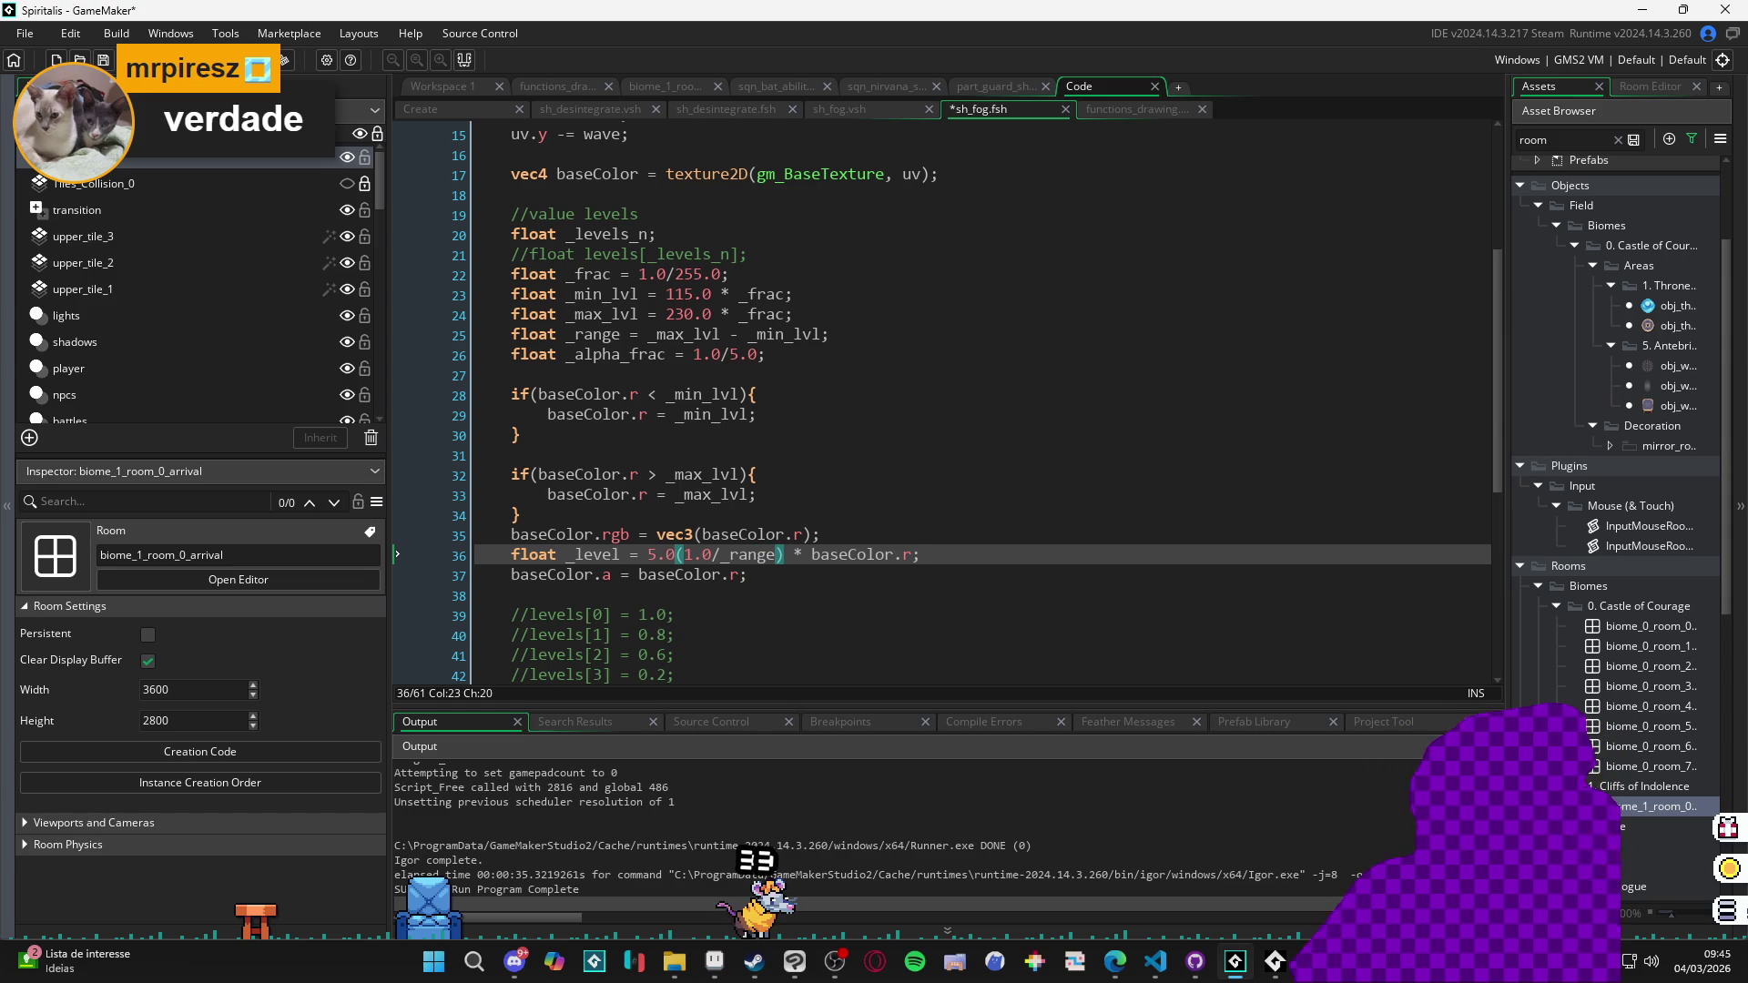
pyautogui.write('/')
pyautogui.press('F5')
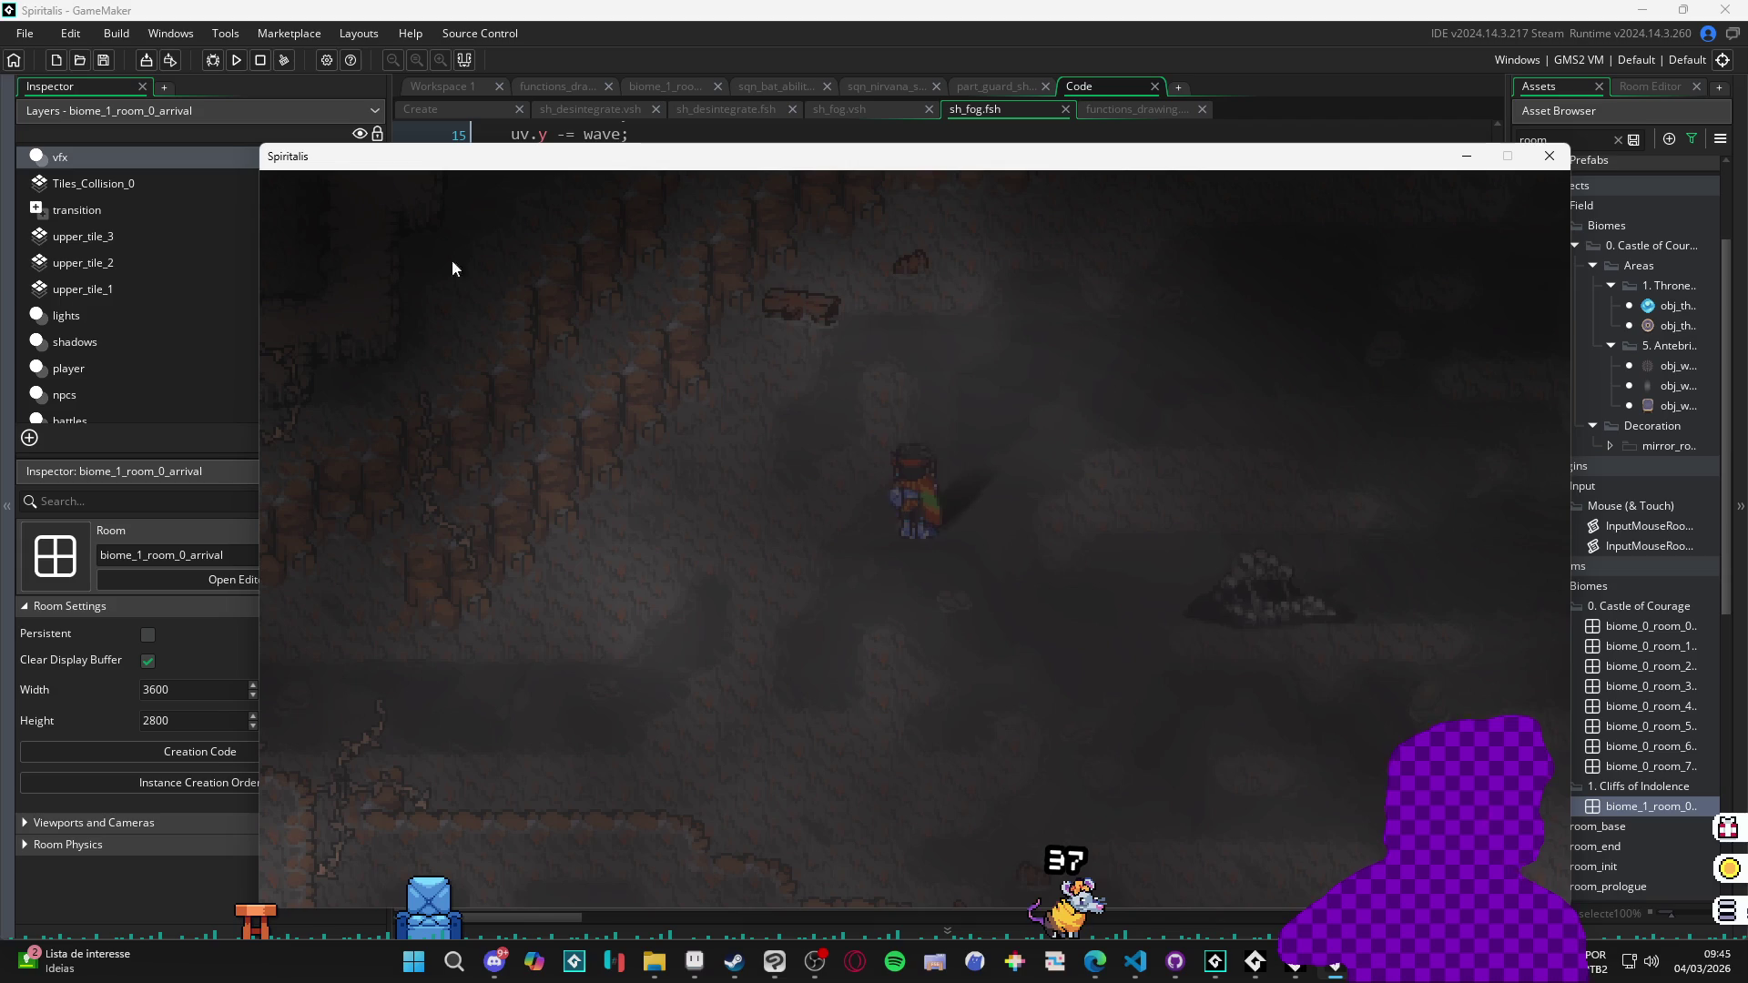
pyautogui.click(1548, 155)
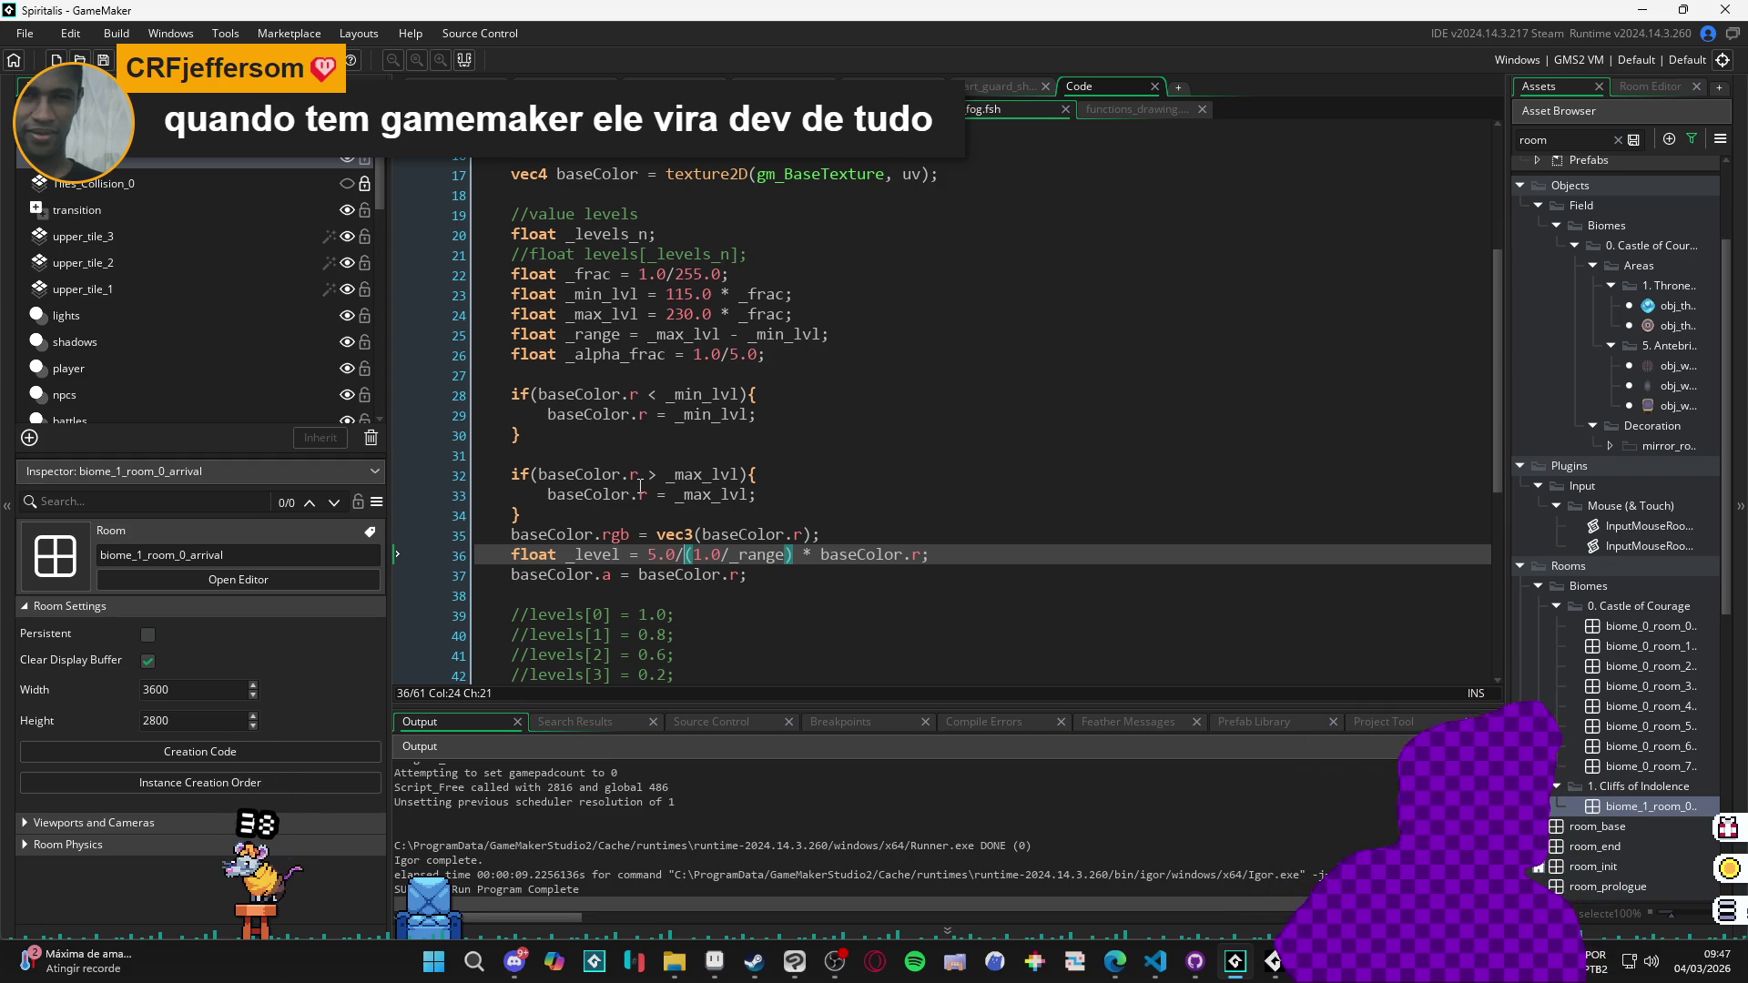
# Add a blank line after the second clamp block and start typing an 'if(baseColor.r >' condition.
pyautogui.click(749, 497)
pyautogui.click(833, 516)
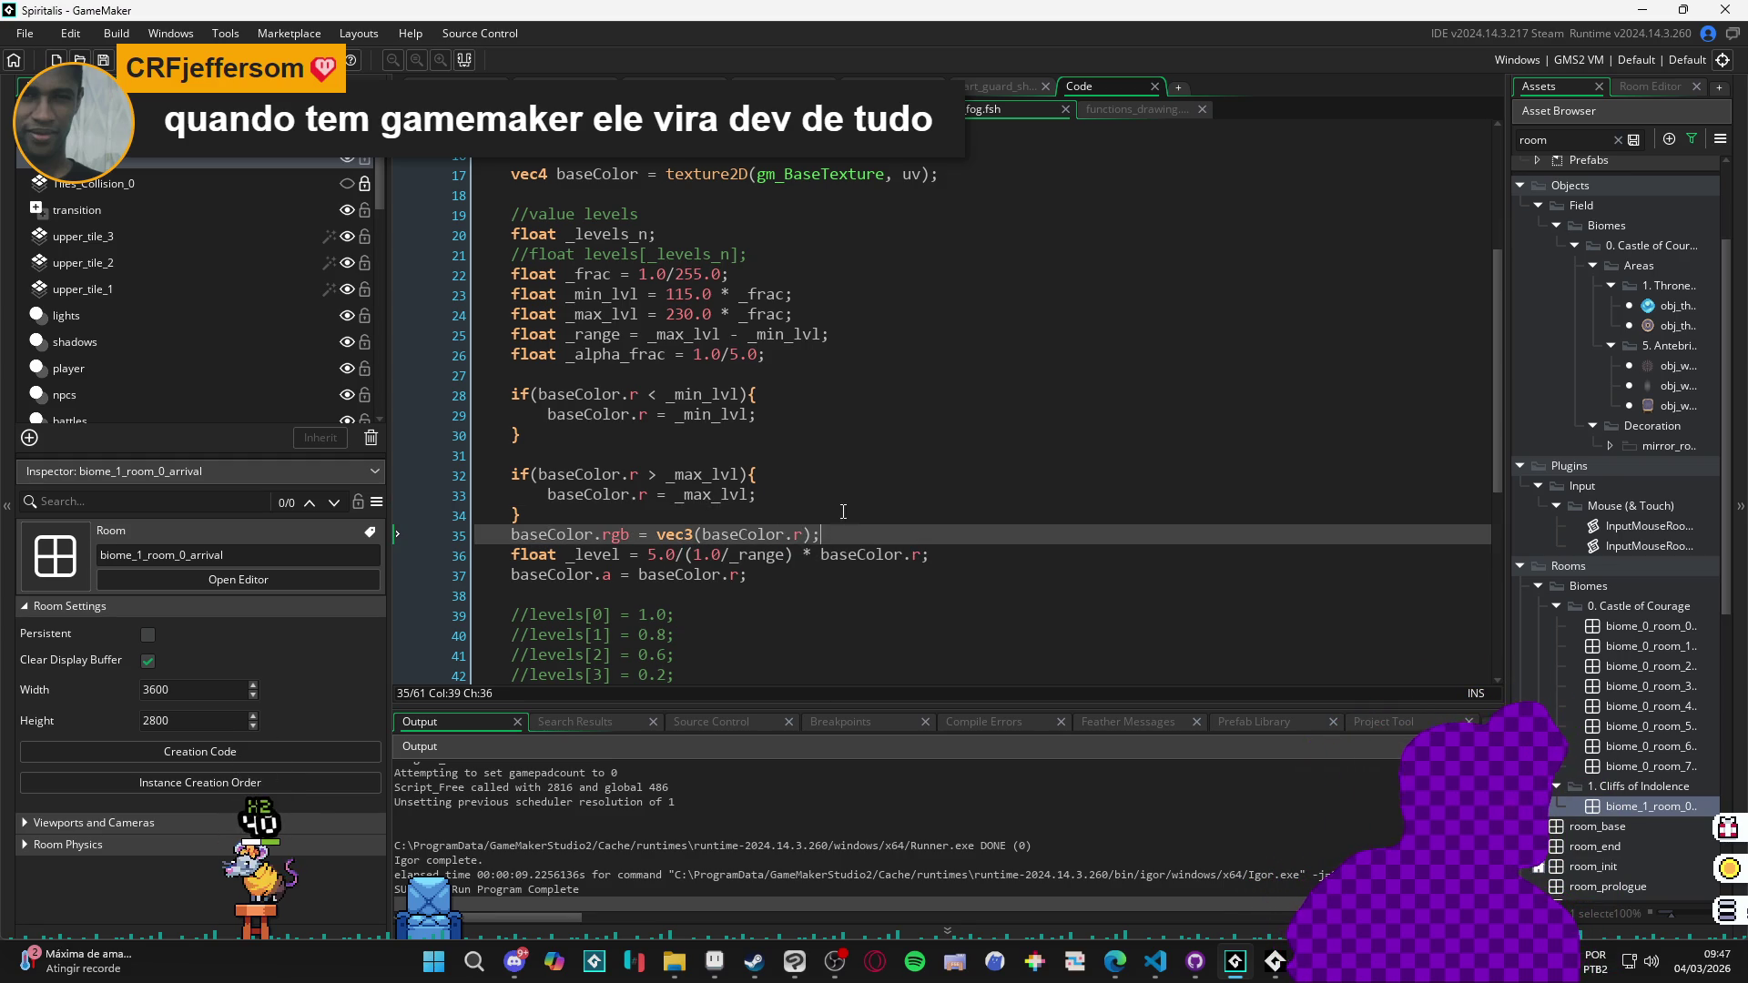
pyautogui.press('Return')
pyautogui.press('Return')
pyautogui.press('Return')
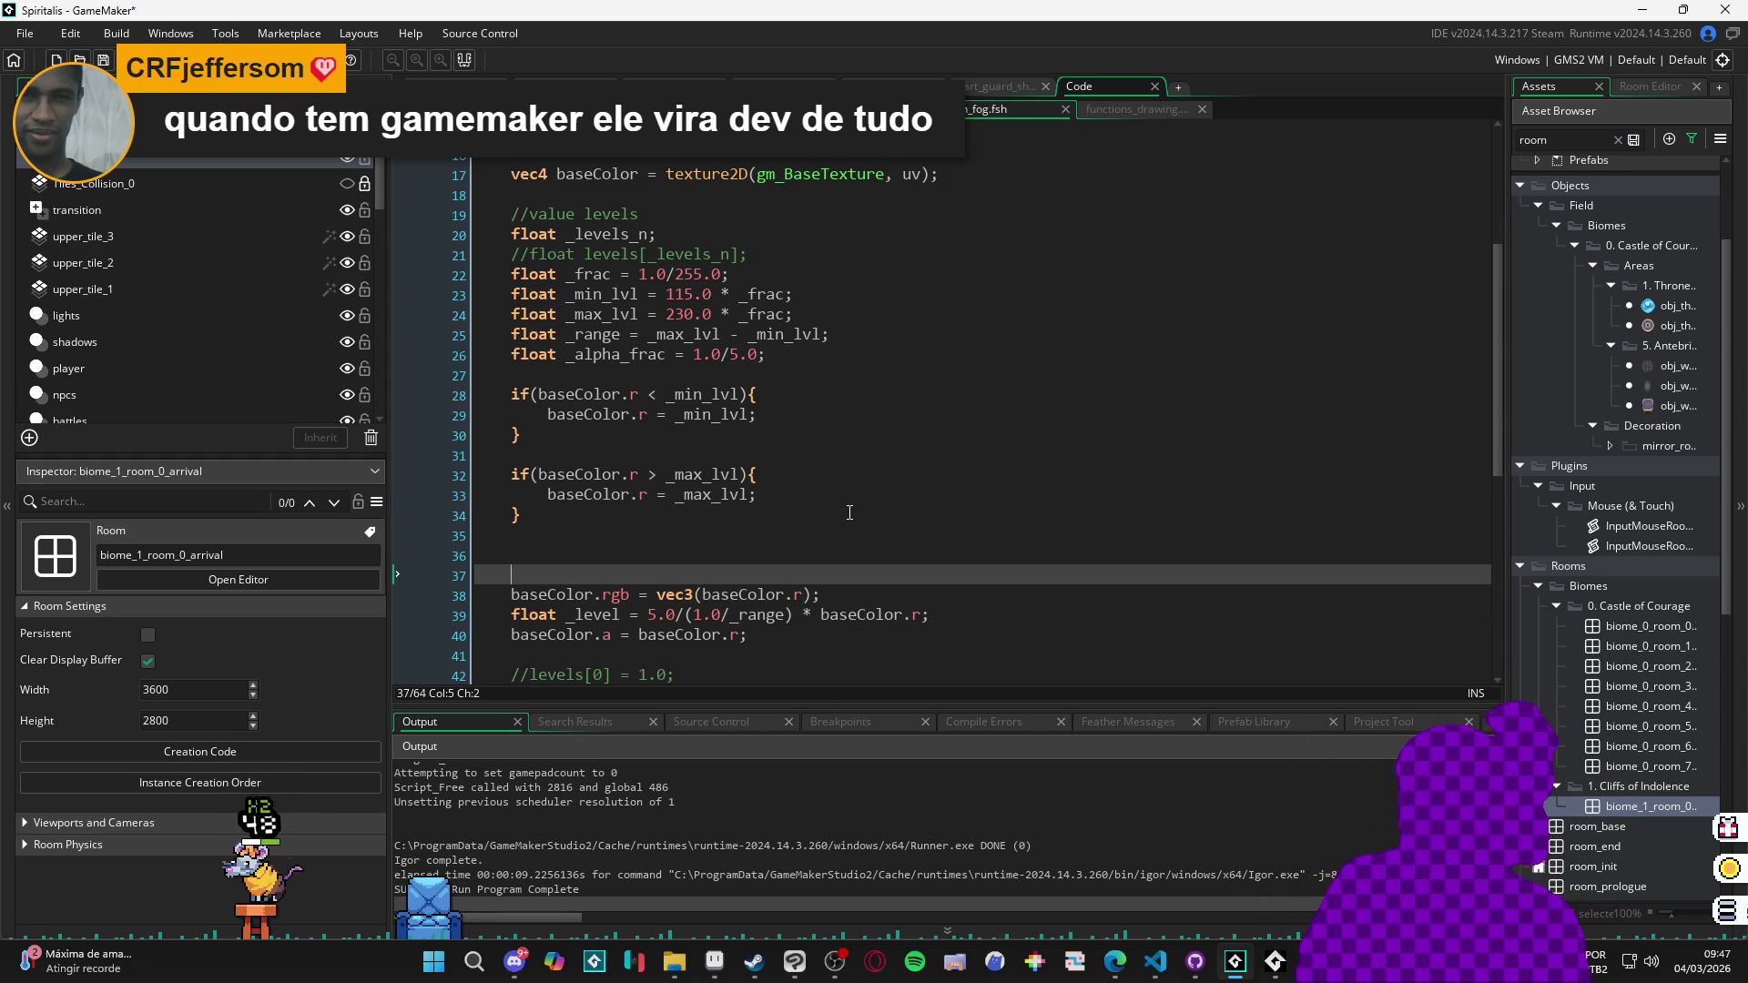
pyautogui.press('Up')
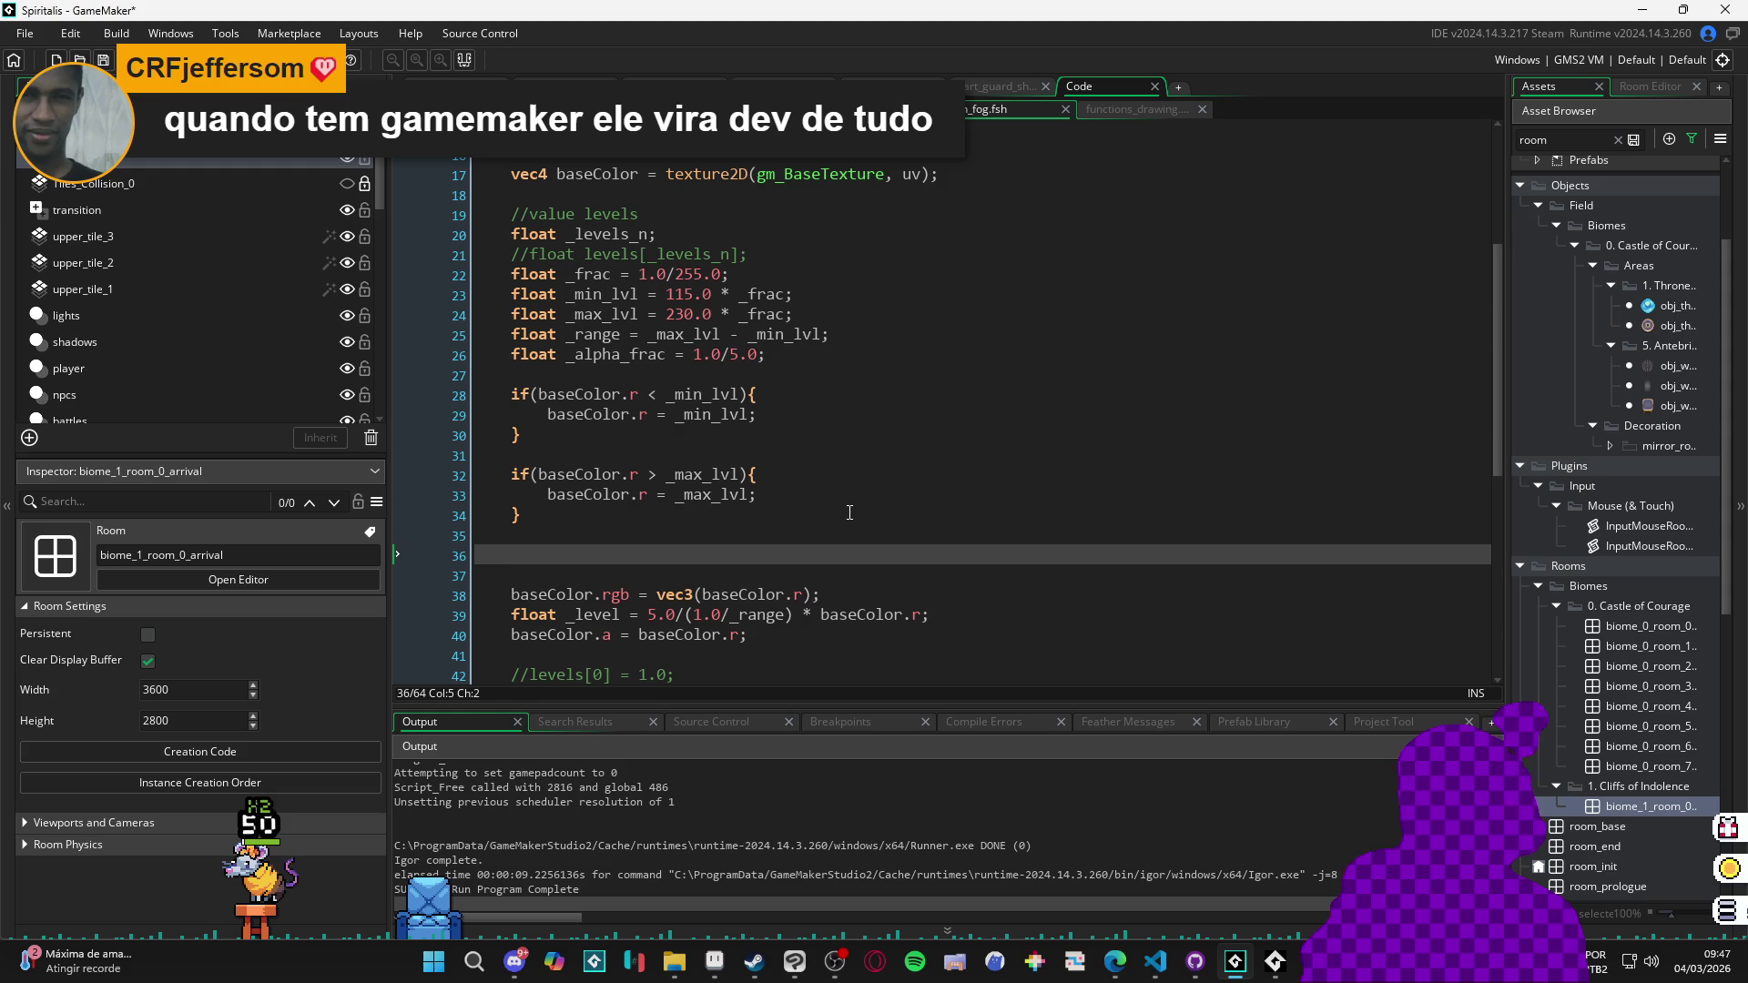
pyautogui.write('if(base')
pyautogui.write('Color. ')
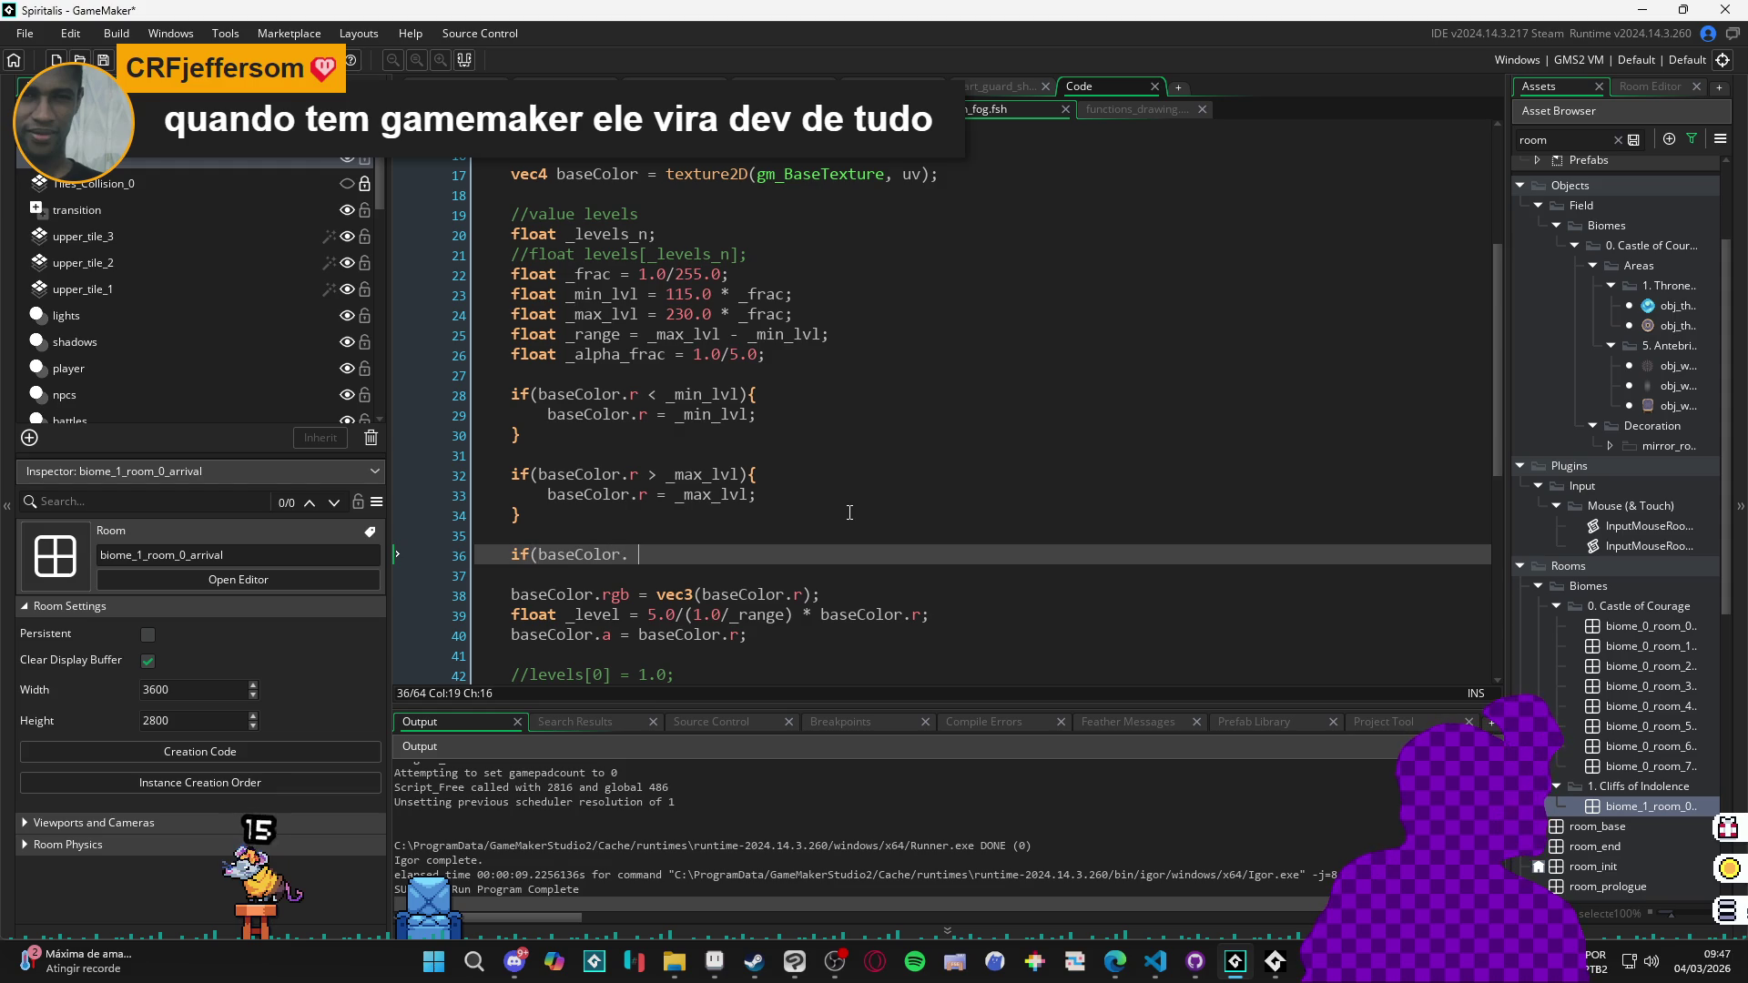
pyautogui.write('r >')
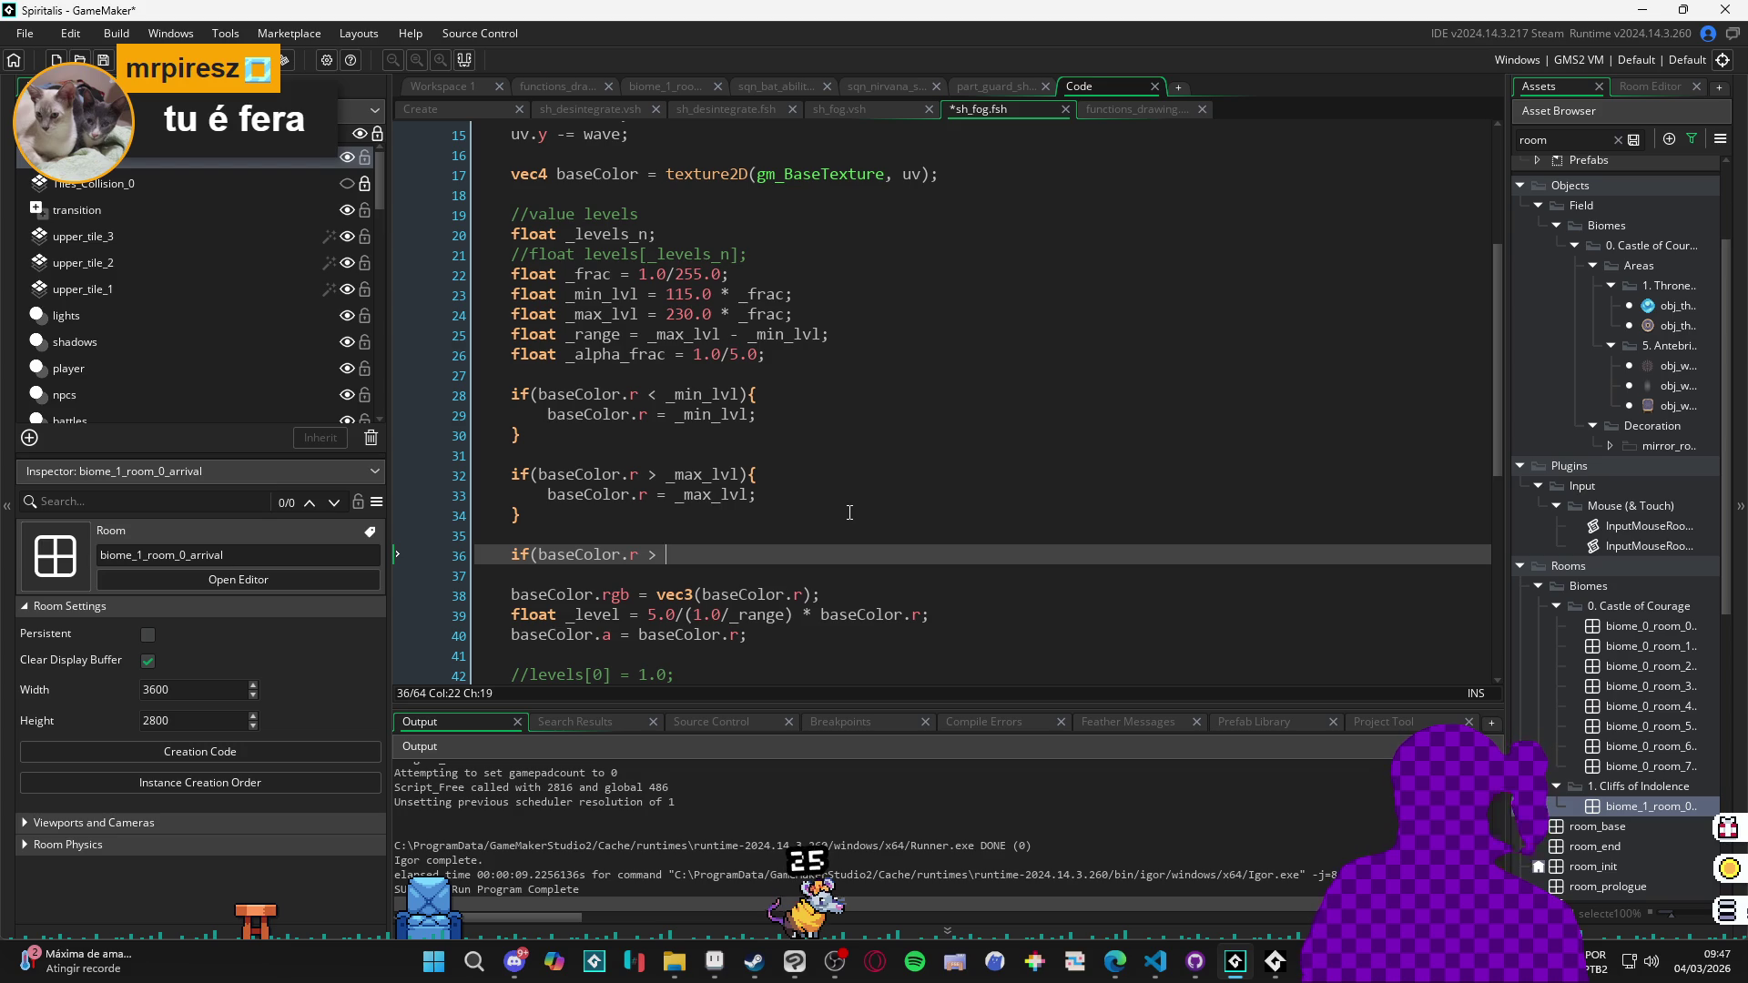
# Select the unfinished if condition on line 36 and delete it.
pyautogui.hotkey('ctrl', 'Left')
pyautogui.hotkey('ctrl', 'Left')
pyautogui.hotkey('ctrl', 'Left')
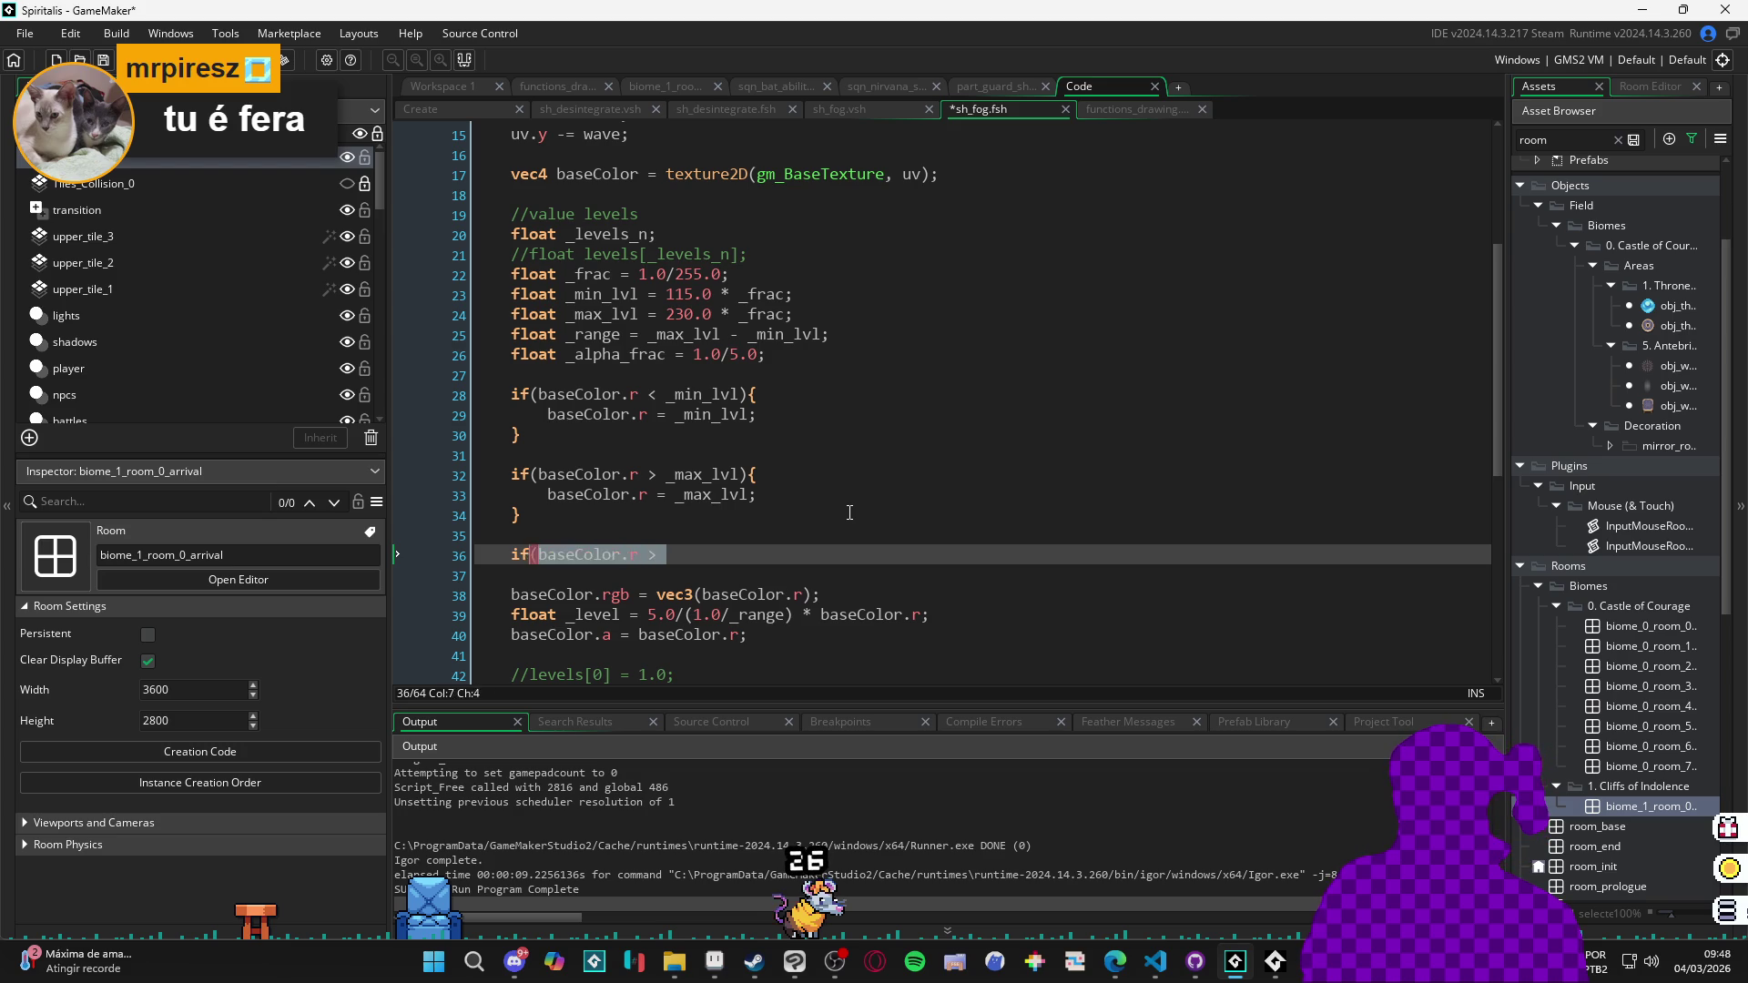
pyautogui.press('Right')
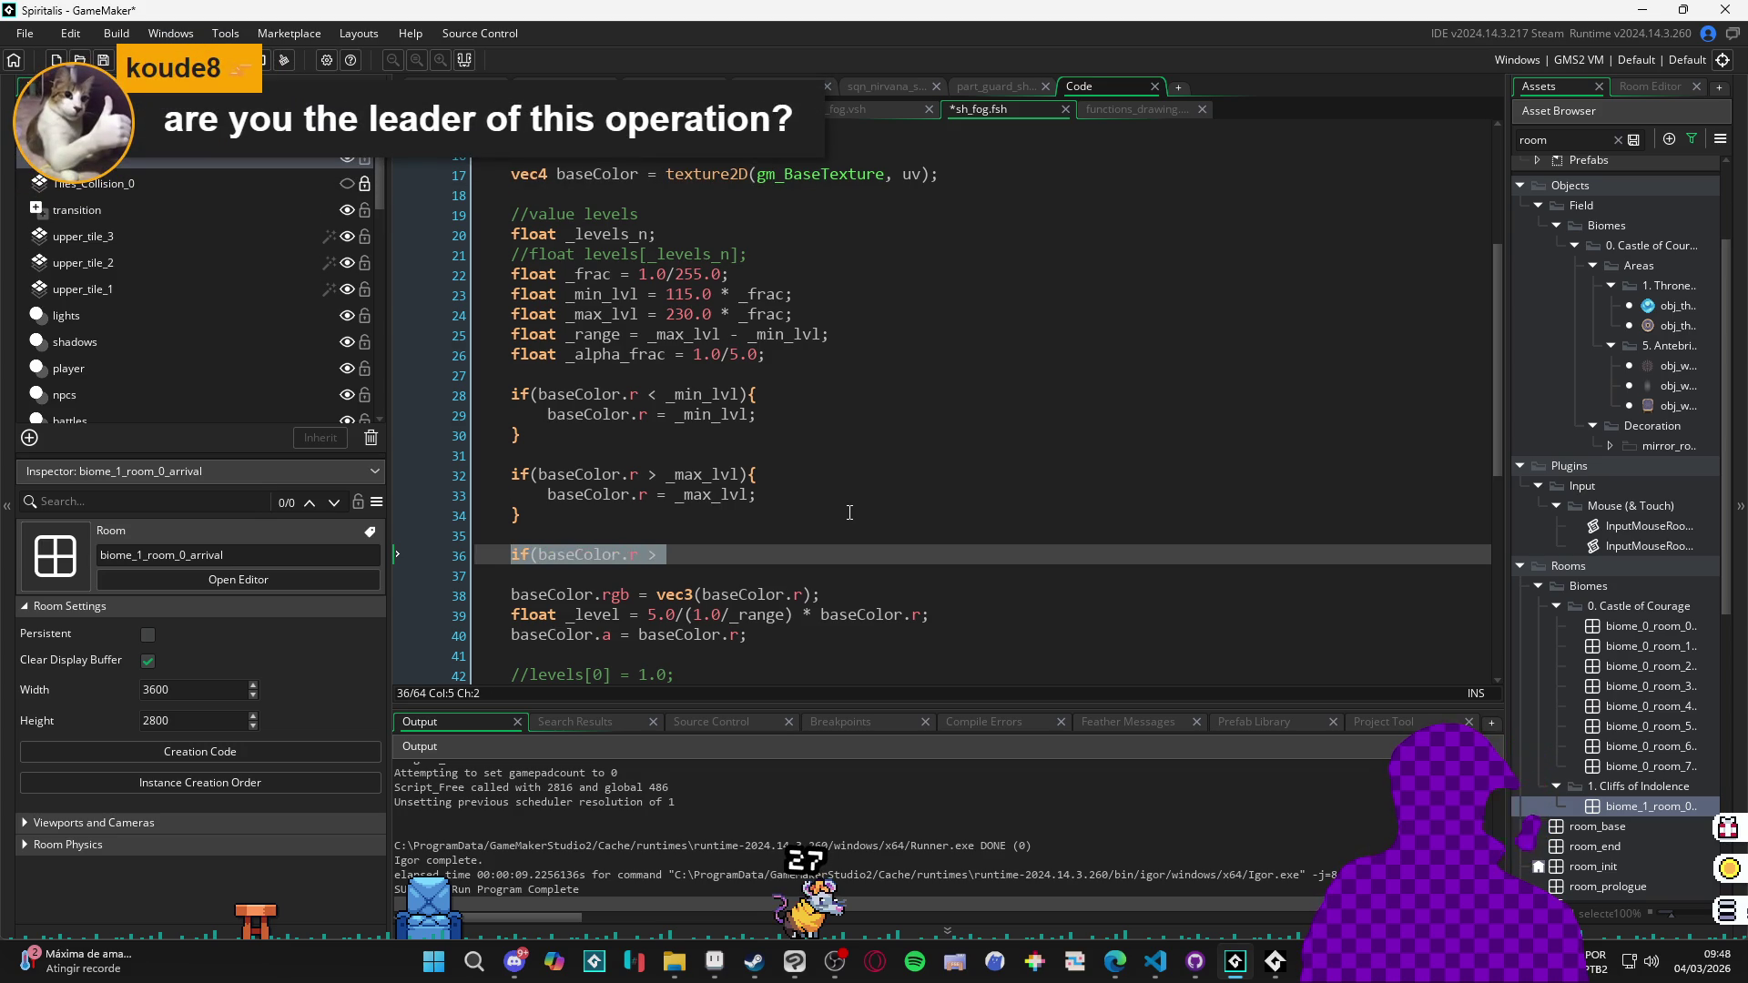
pyautogui.press('Delete')
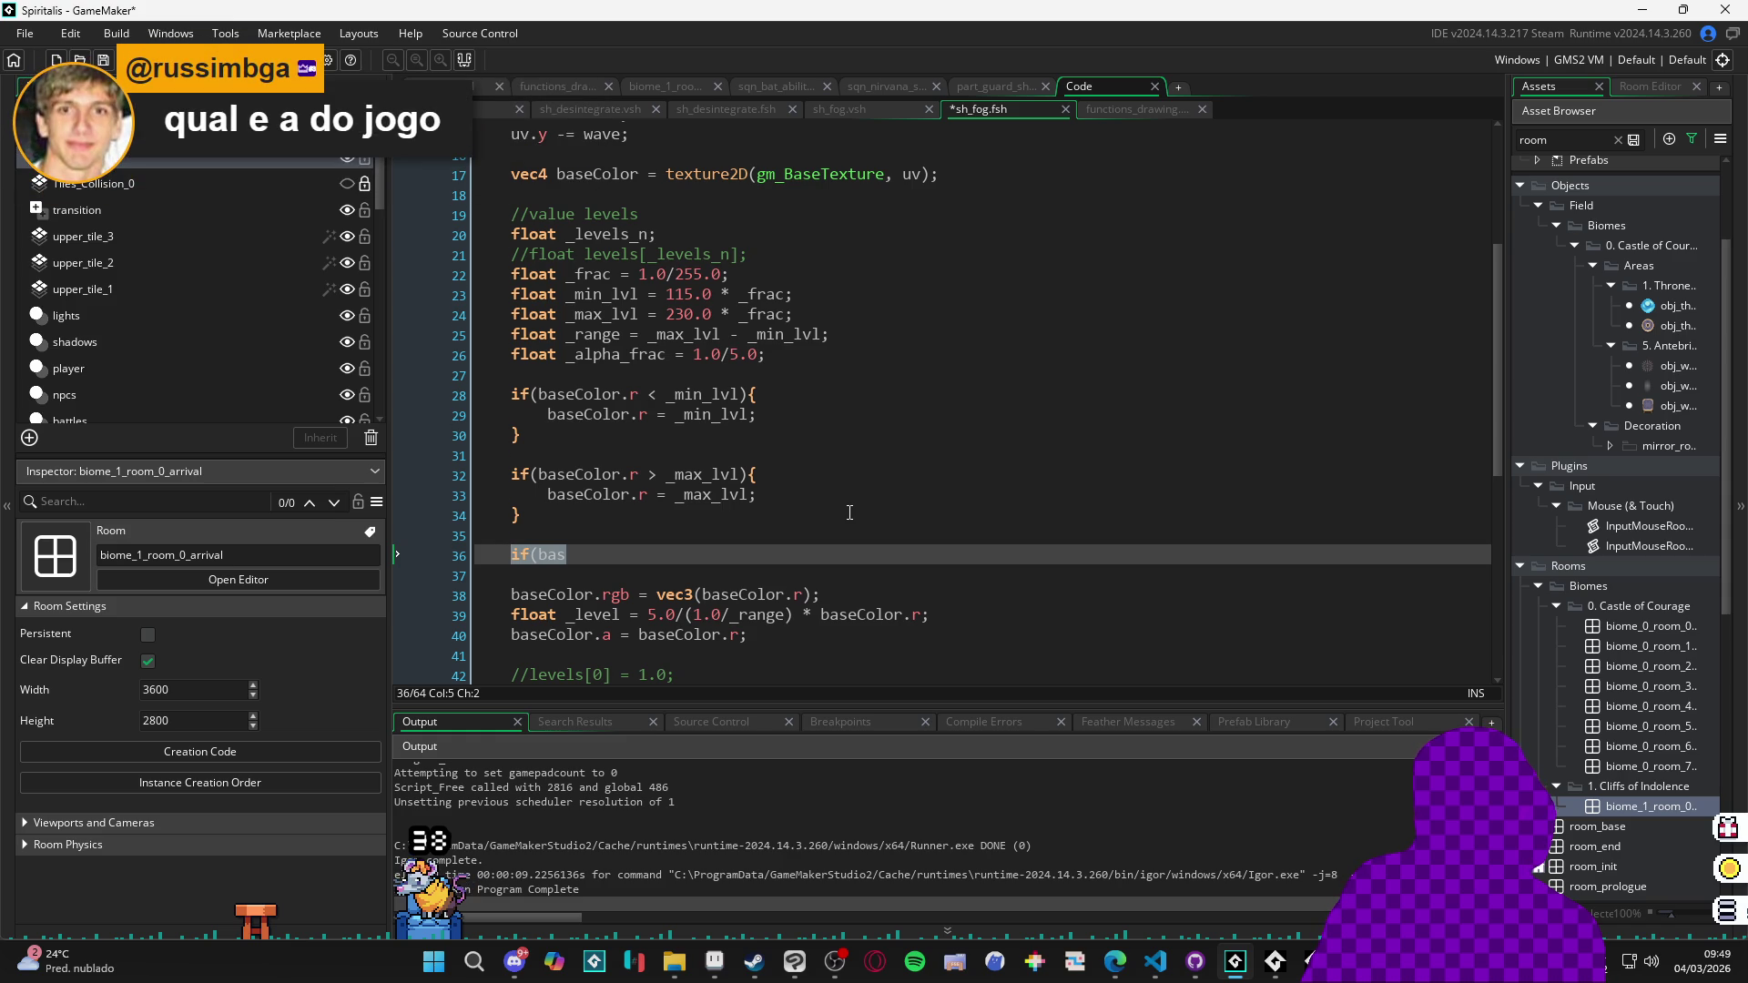
# Save sh_fog.fsh and erase the remaining partial if statement on line 36.
pyautogui.hotkey('ctrl', 's')
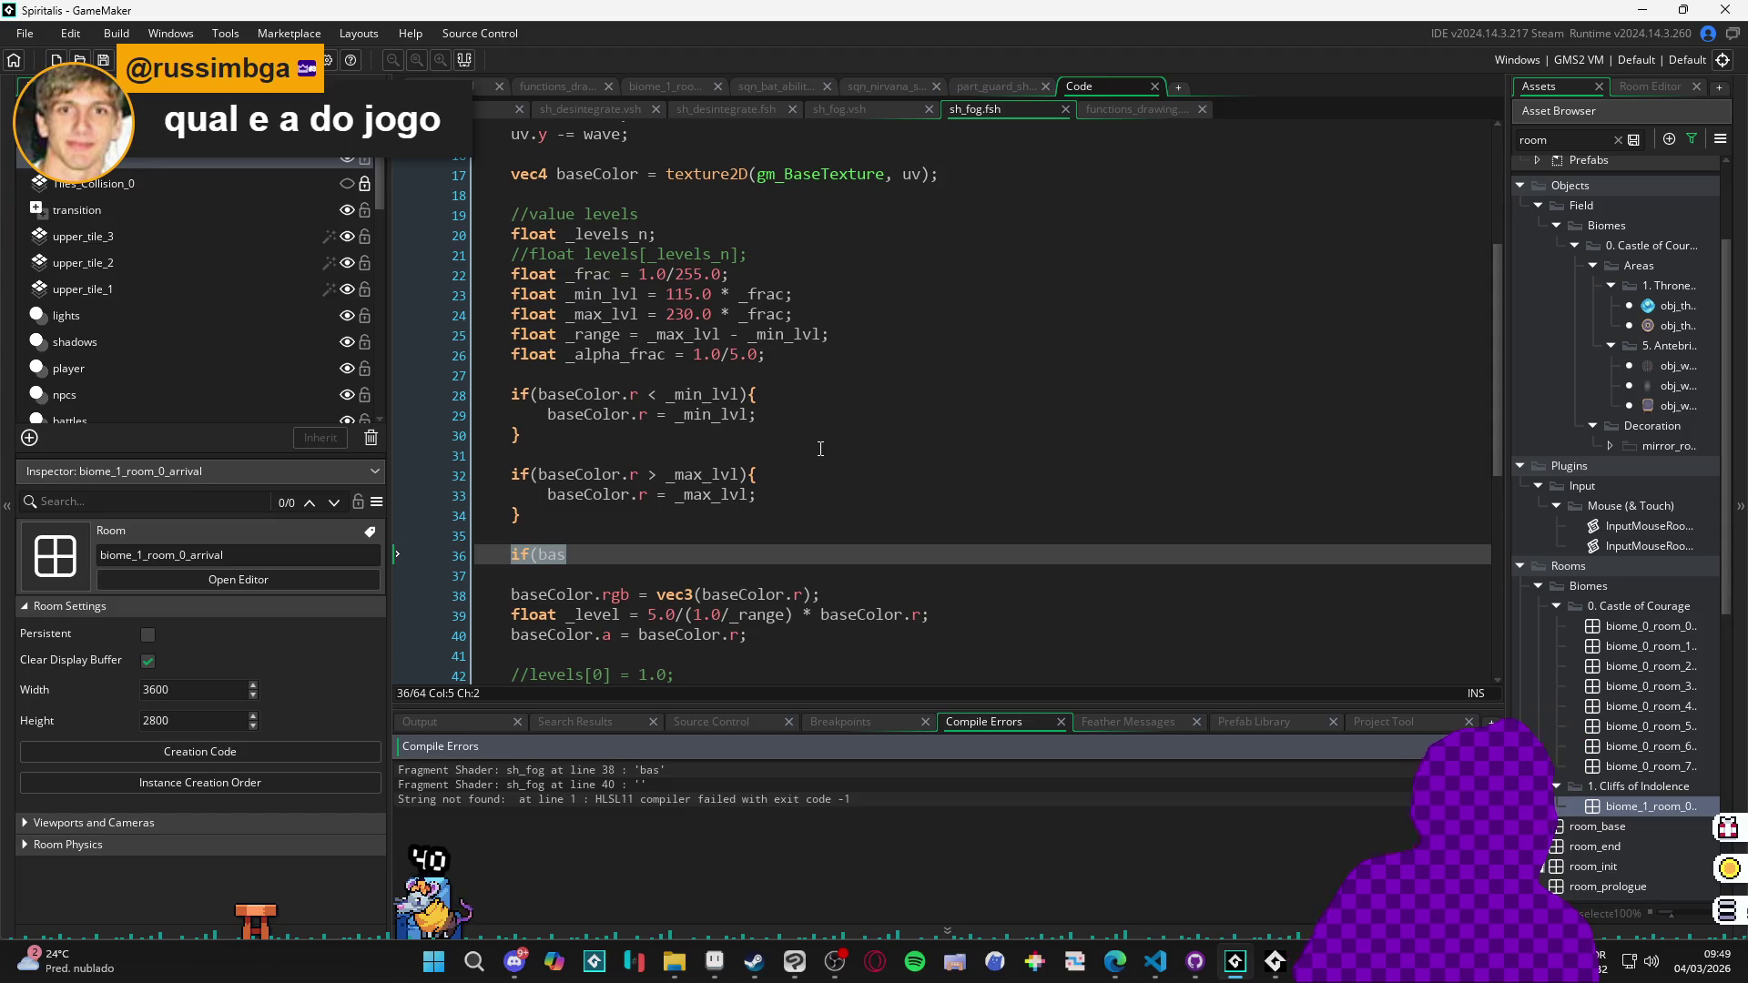
pyautogui.press('BackSpace')
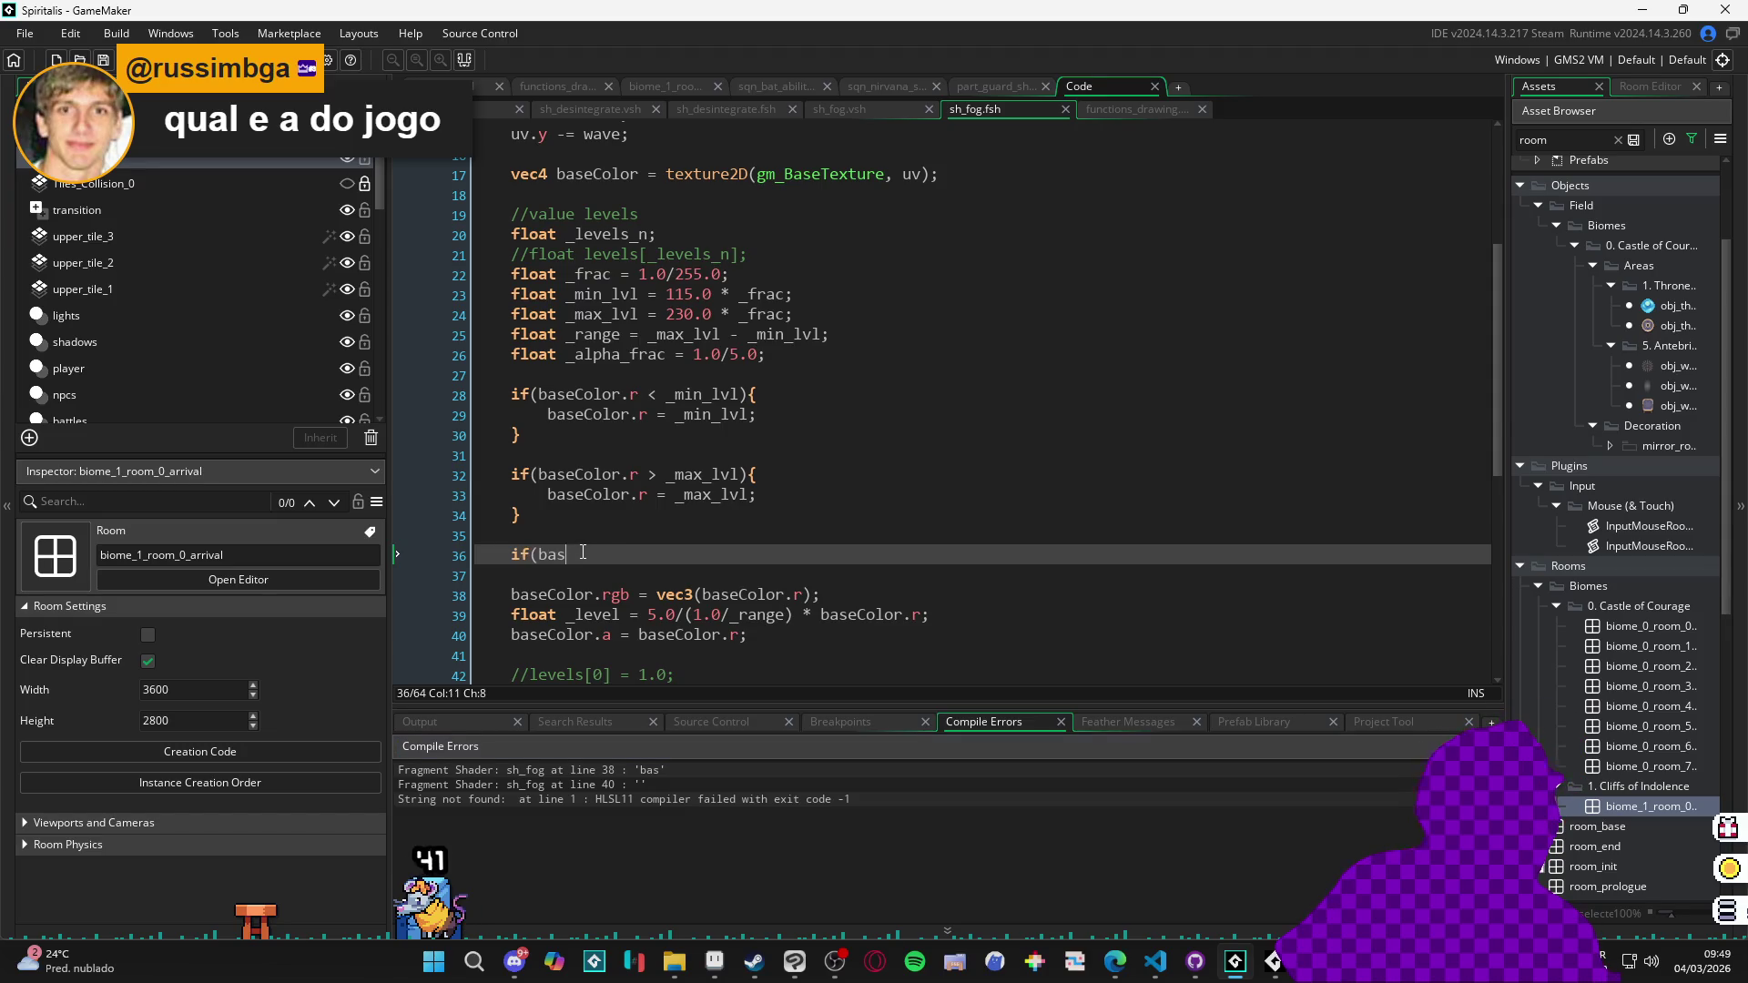
pyautogui.hotkey('ctrl', 'shift', 'End')
pyautogui.press('Left')
# Review the shader code that clamps red between min and max levels, then build and run.
pyautogui.scroll(5, 583, 552)
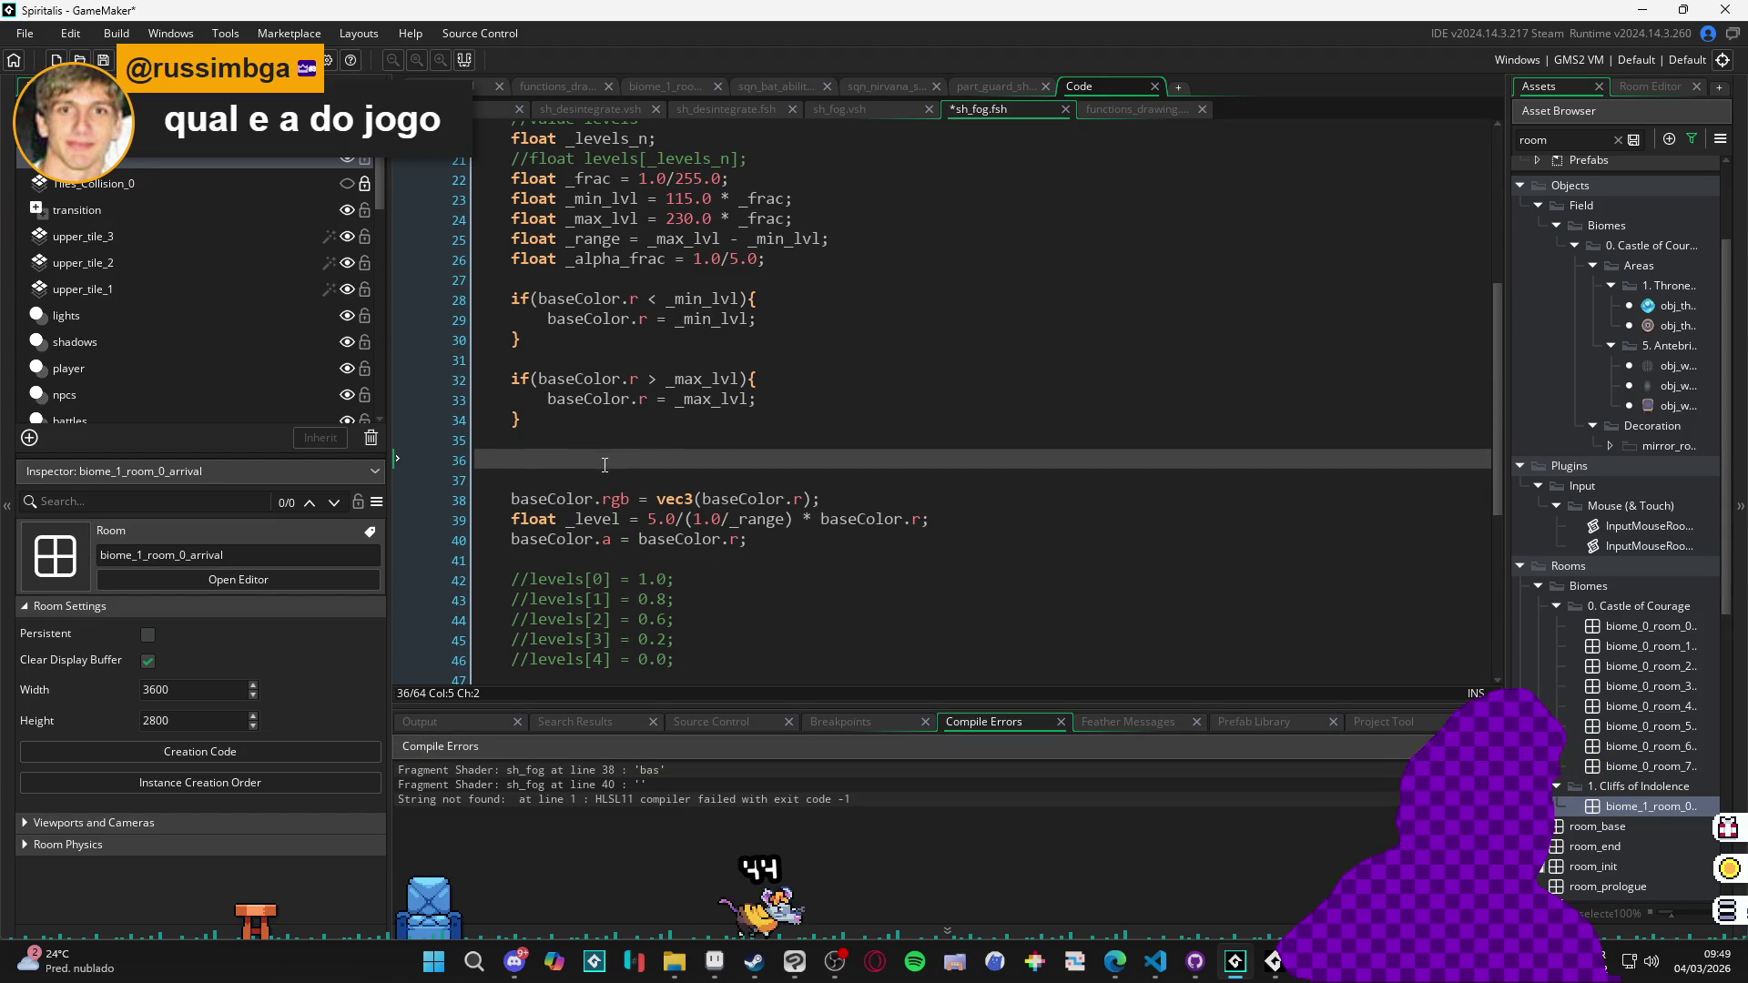
pyautogui.scroll(2, 569, 537)
pyautogui.scroll(-2, 579, 578)
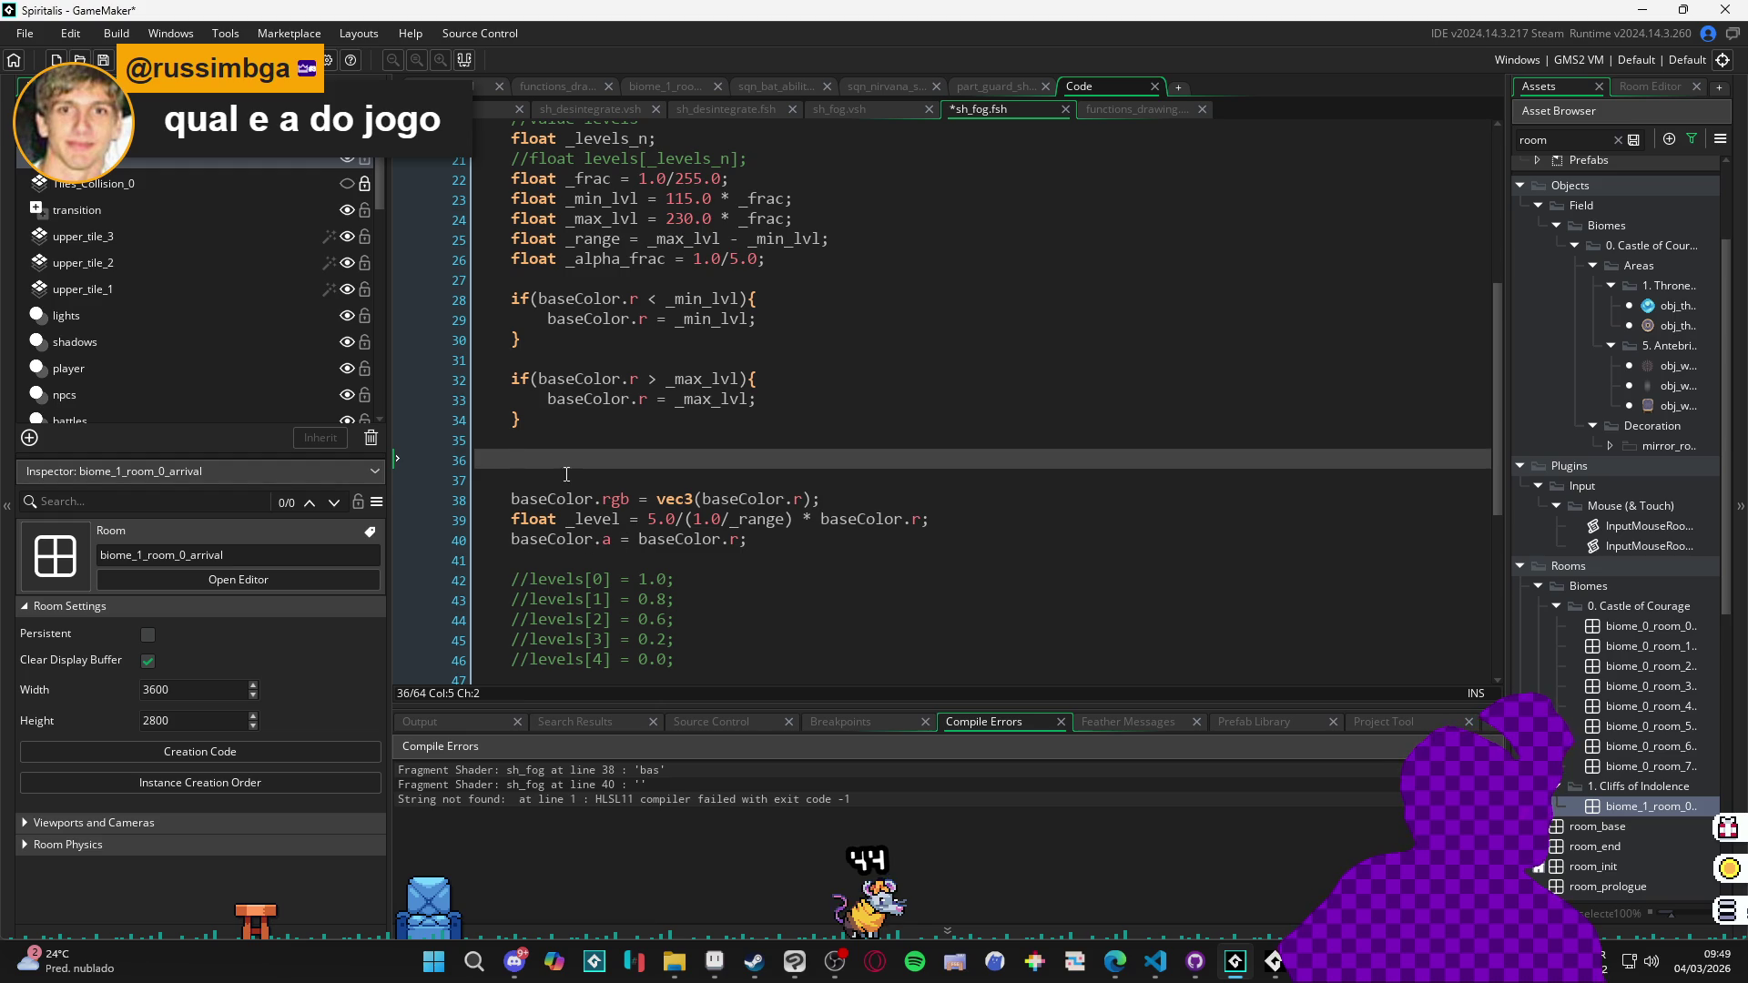
pyautogui.scroll(2, 547, 552)
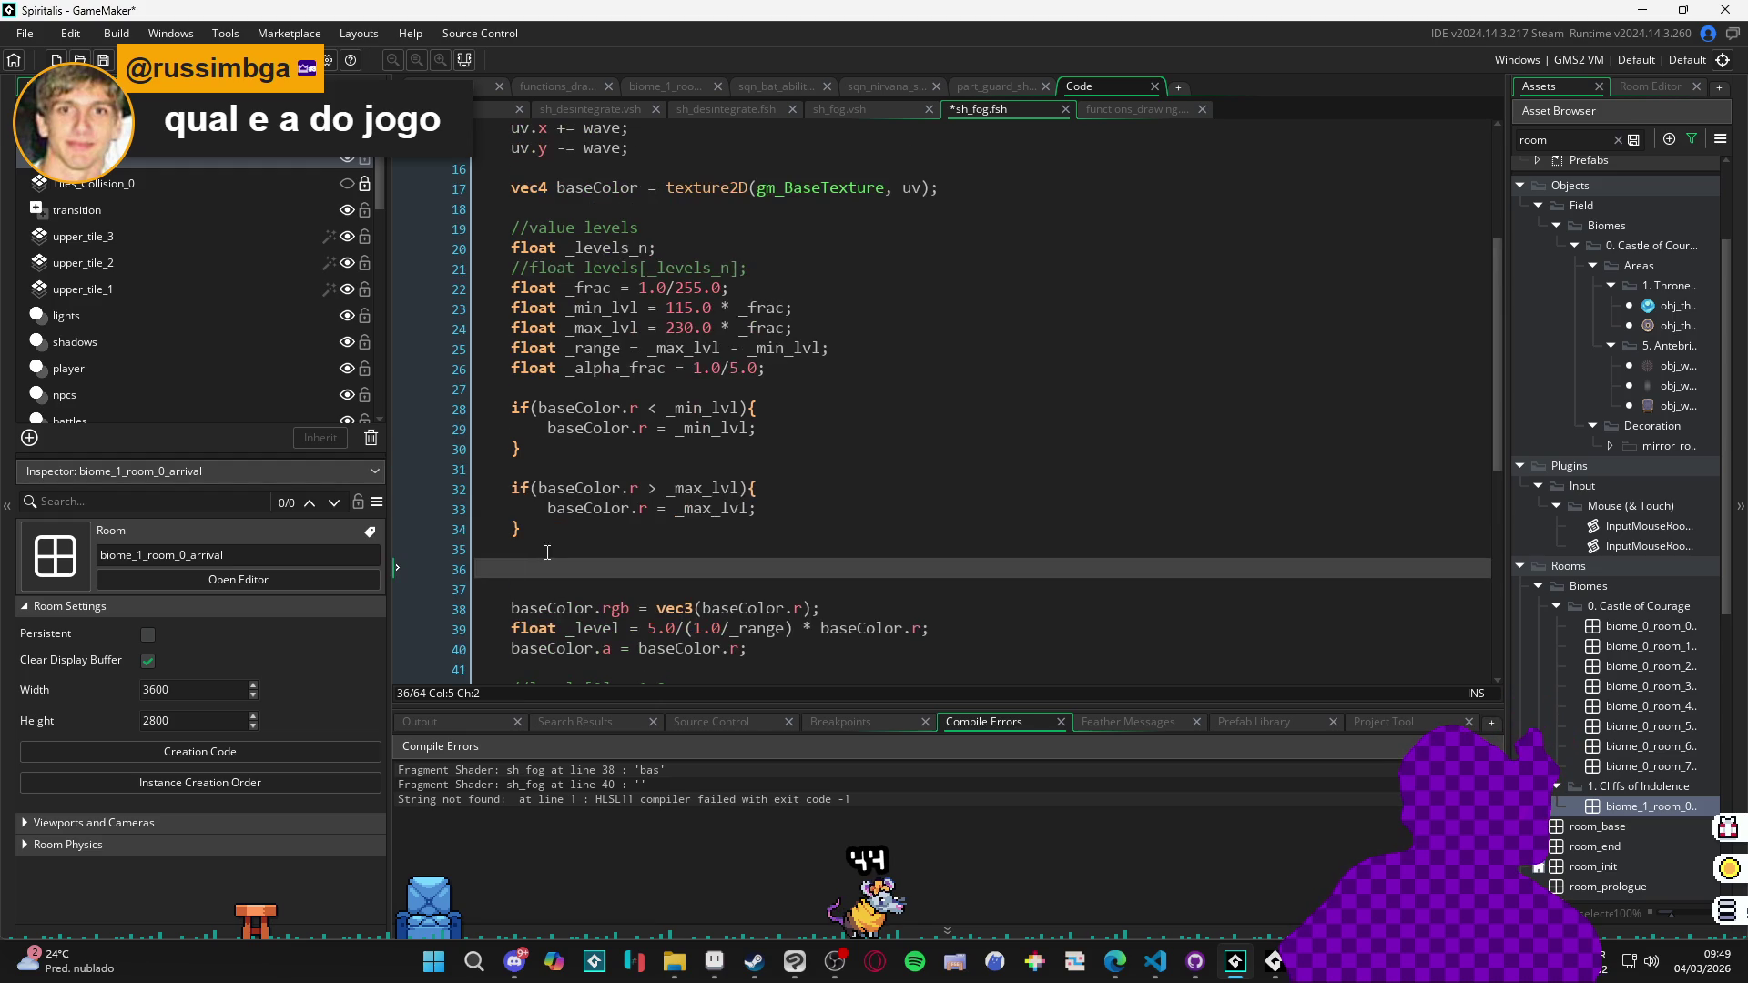
pyautogui.scroll(-2, 528, 599)
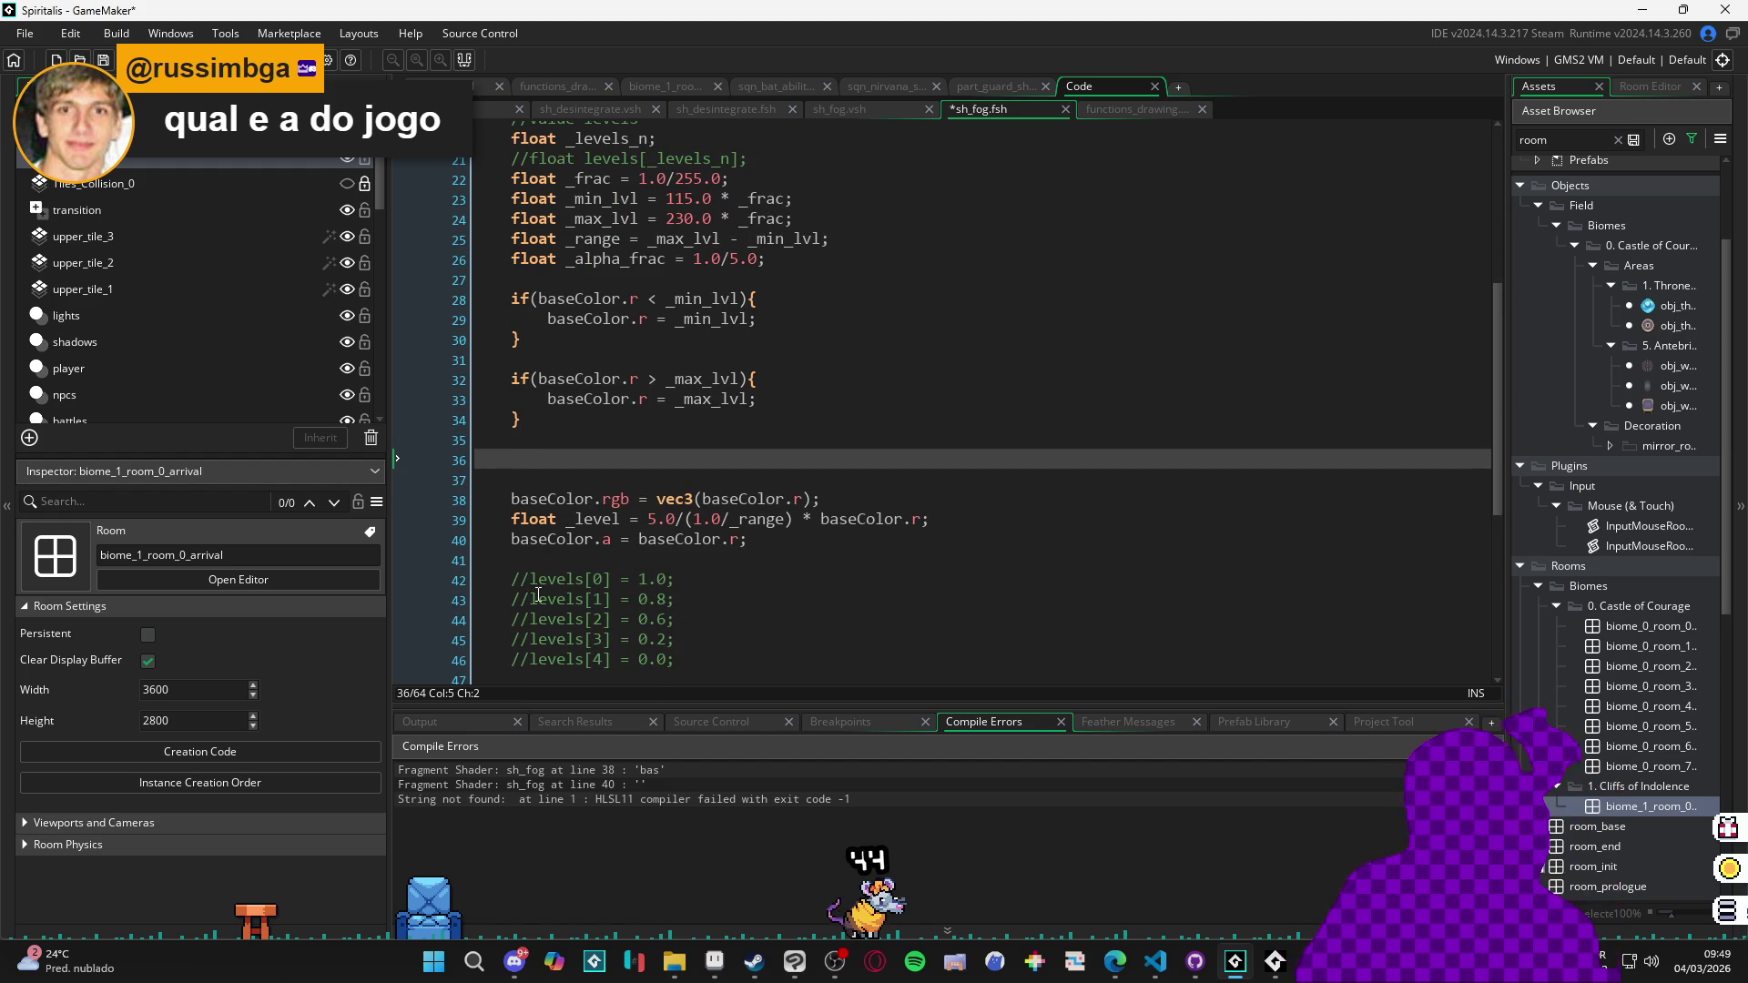
pyautogui.press('F5')
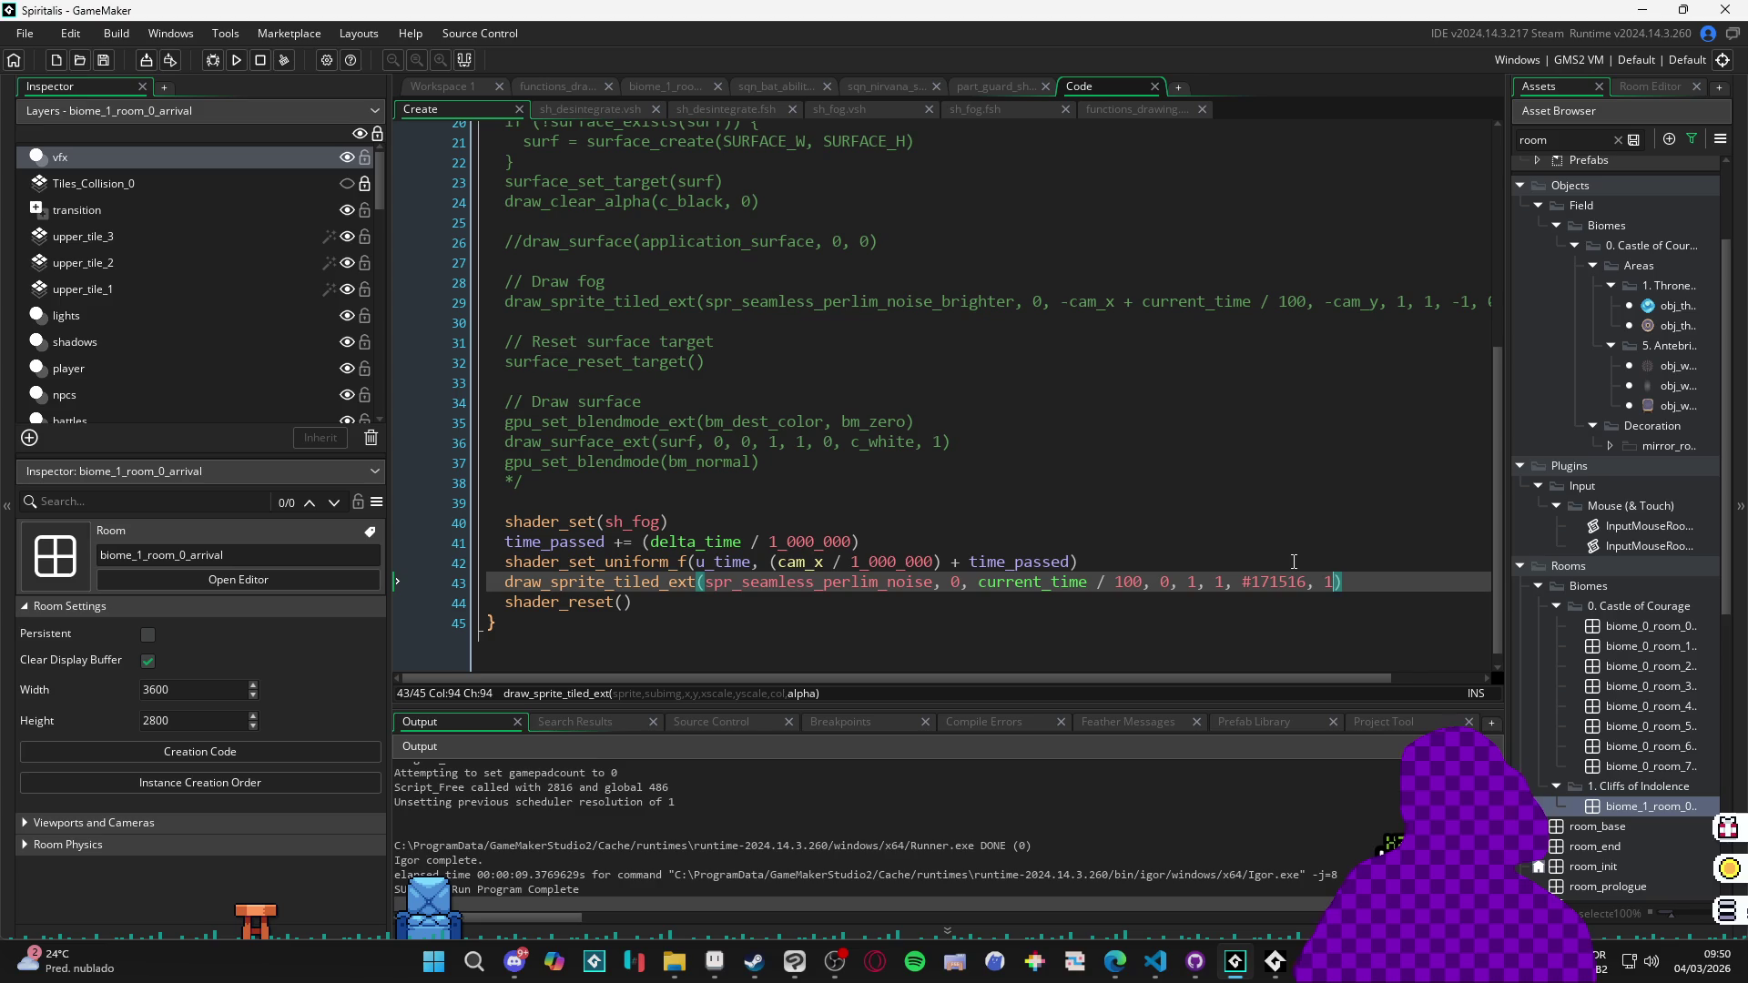
# Rebuild and run Spiritalis again, then bring up its main menu.
pyautogui.press('F5')
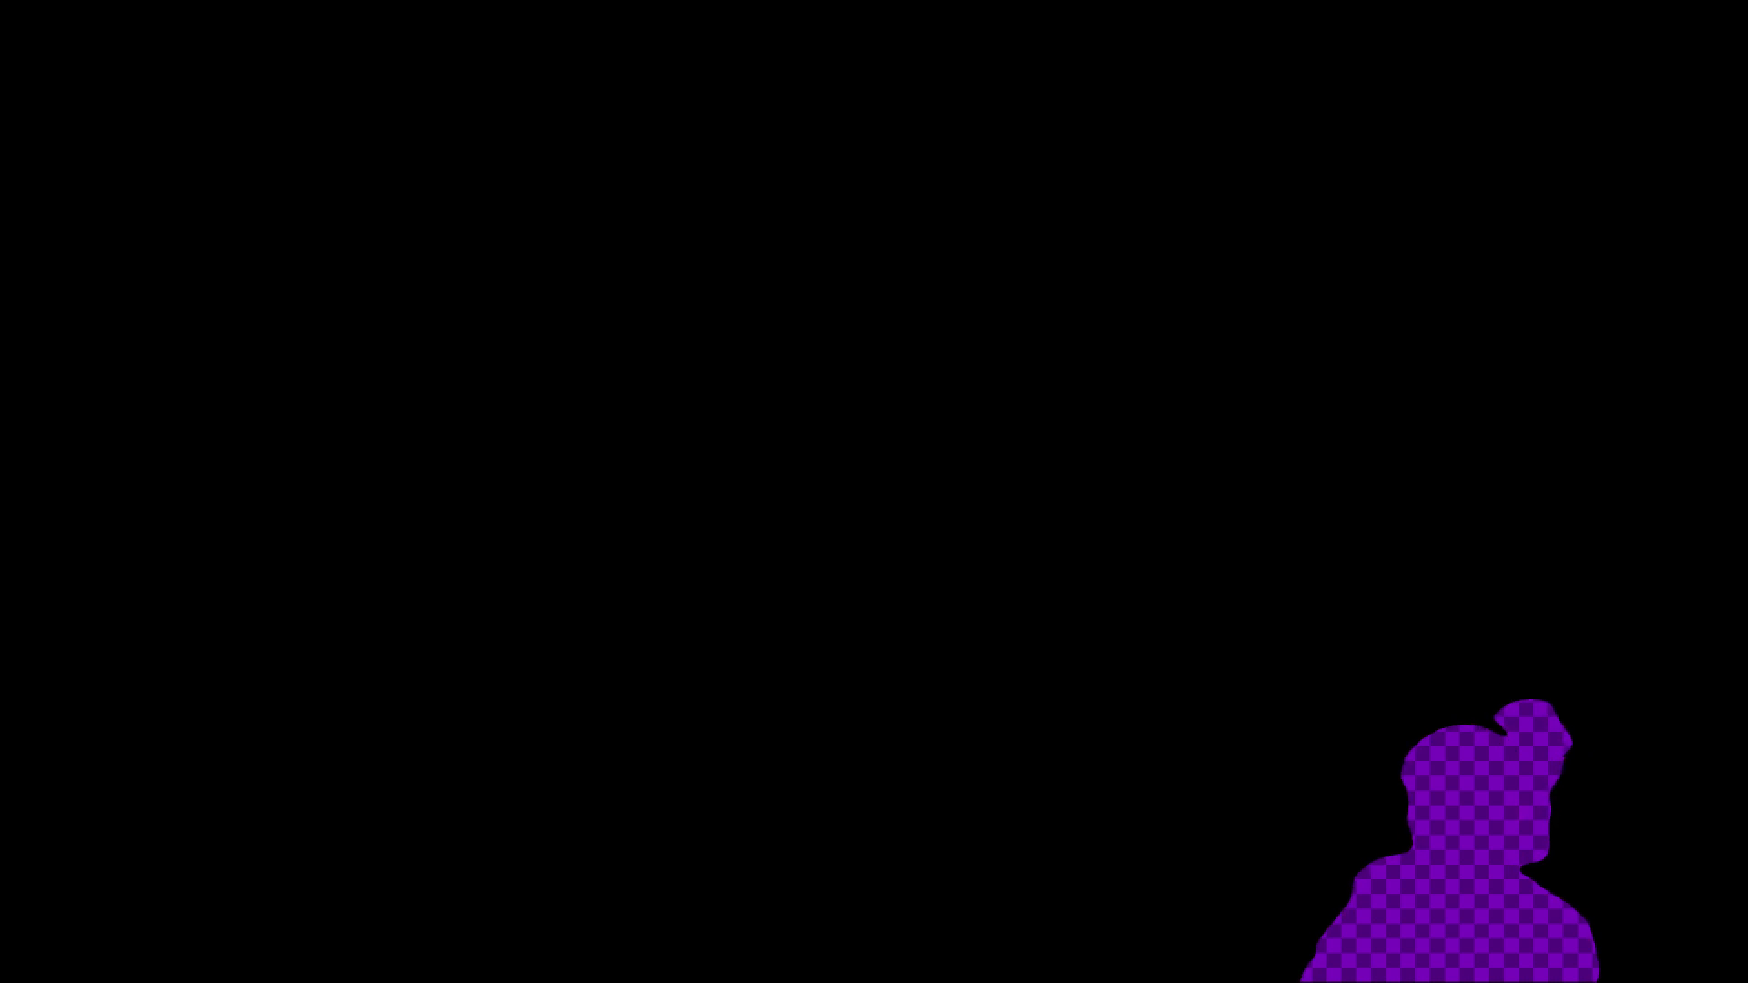
pyautogui.press('Down')
pyautogui.press('Down')
pyautogui.press('Down')
# Go to the game's System Configs screen and lower the Master volume by two steps.
pyautogui.press('Return')
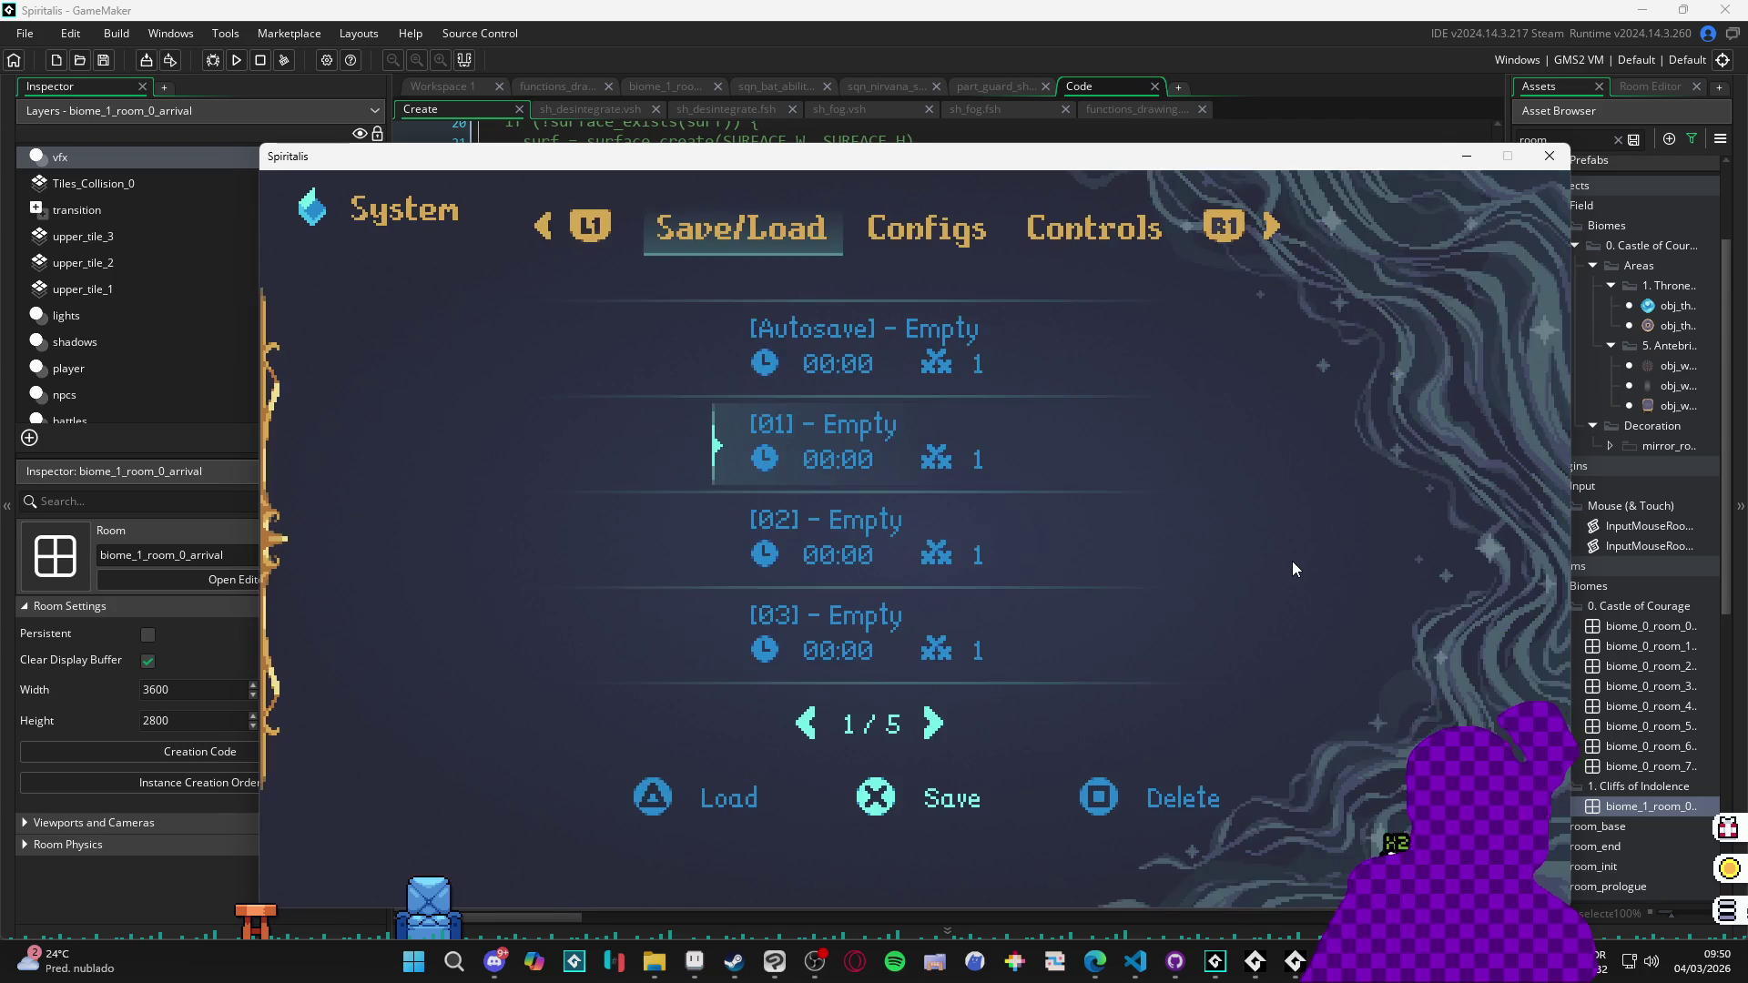
pyautogui.press('Right')
pyautogui.press('e')
pyautogui.press('e')
pyautogui.press('q')
pyautogui.press('Down')
pyautogui.press('Down')
pyautogui.press('Down')
pyautogui.press('Up')
pyautogui.press('Left')
pyautogui.press('Left')
pyautogui.press('Left')
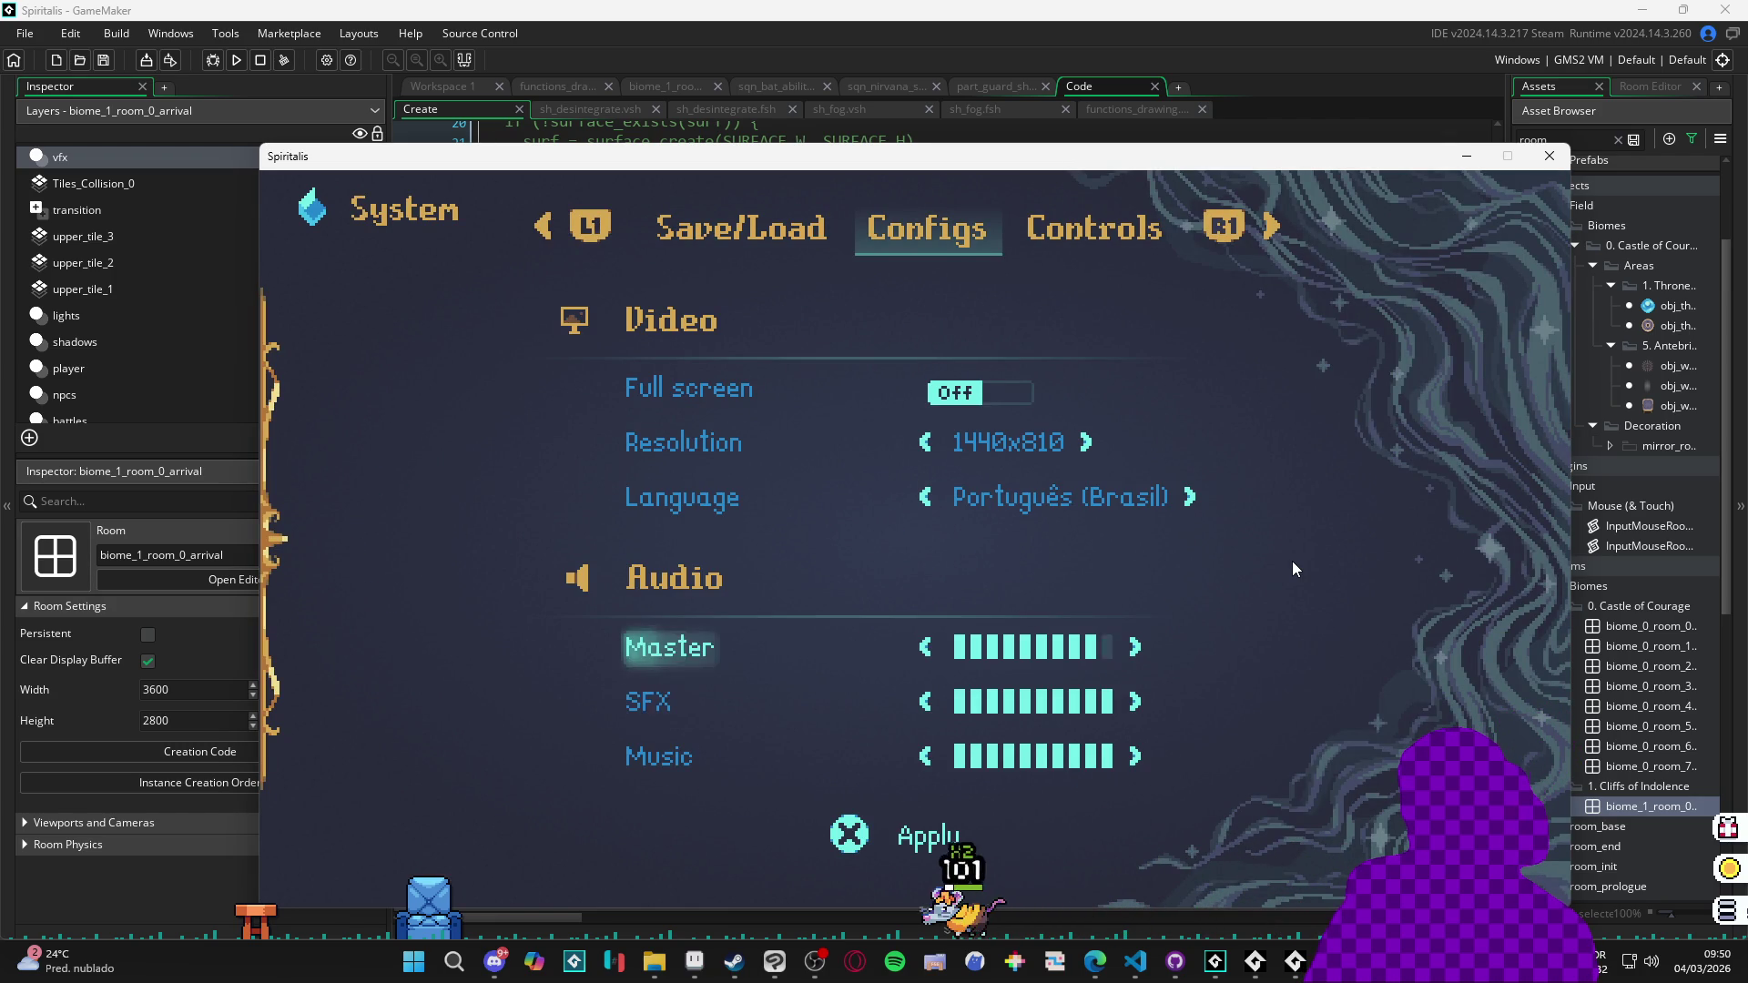
pyautogui.press('Left')
# Turn SFX and Music volumes down to about half and close the settings.
pyautogui.press('Down')
pyautogui.press('Left')
pyautogui.press('Left')
pyautogui.press('Left')
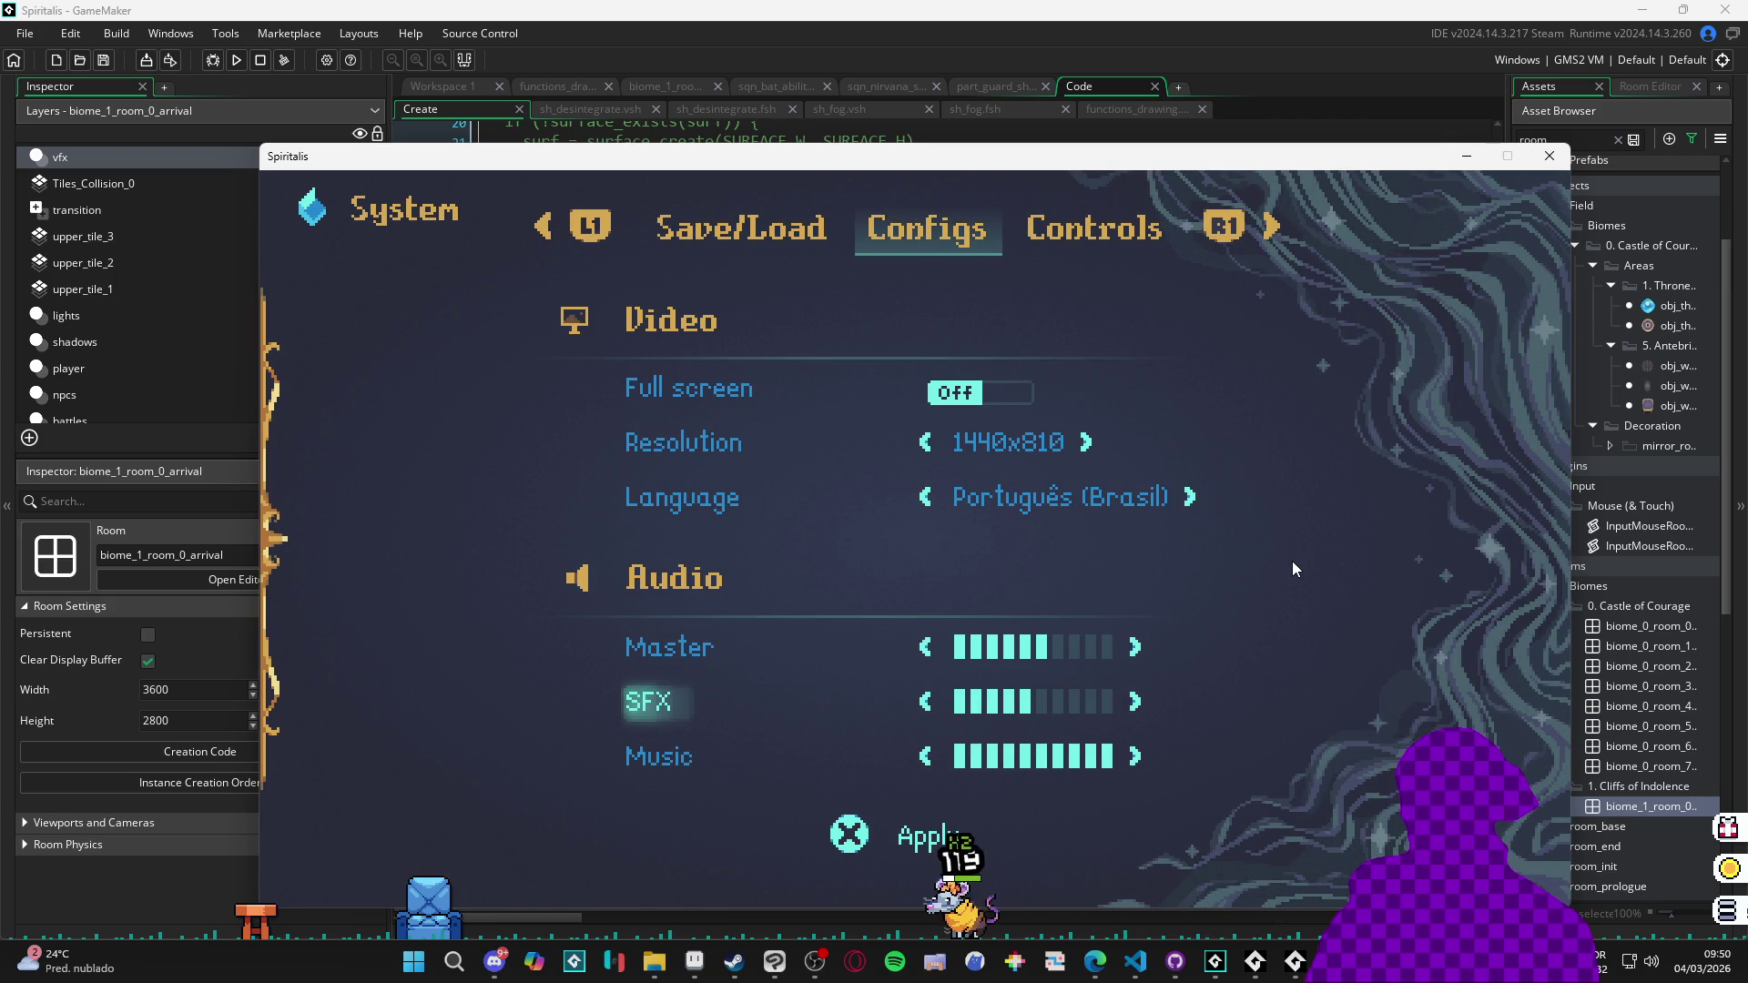
pyautogui.press('Down')
pyautogui.press('Down')
pyautogui.press('Up')
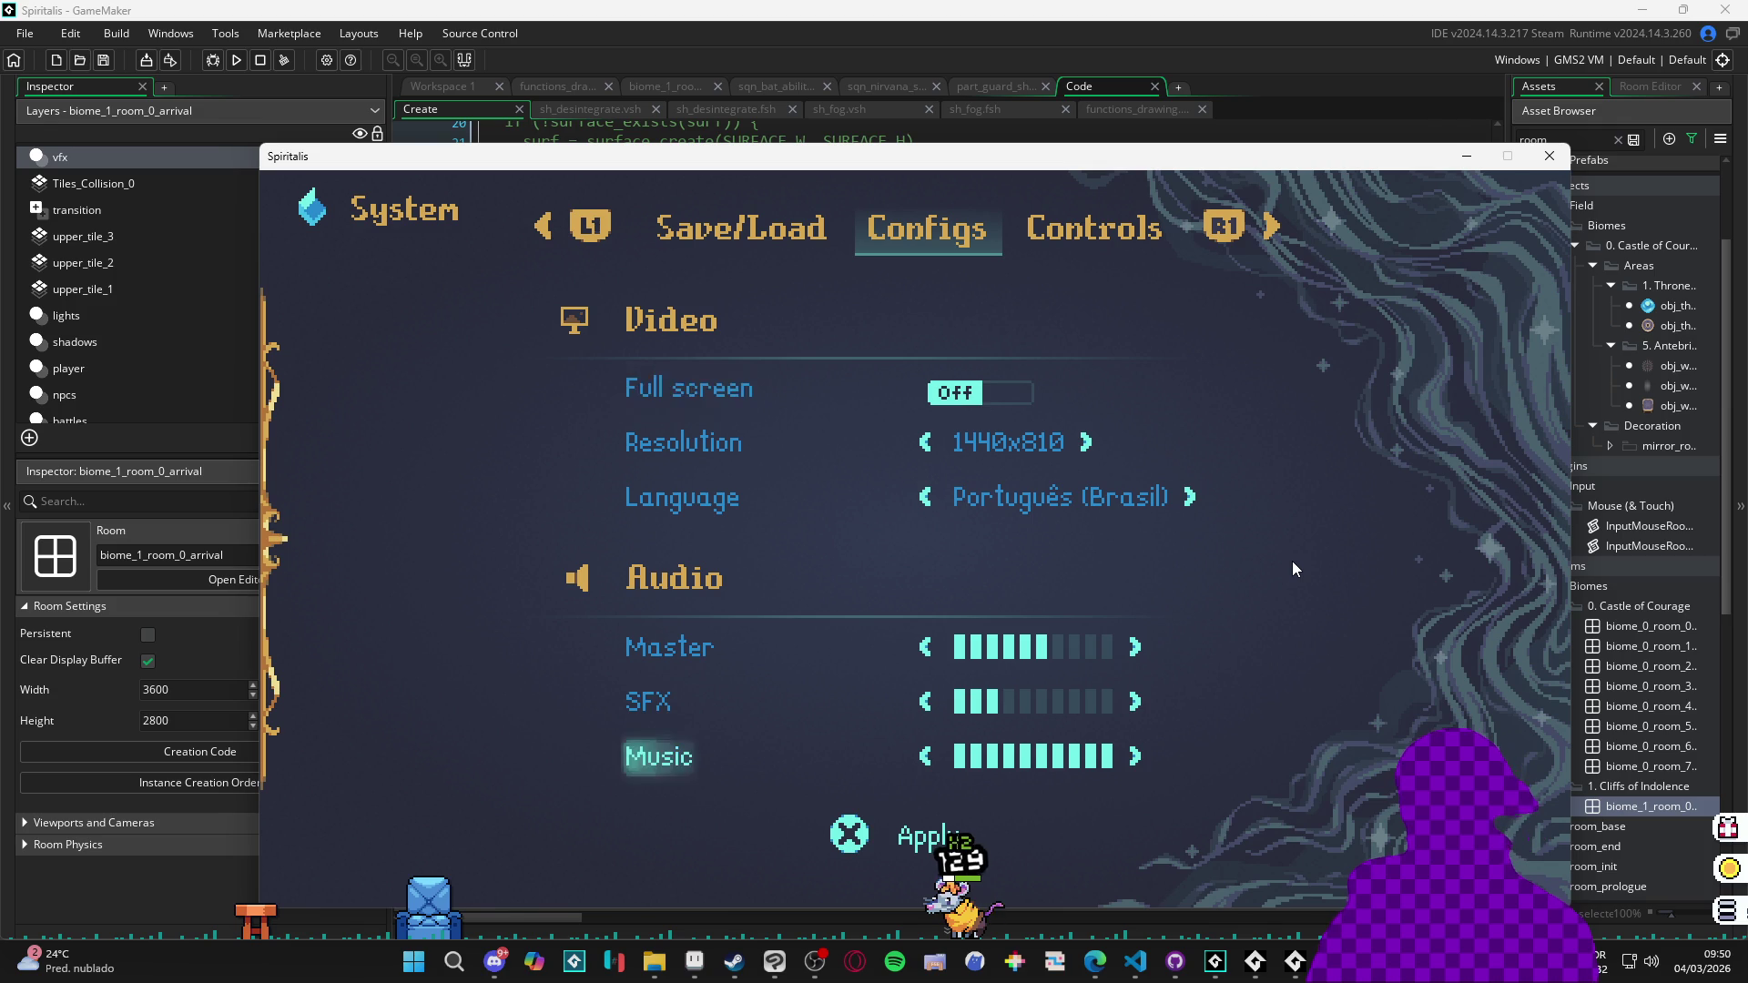
pyautogui.press('Left')
pyautogui.press('Left')
pyautogui.press('Left')
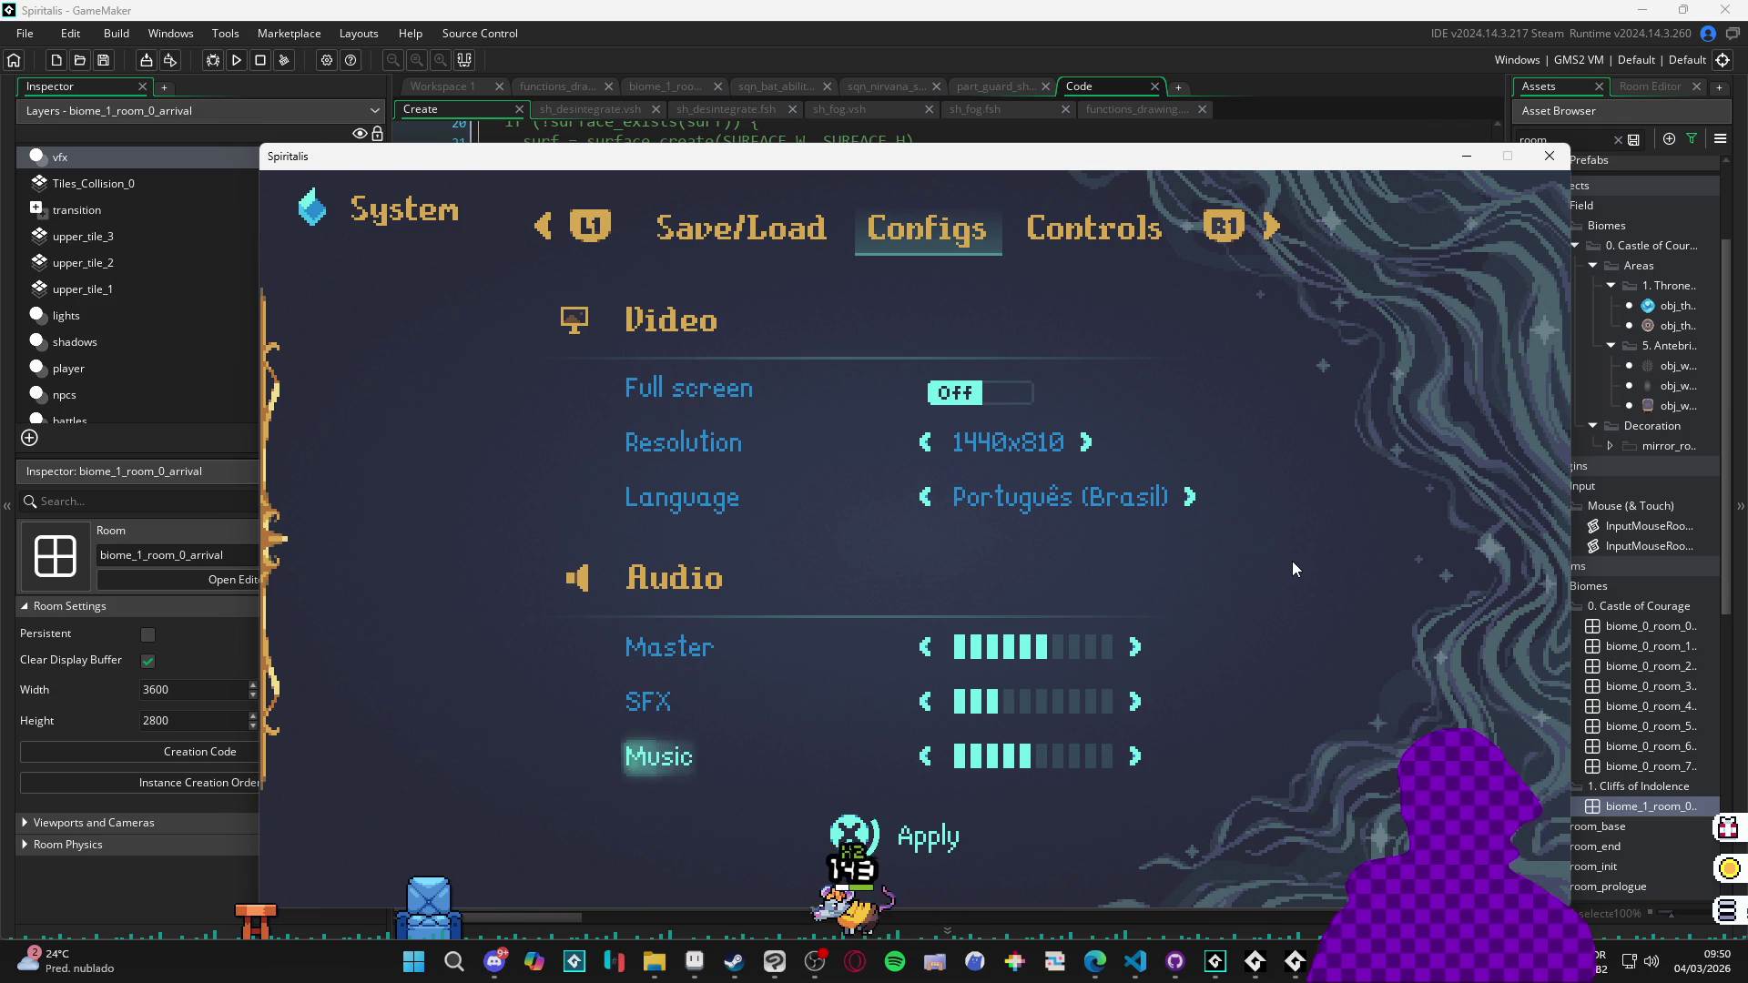
pyautogui.press('Escape')
pyautogui.press('Escape')
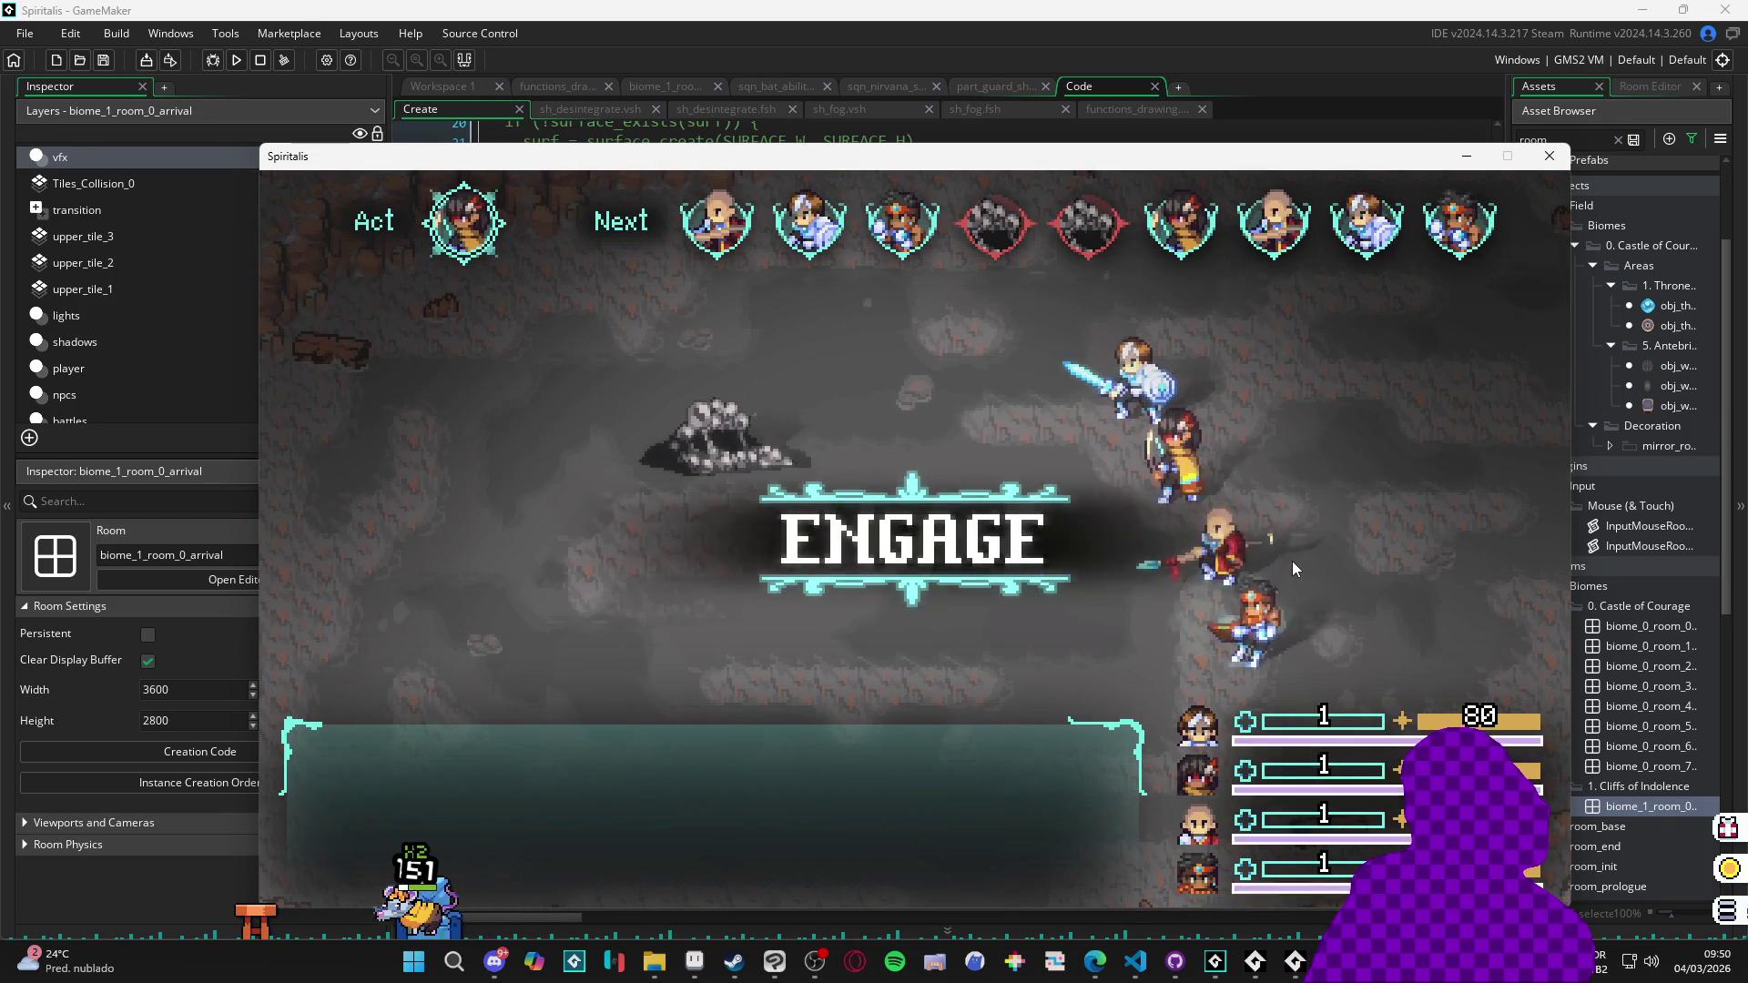
# First round: Yara and Zhe Wu attack, Sam casts Cryoslash on the upper Sloth Blob, Themba attacks.
pyautogui.press('Return')
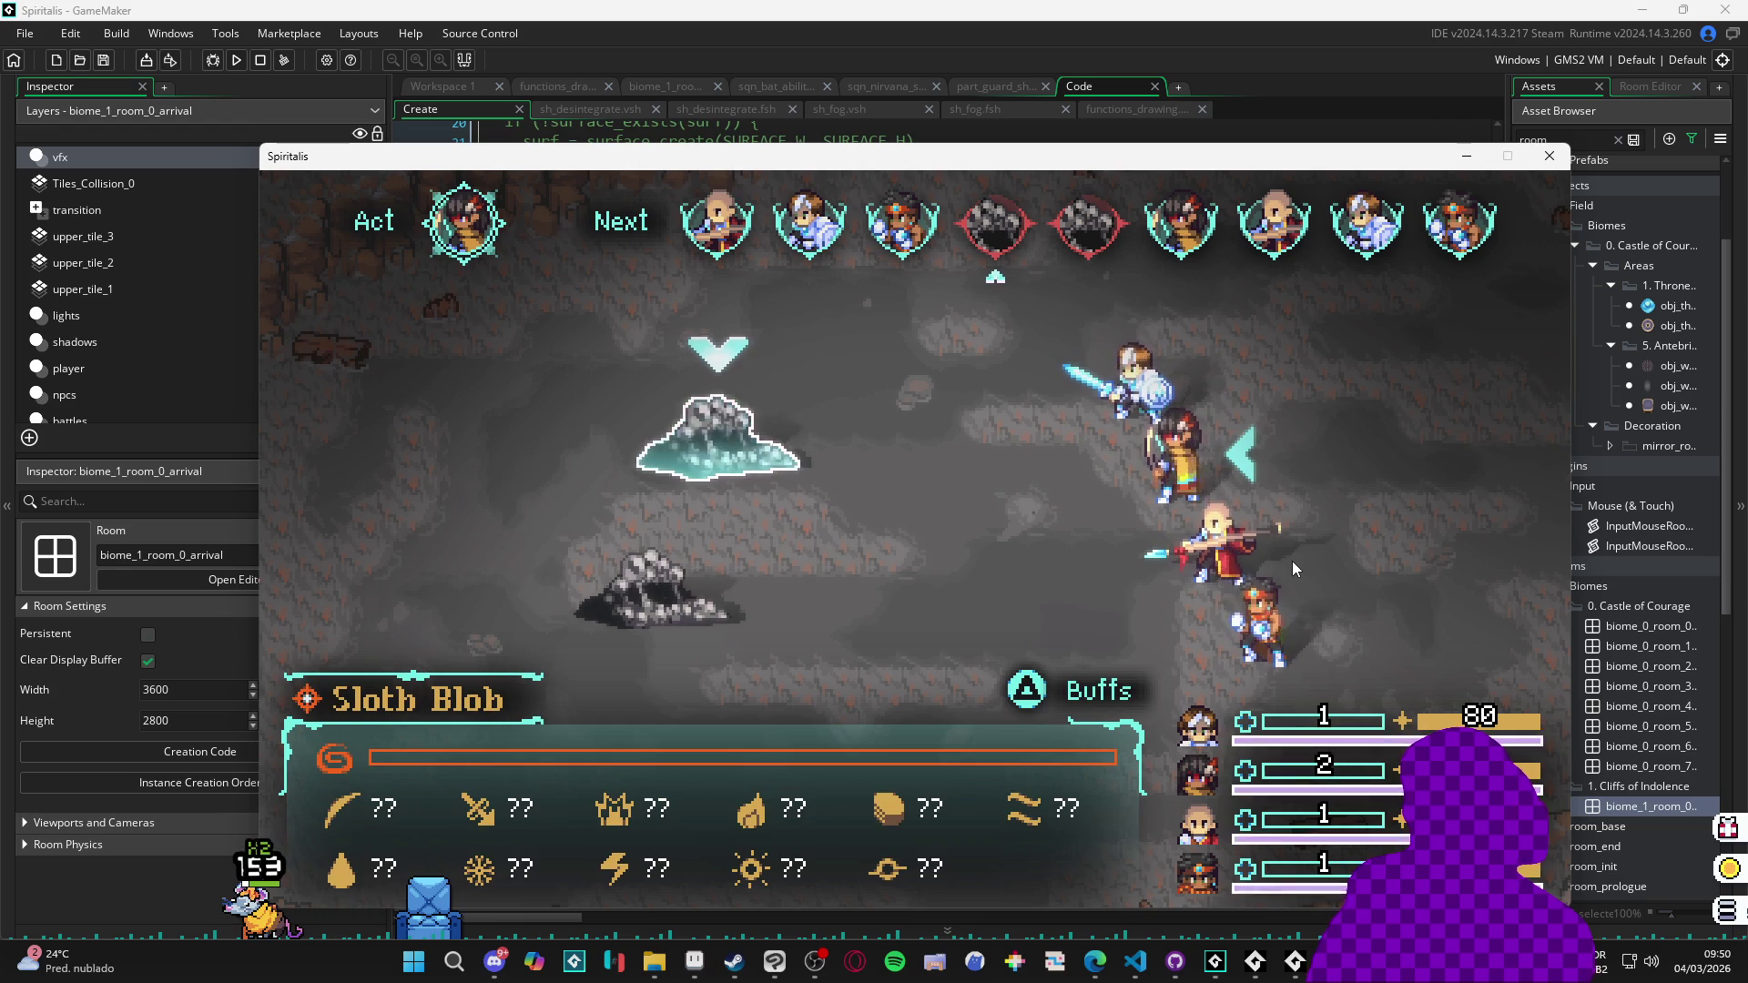
pyautogui.press('Up')
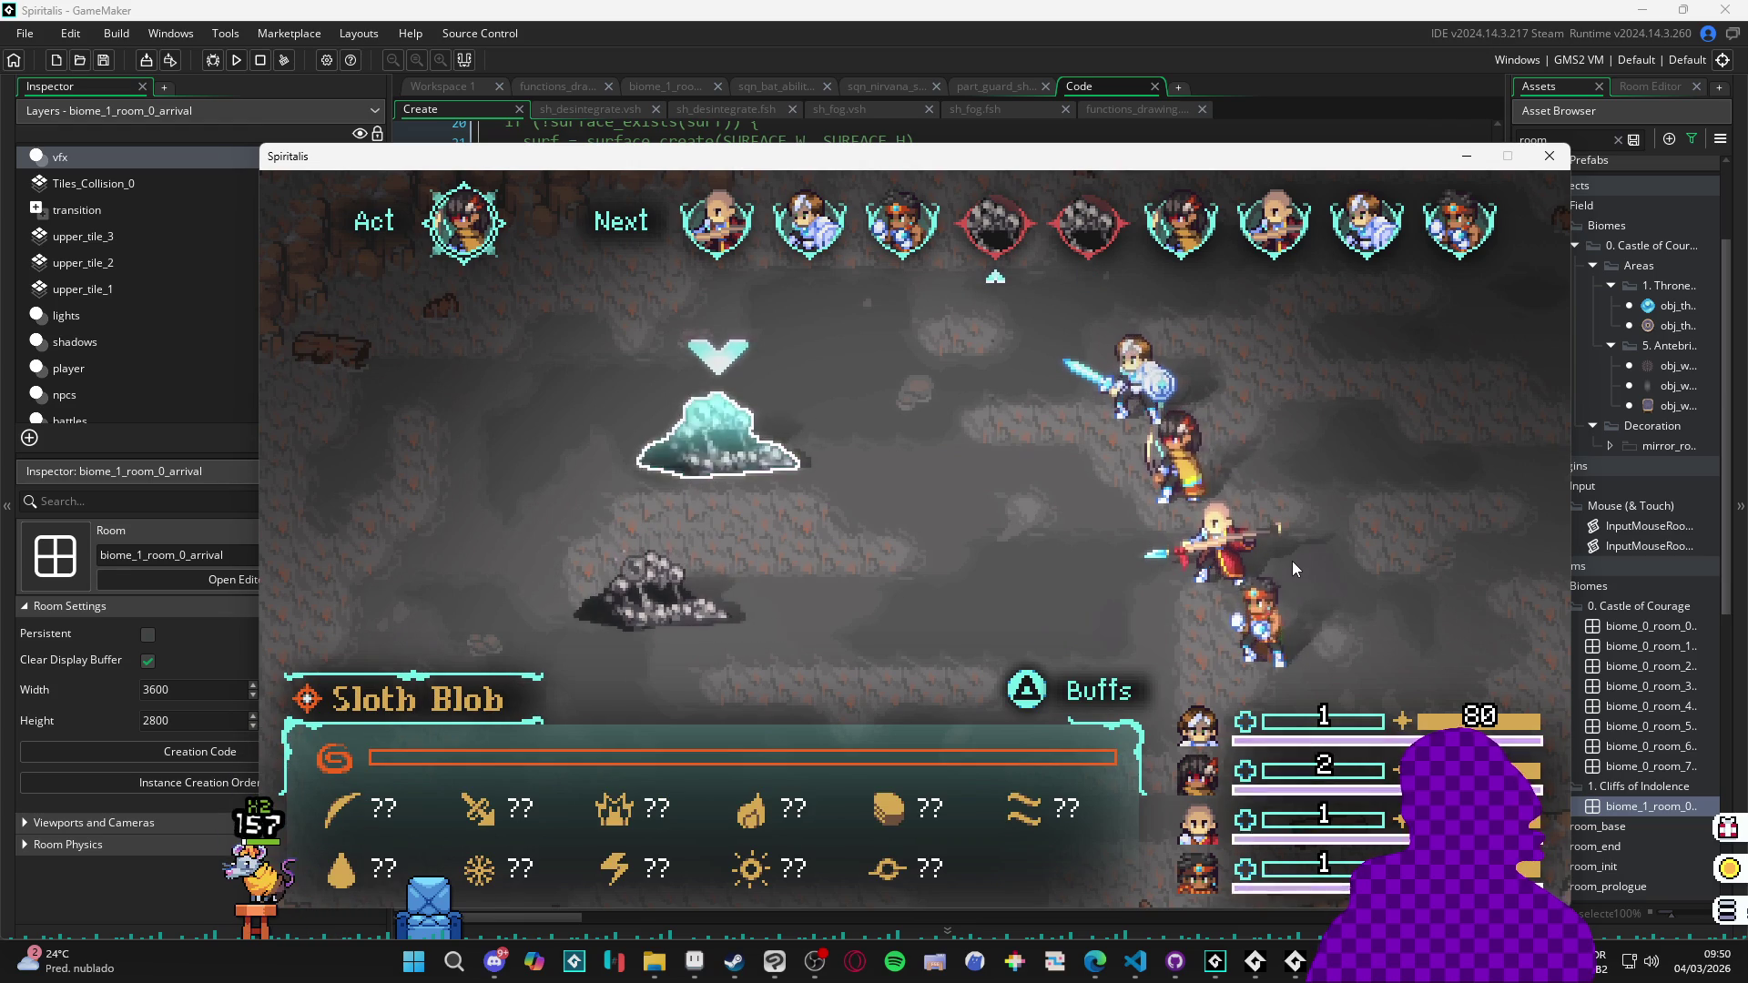
pyautogui.press('Return')
pyautogui.press('Return')
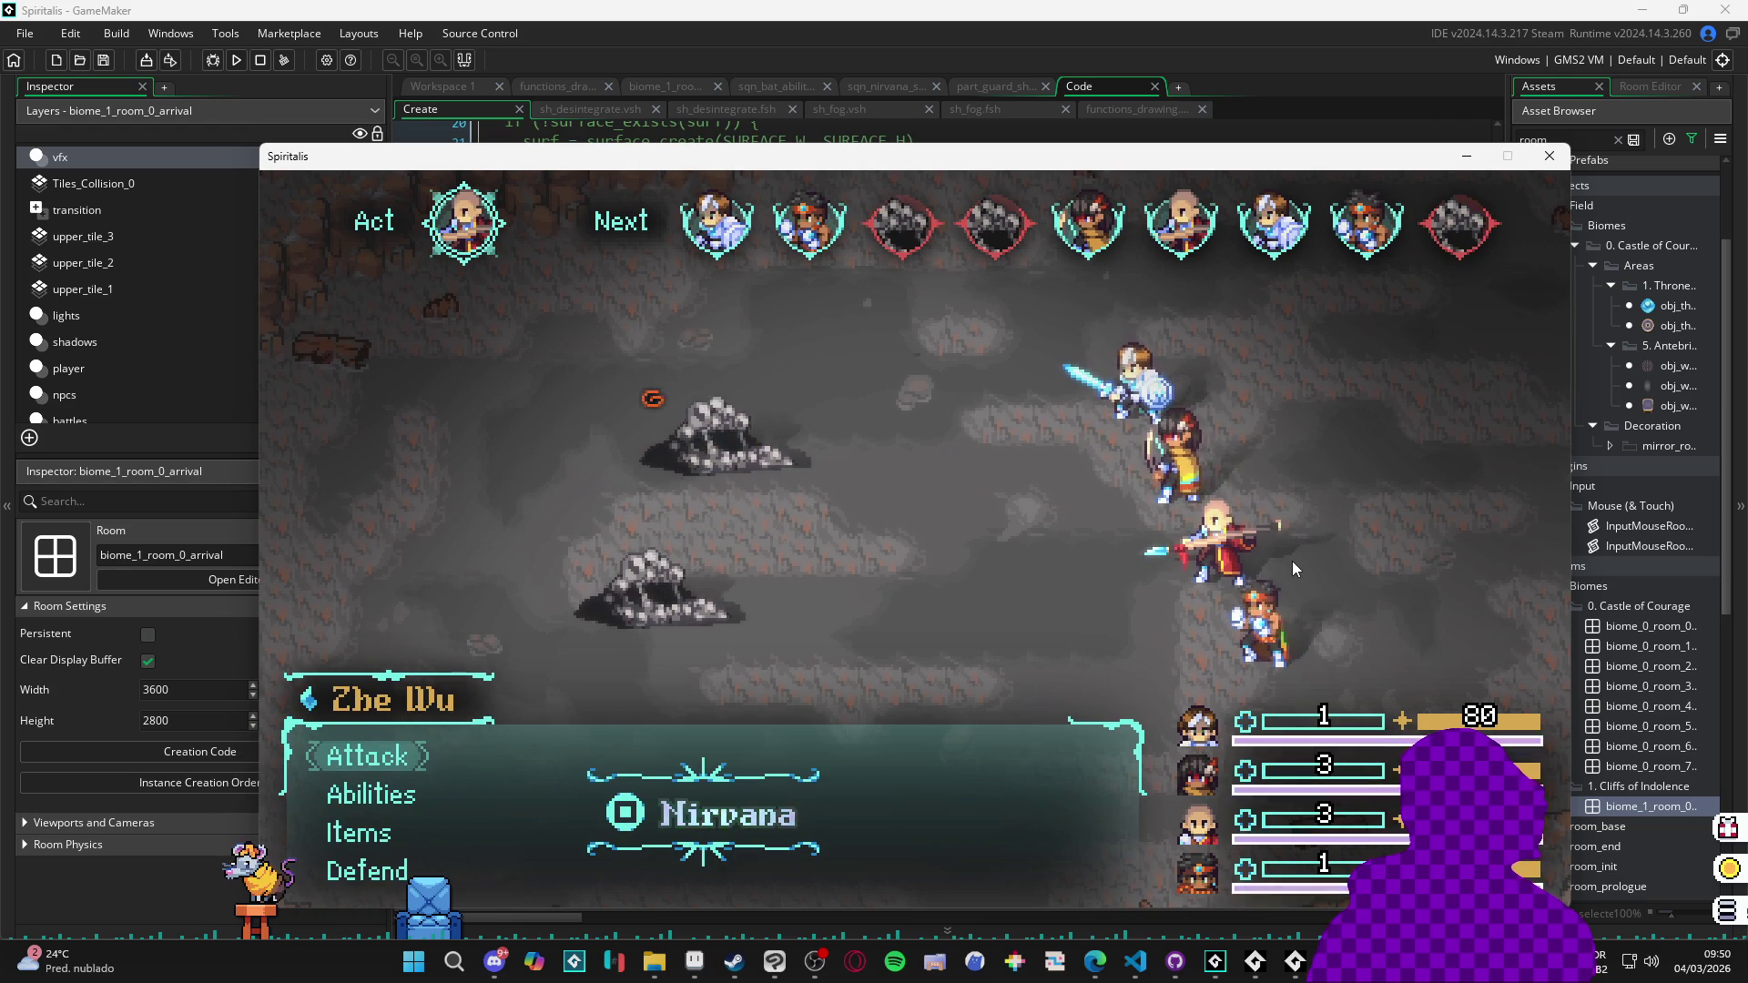
pyautogui.press('Return')
pyautogui.press('Return')
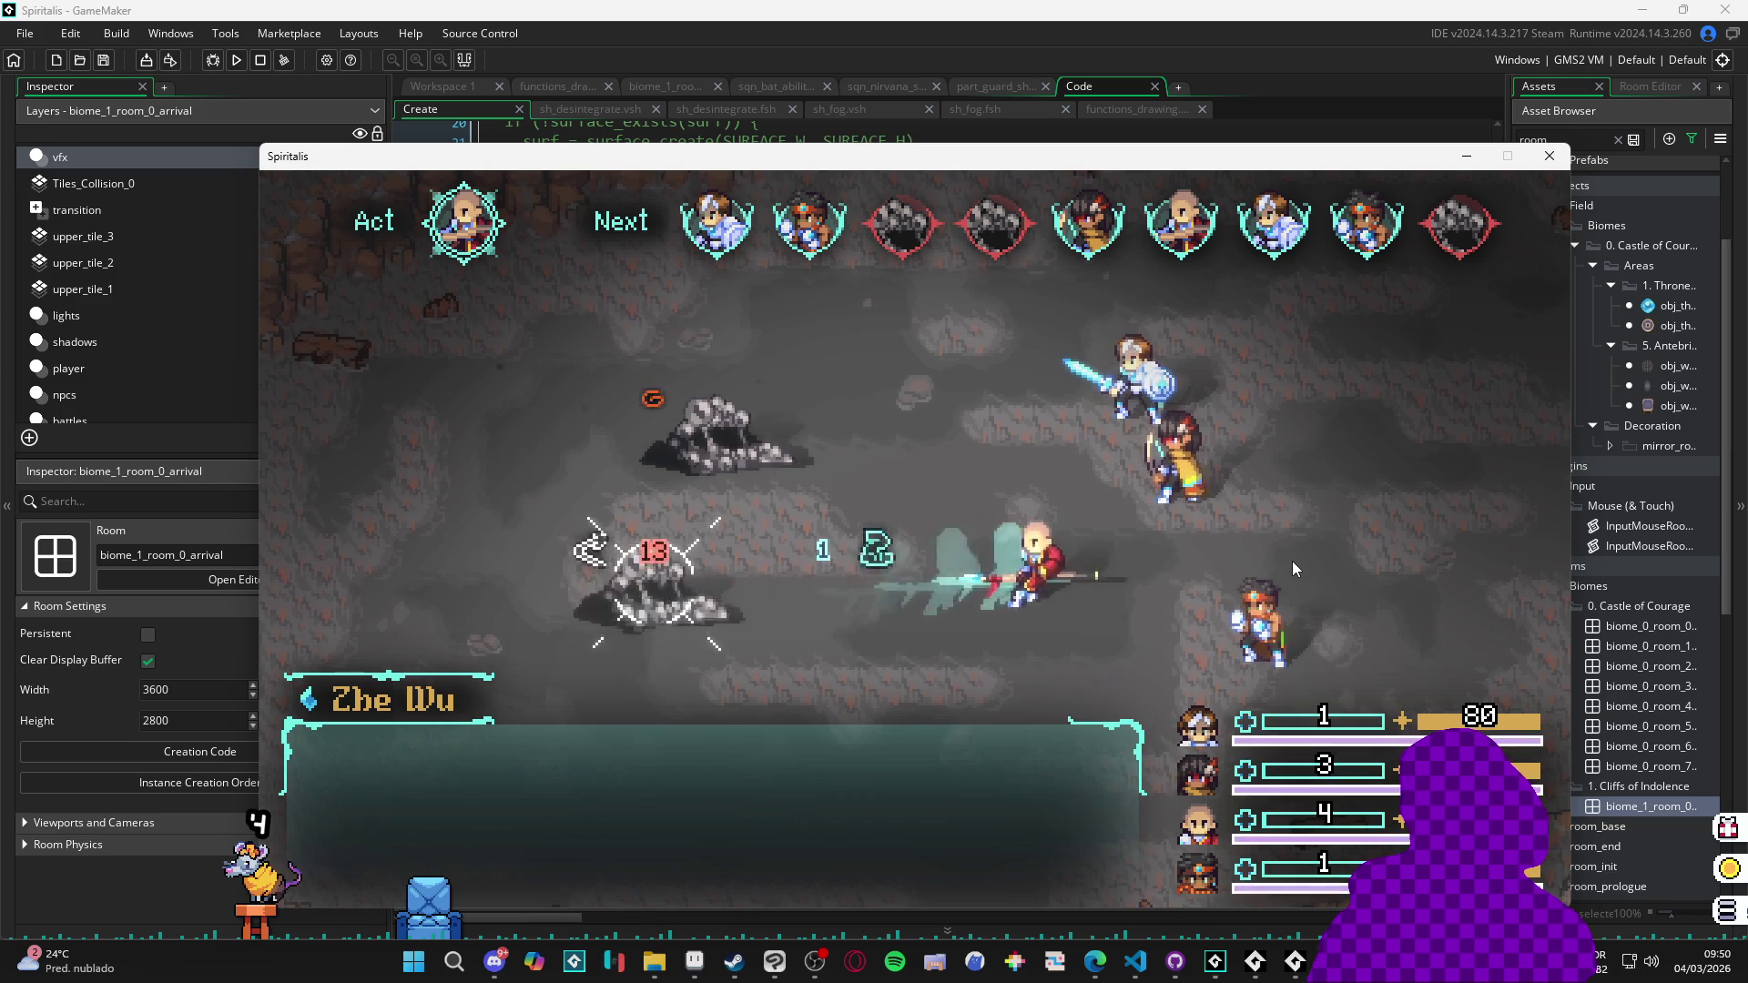
pyautogui.press('Down')
pyautogui.press('Return')
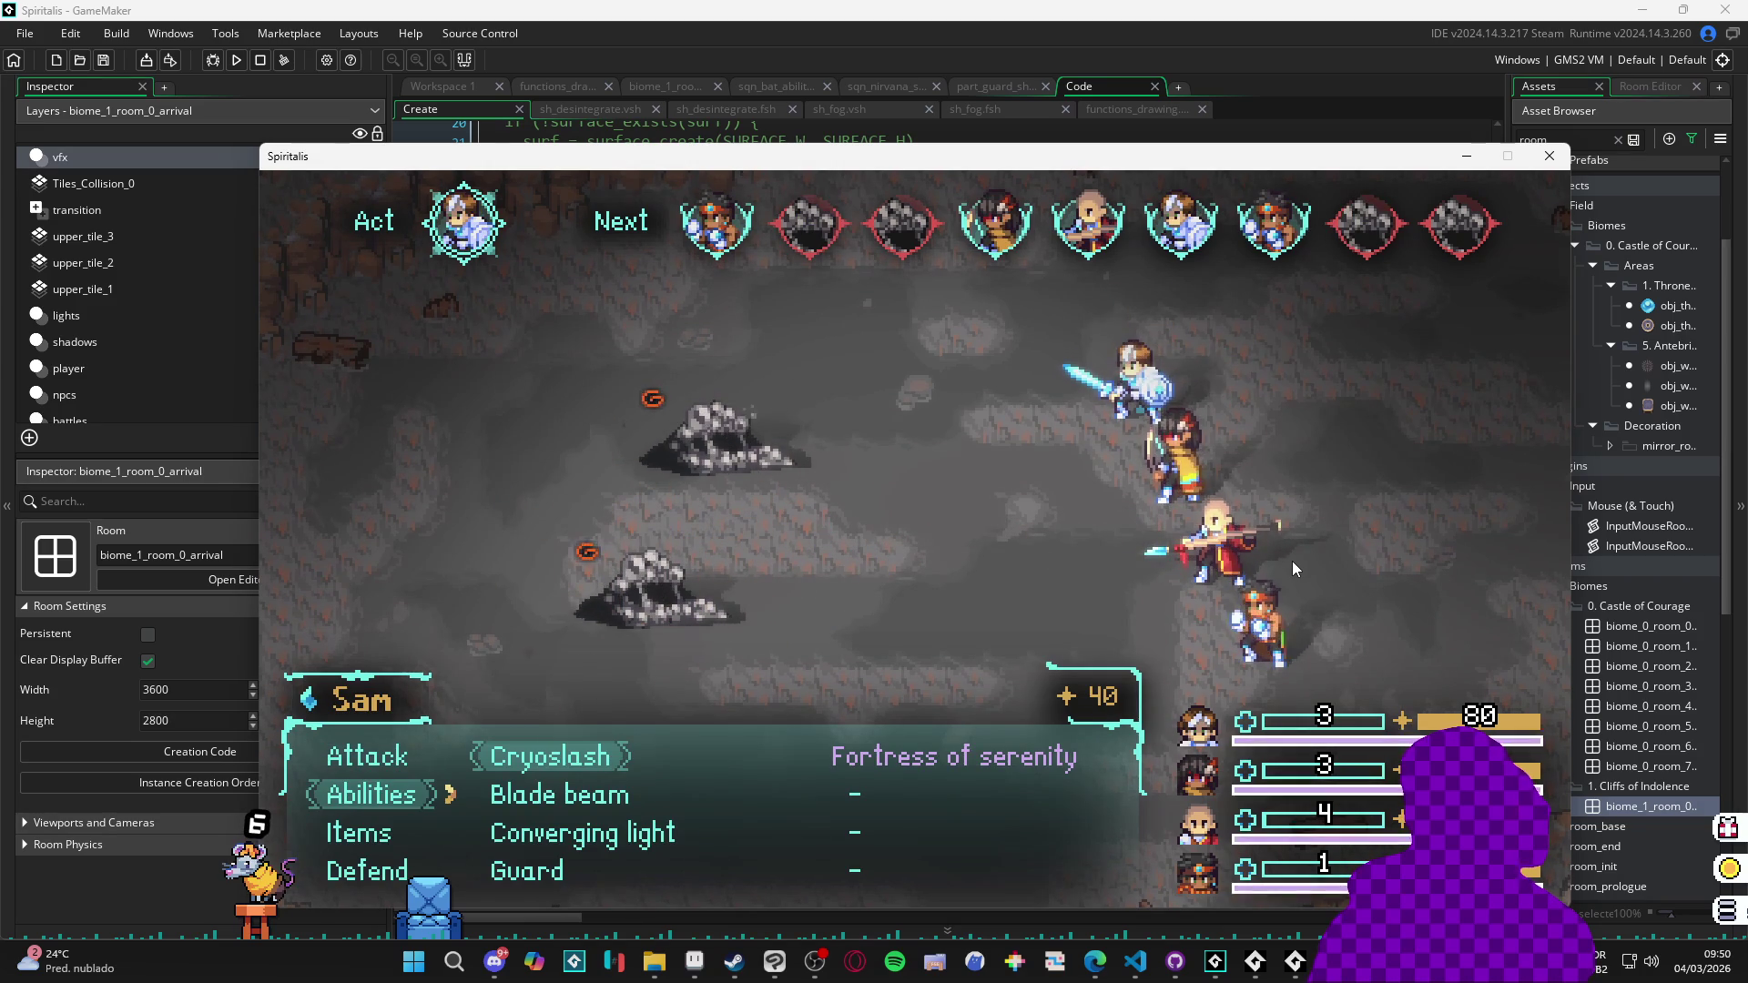
pyautogui.press('Return')
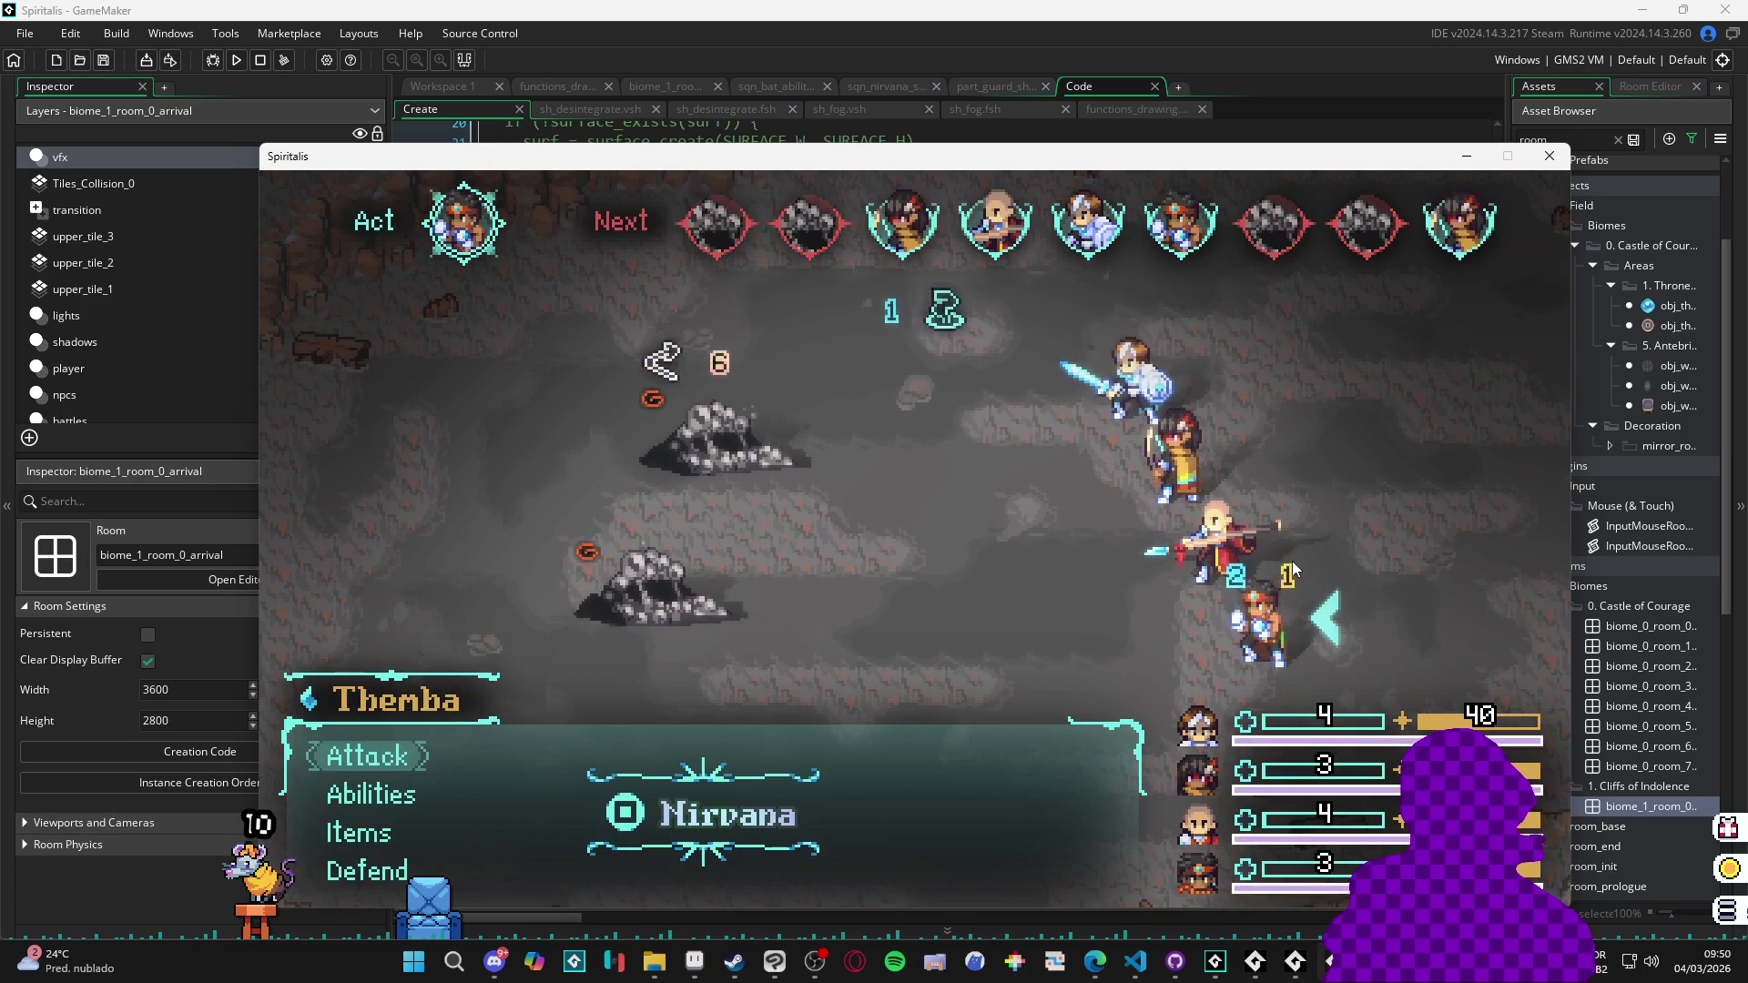
pyautogui.press('Return')
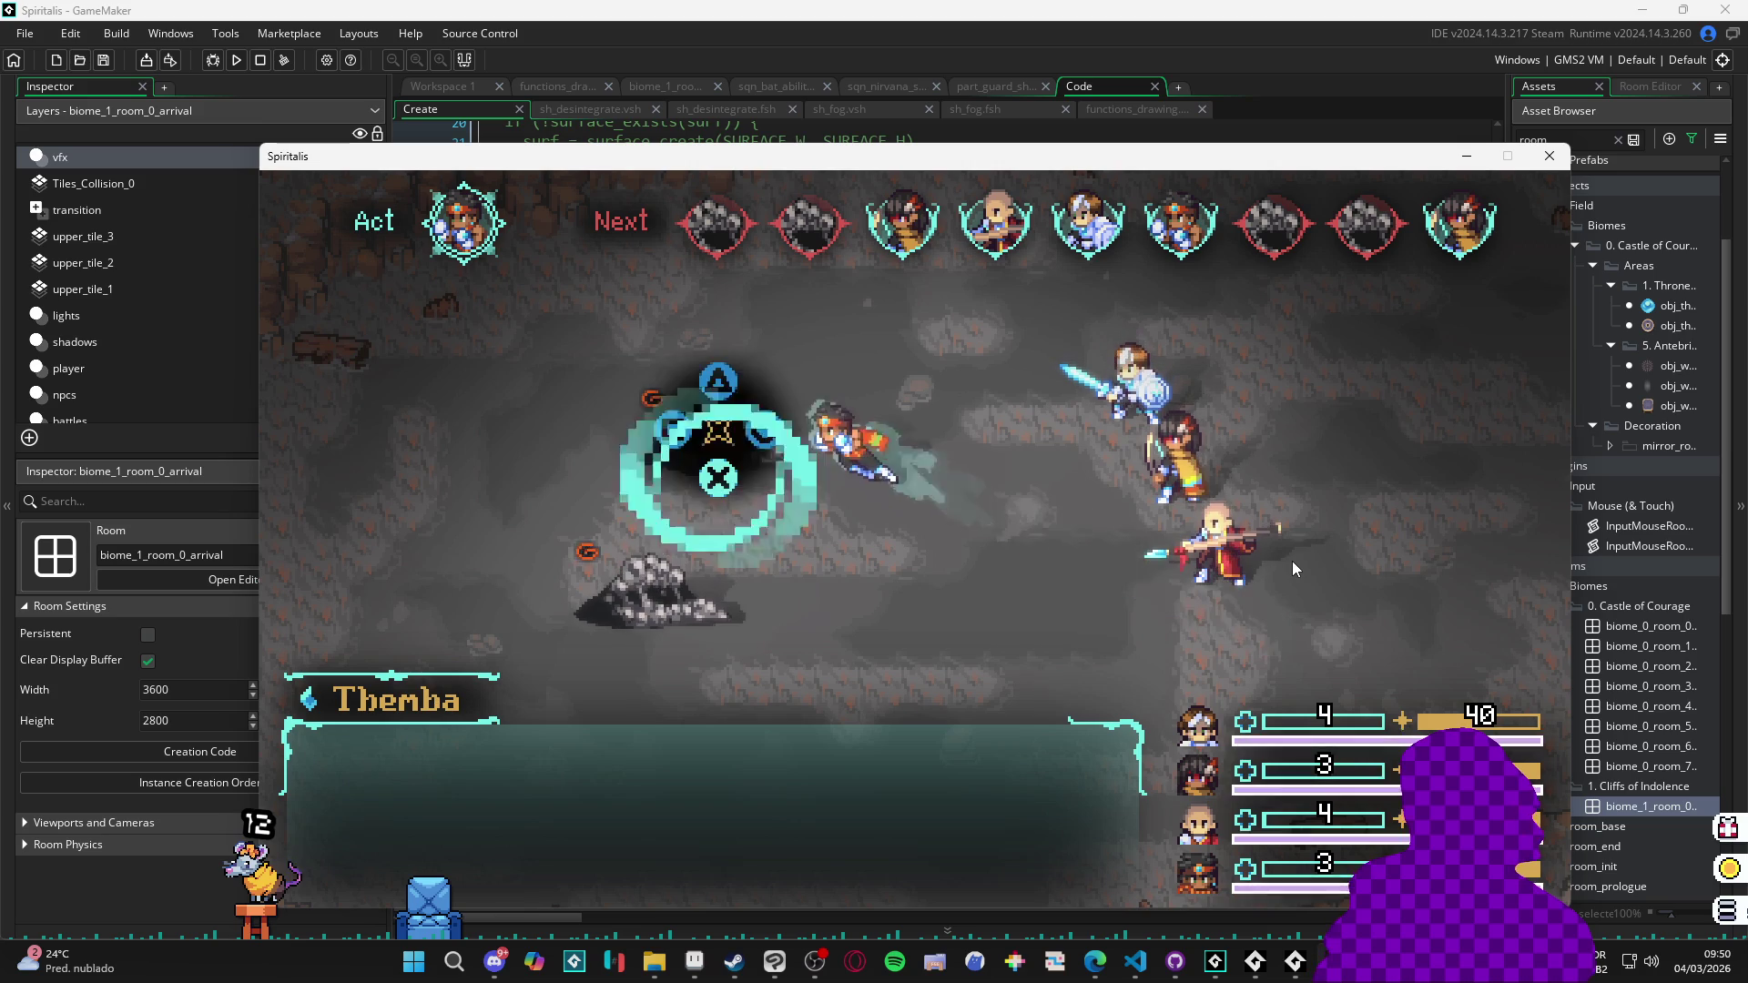
# Keep attacking the Sloth Blobs with each party member until defeated, then collect the spoils.
pyautogui.press('Return')
pyautogui.press('Return')
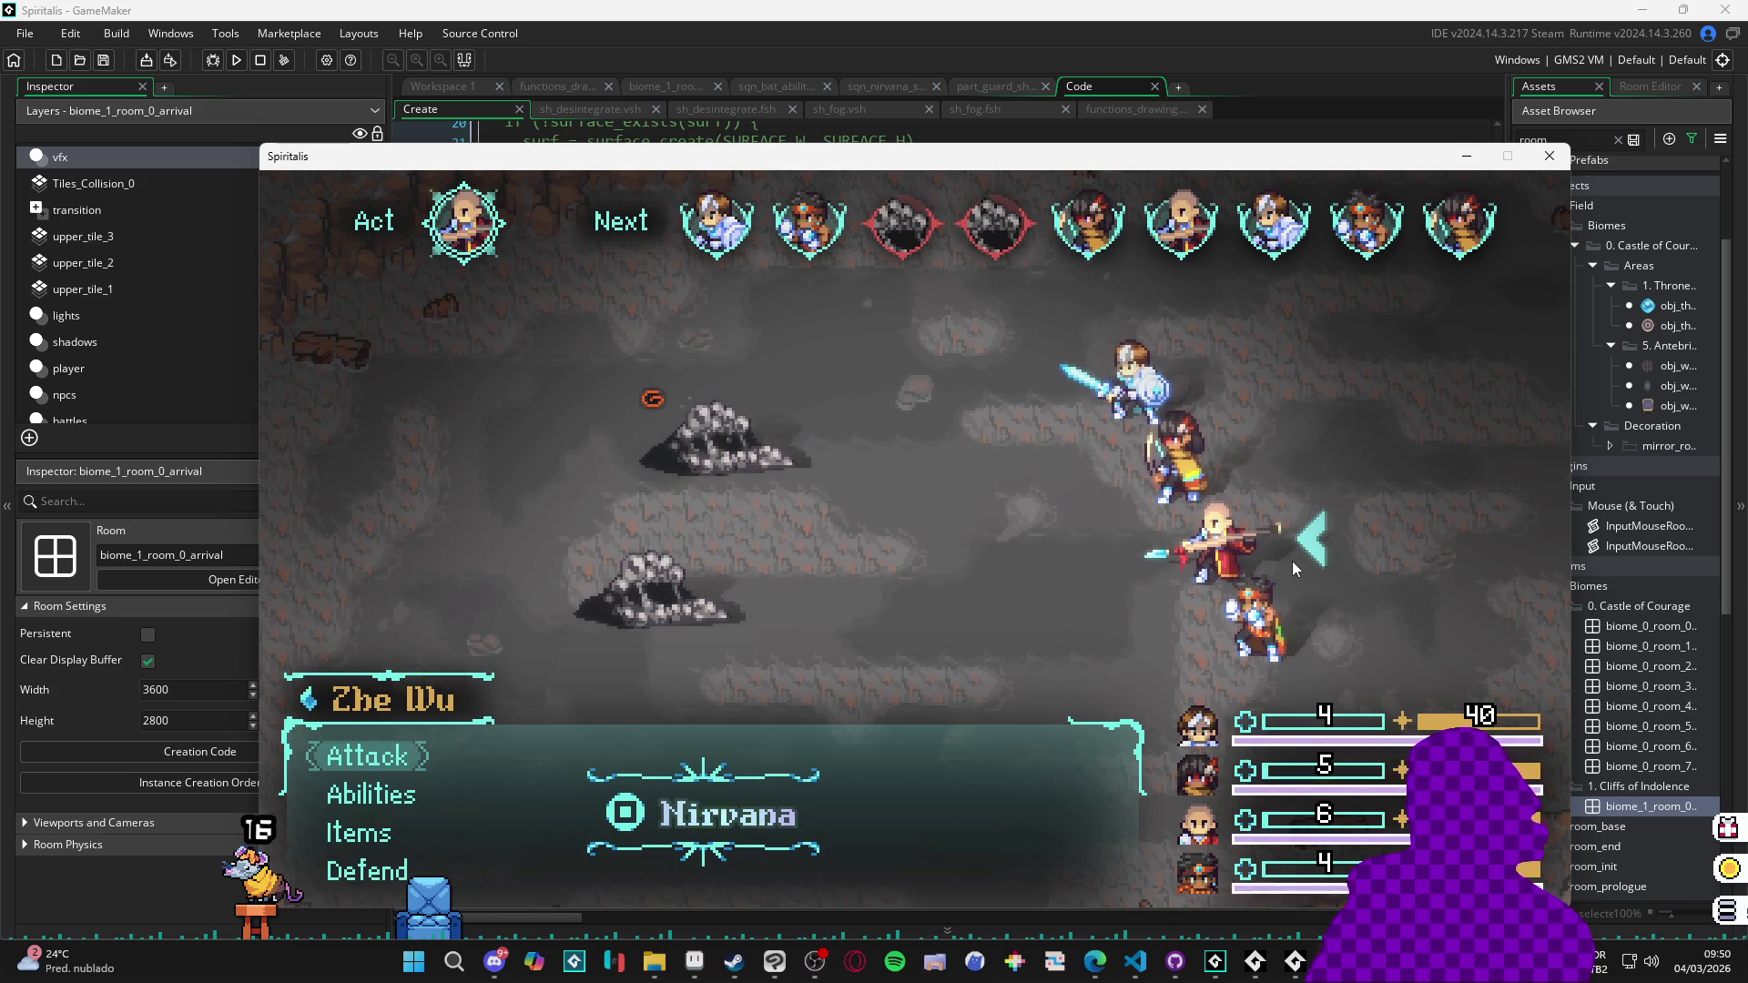
pyautogui.press('Return')
pyautogui.press('Return')
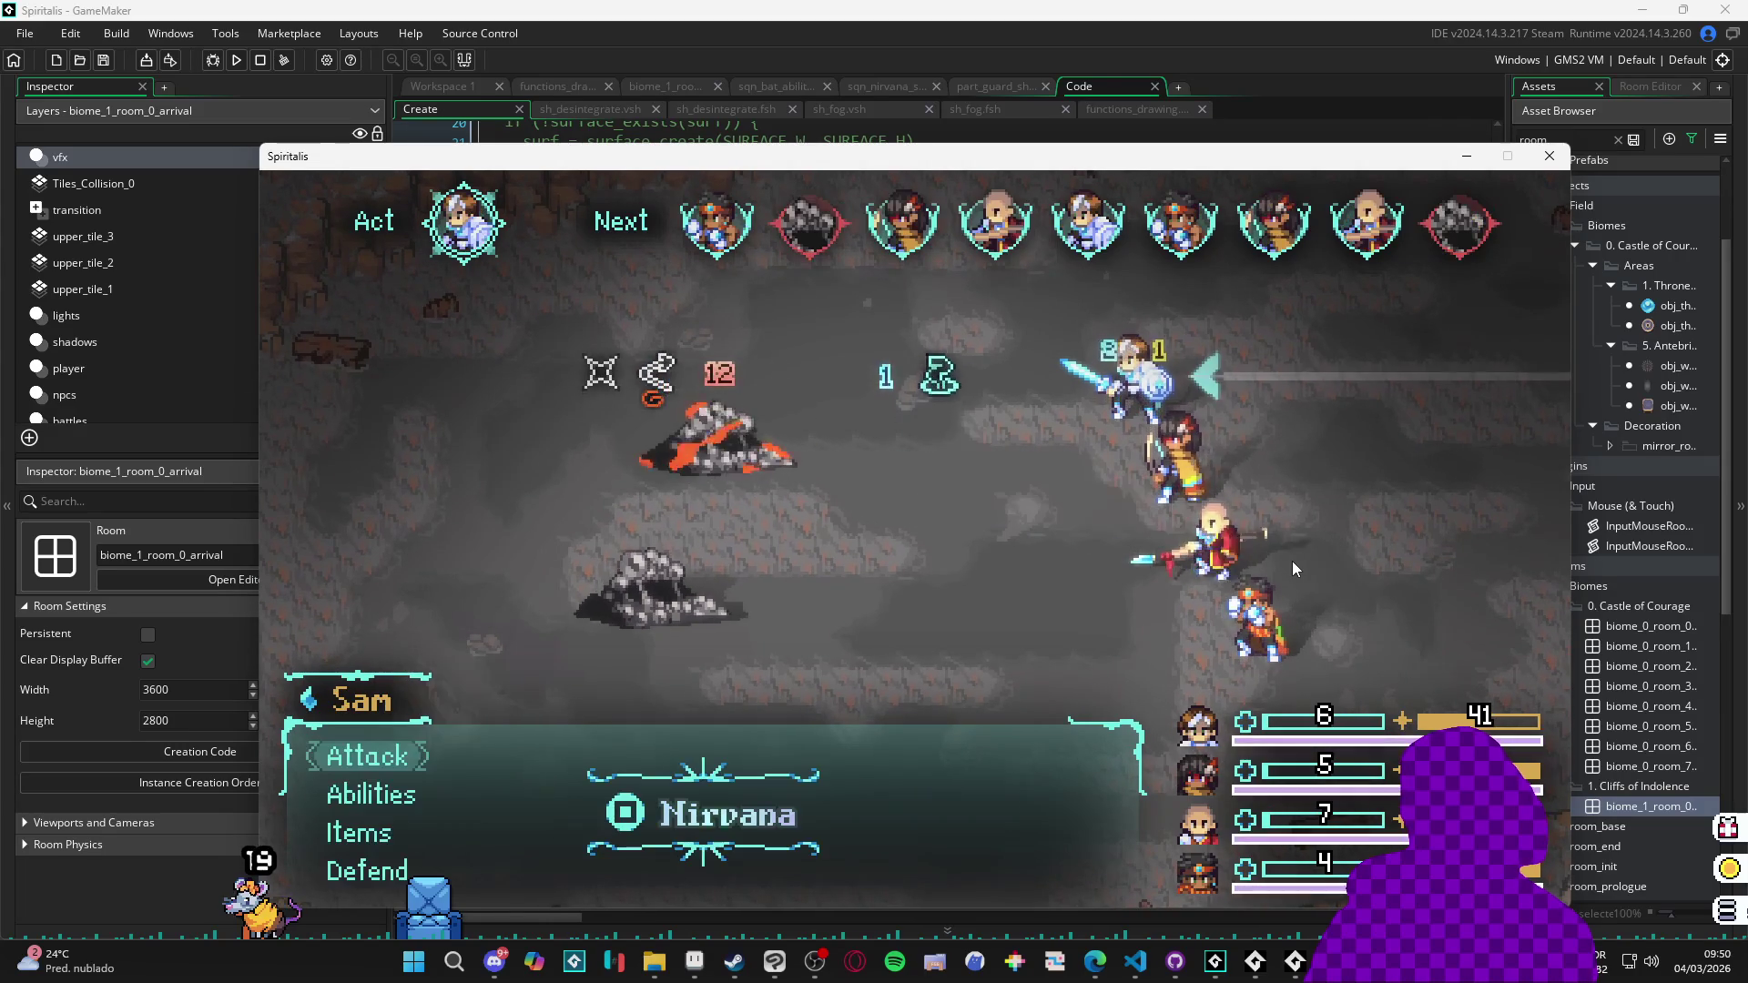
pyautogui.press('Return')
pyautogui.press('Return')
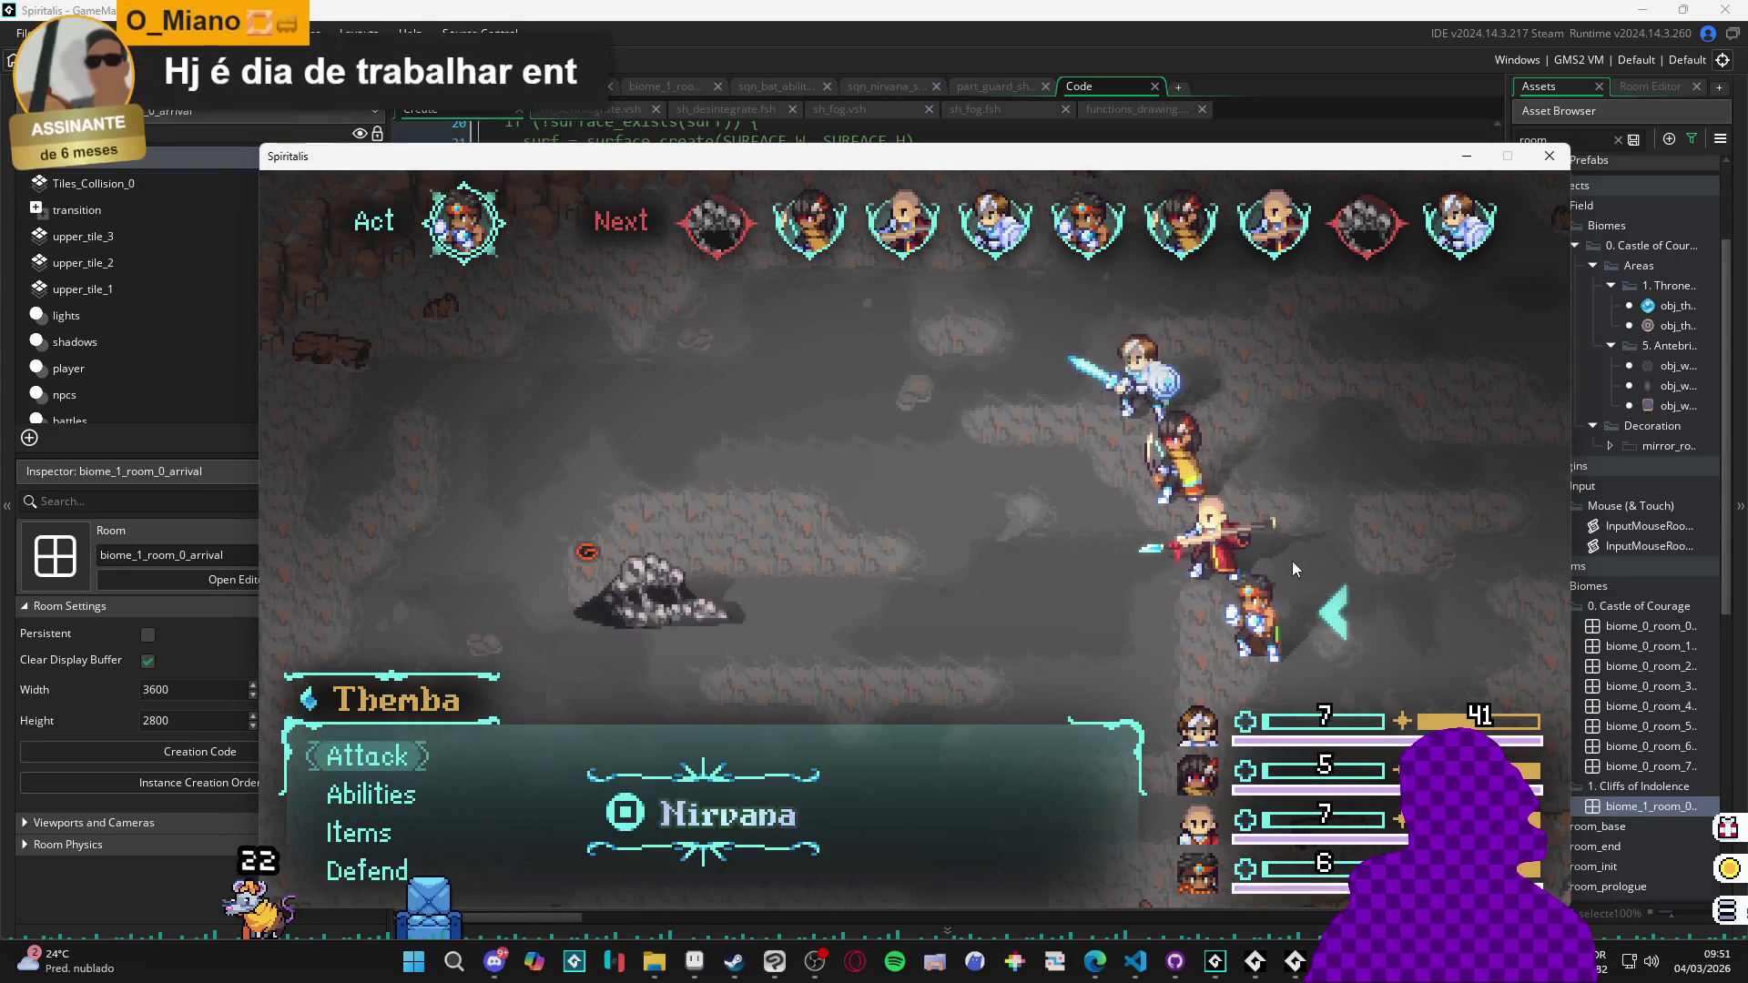
pyautogui.press('Return')
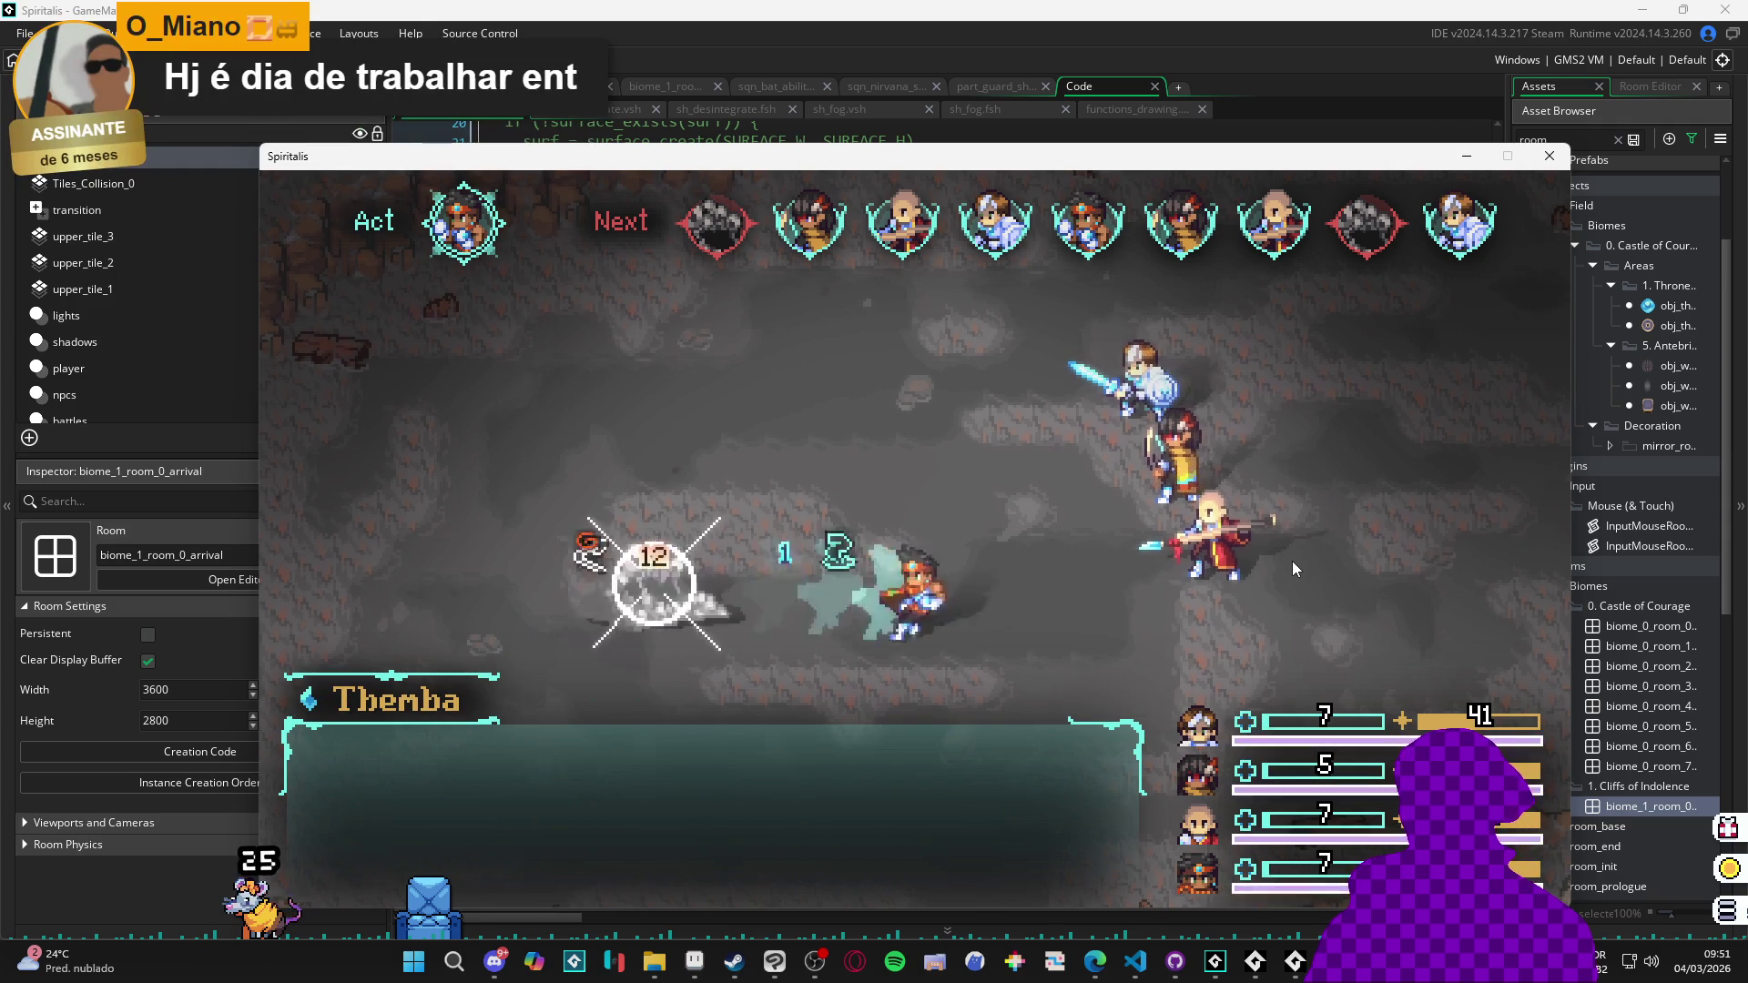
pyautogui.press('Return')
pyautogui.press('Return')
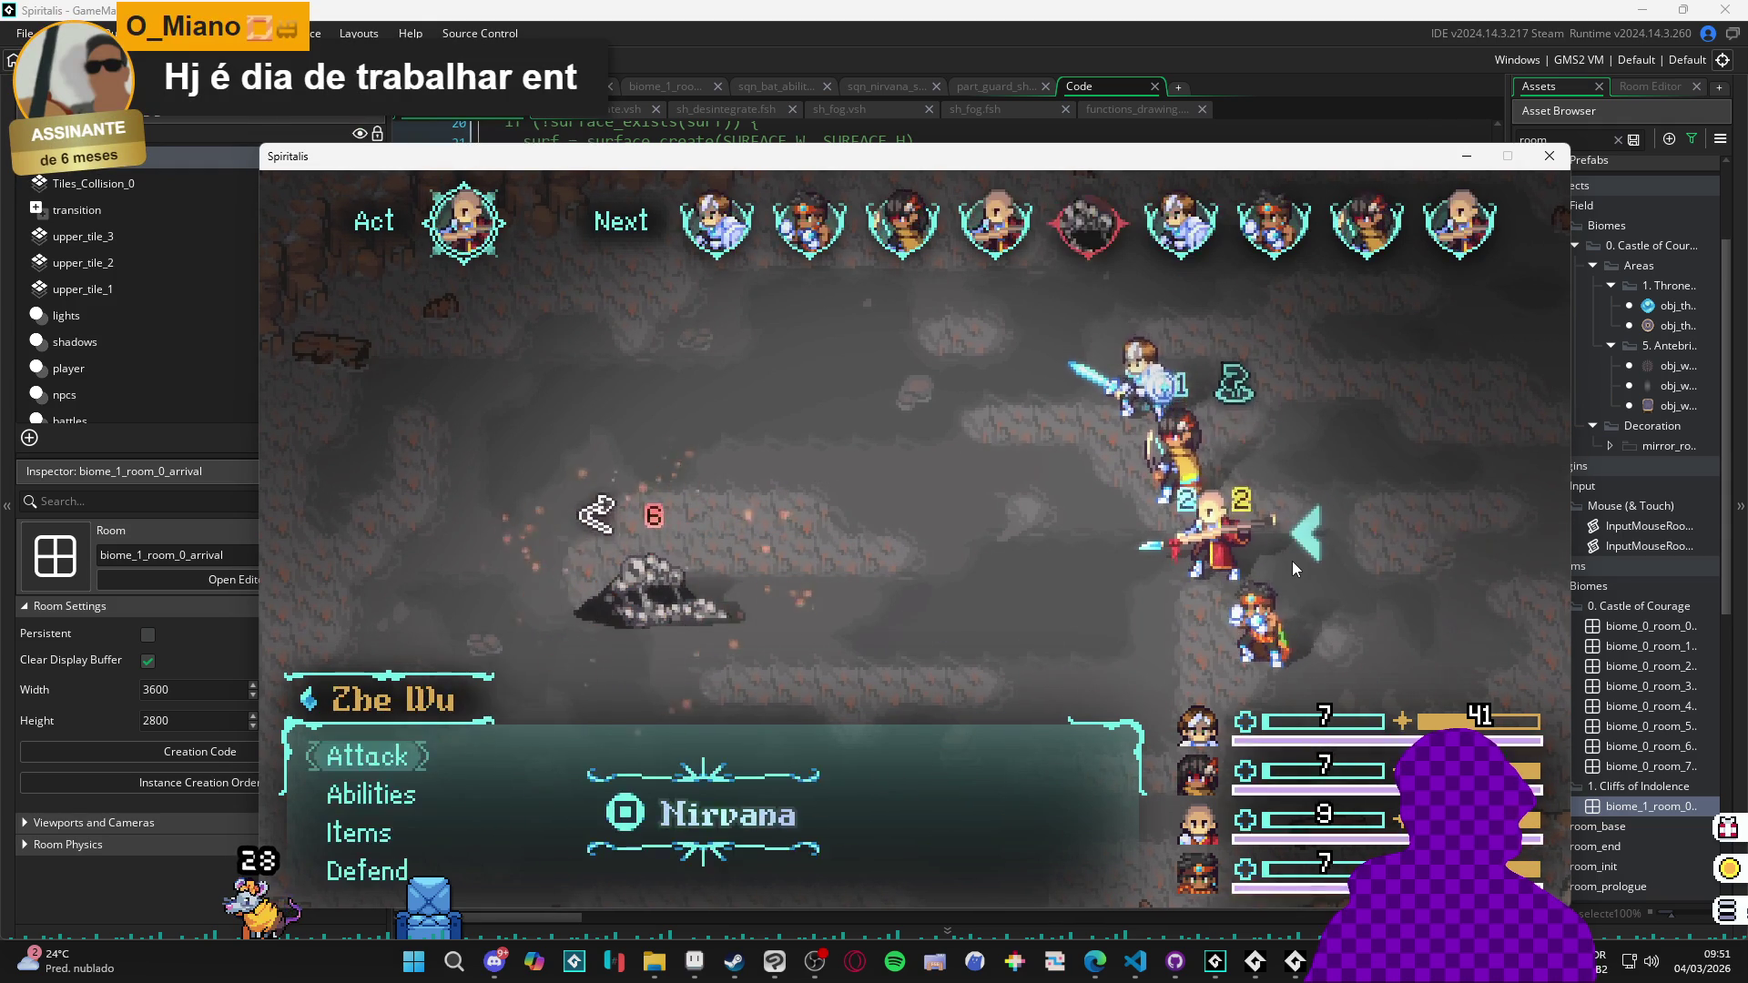
pyautogui.press('Return')
pyautogui.press('Return')
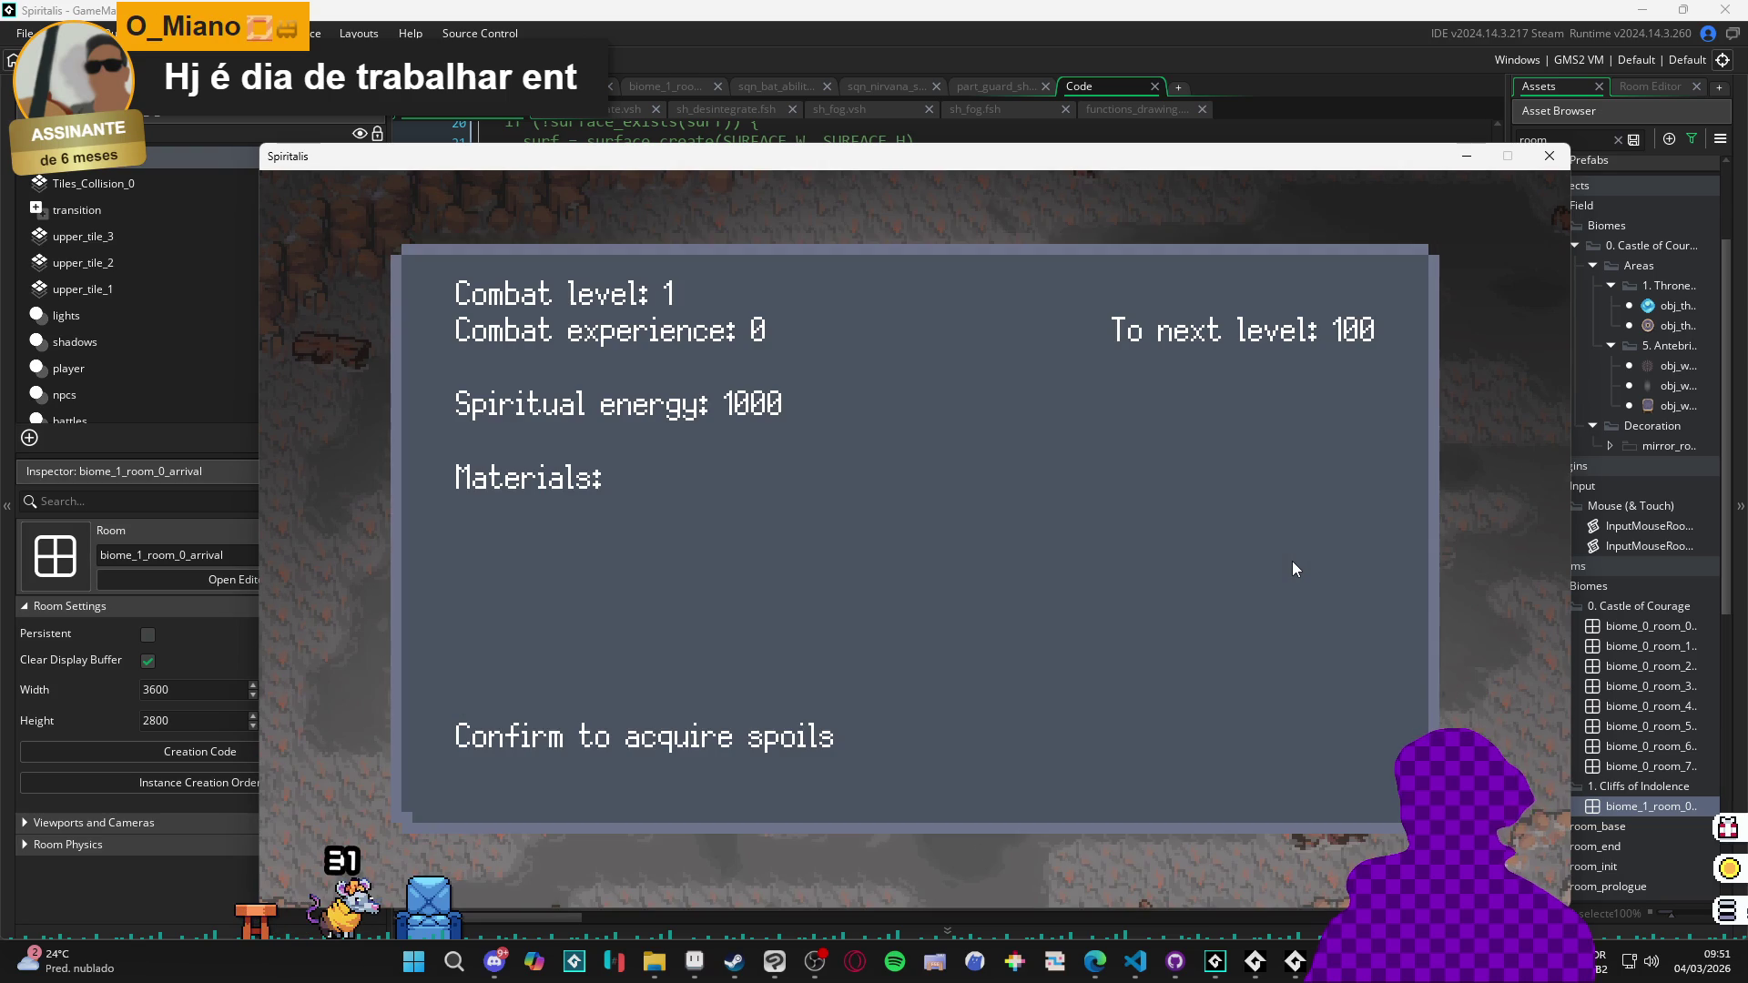
pyautogui.press('Return')
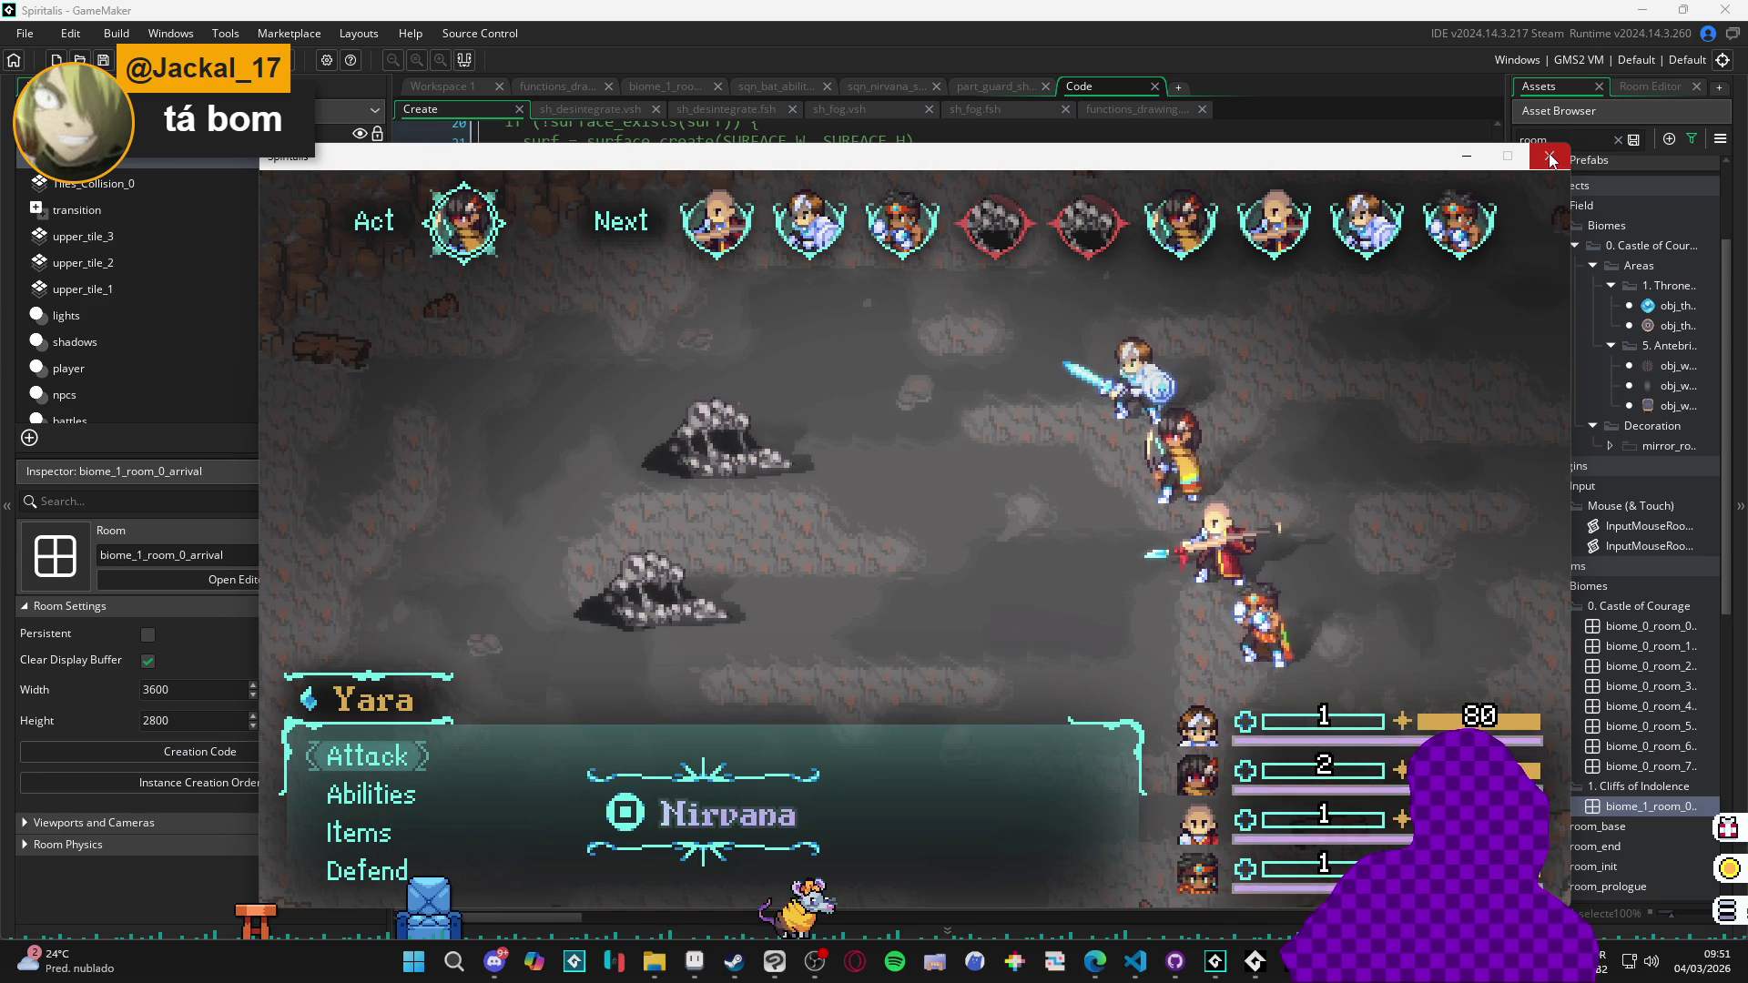
# Have Yara Defend, then aim Zhe Wu's attack at the upper Sloth Blob.
pyautogui.press('Down')
pyautogui.press('Down')
pyautogui.press('Down')
pyautogui.press('Return')
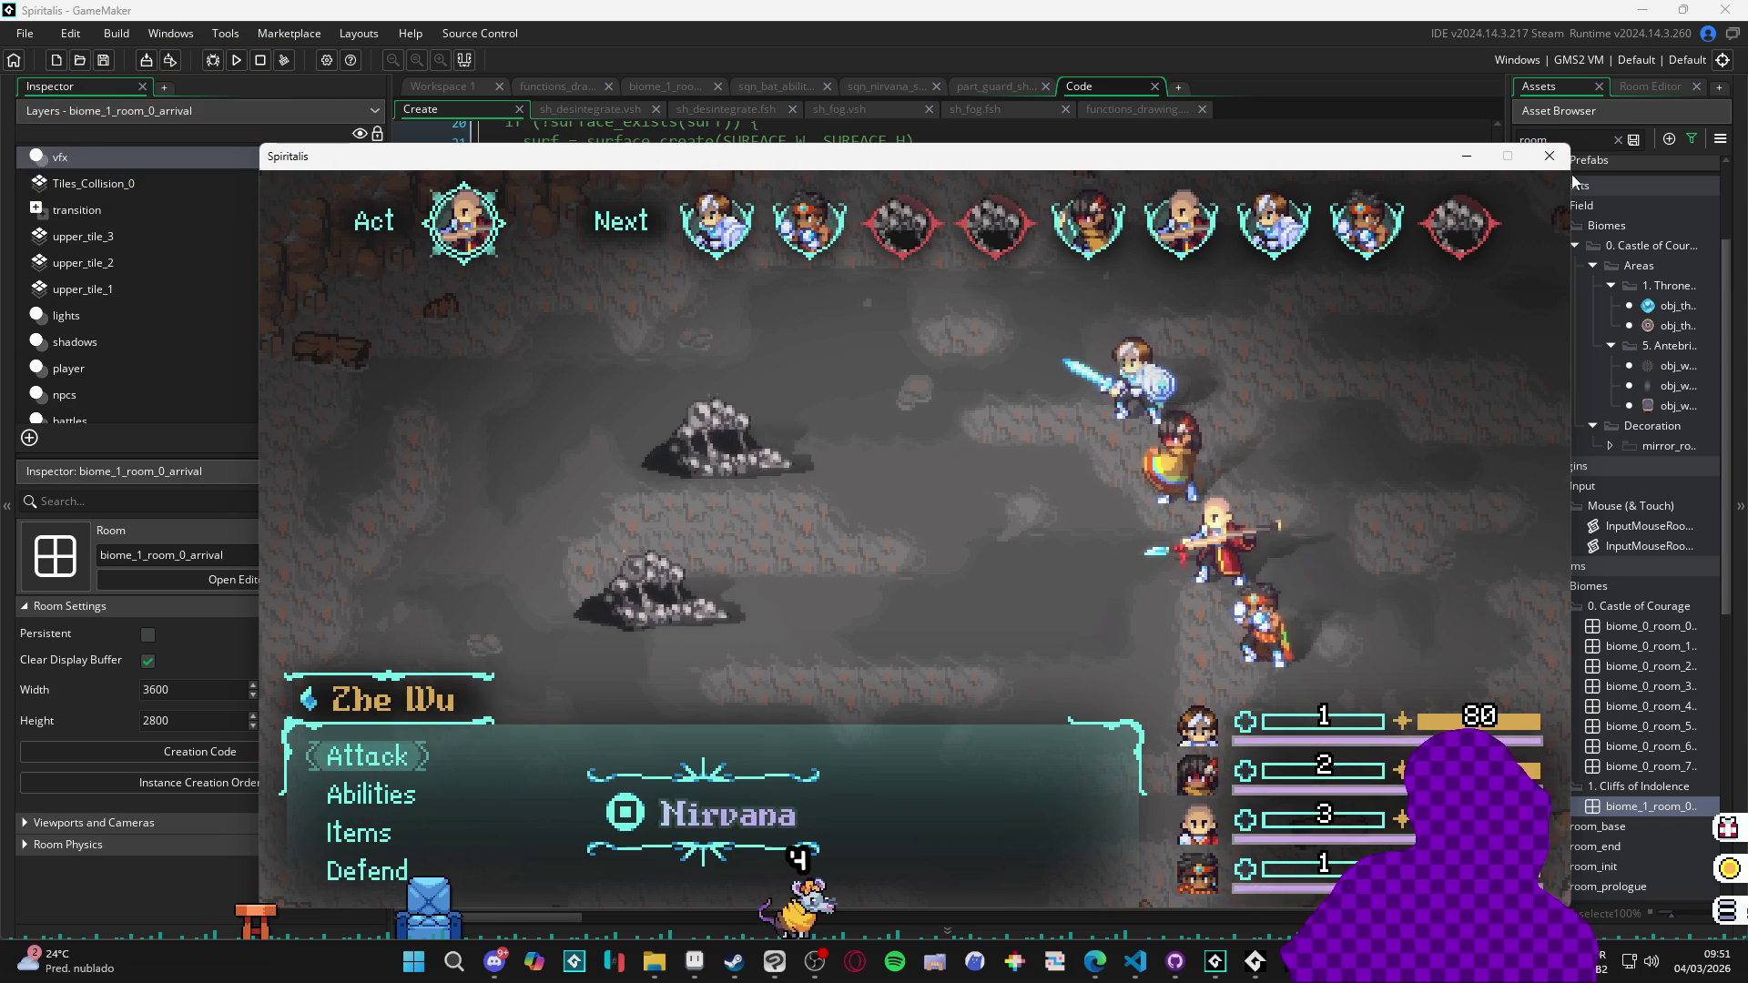
pyautogui.press('Return')
pyautogui.press('Up')
pyautogui.press('Down')
pyautogui.press('Up')
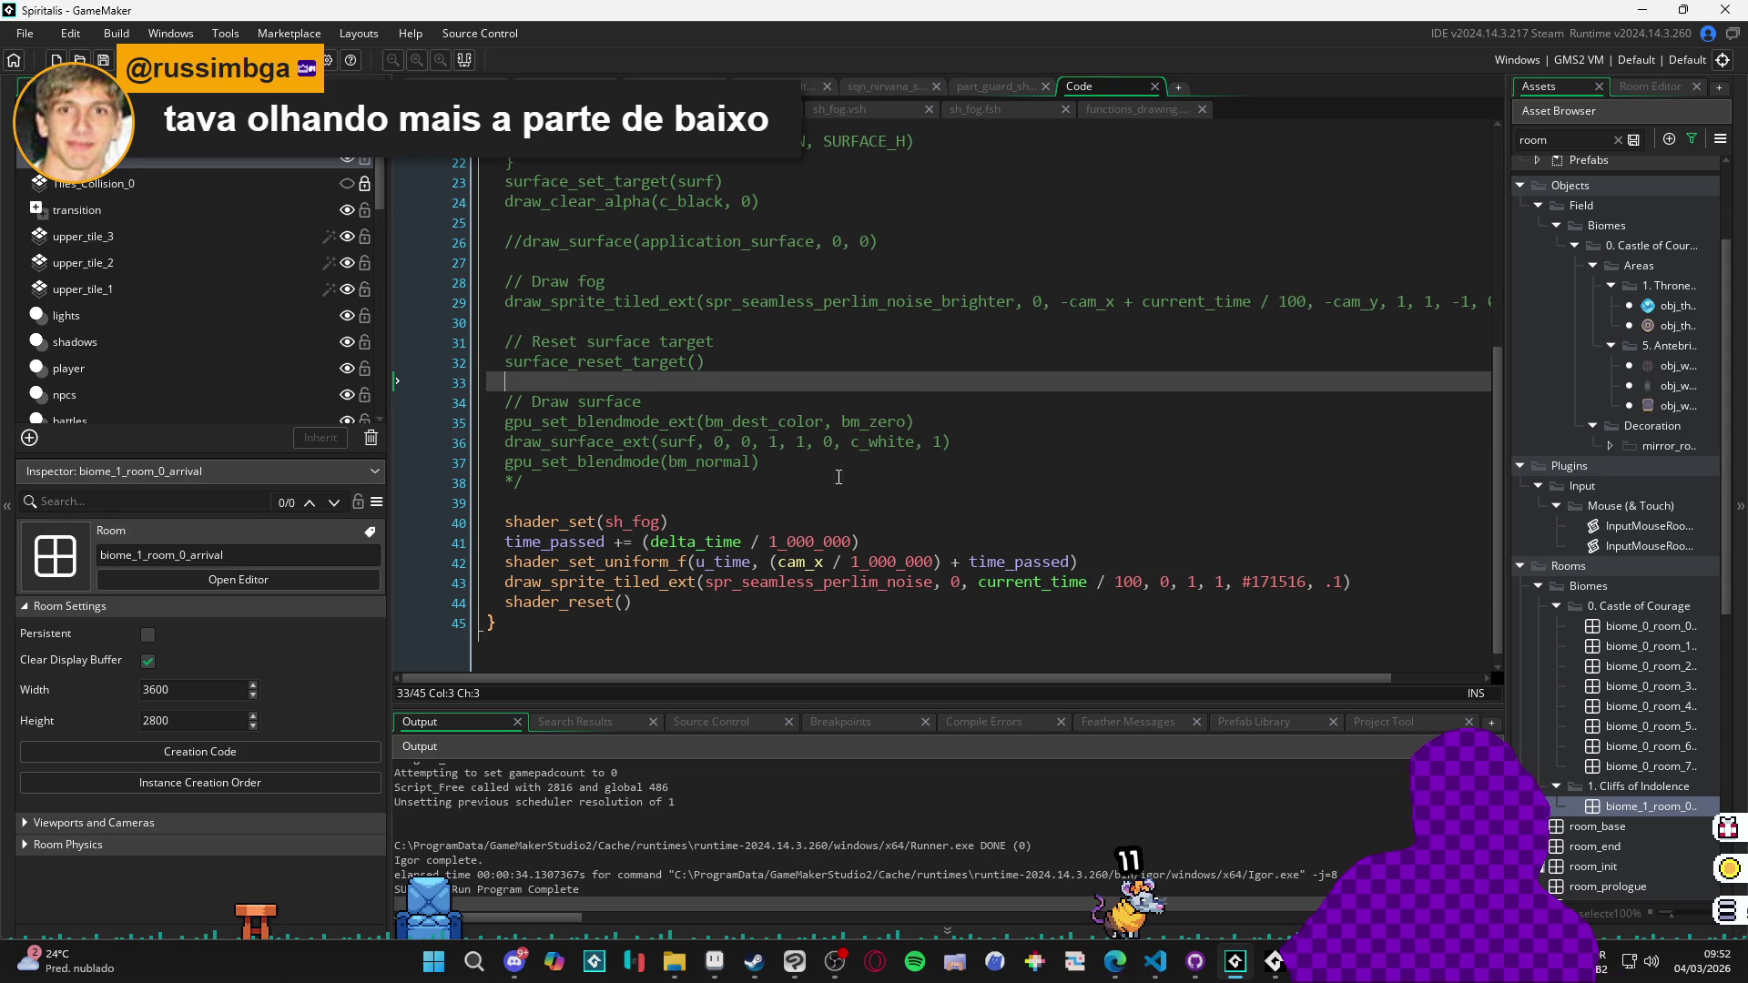
# Look through the functions_drawing script and the sh_fog fragment and vertex shader tabs.
pyautogui.scroll(3, 816, 493)
pyautogui.scroll(-3, 816, 494)
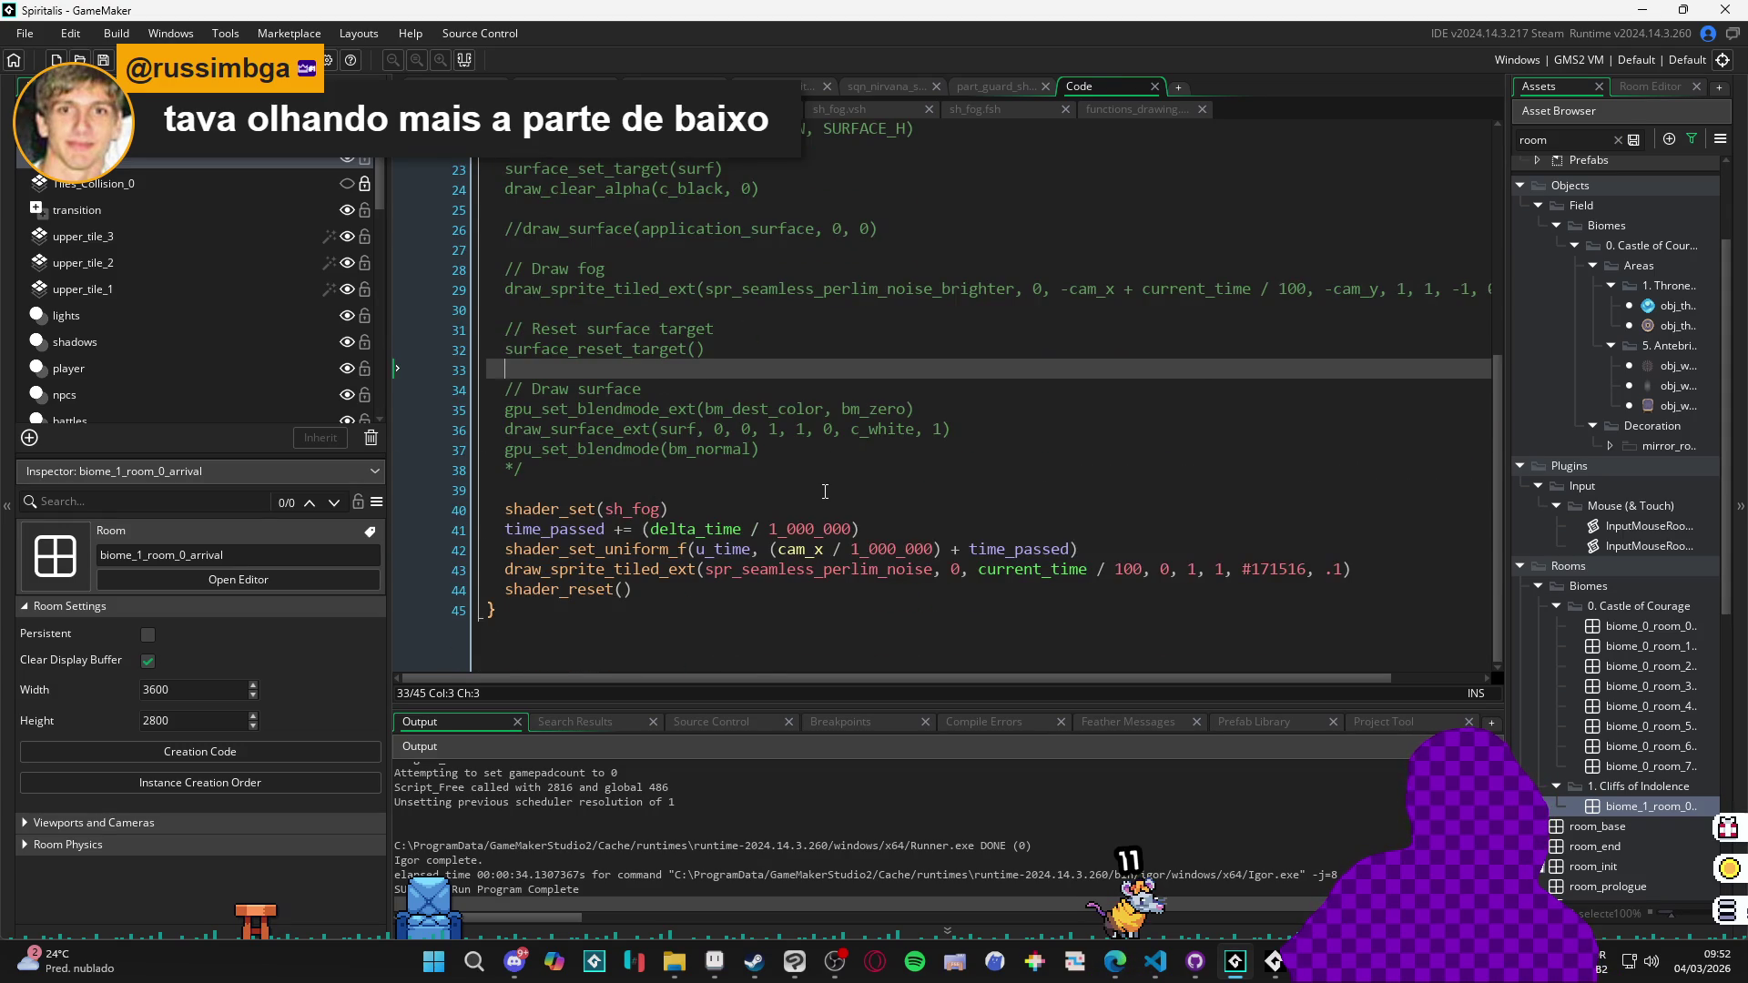
pyautogui.click(1116, 111)
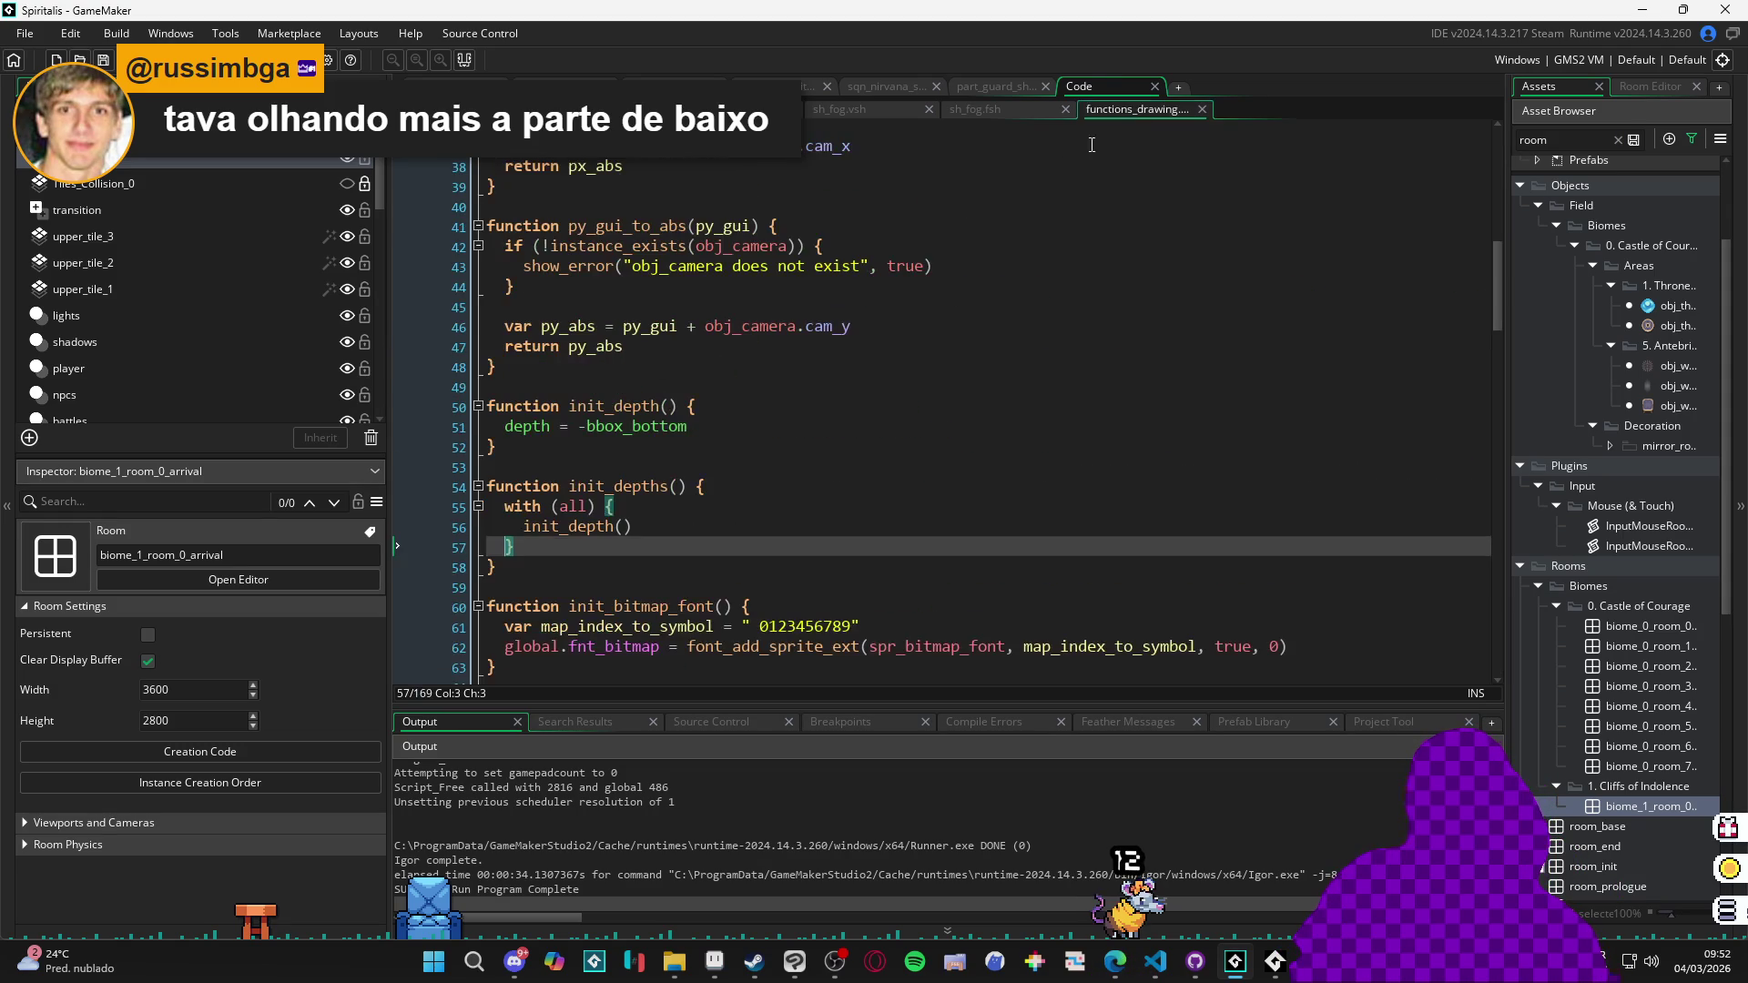
pyautogui.click(992, 111)
pyautogui.click(856, 109)
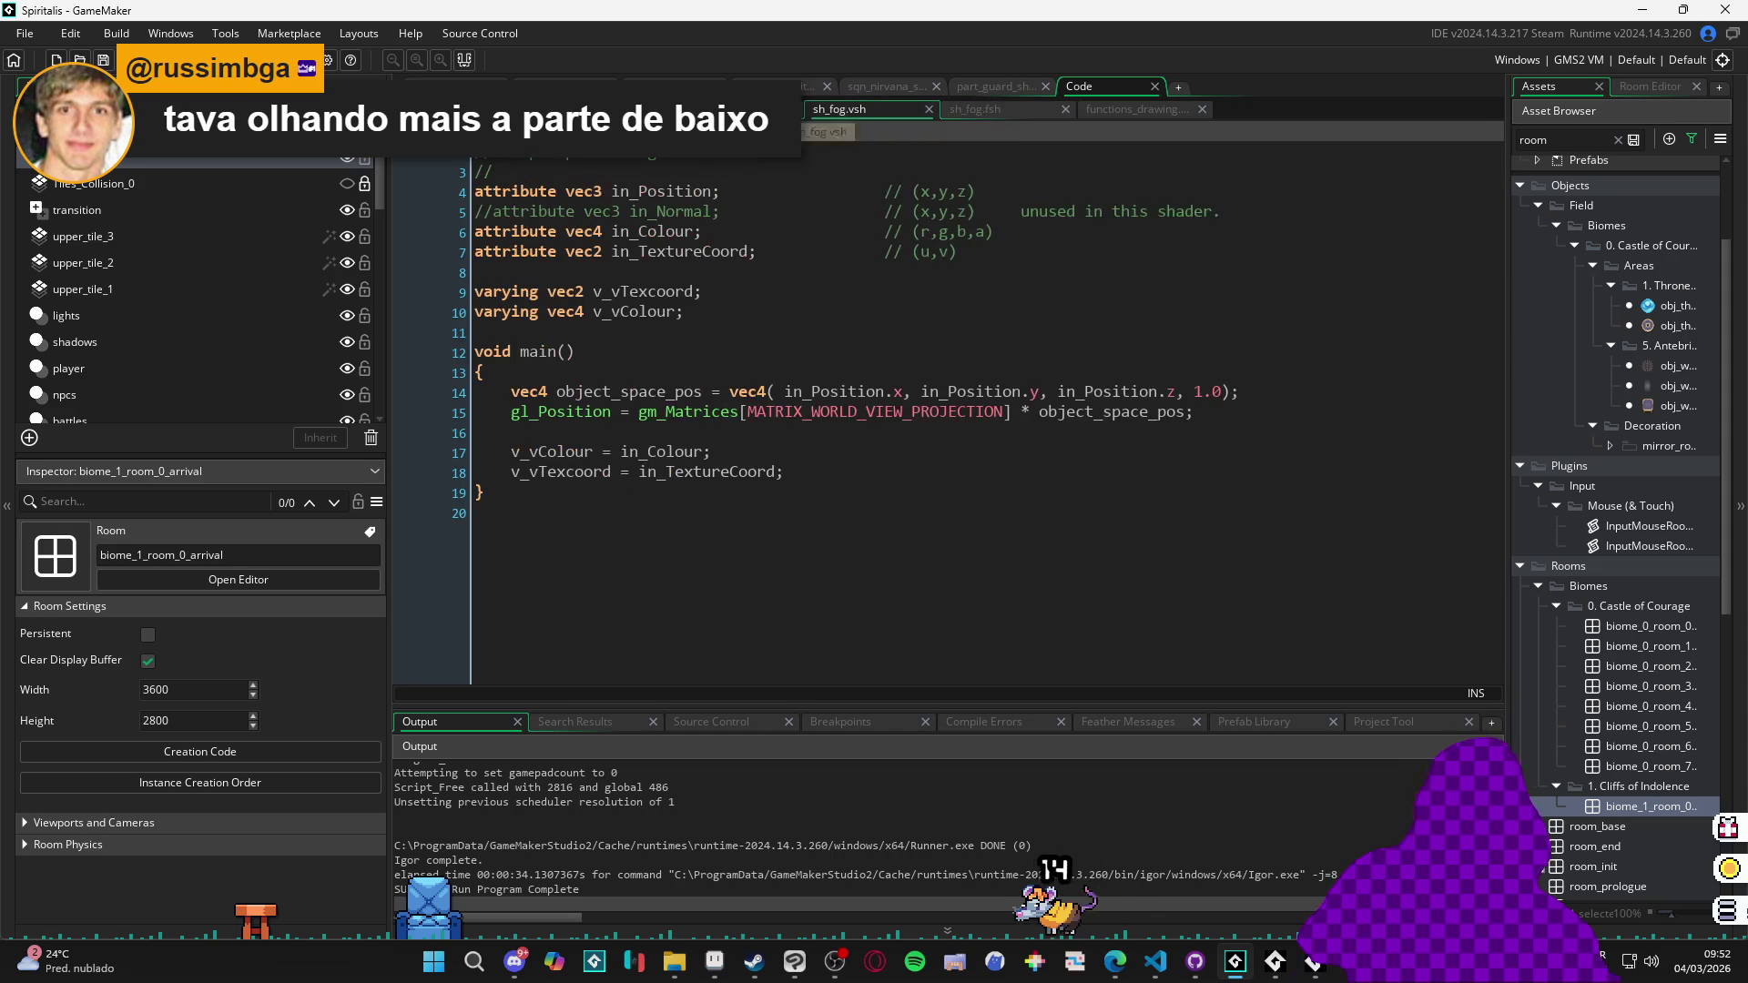
# Cycle through the other open editors, then return via functions_drawing to sh_fog.fsh.
pyautogui.hotkey('ctrl', 'Tab')
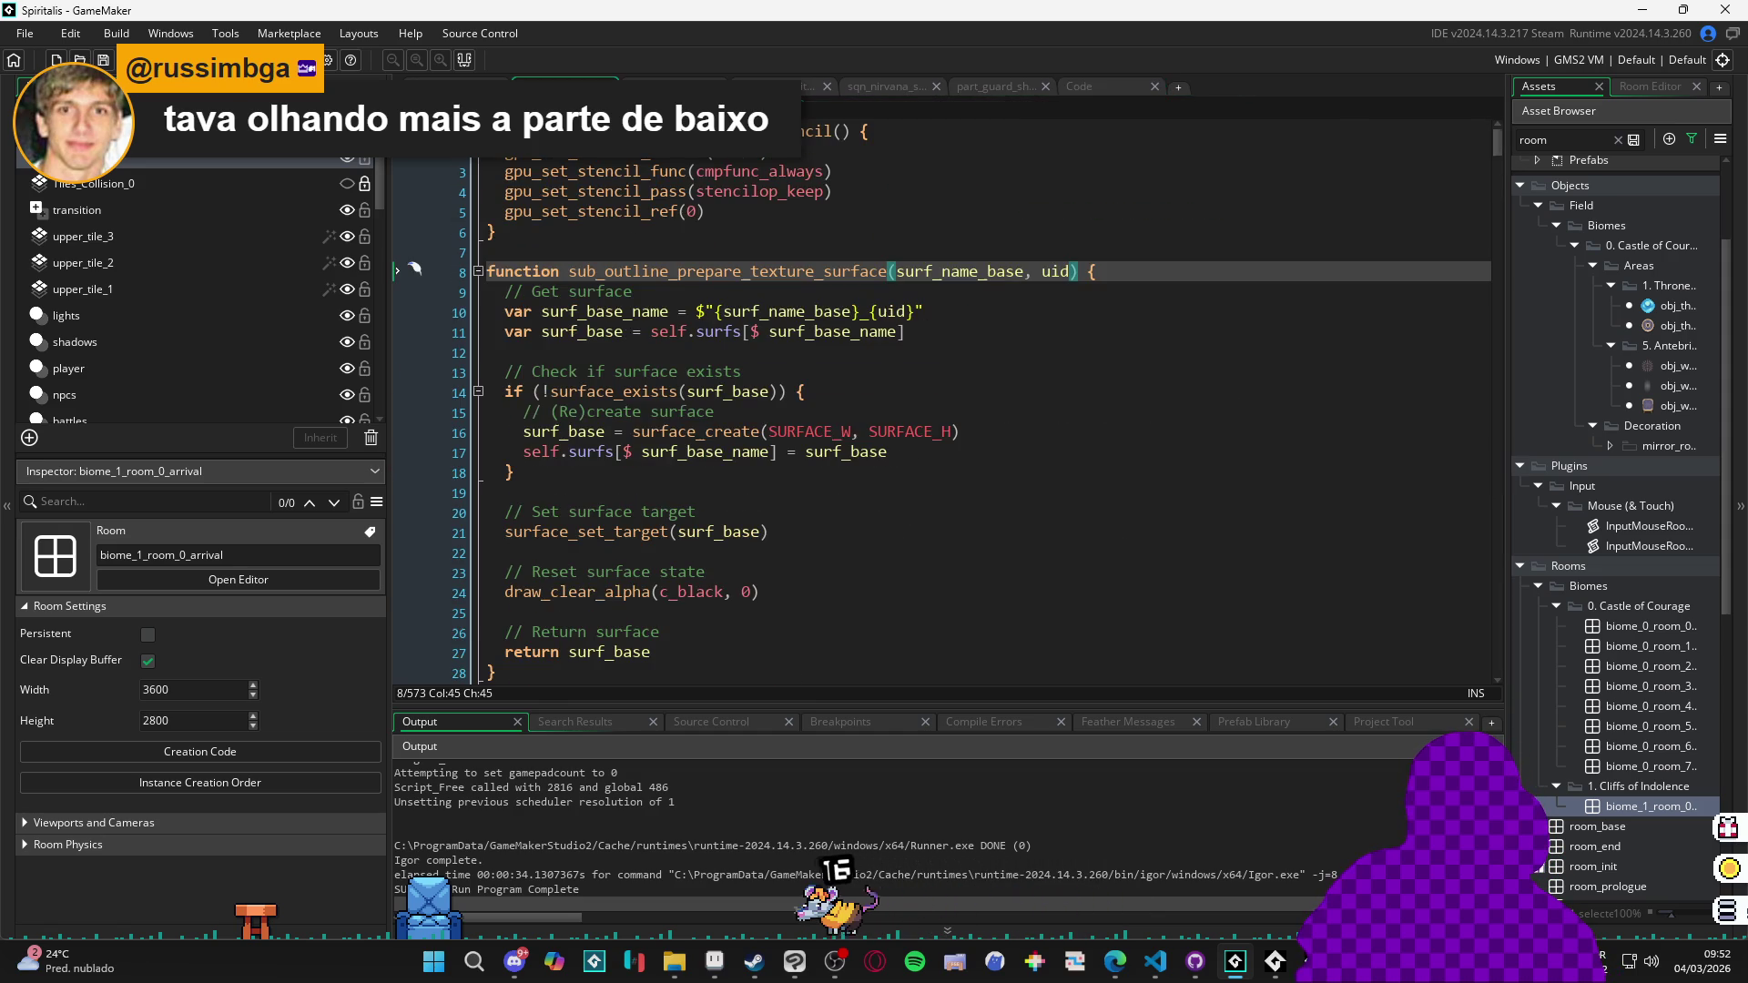
pyautogui.hotkey('ctrl', 'Tab')
pyautogui.click(1109, 87)
pyautogui.hotkey('ctrl', 'Tab')
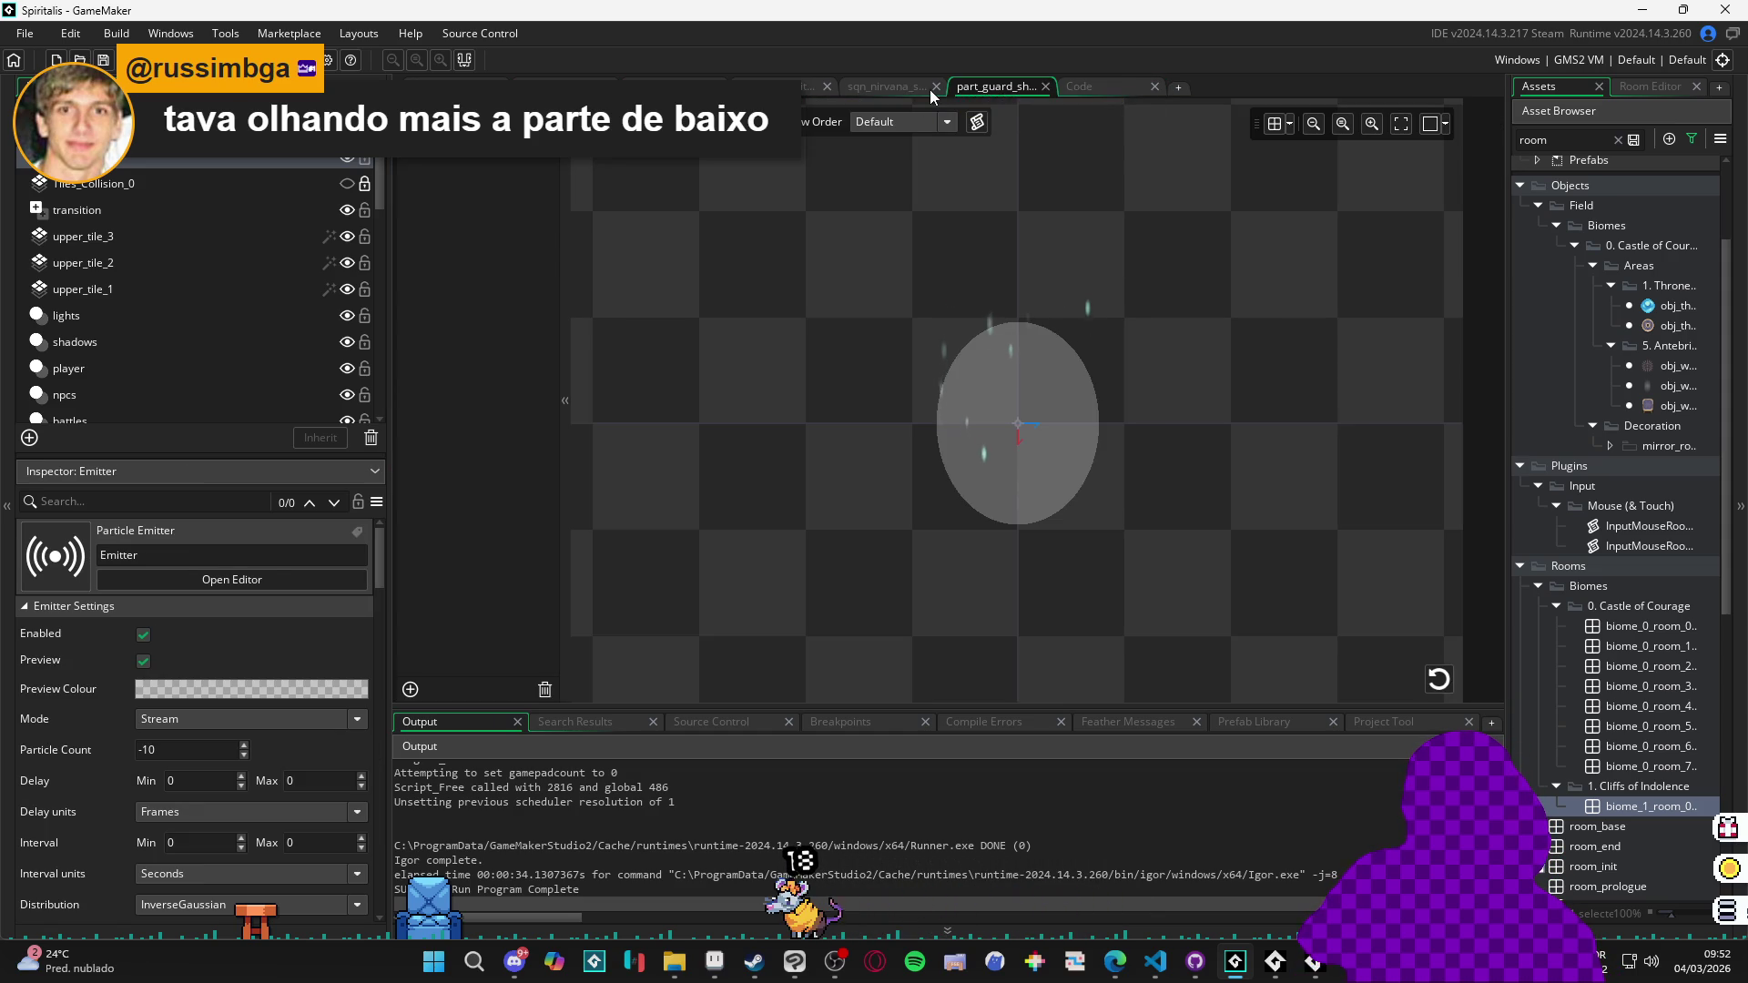
pyautogui.hotkey('ctrl', 'Tab')
pyautogui.hotkey('ctrl', 'Tab')
pyautogui.hotkey('ctrl', 'Tab')
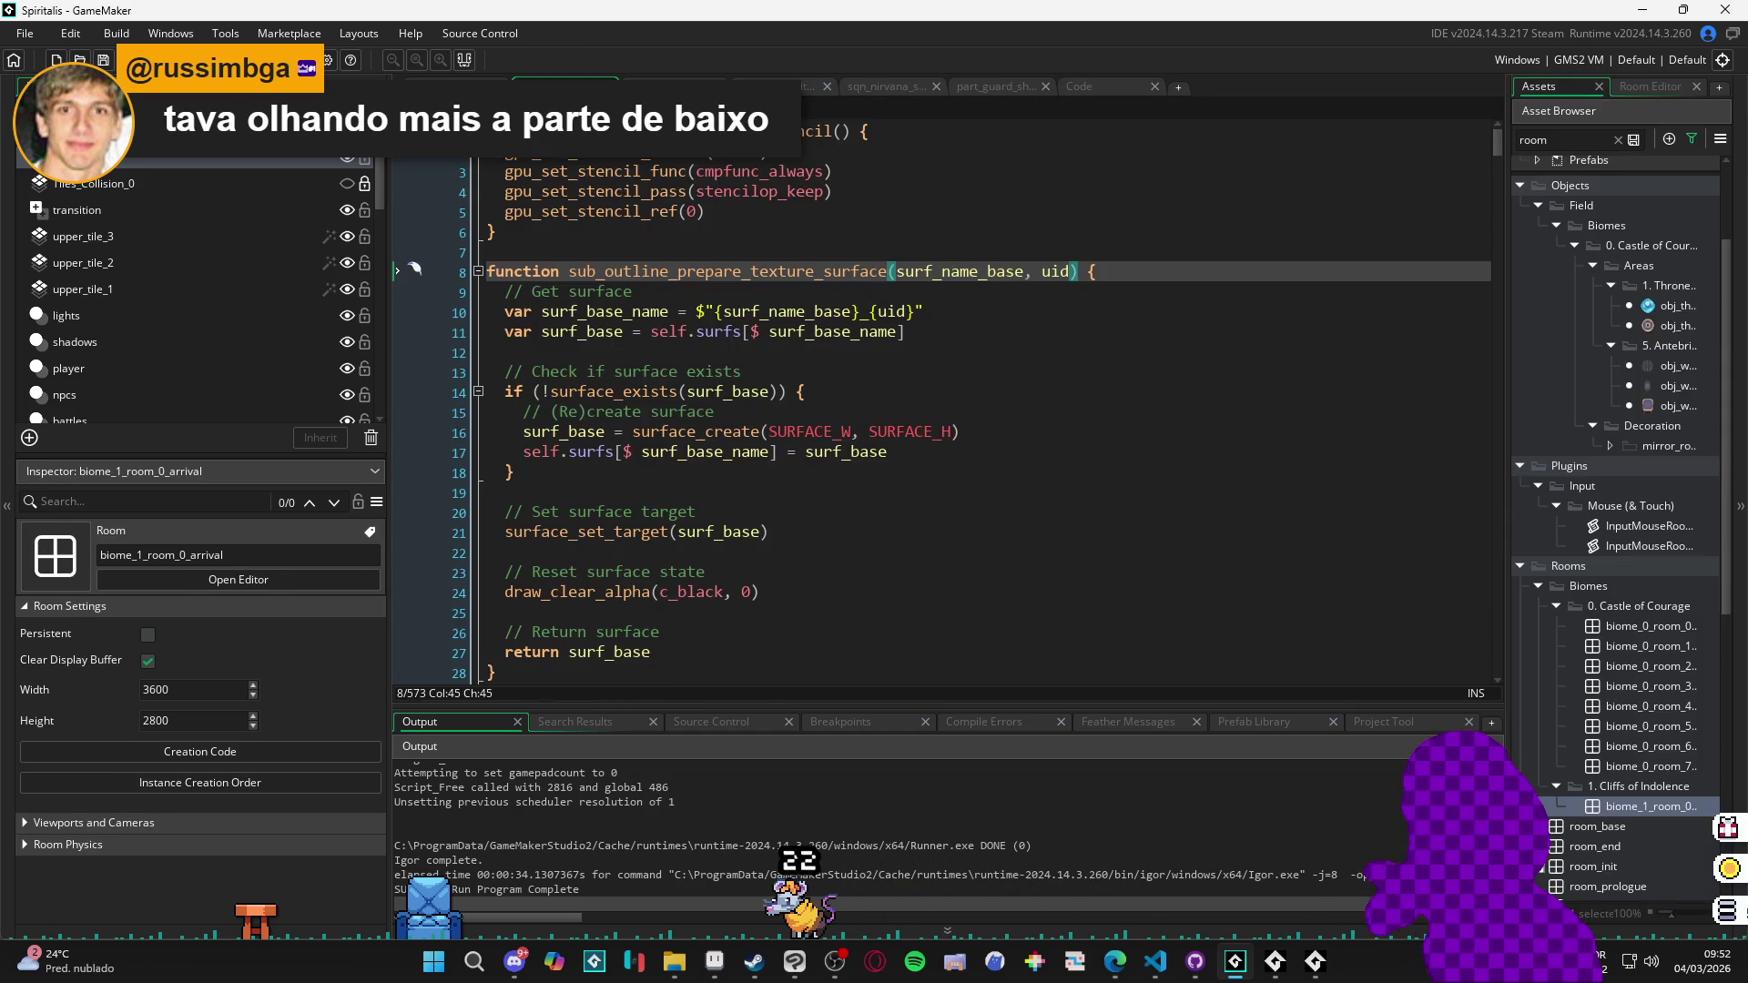
pyautogui.click(1100, 82)
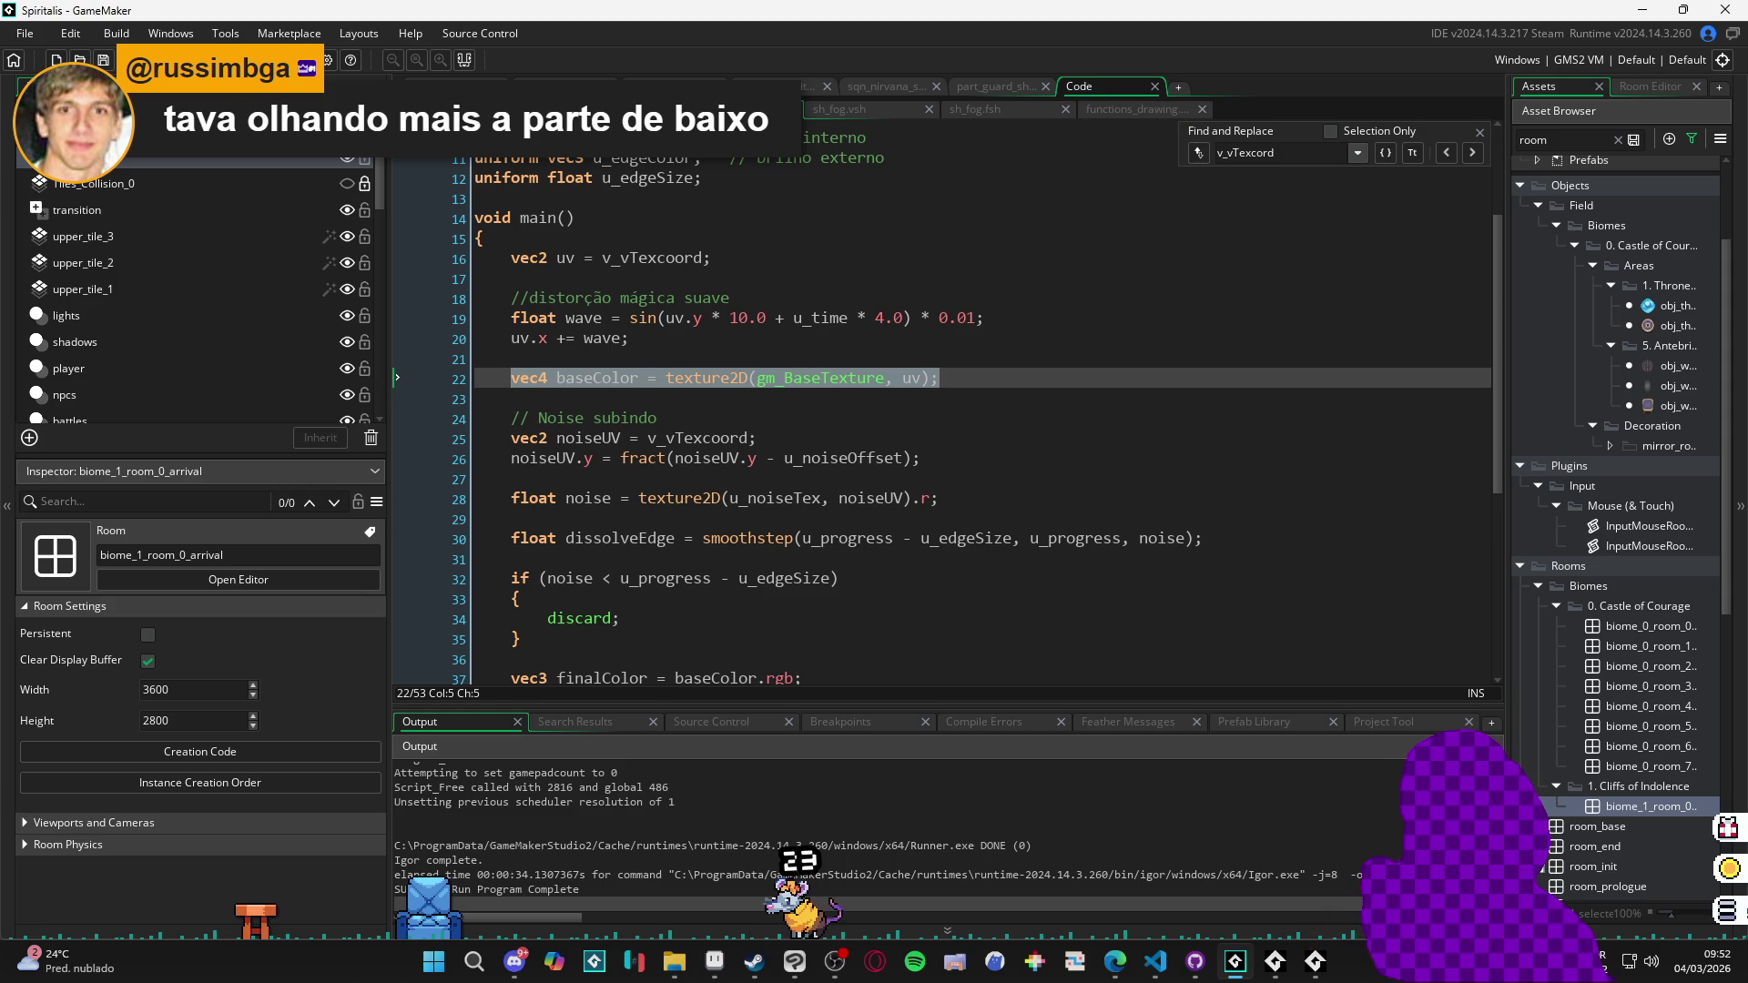
pyautogui.click(1133, 111)
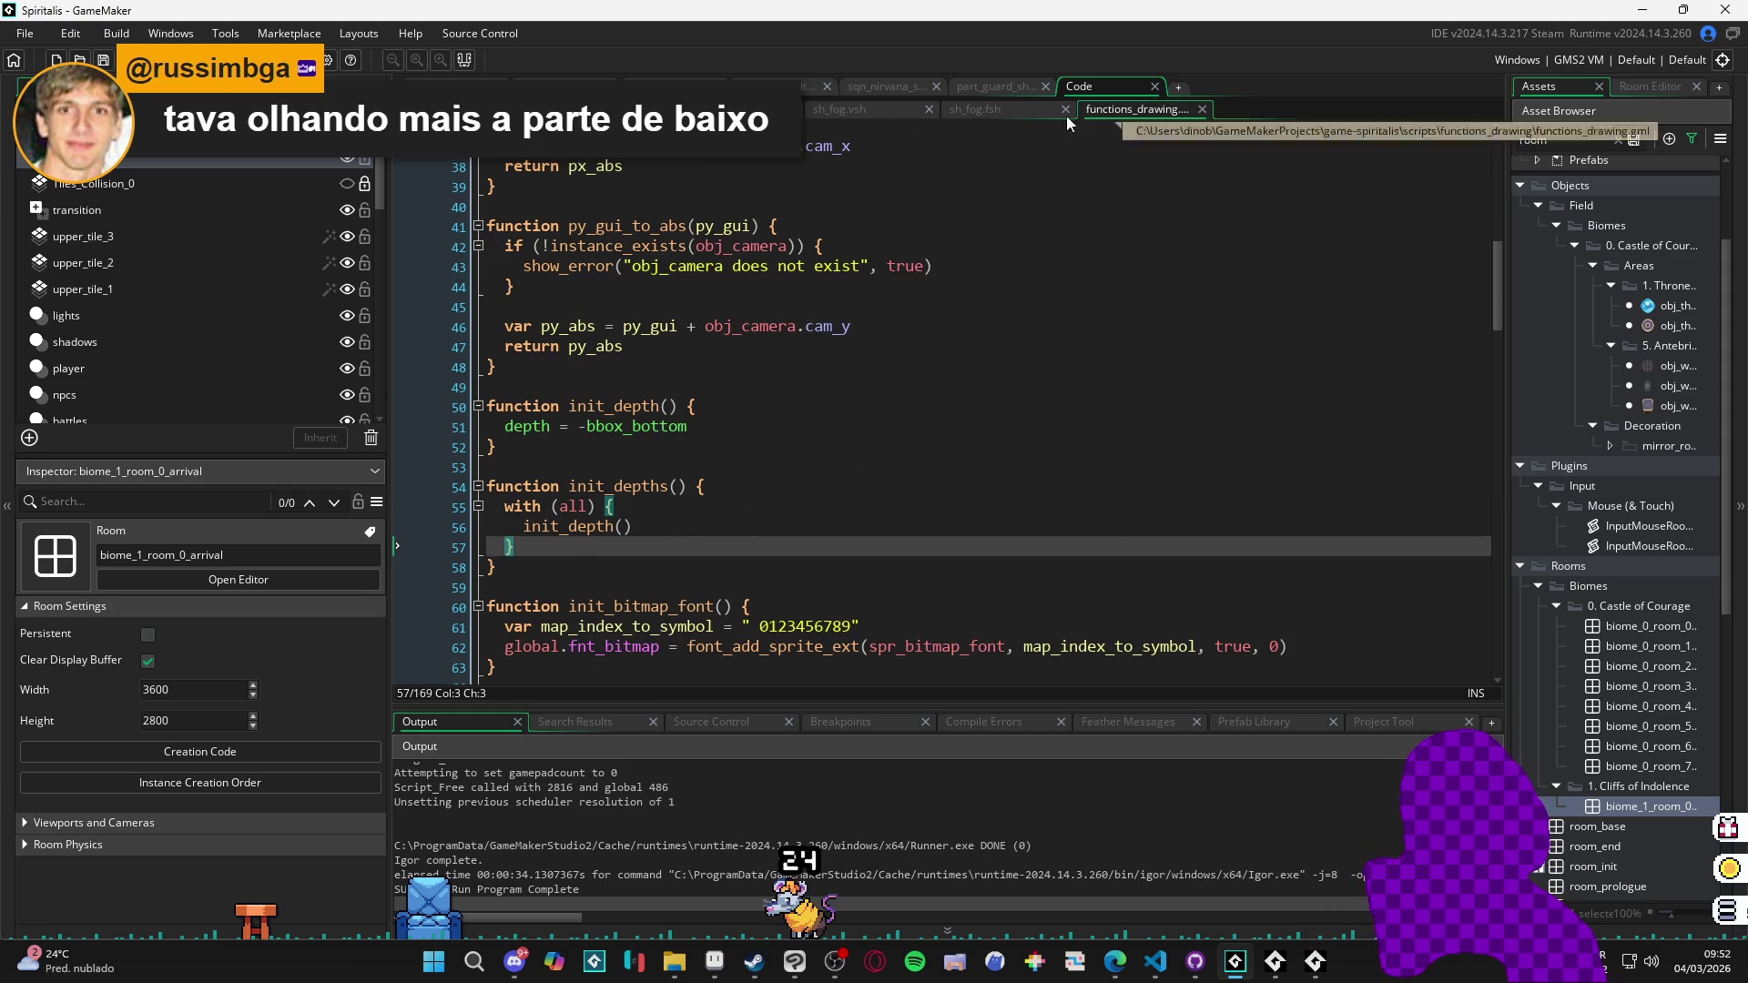
pyautogui.click(1009, 111)
pyautogui.scroll(1, 665, 483)
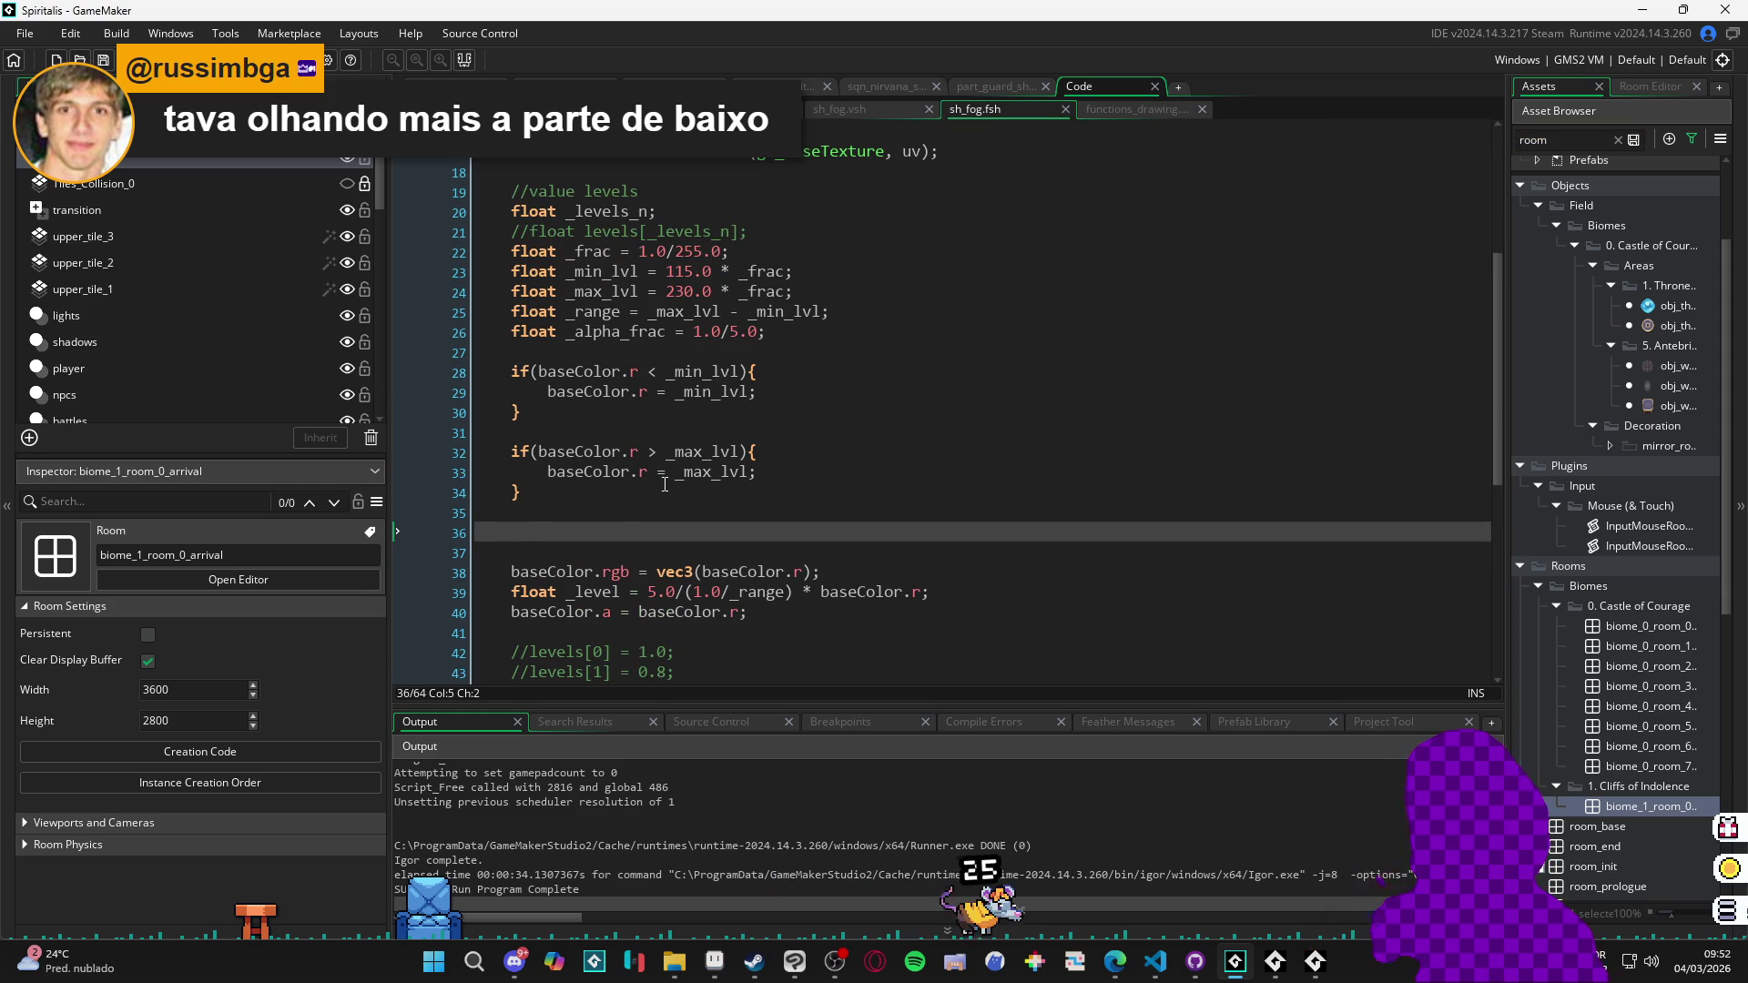
# Type the max_frac = _range/5.0 declaration on line 36 and save the shader.
pyautogui.write('floar max_frac =')
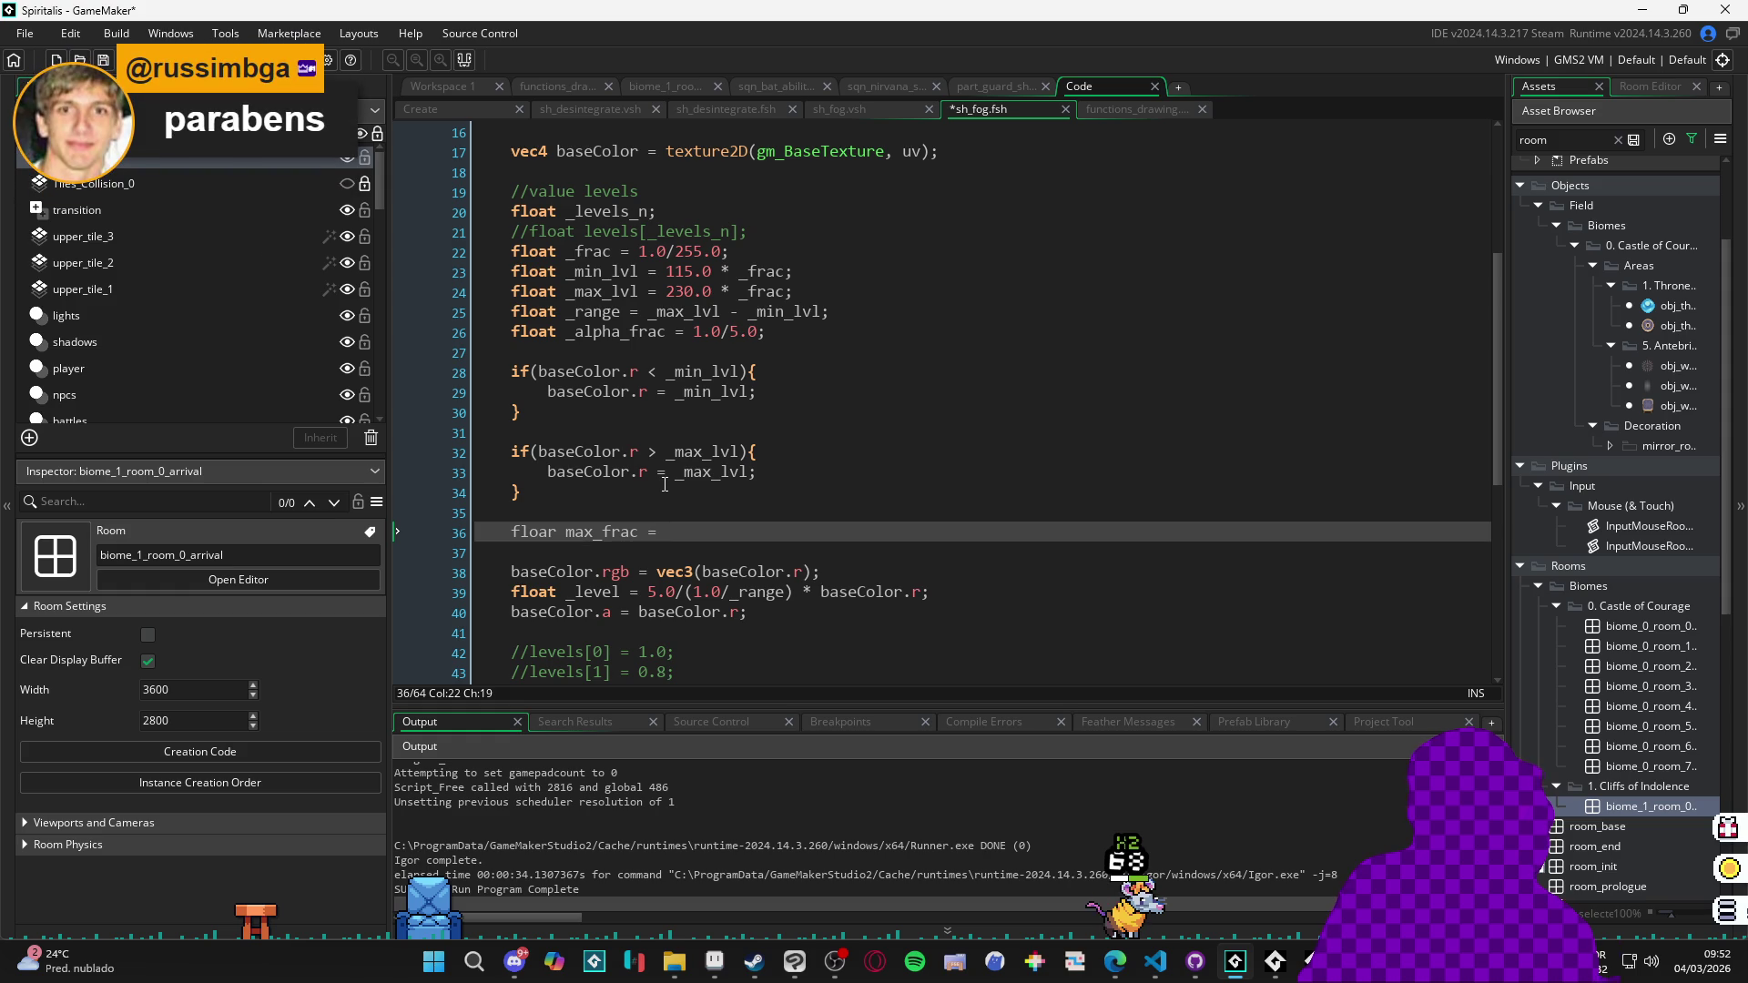
pyautogui.write('_range/')
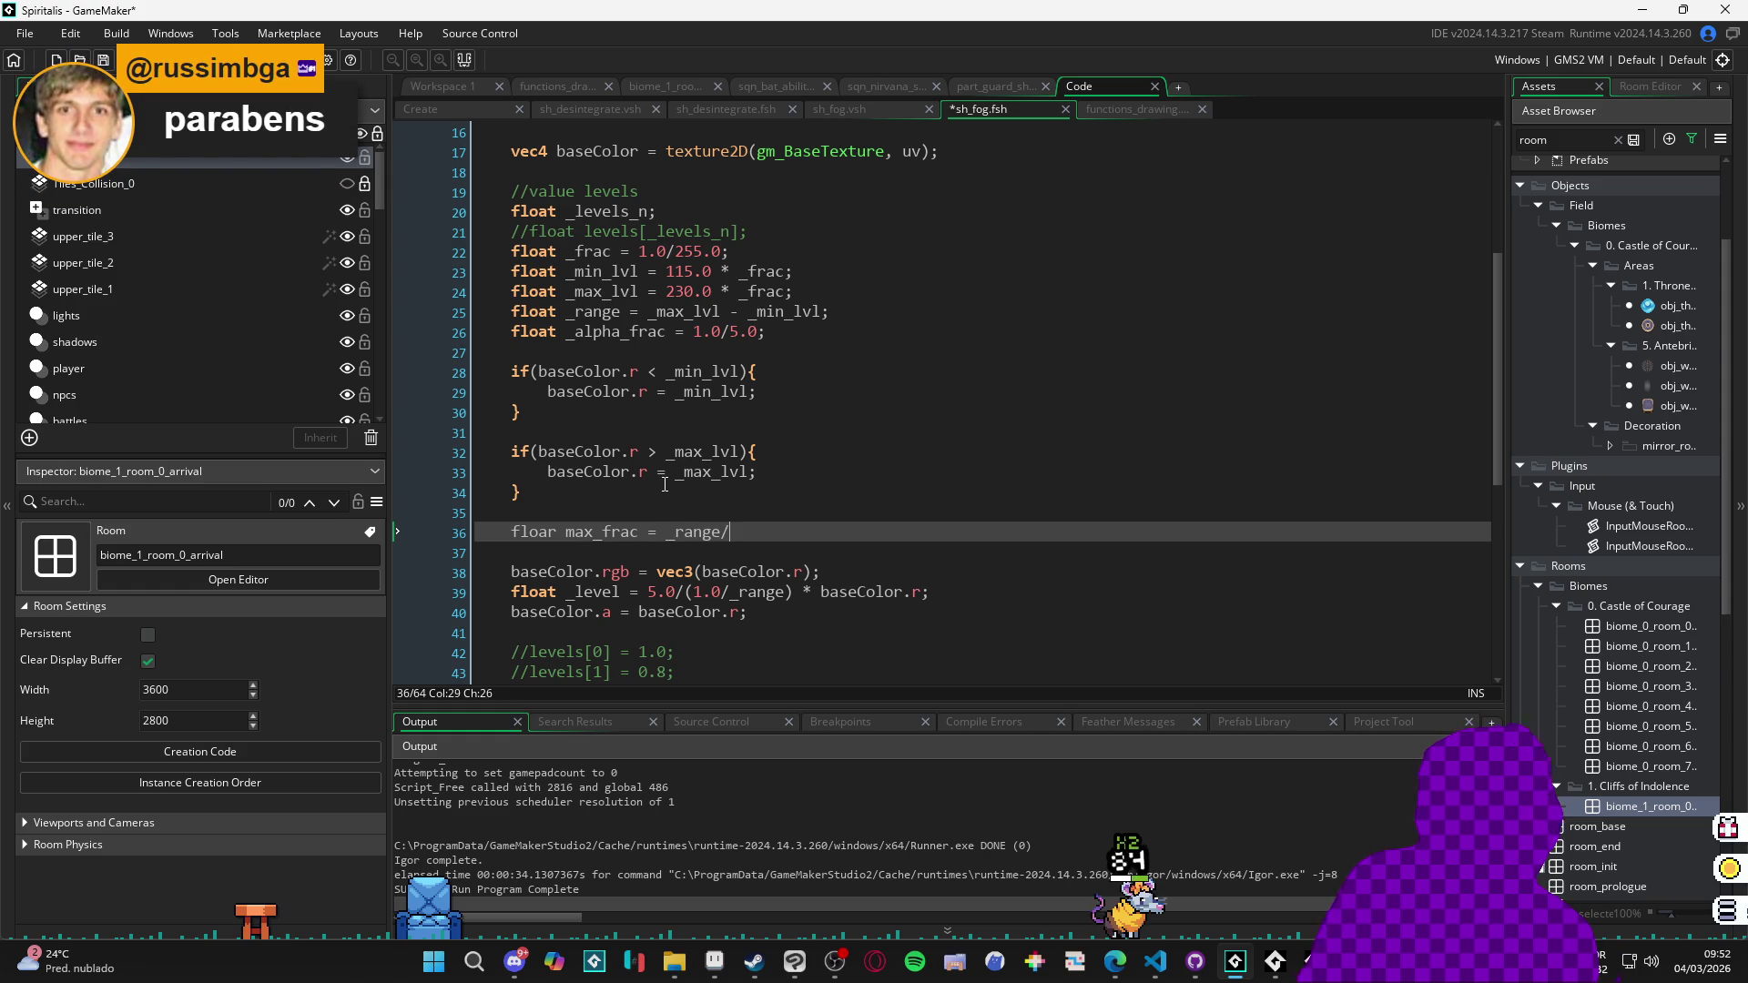
pyautogui.write('5.0')
pyautogui.hotkey('ctrl', 's')
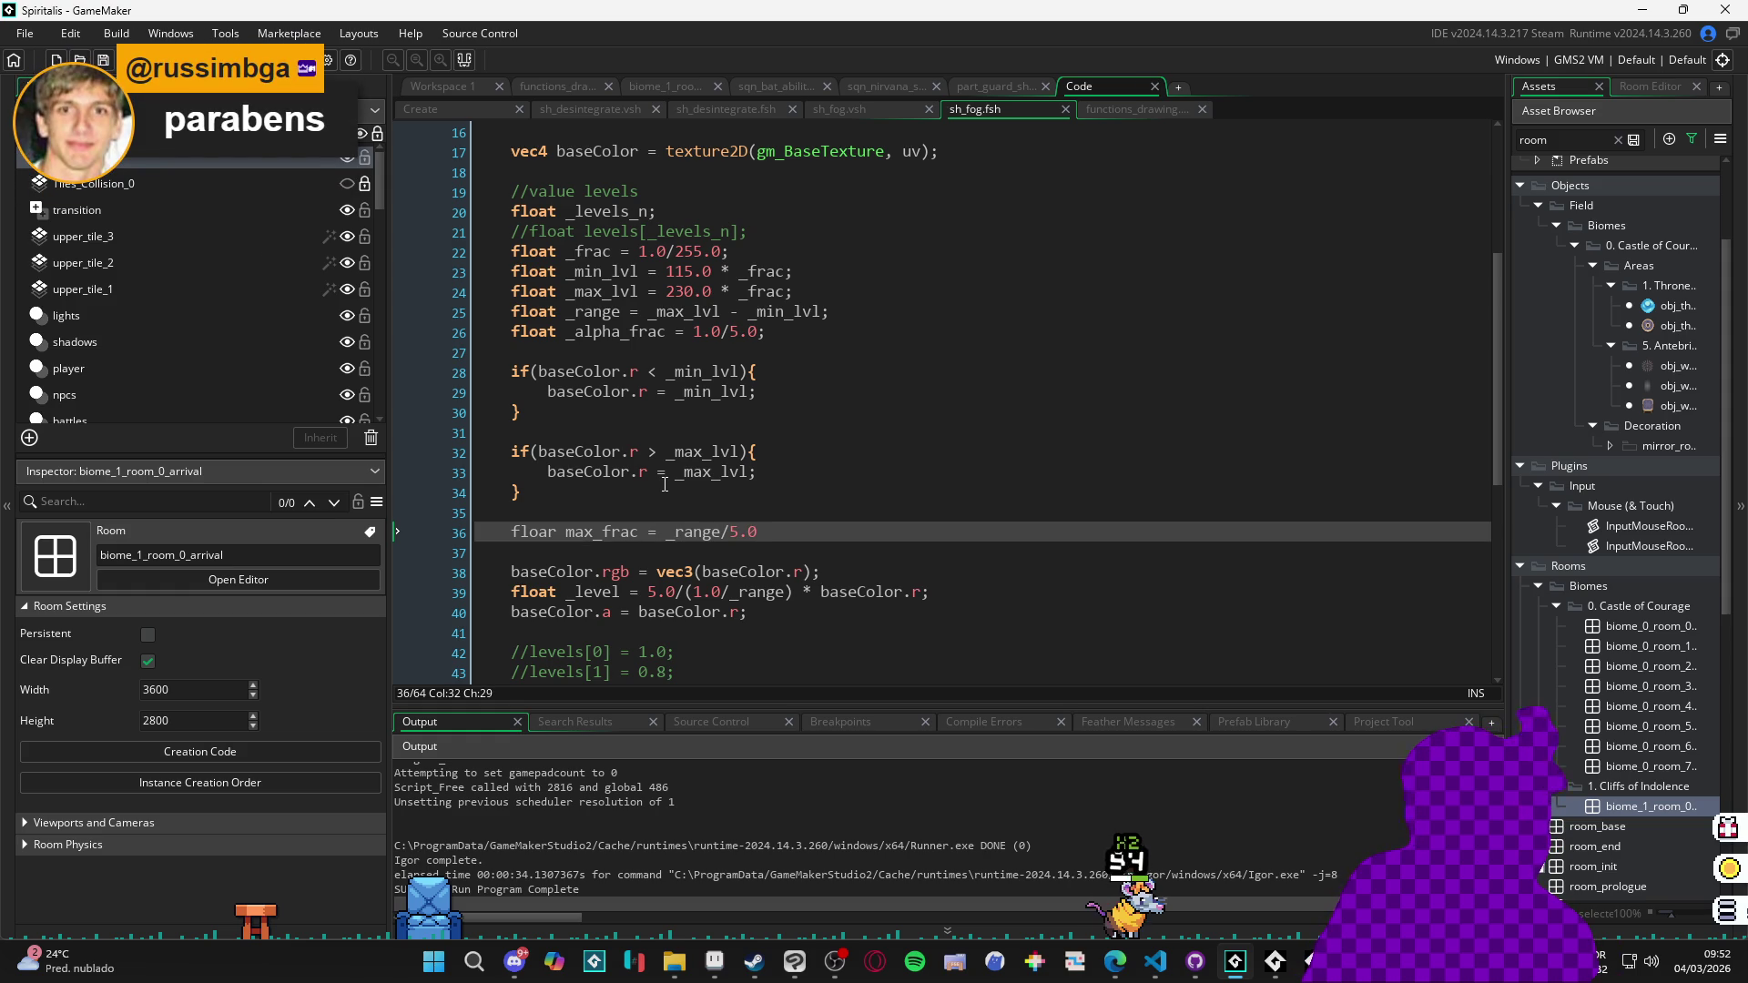
pyautogui.scroll(-3, 664, 485)
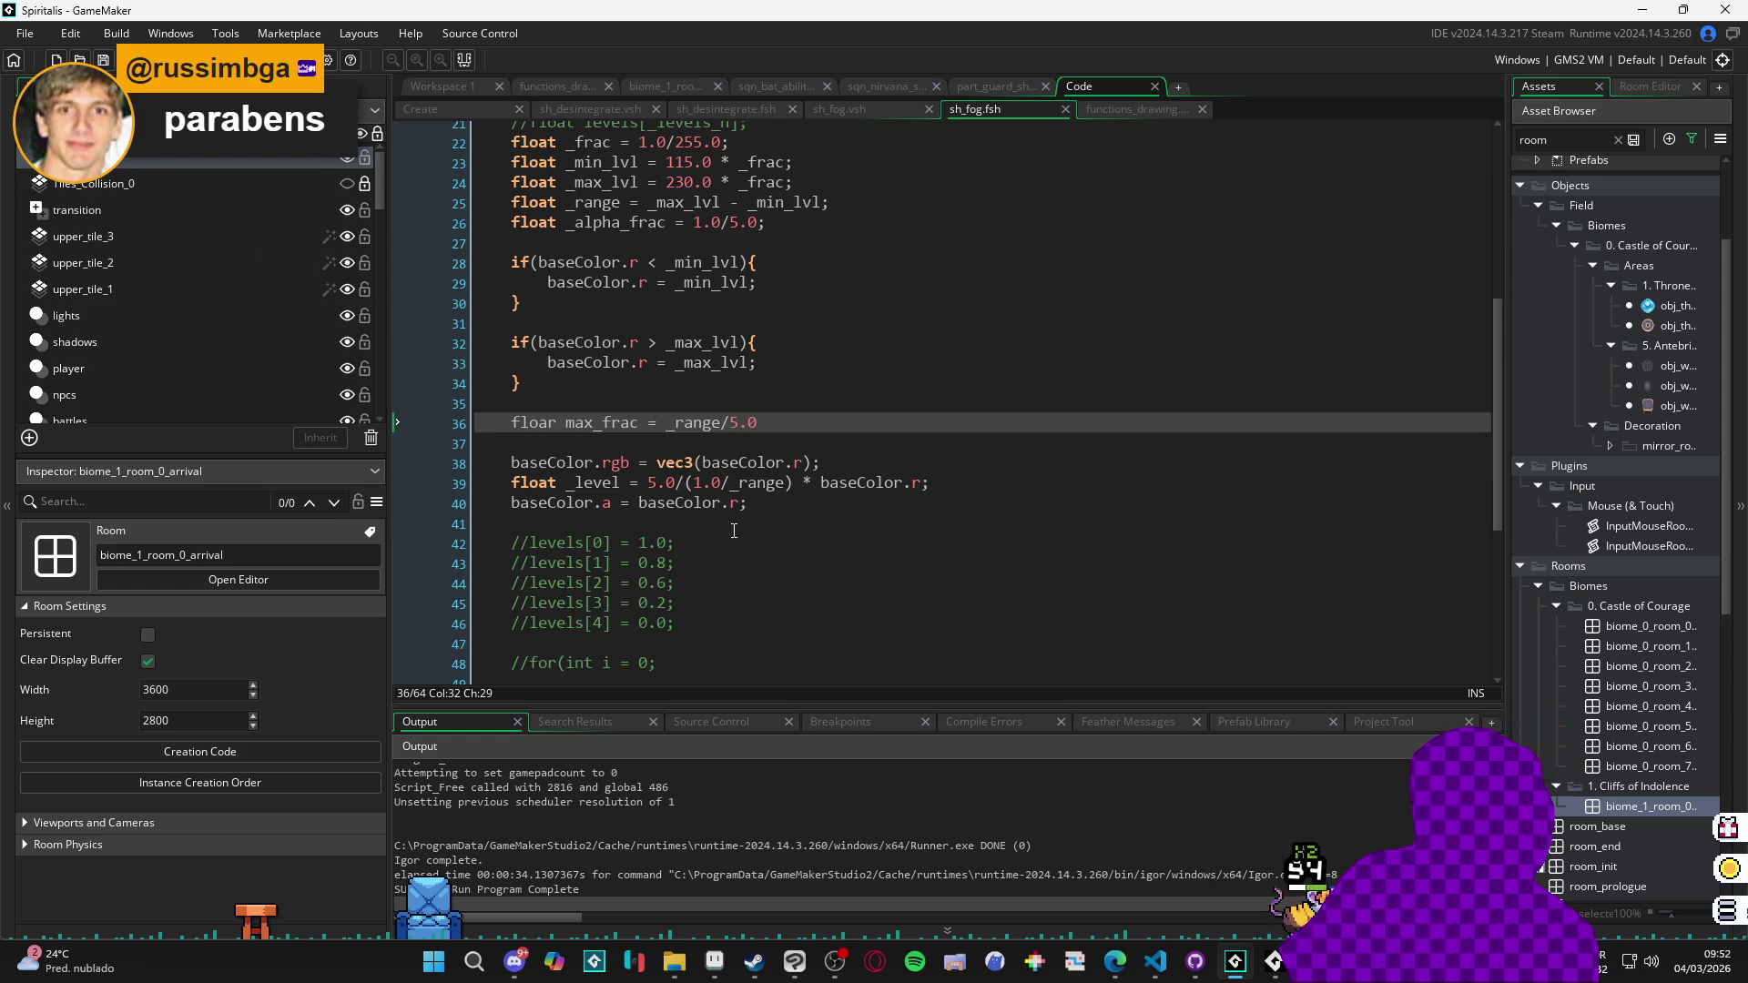
# Correct the misspelled 'floar' to 'float' in the max_frac declaration.
pyautogui.click(742, 523)
pyautogui.click(734, 430)
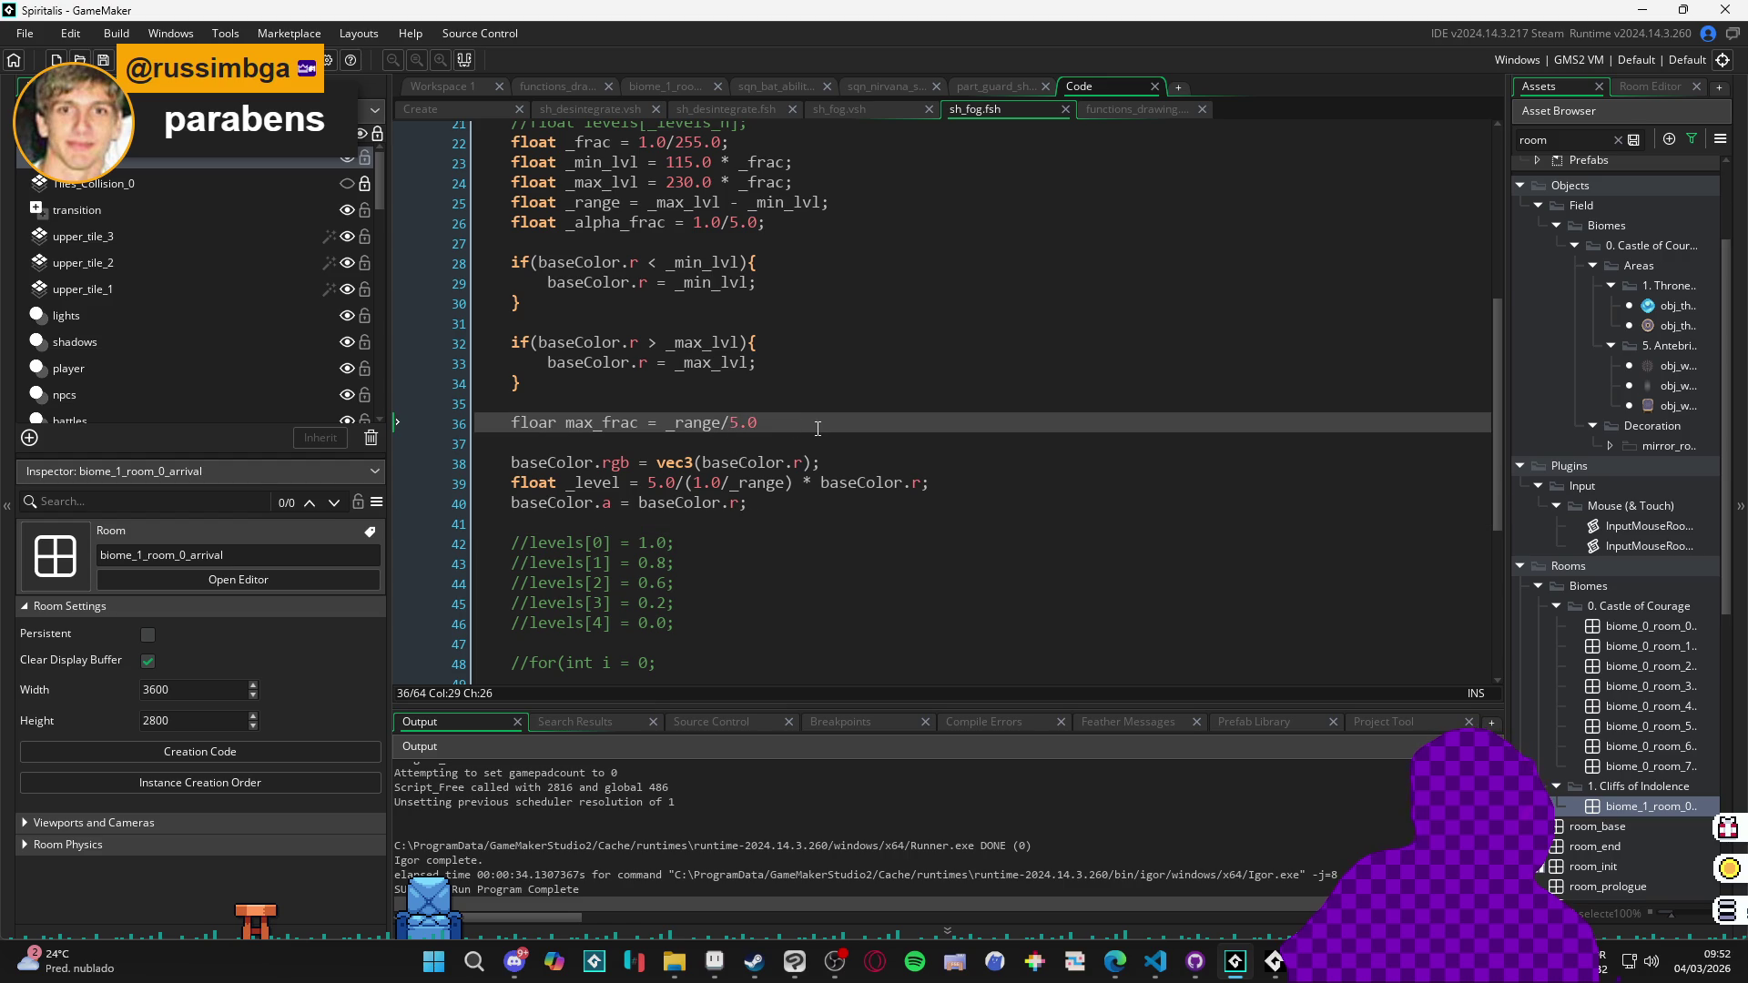
pyautogui.click(885, 443)
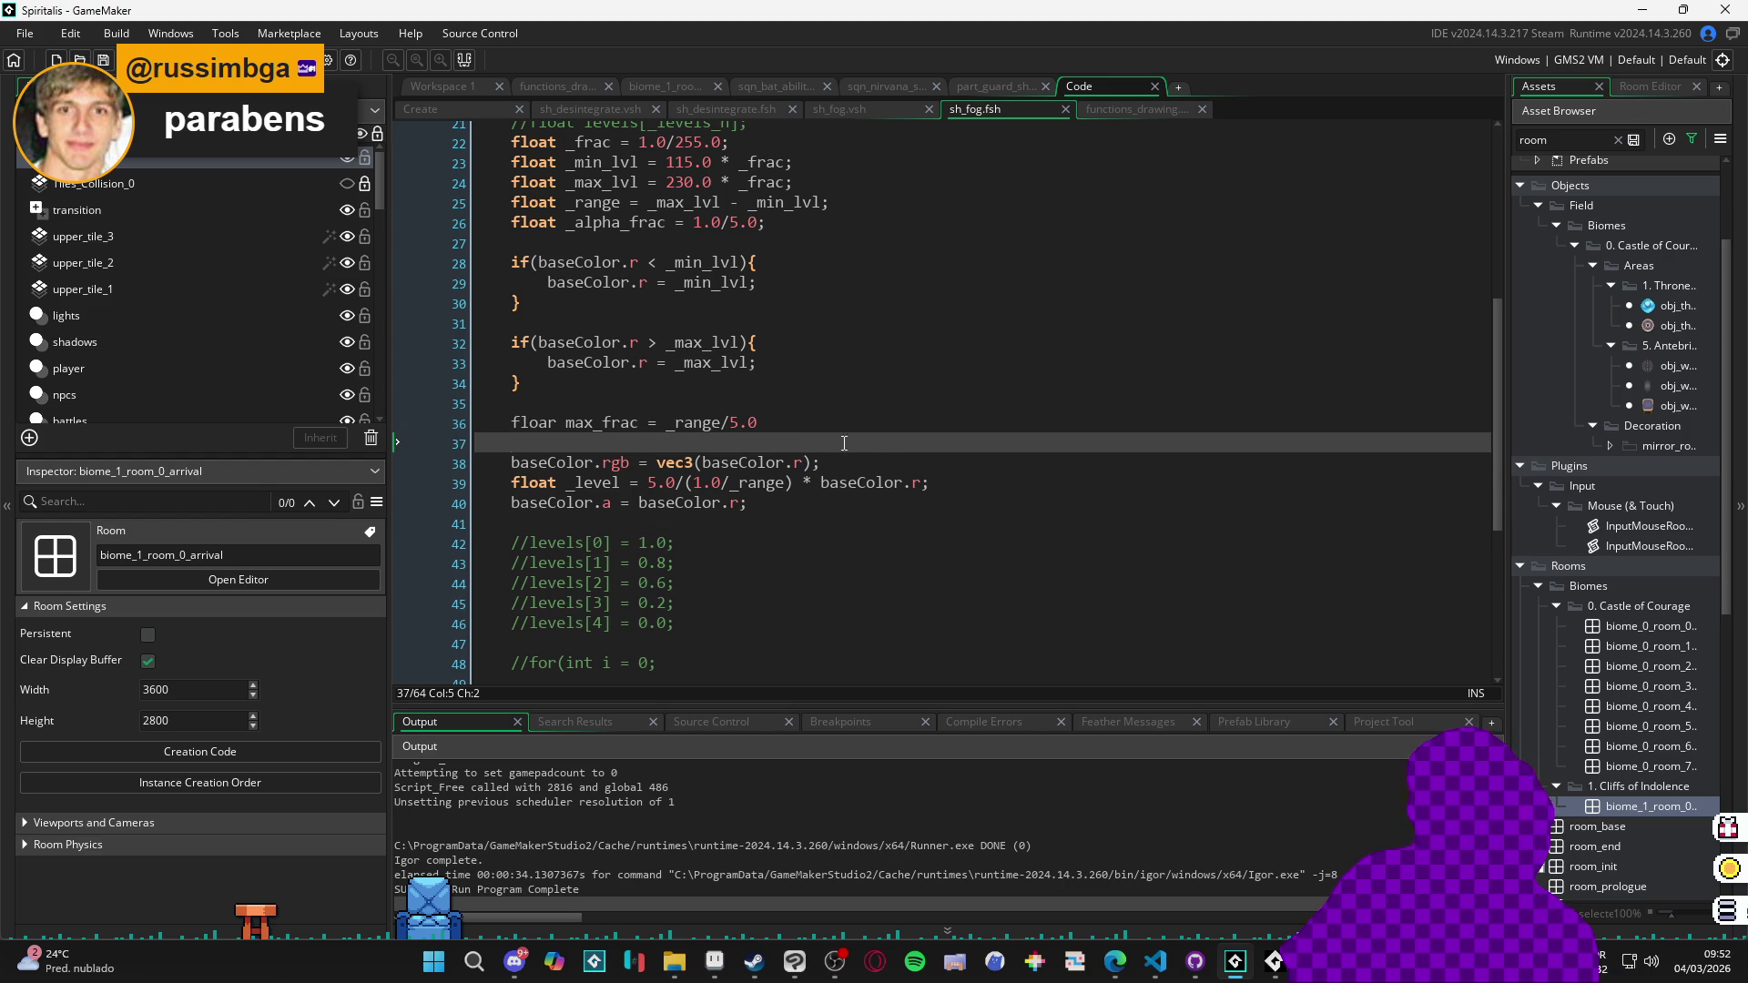
pyautogui.click(556, 422)
pyautogui.press('BackSpace')
pyautogui.write('t')
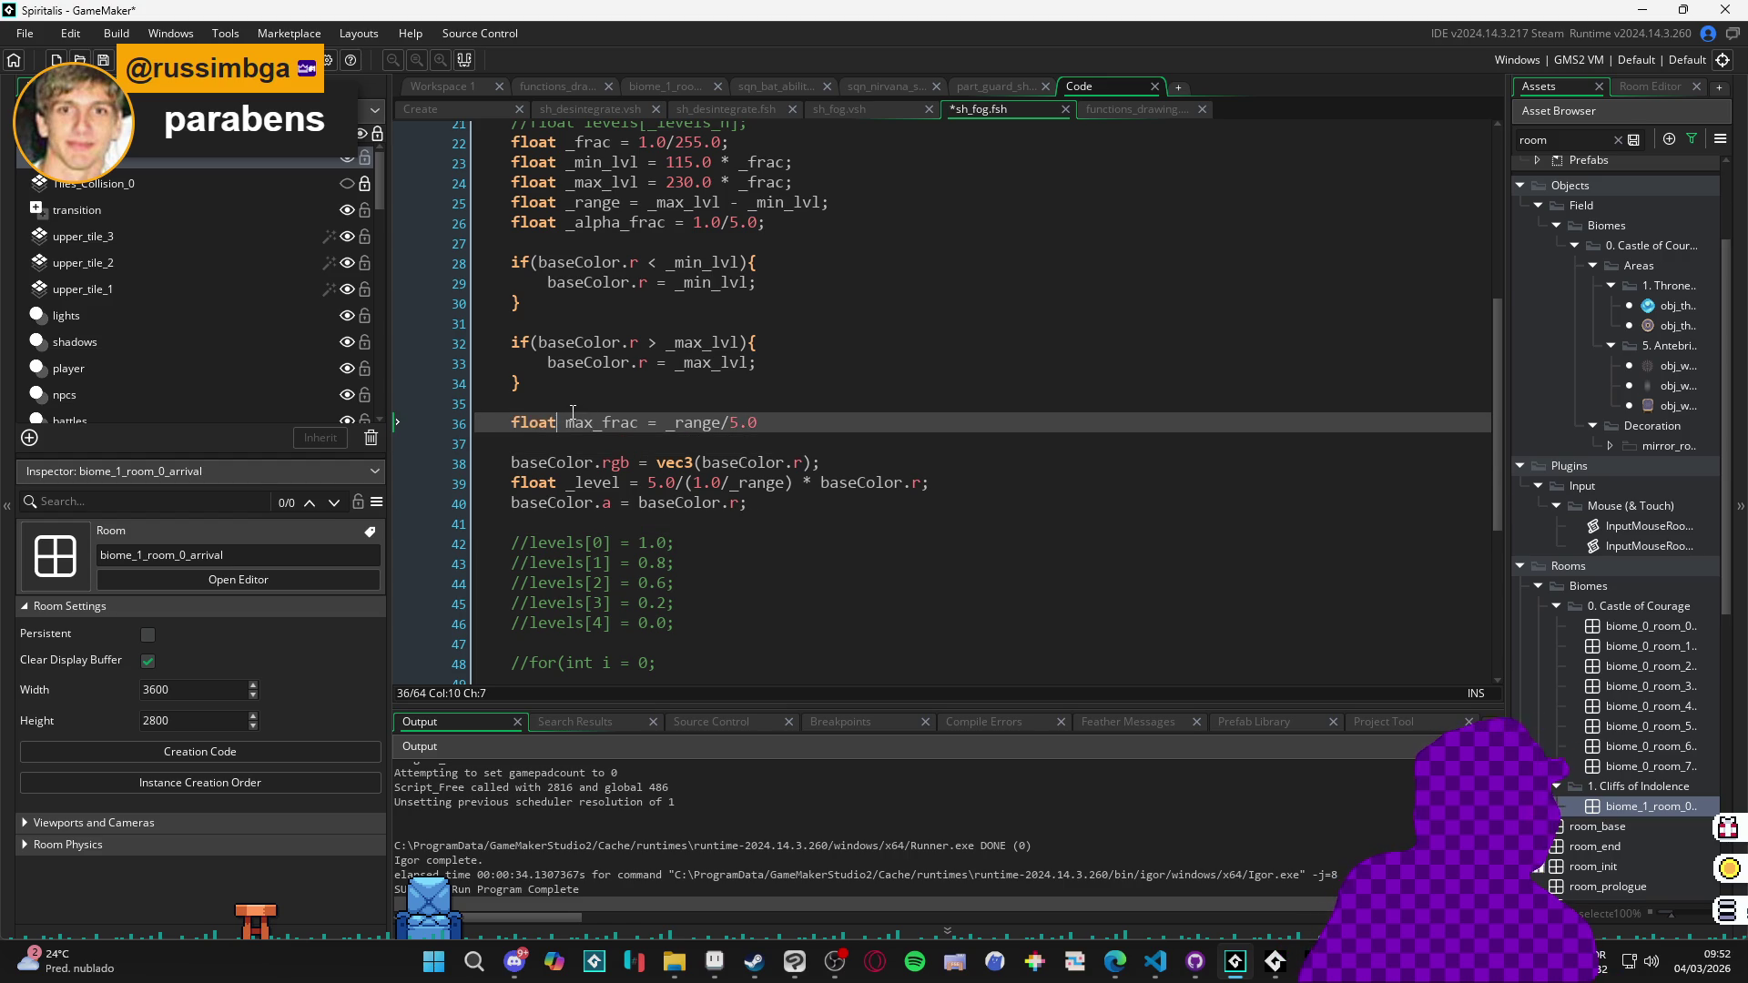
# Add blank lines below the max_frac line and start an 'if(' statement.
pyautogui.press('Down')
pyautogui.press('Return')
pyautogui.press('Return')
pyautogui.press('Up')
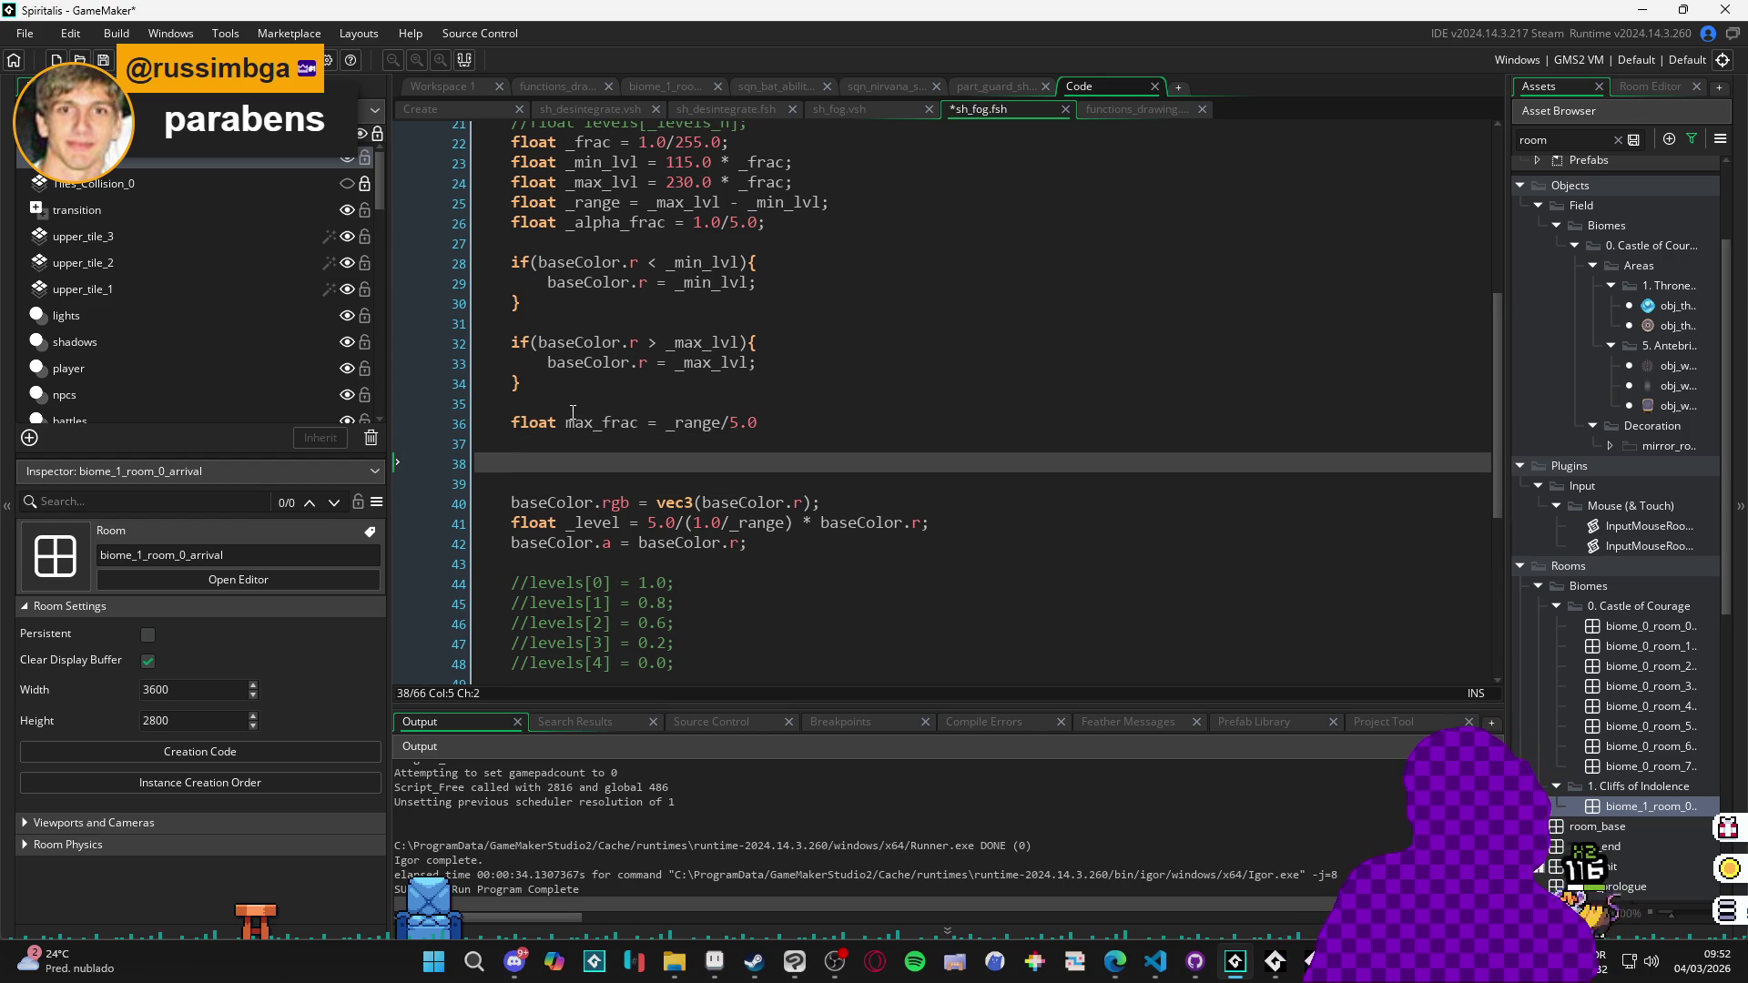
pyautogui.press('Up')
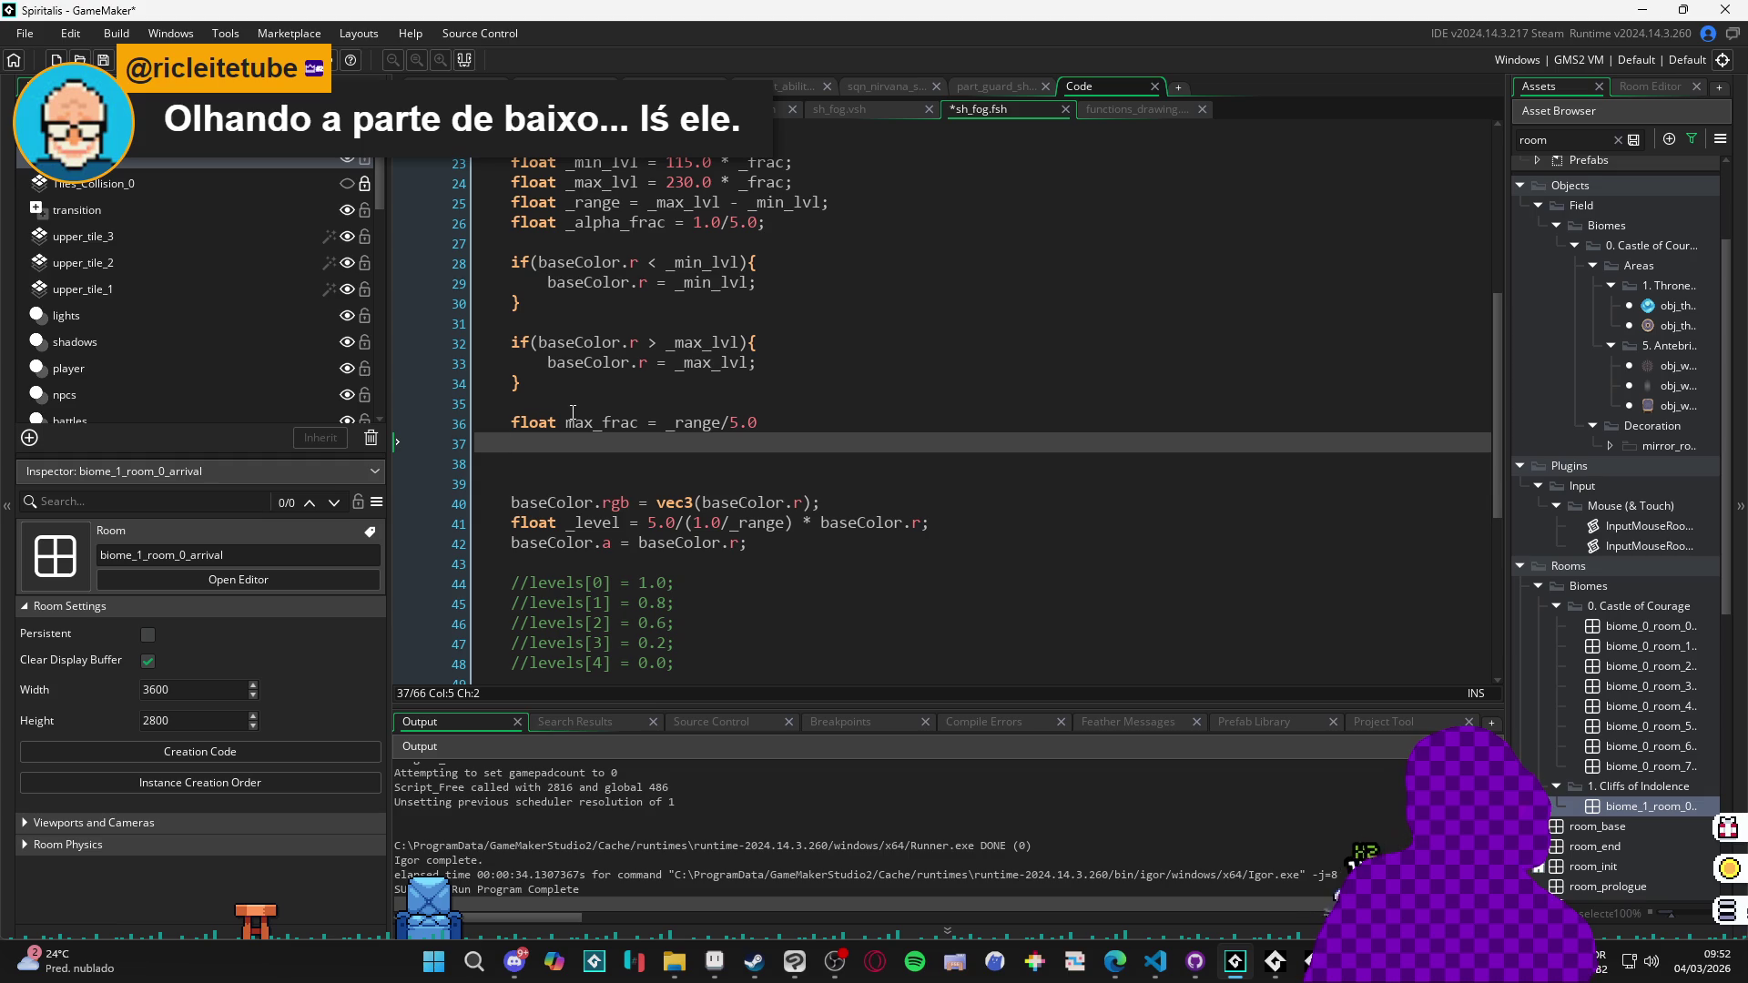
pyautogui.press('Return')
pyautogui.write('if(')
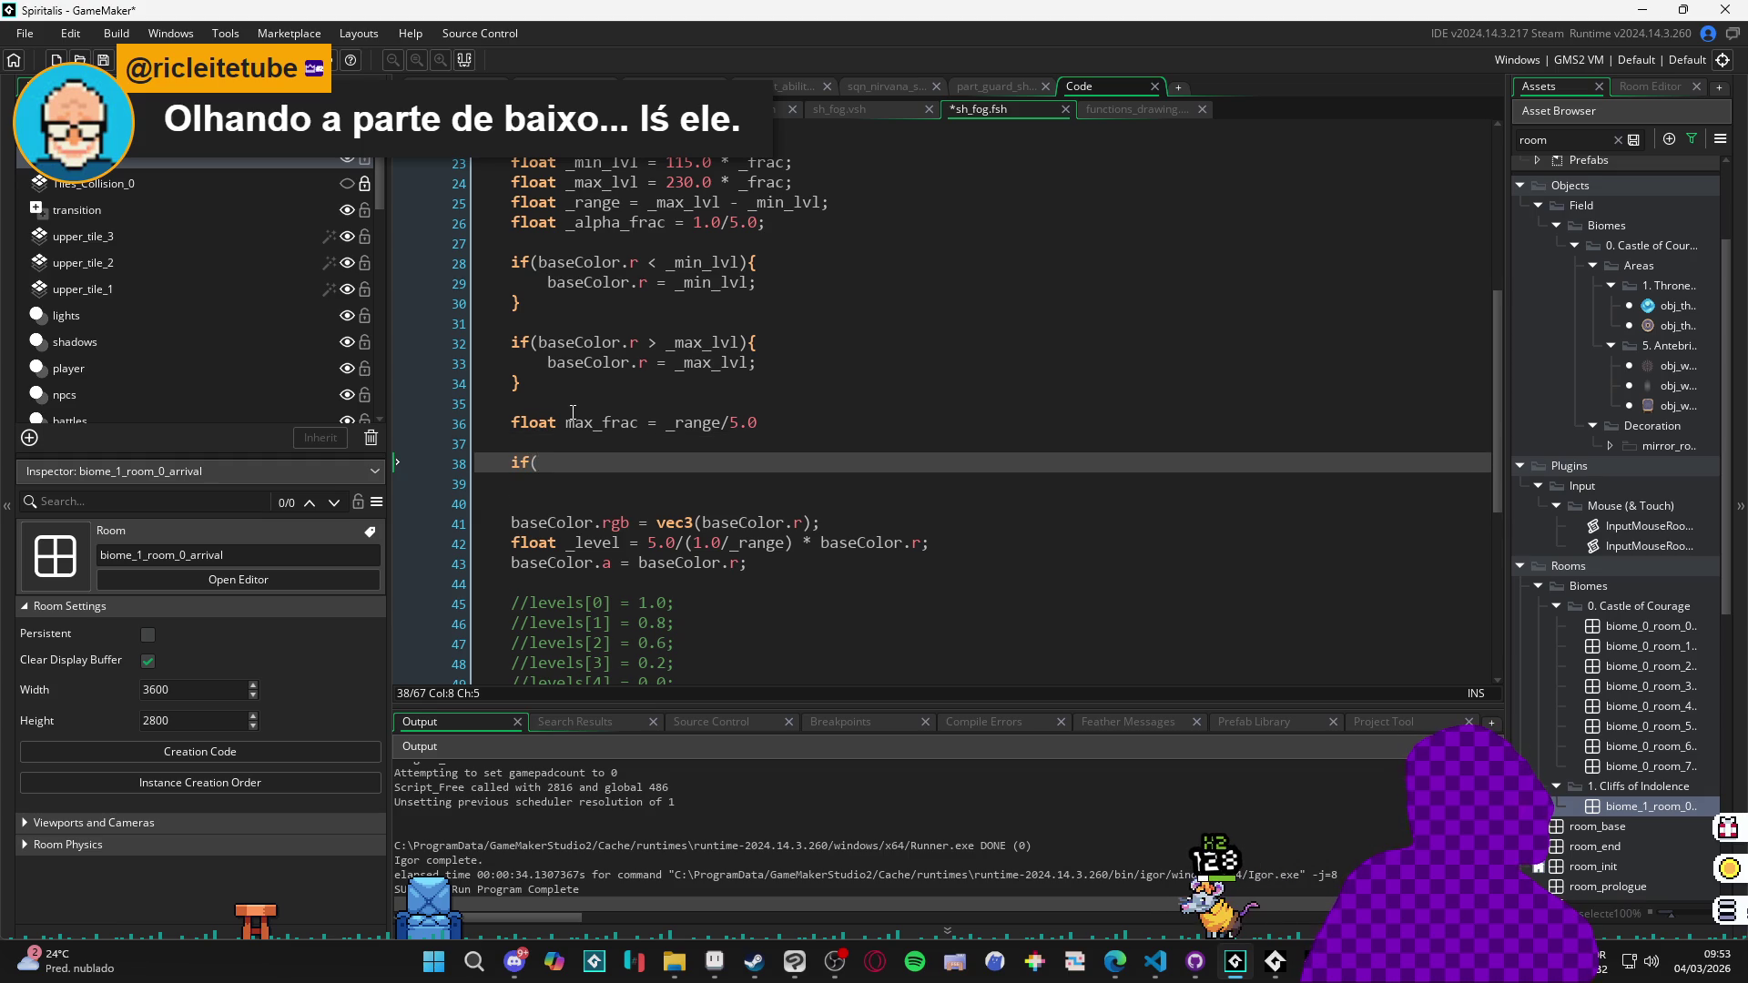
pyautogui.hotkey('ctrl', 'Tab')
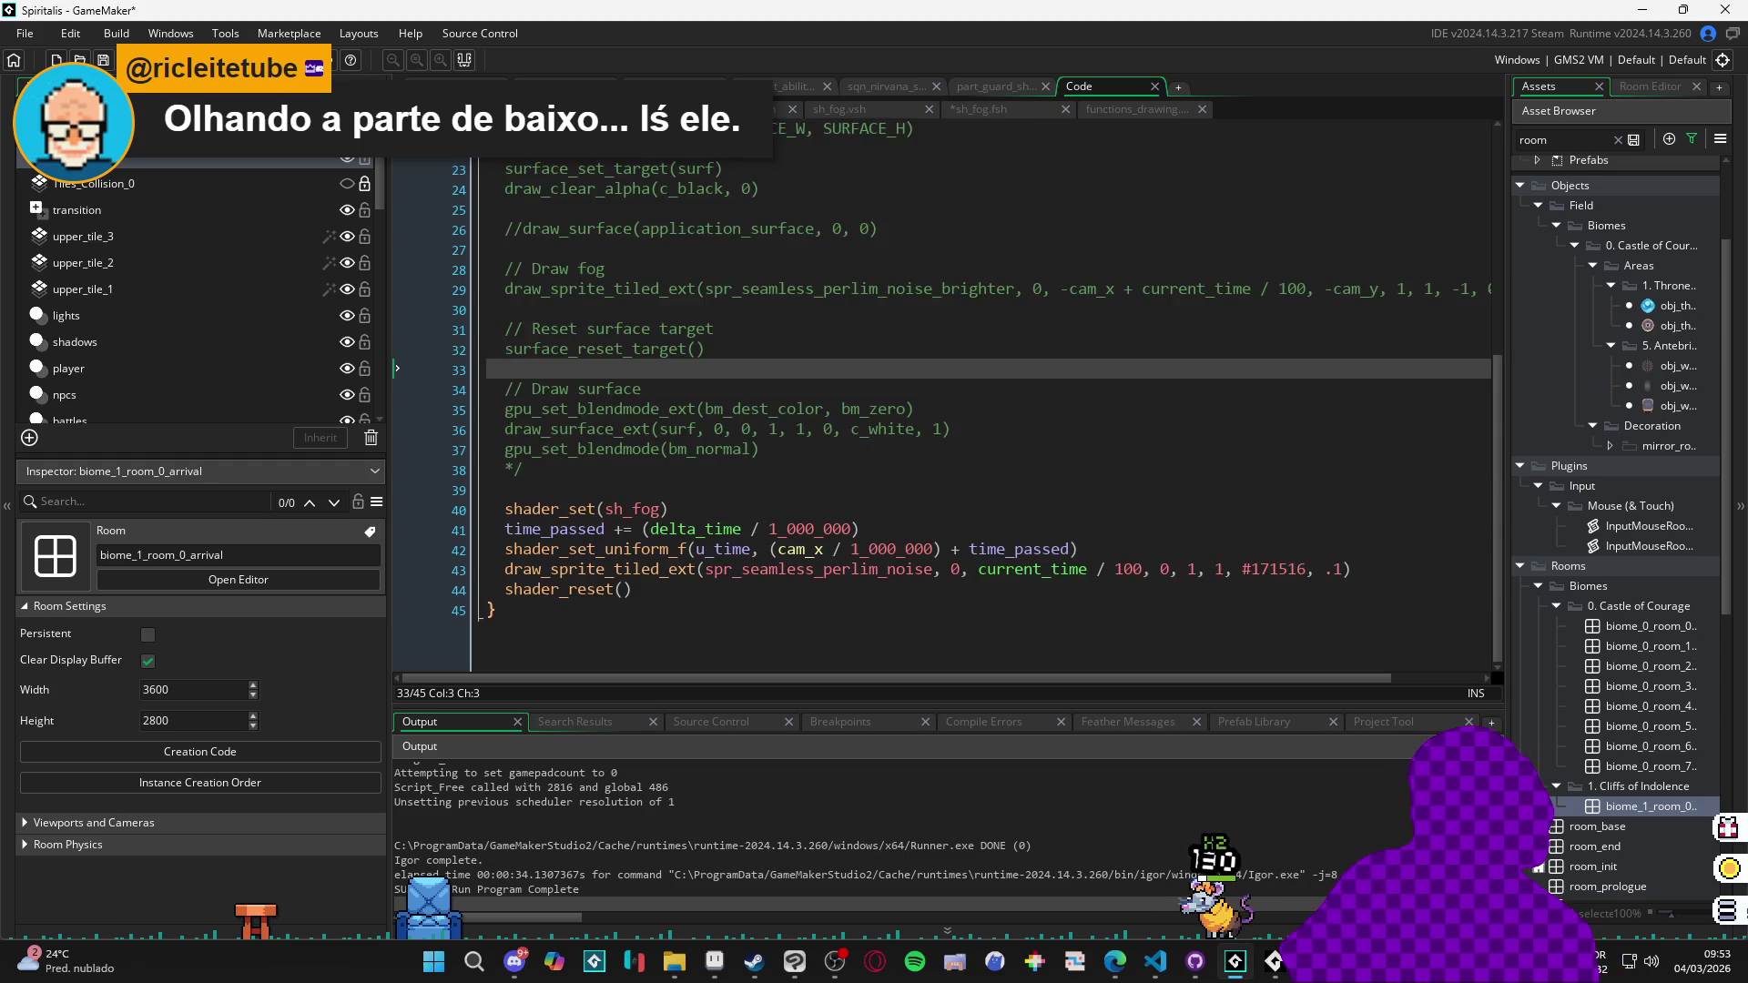
# Trim the 1 from the tiled fog draw call's .1 alpha in the fog drawing code.
pyautogui.click(1347, 572)
pyautogui.press('BackSpace')
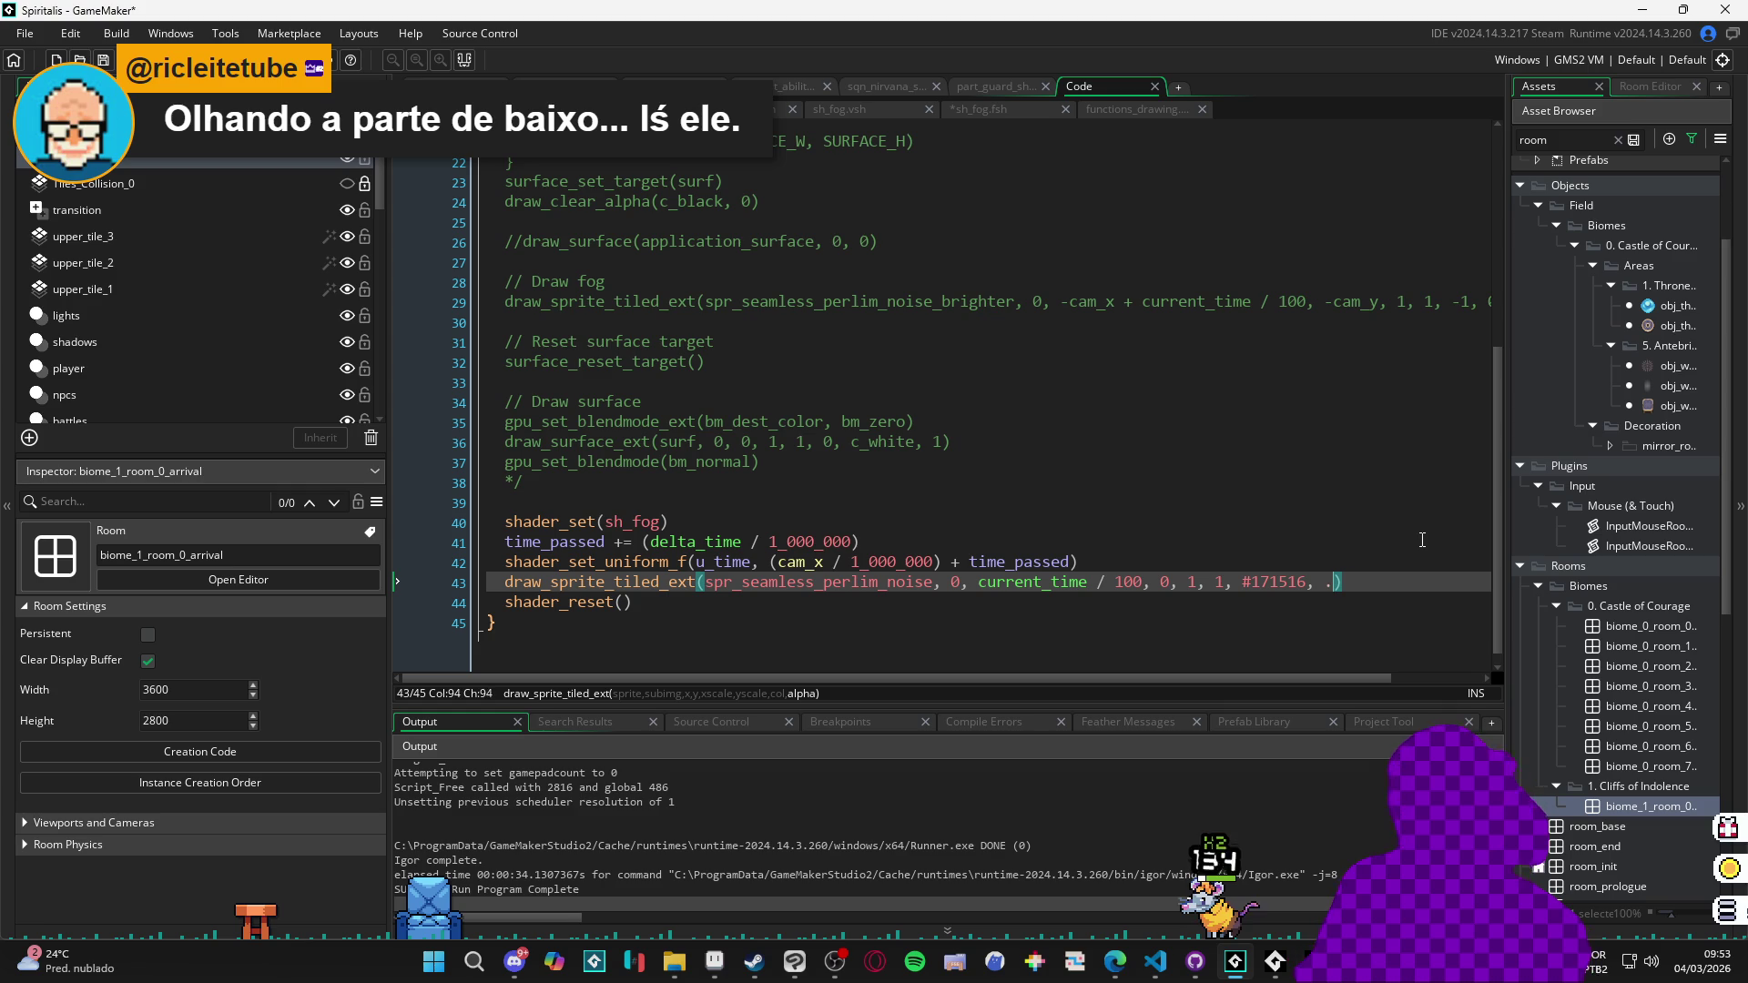
pyautogui.write('1')
pyautogui.click(1166, 105)
pyautogui.click(955, 108)
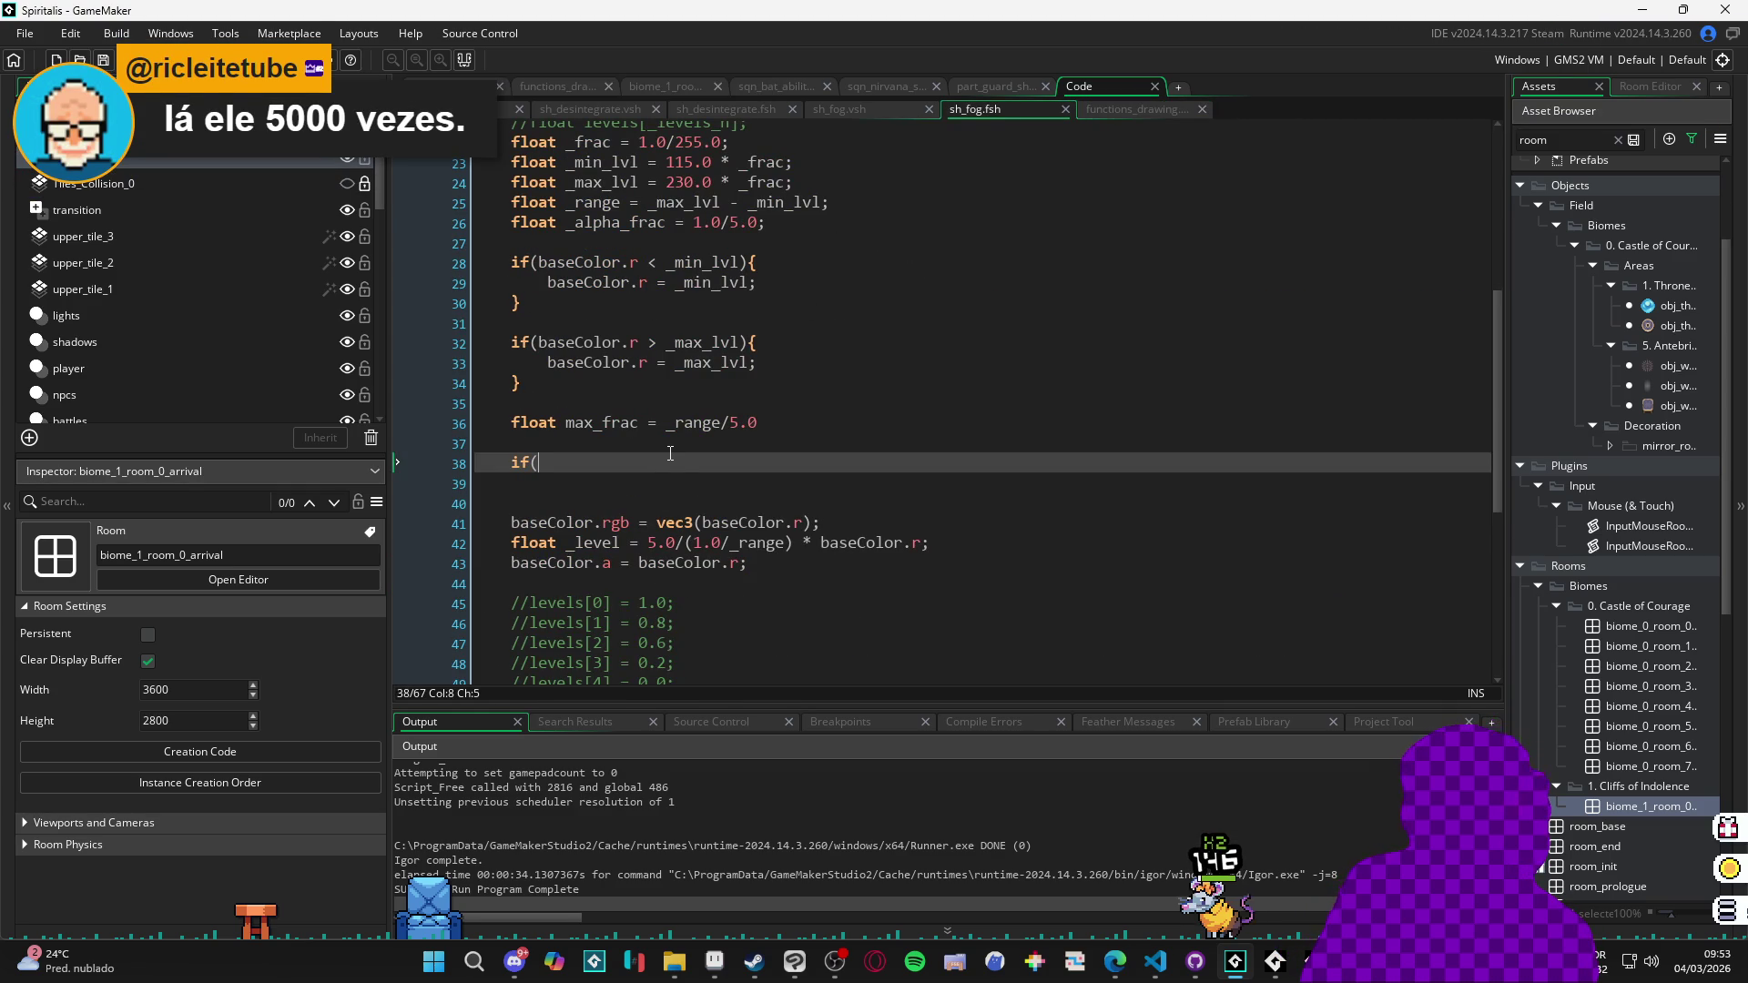
# Write the condition 'baseColor.r > _max_frac){' in the if statement.
pyautogui.write('baseColor.r >')
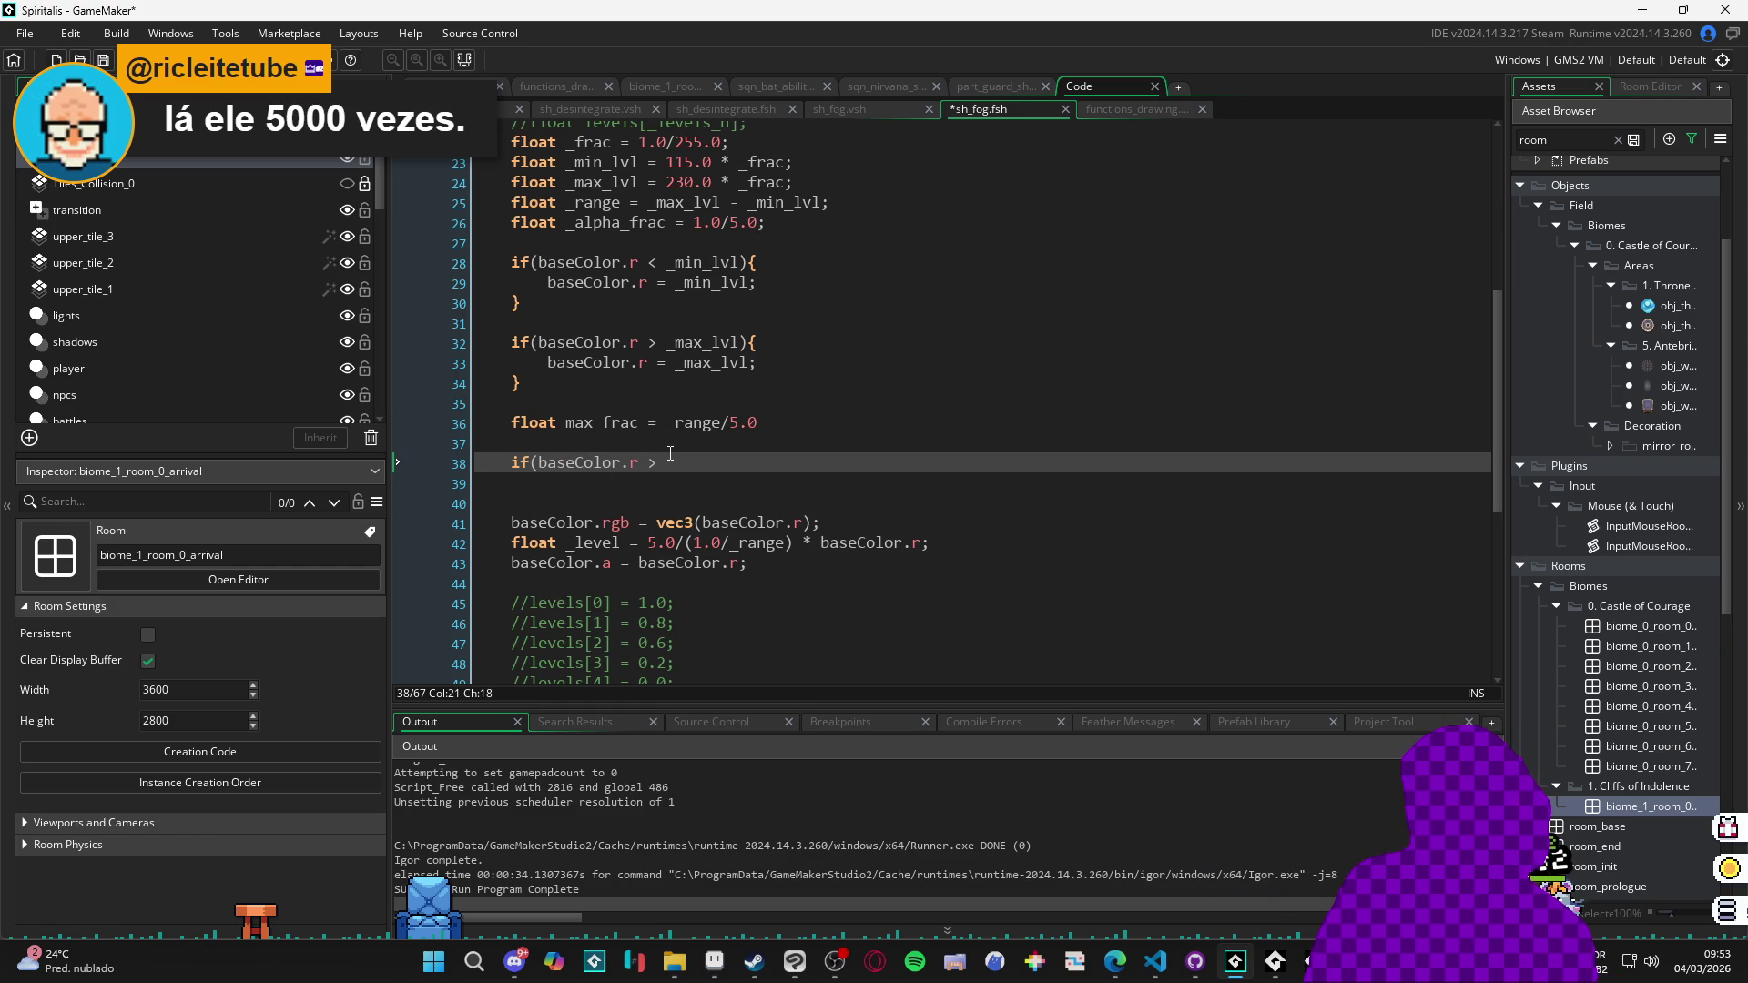
pyautogui.write('e *')
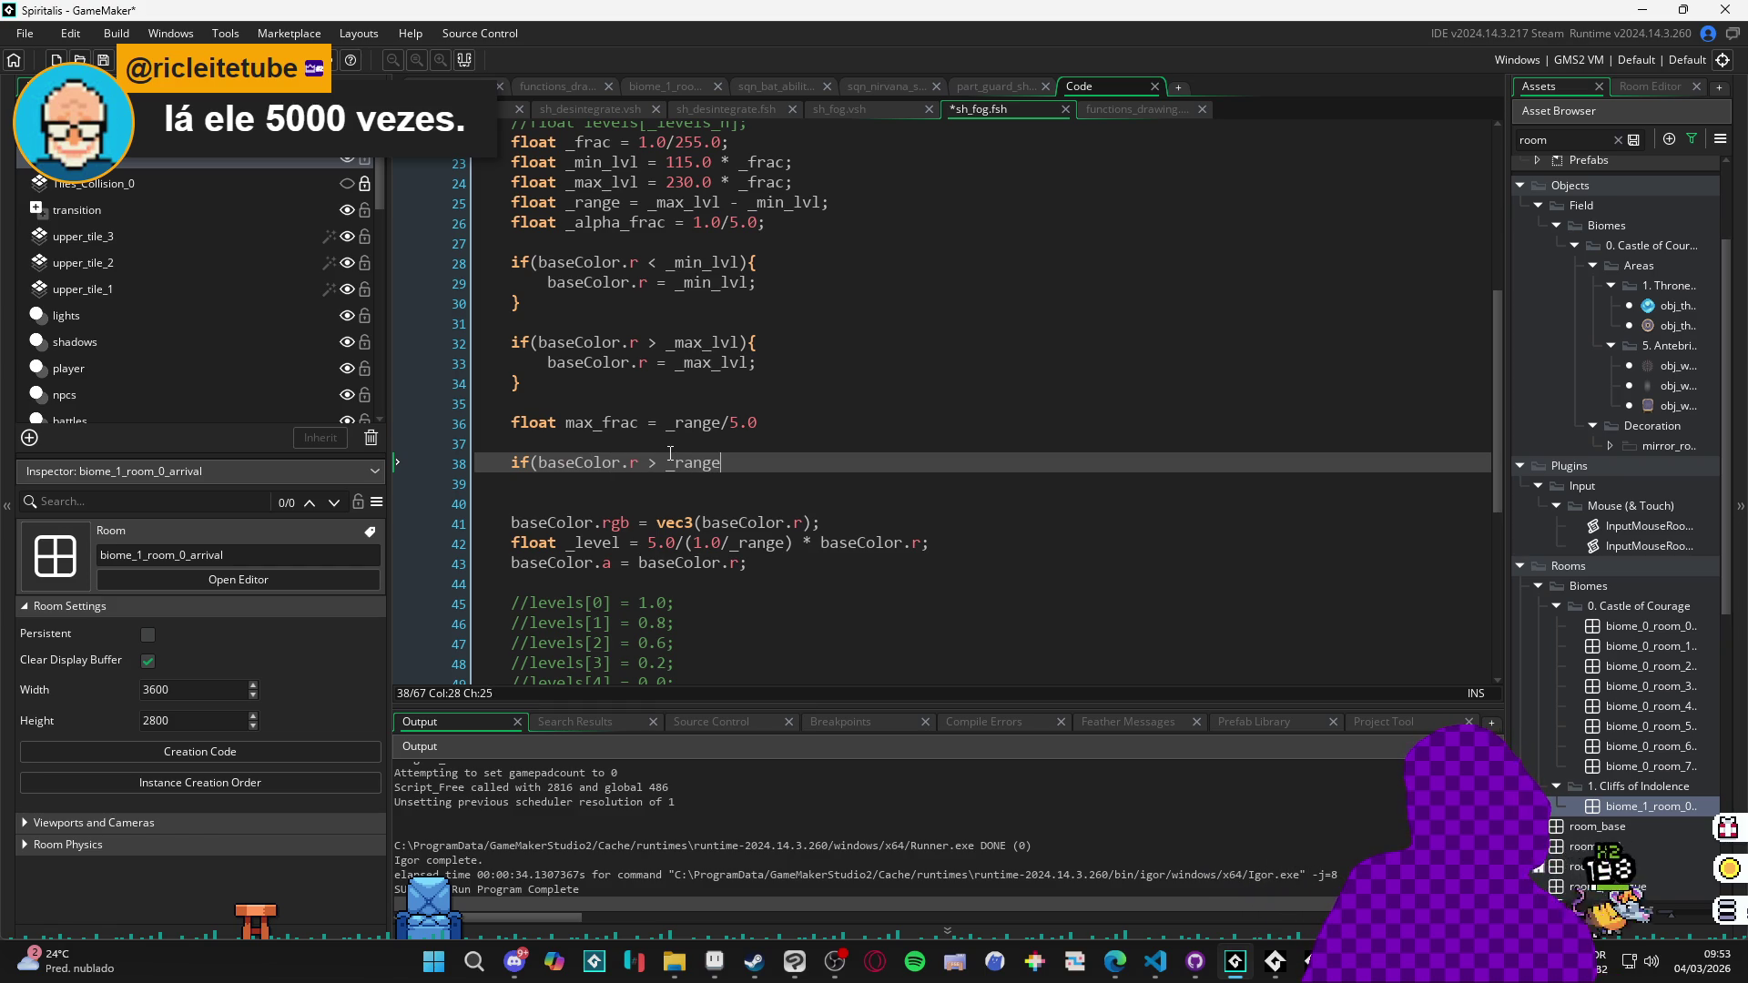
pyautogui.press('BackSpace')
pyautogui.press('BackSpace')
pyautogui.press('BackSpace')
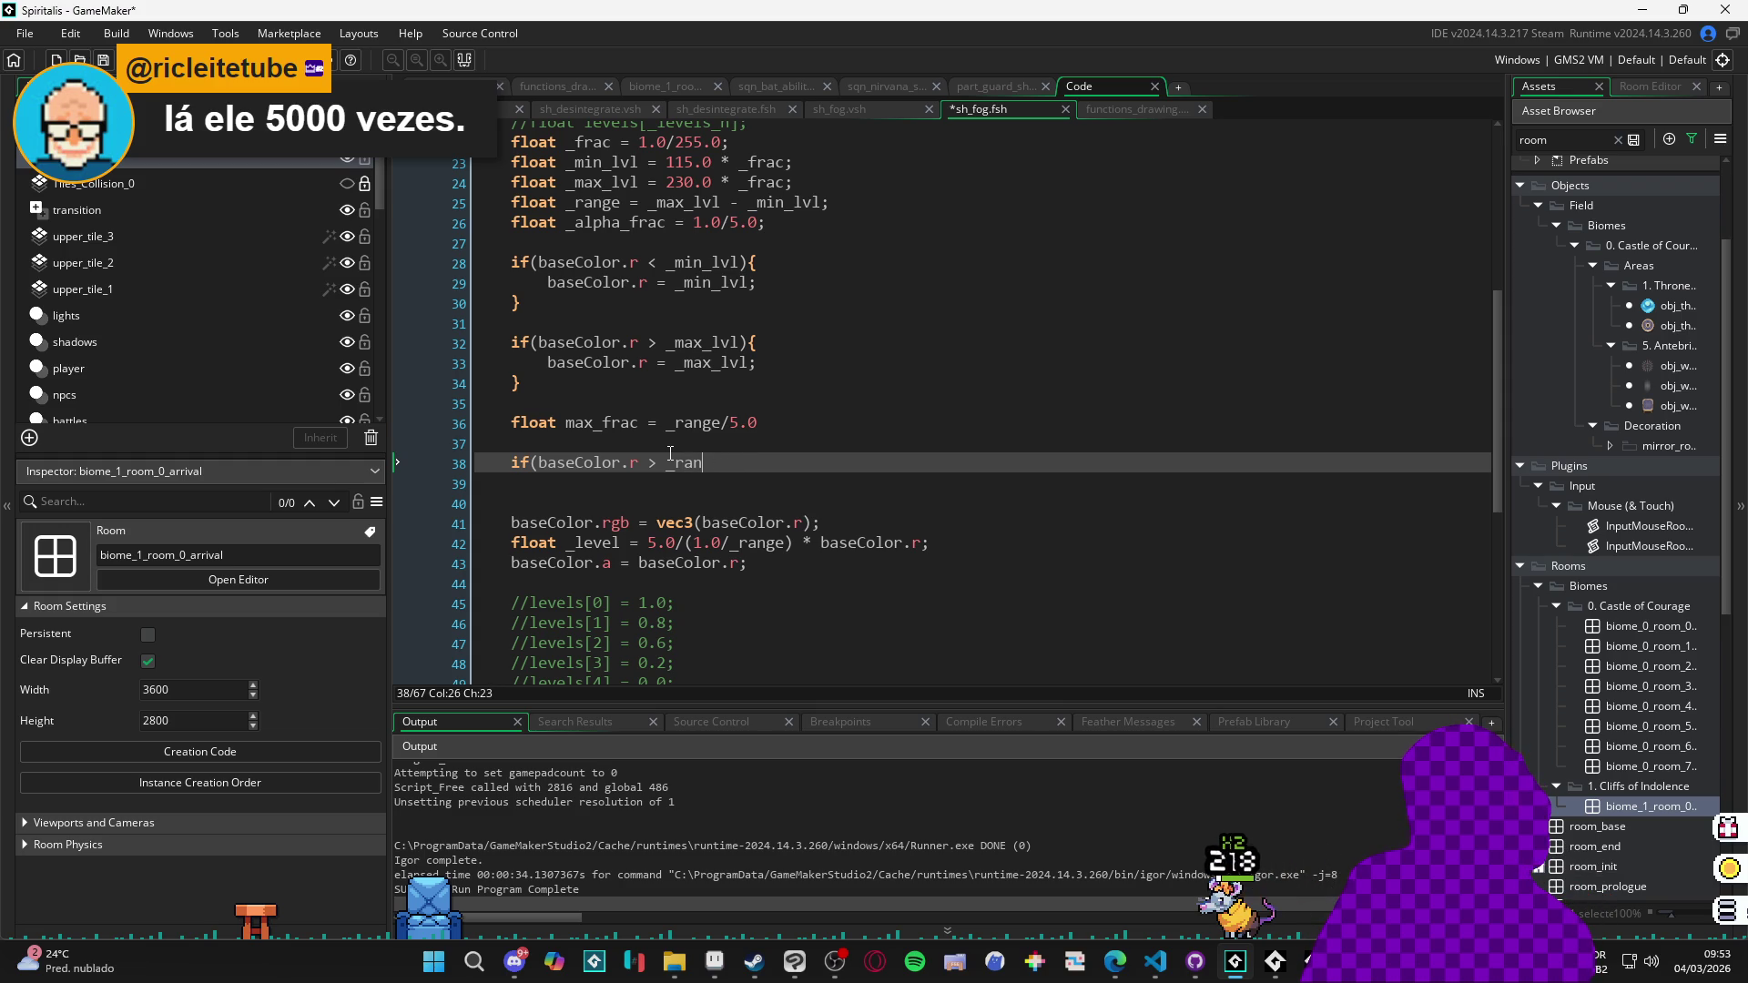
pyautogui.press('BackSpace')
pyautogui.press('BackSpace')
pyautogui.press('BackSpace')
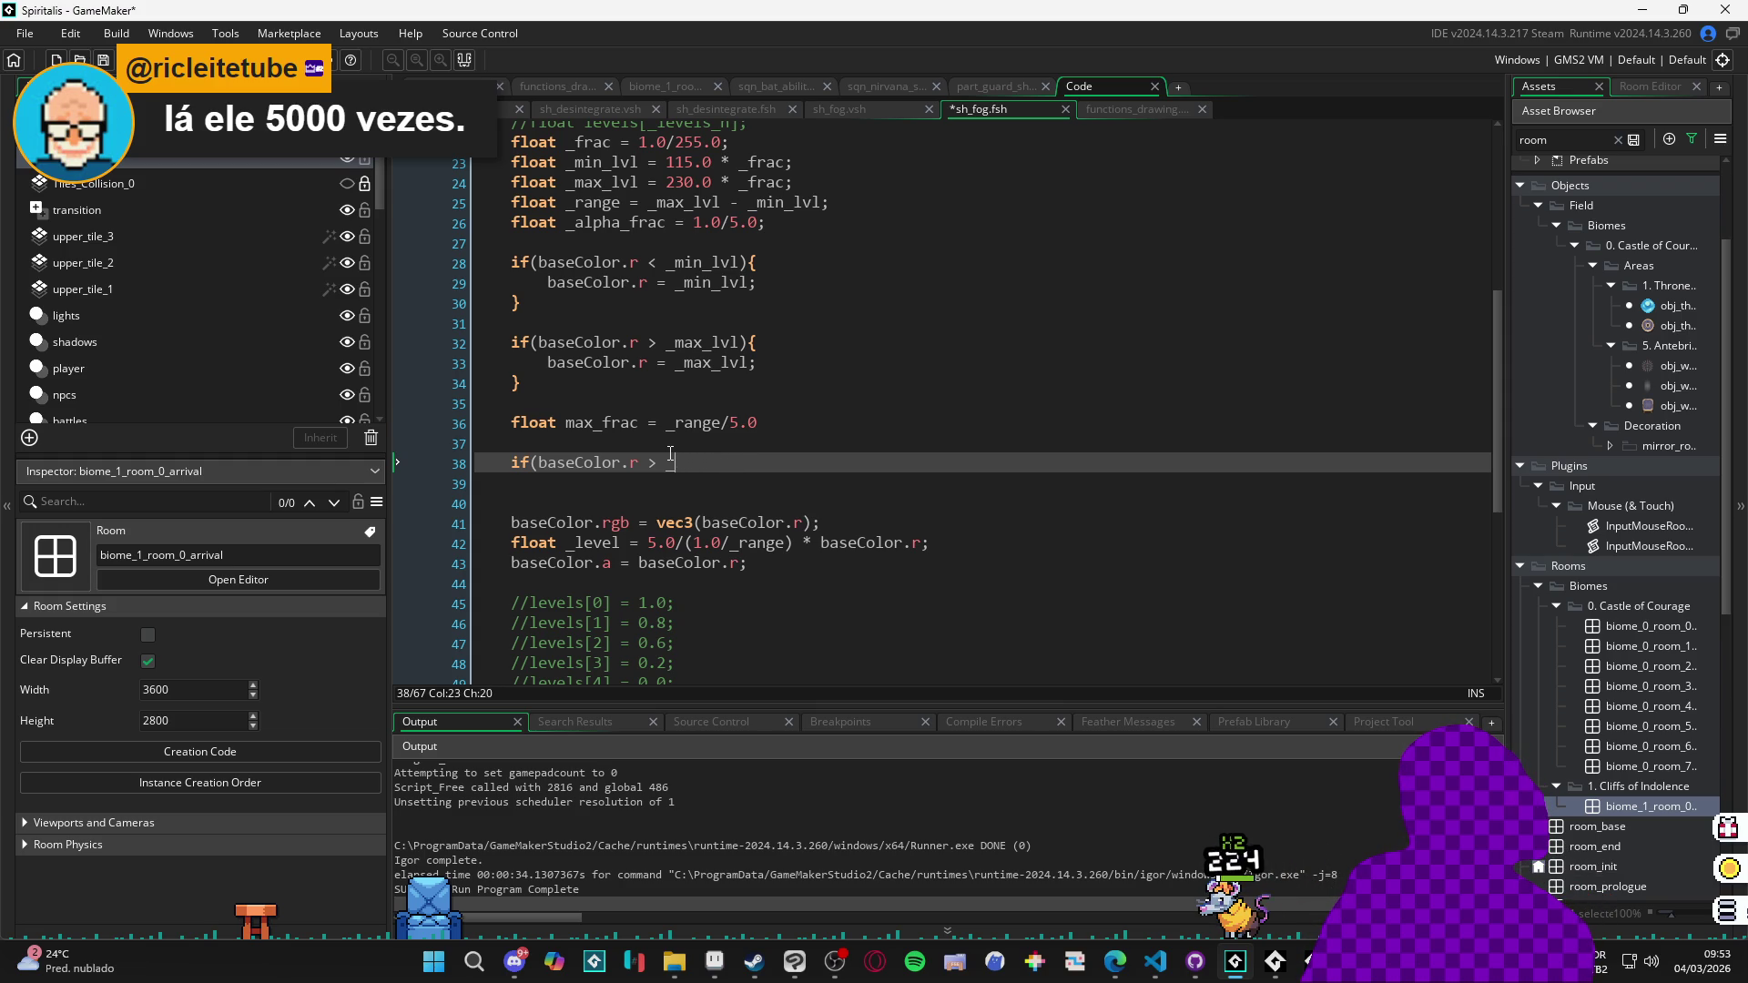
pyautogui.write('max_frac')
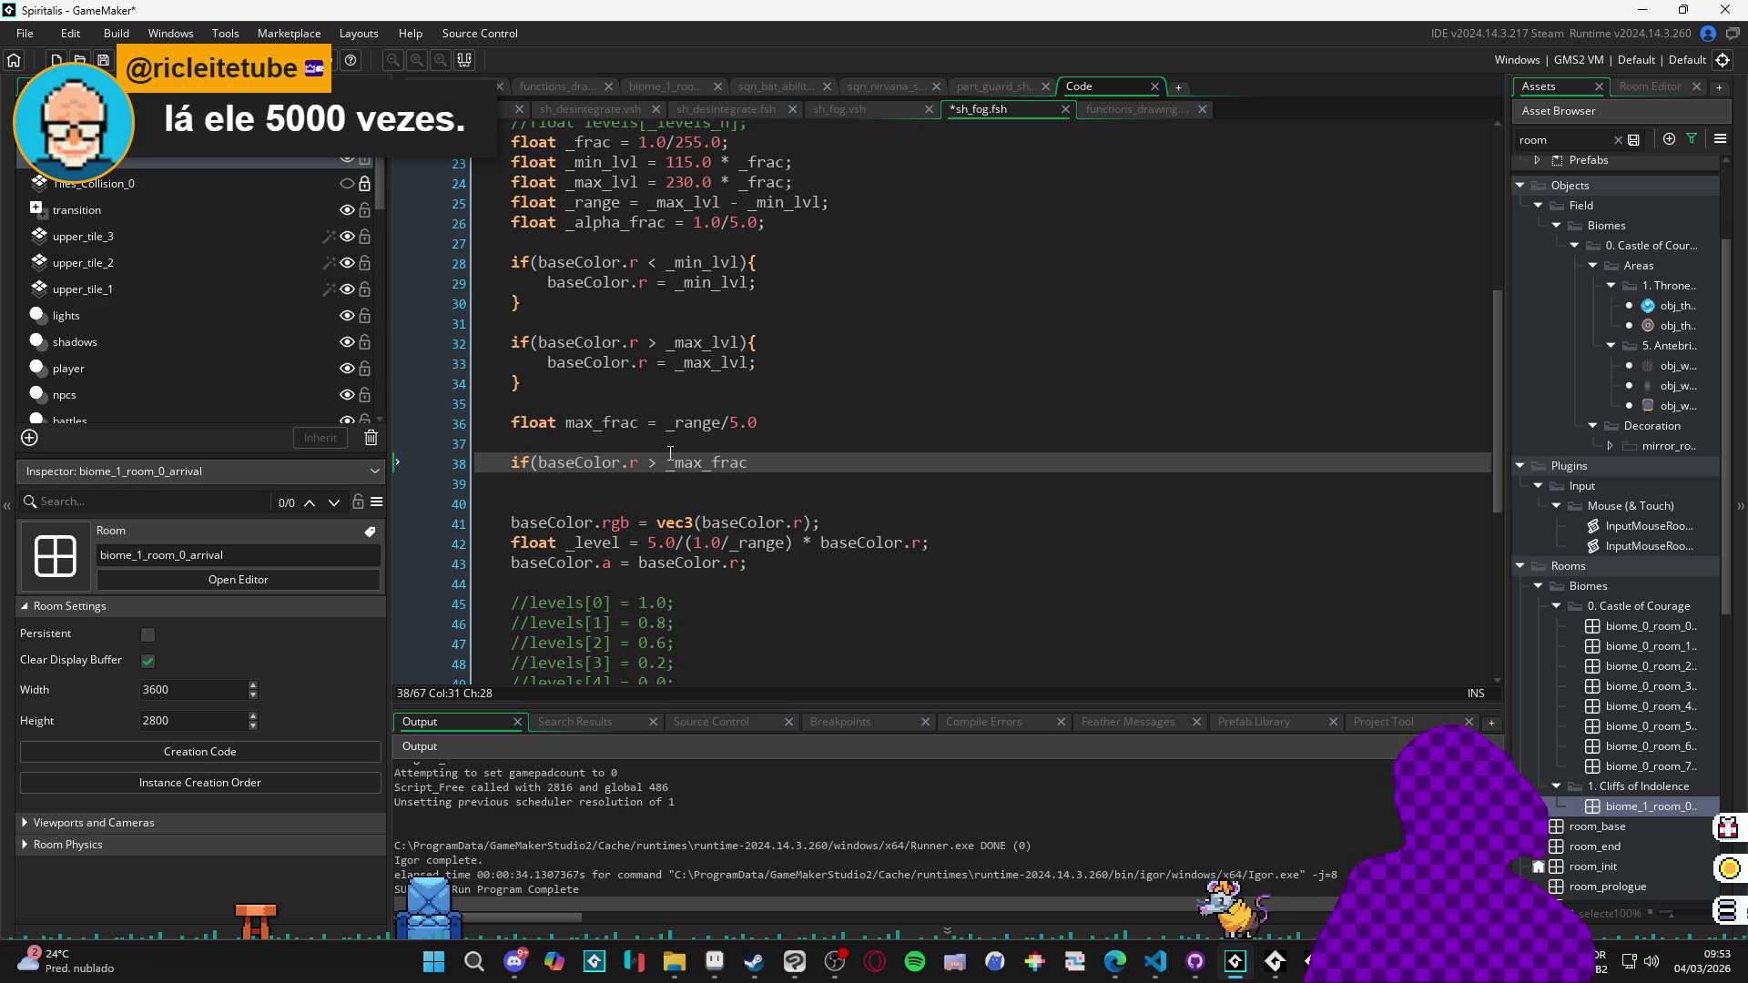
pyautogui.write('){')
# Fill the if block's body with 'discard;' and save the shader.
pyautogui.press('Return')
pyautogui.write('baseColor.a = .')
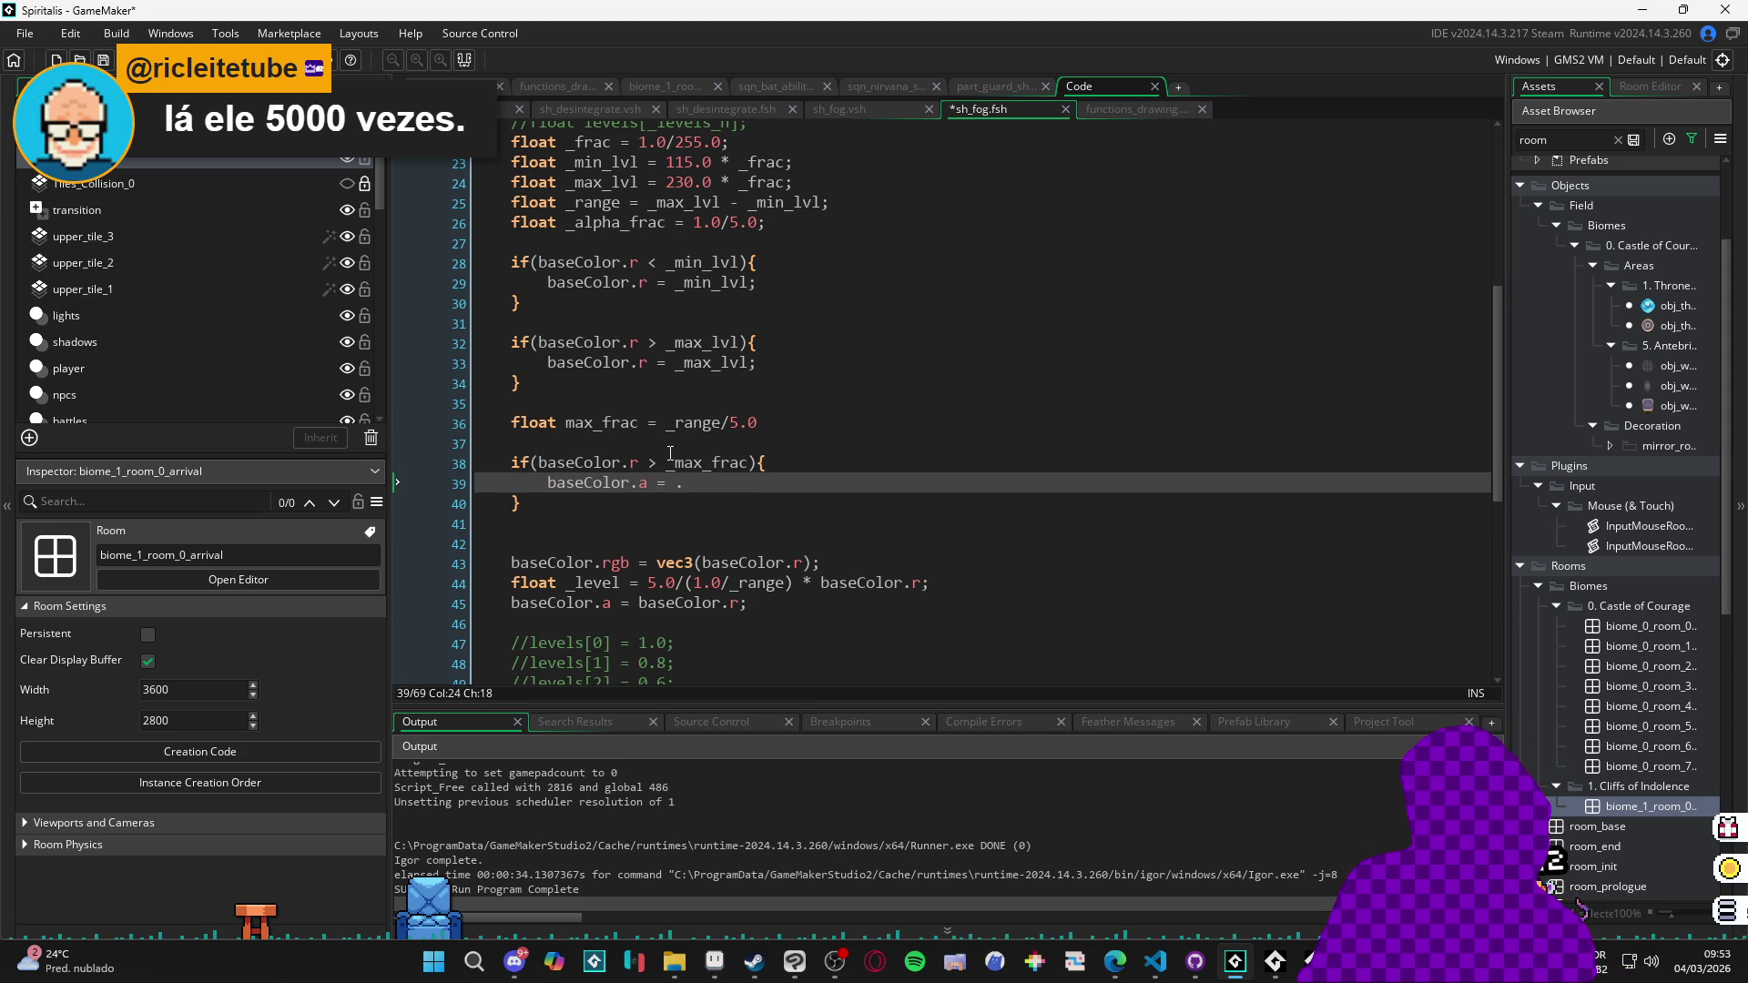
pyautogui.hotkey('shift', 'Home')
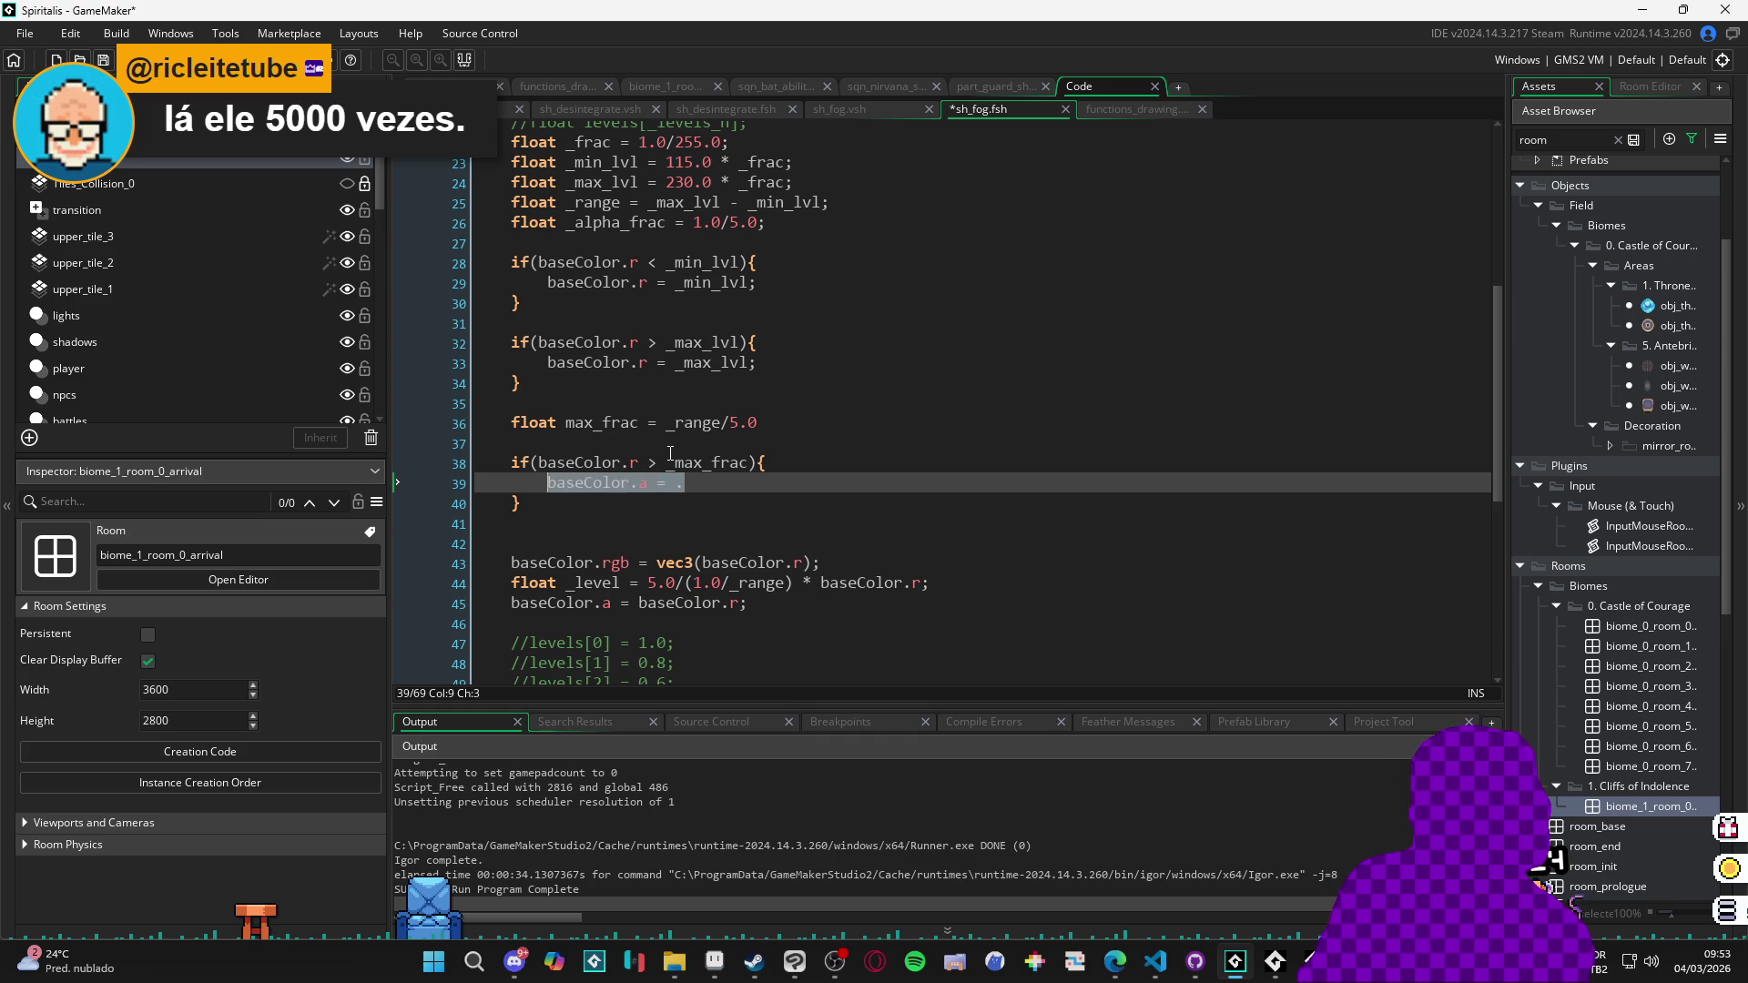
pyautogui.write('discard;')
pyautogui.hotkey('ctrl', 's')
pyautogui.scroll(-1, 729, 519)
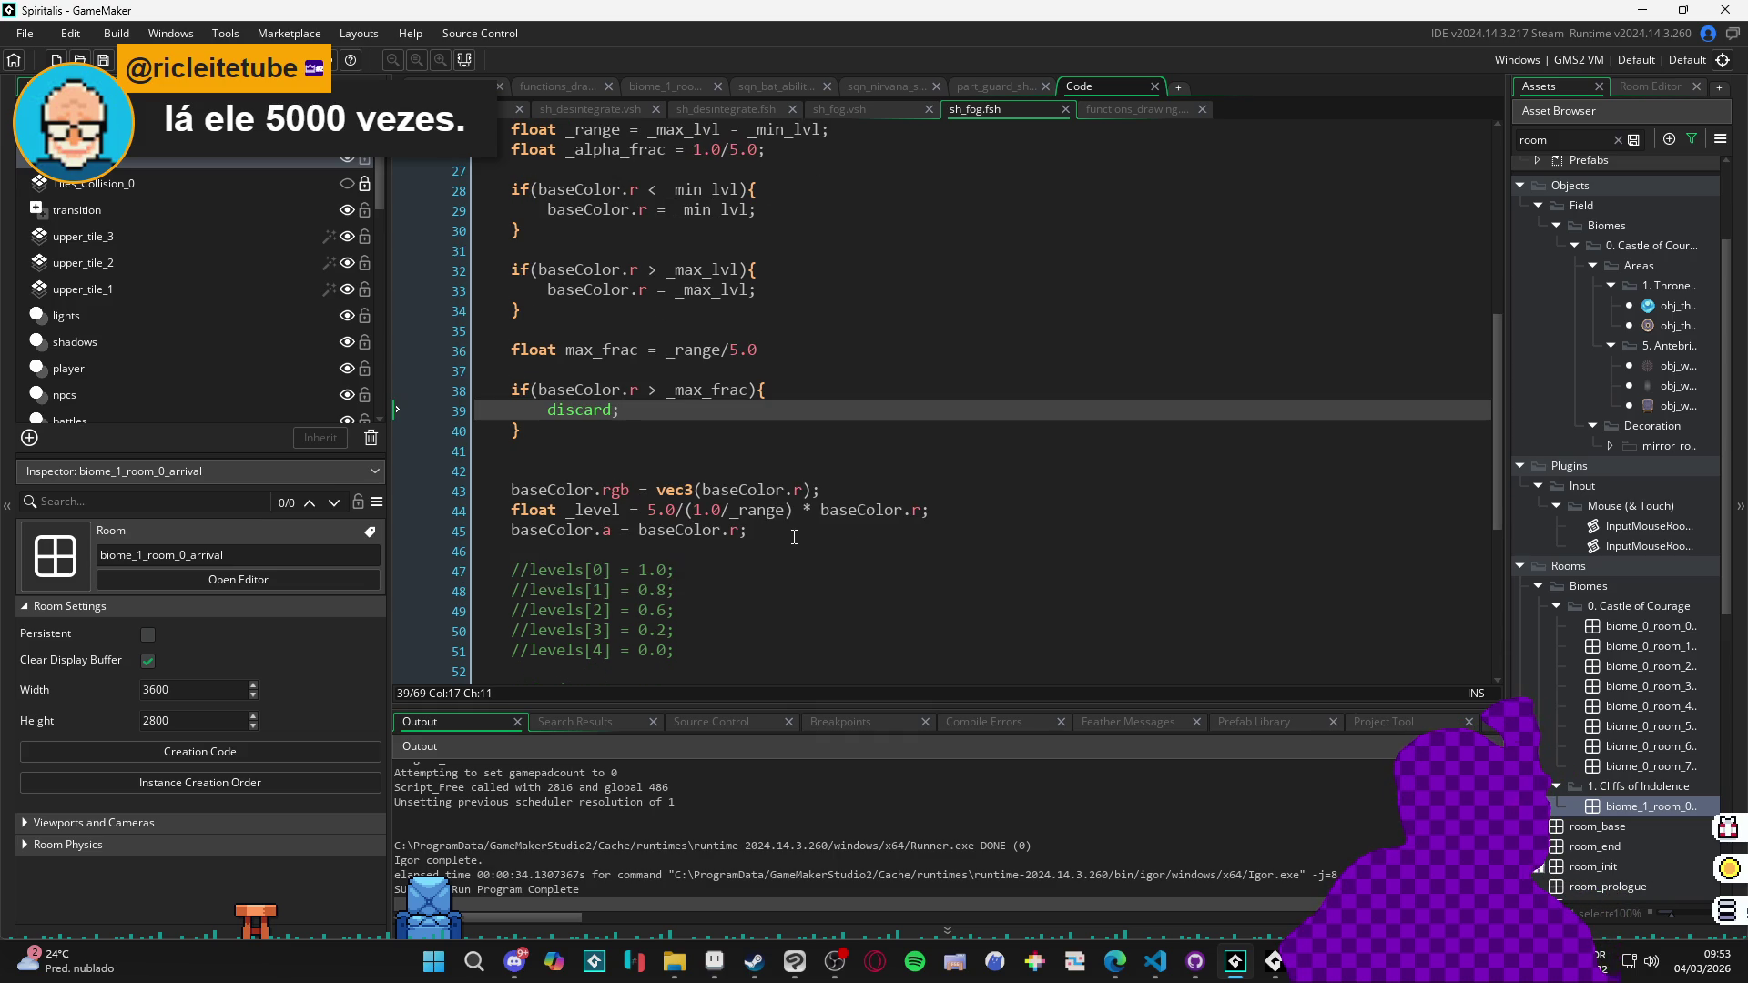
pyautogui.scroll(3, 794, 537)
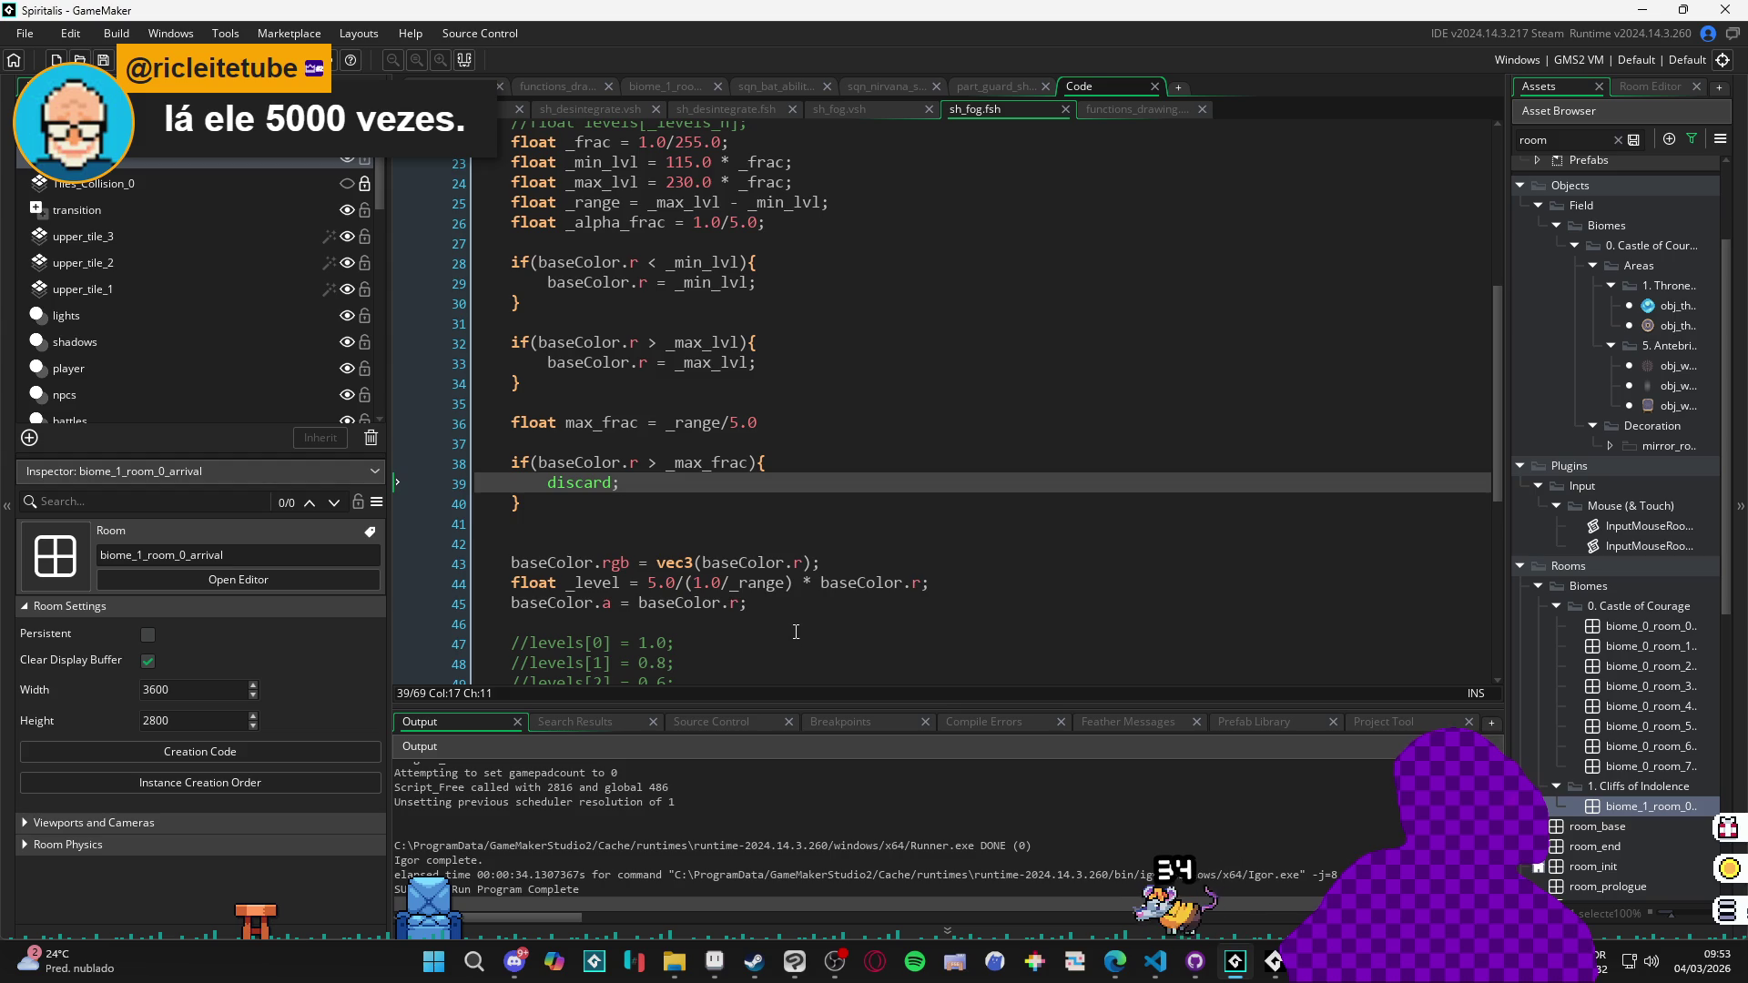
pyautogui.scroll(2, 796, 628)
pyautogui.scroll(-1, 796, 624)
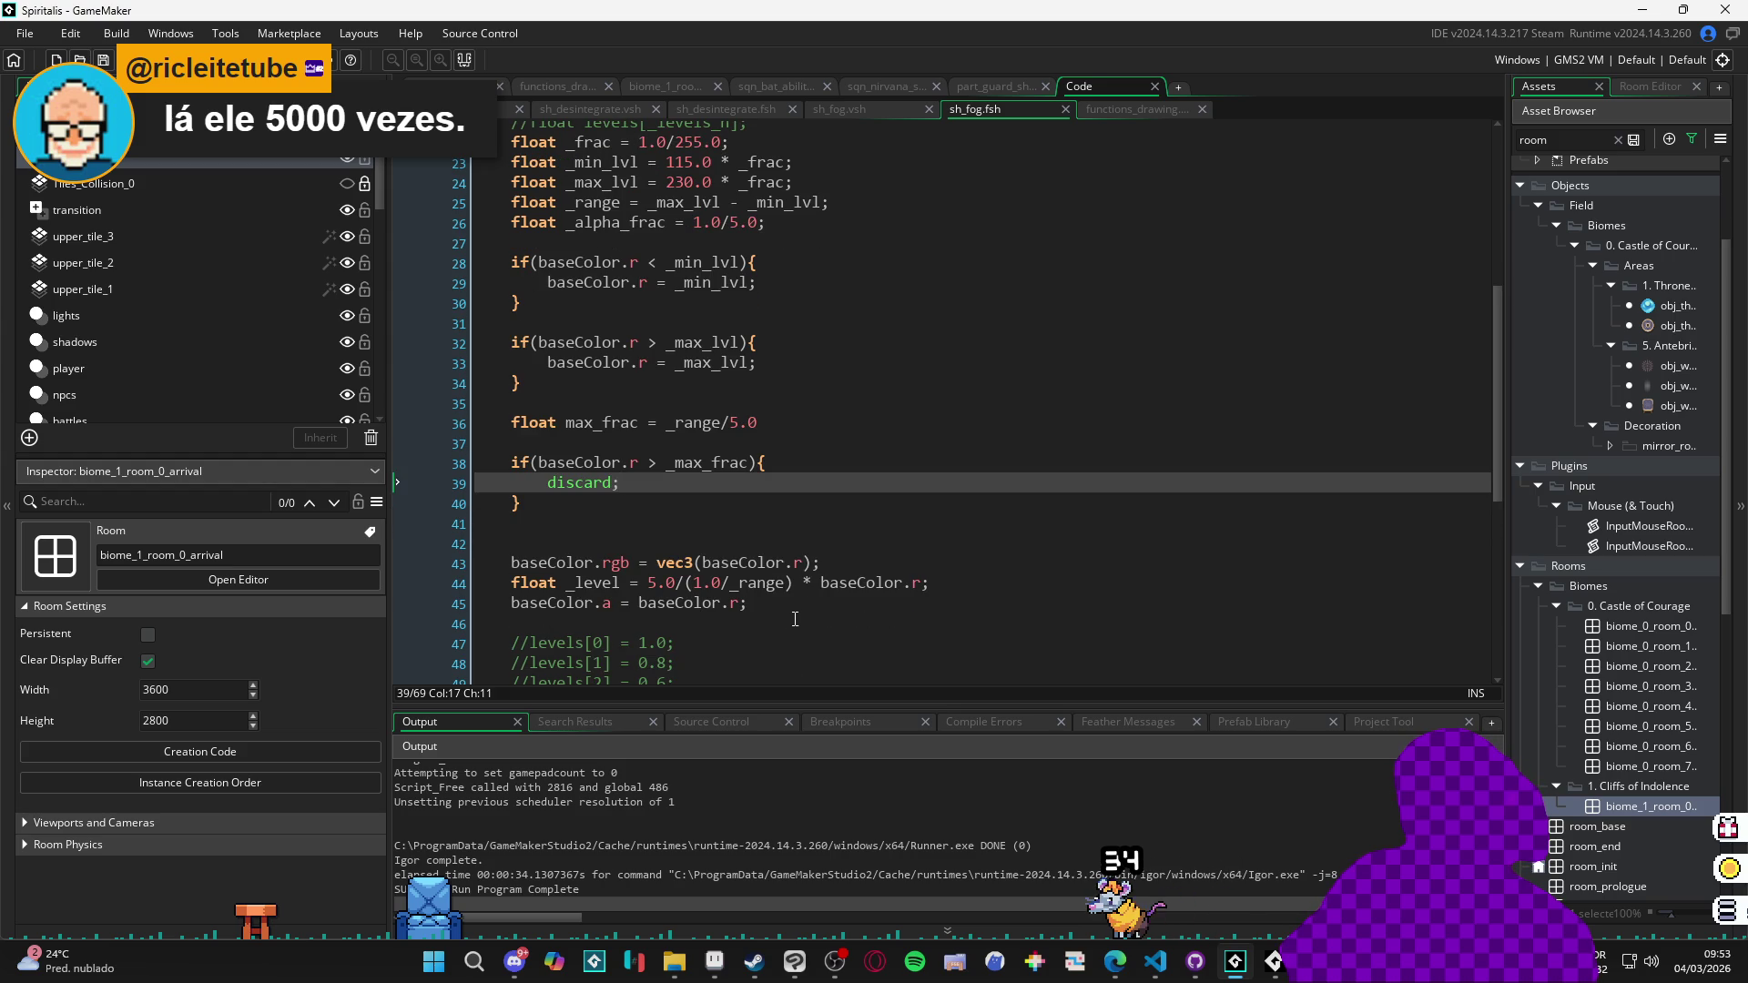
# Move the baseColor.rgb line up above the max_frac declaration.
pyautogui.moveTo(821, 562); pyautogui.dragTo(506, 565)
pyautogui.hotkey('ctrl', 'x')
pyautogui.press('Up')
pyautogui.press('Up')
pyautogui.press('Up')
pyautogui.hotkey('ctrl', 'v')
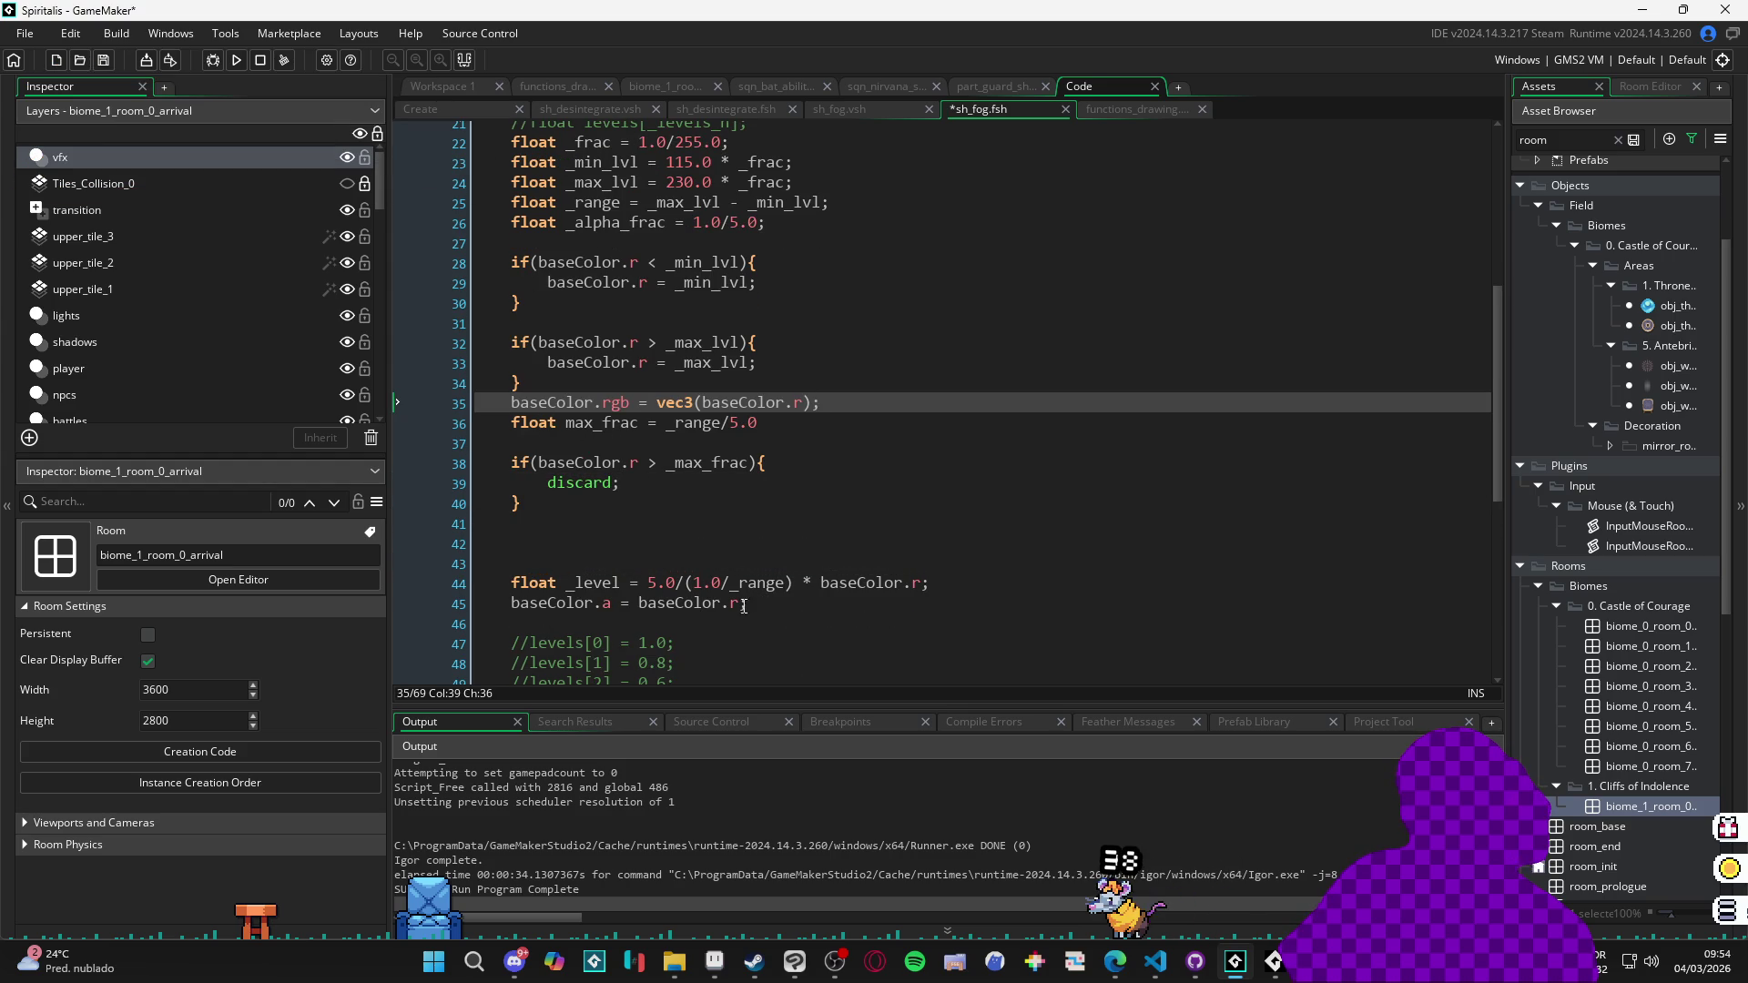
pyautogui.press('Down')
pyautogui.press('Down')
pyautogui.press('Down')
# Delete the leftover old levels code, save, and rebuild to see the line 40 error.
pyautogui.scroll(-5, 707, 571)
pyautogui.scroll(-4, 707, 571)
pyautogui.moveTo(546, 496)
pyautogui.mouseDown()
pyautogui.moveTo(433, 164)
pyautogui.moveTo(439, 215)
pyautogui.moveTo(450, 137)
pyautogui.moveTo(479, 288)
pyautogui.mouseUp()
pyautogui.press('BackSpace')
pyautogui.press('BackSpace')
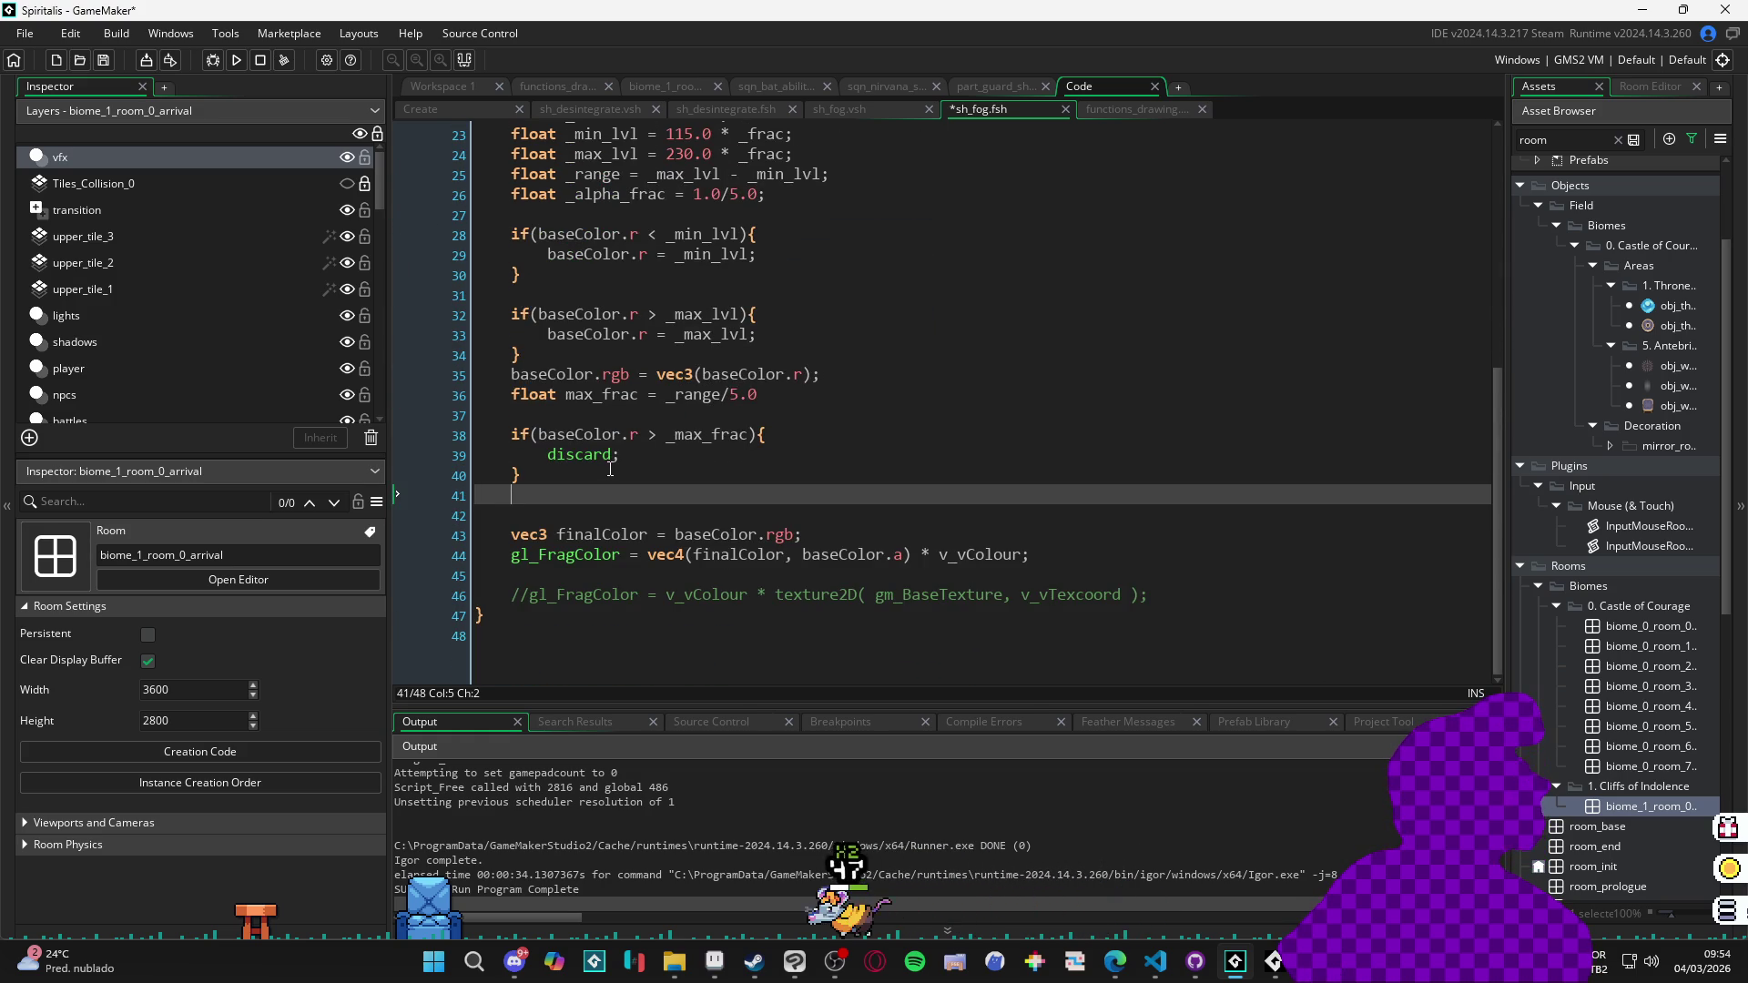
pyautogui.hotkey('ctrl', 's')
pyautogui.press('F5')
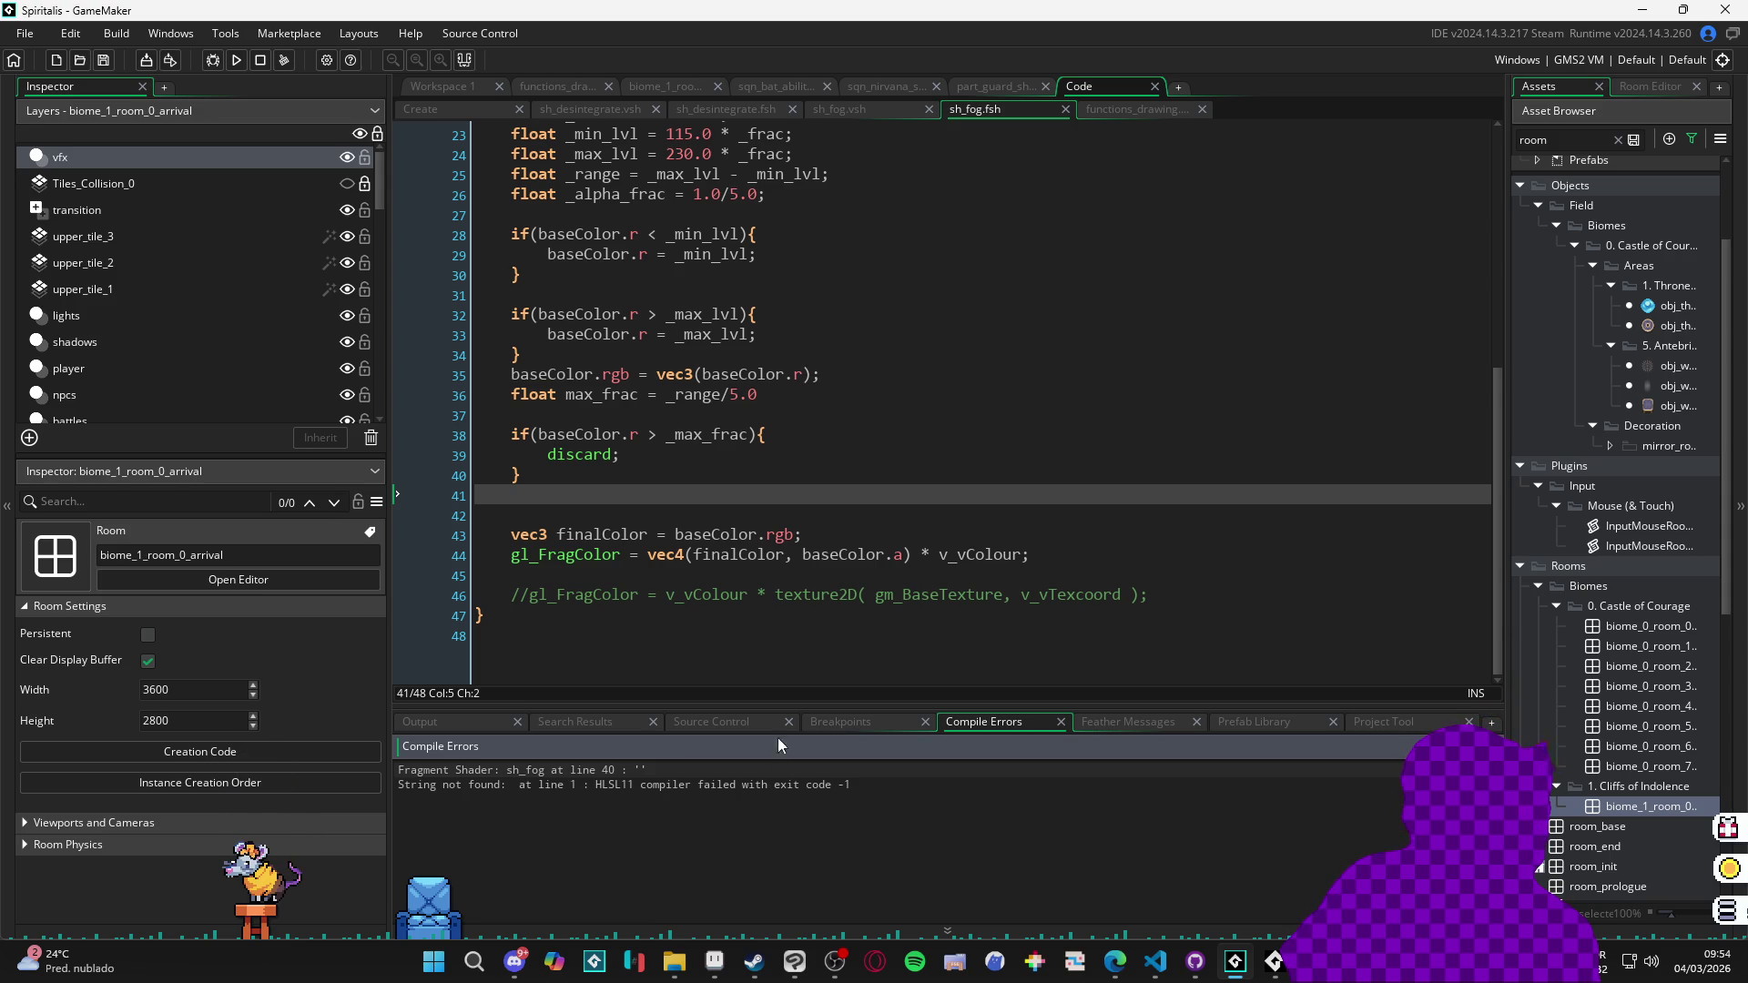
pyautogui.doubleClick(773, 771)
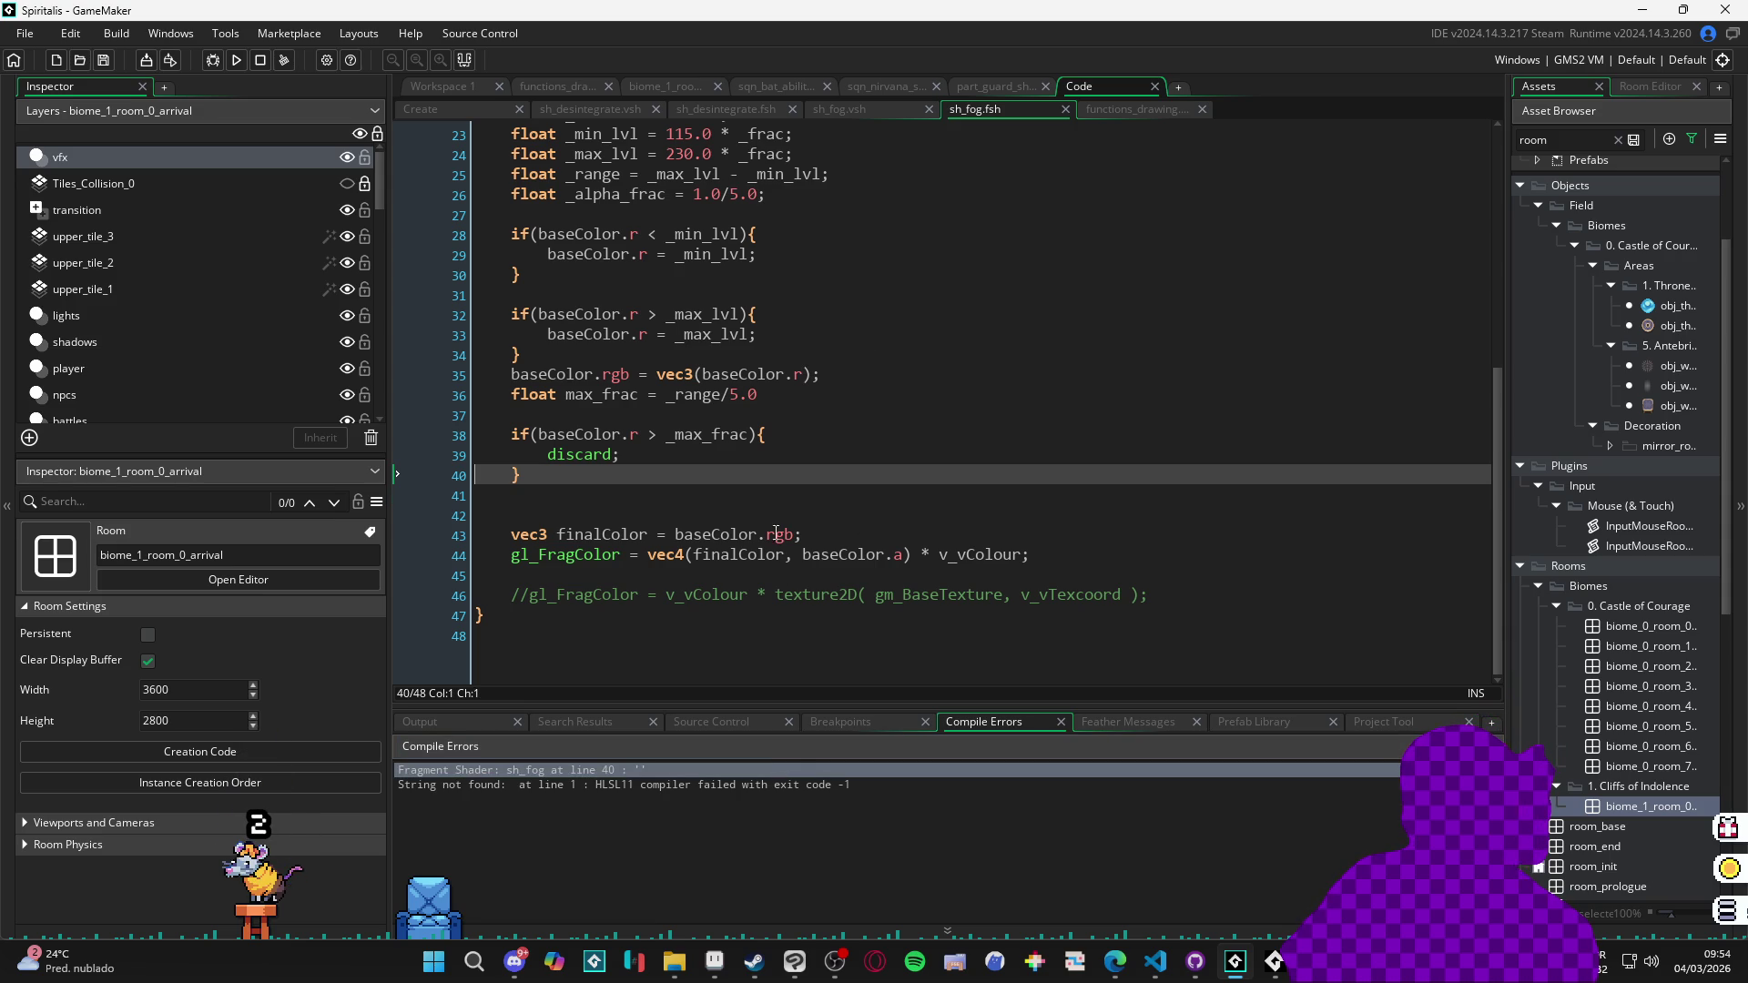
# Add the missing semicolon after _range/5.0 on line 36 and rebuild the game.
pyautogui.click(754, 458)
pyautogui.click(827, 390)
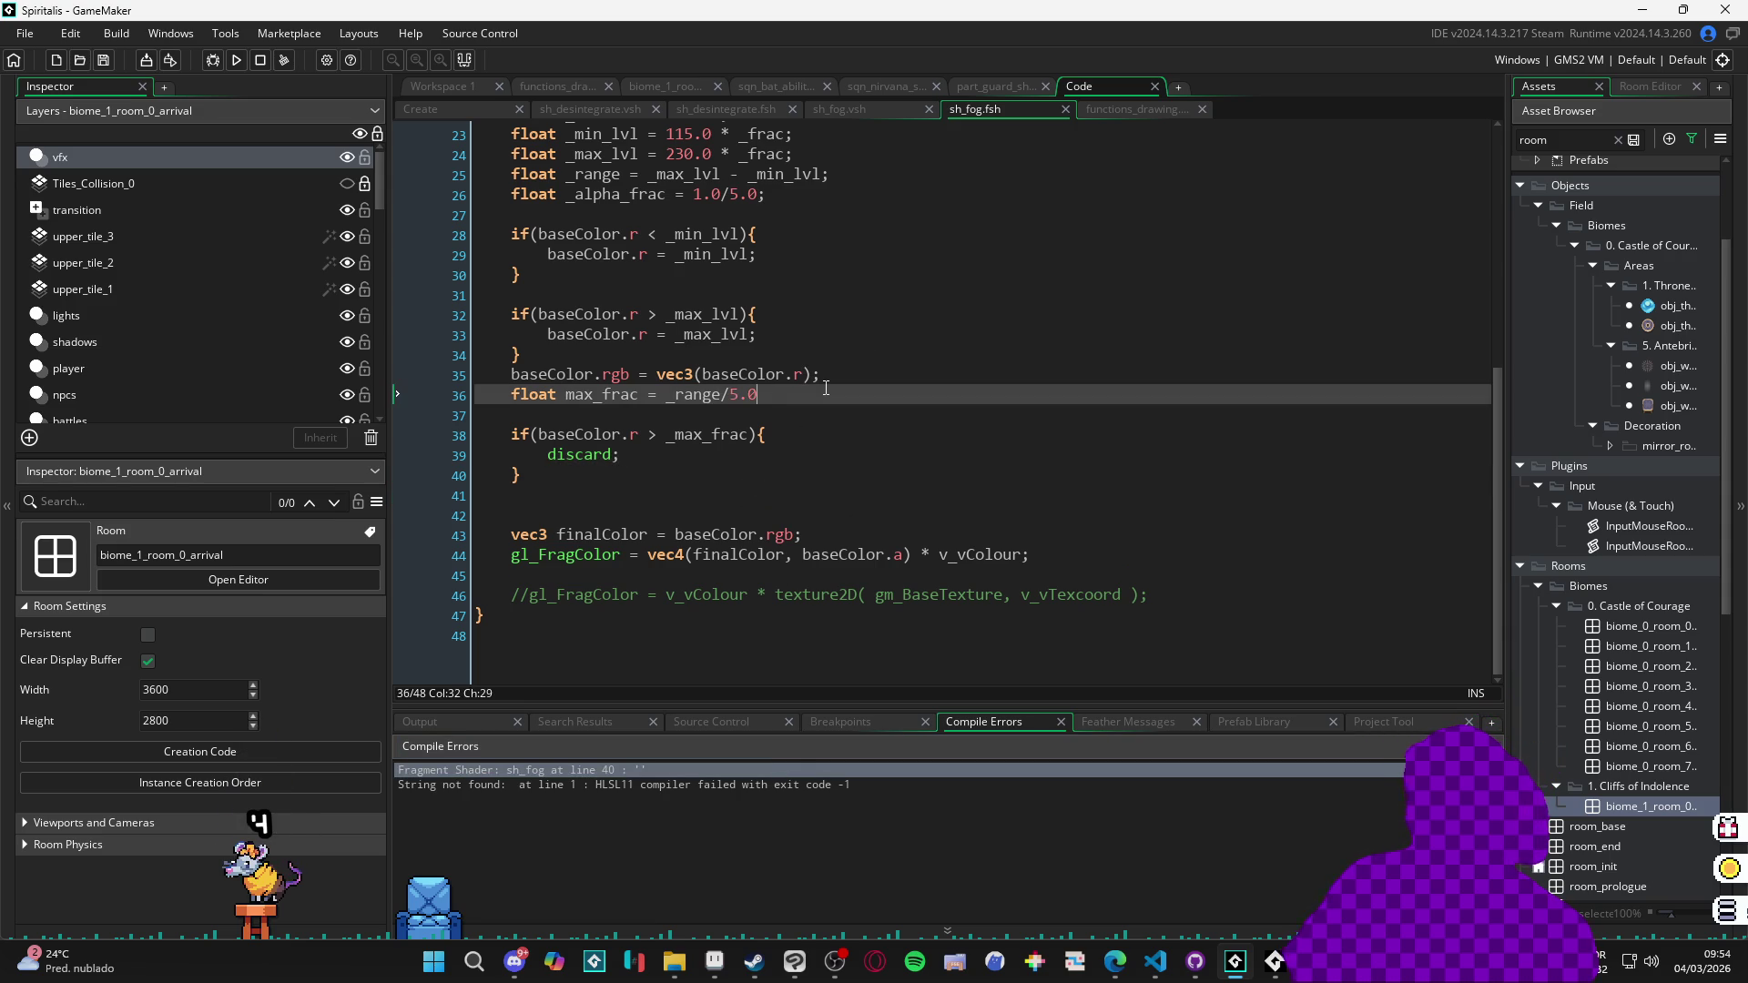
pyautogui.write(';')
pyautogui.press('F5')
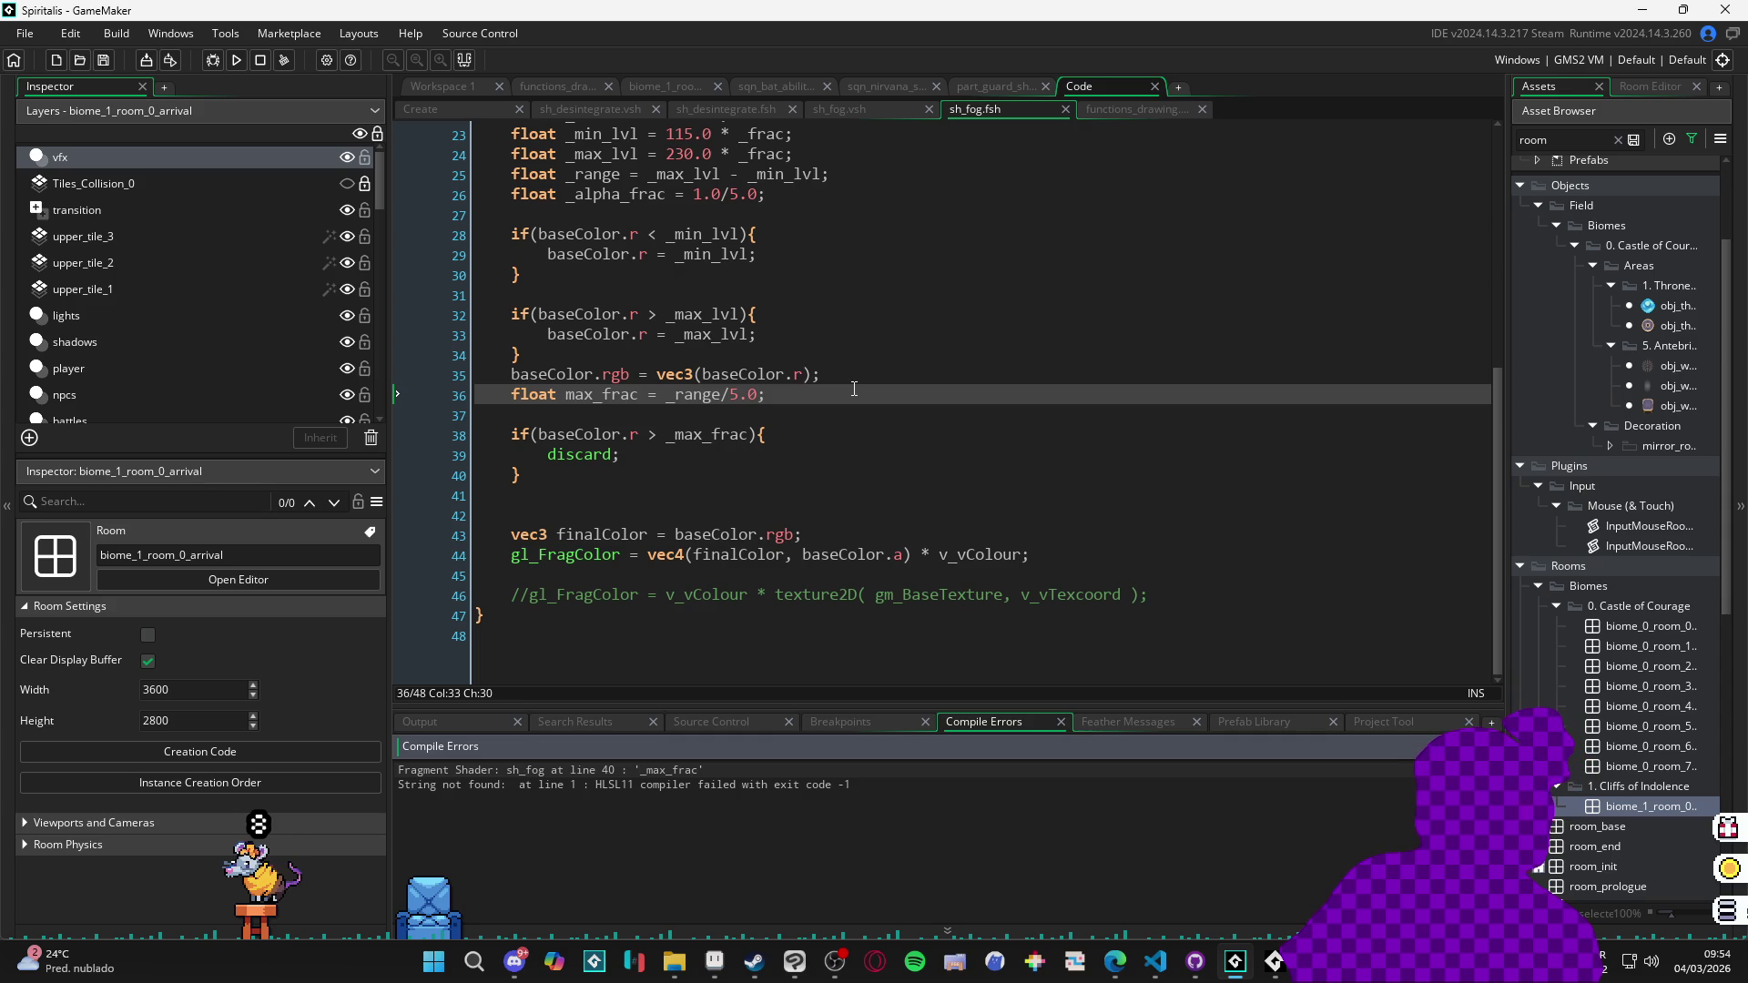
pyautogui.scroll(3, 773, 428)
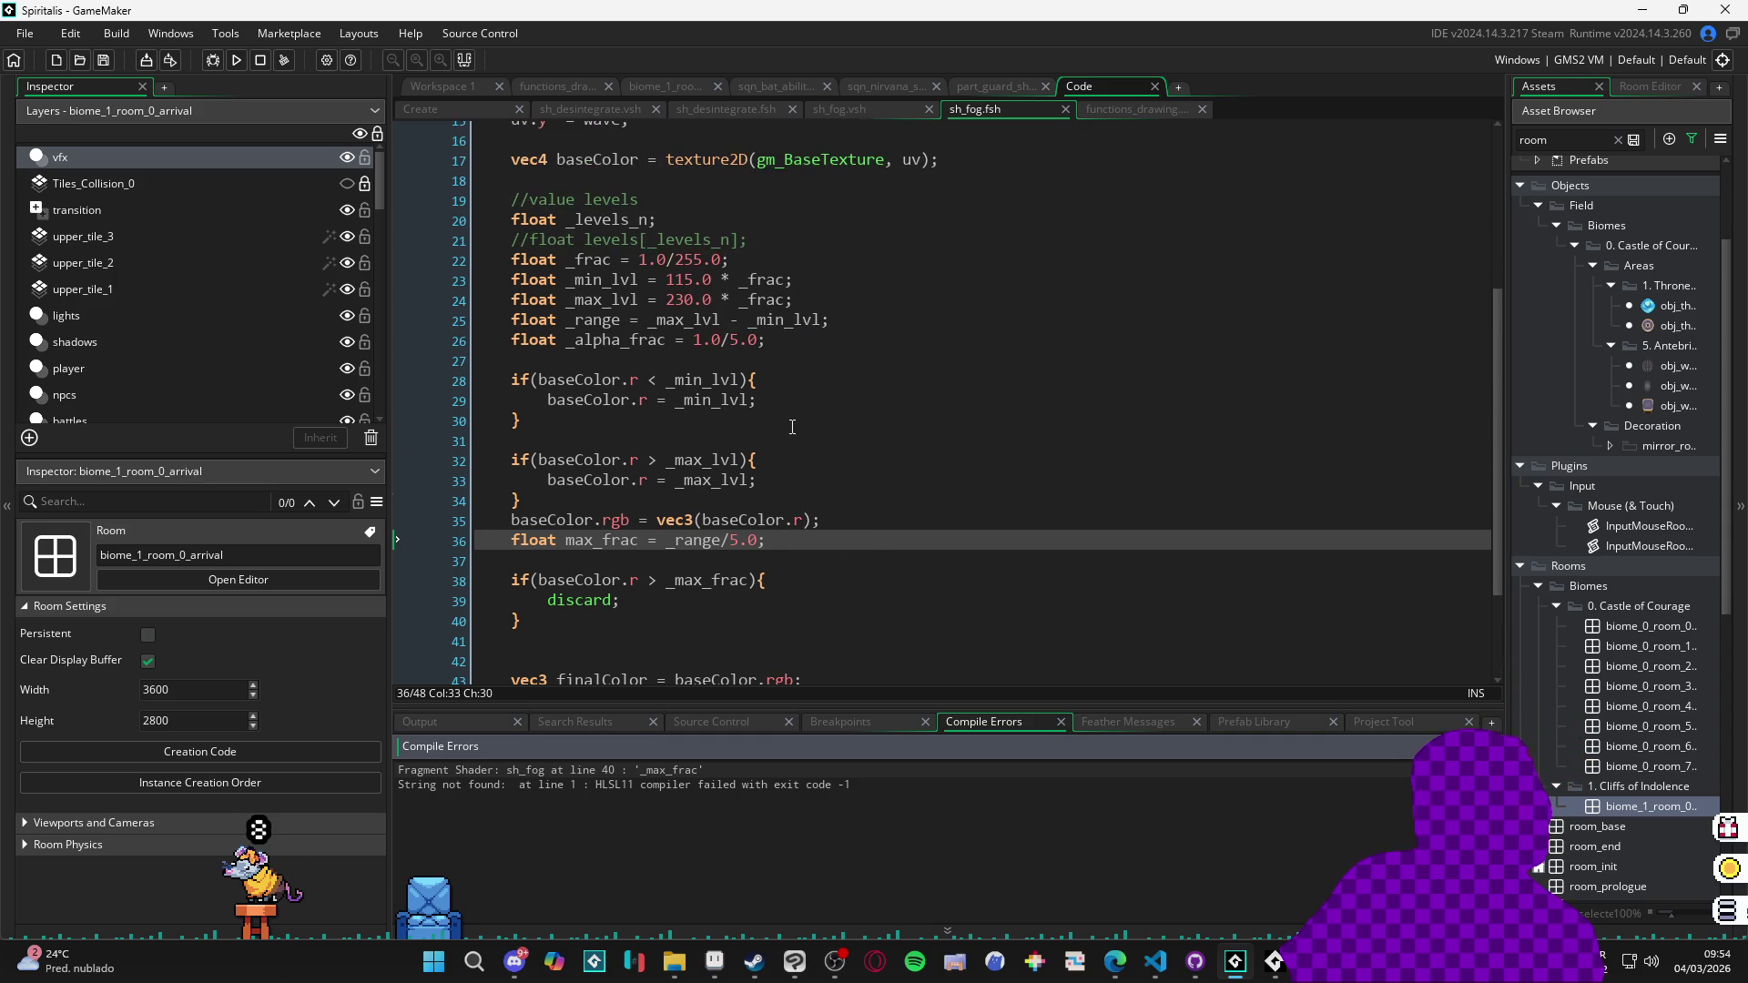
pyautogui.scroll(-2, 883, 419)
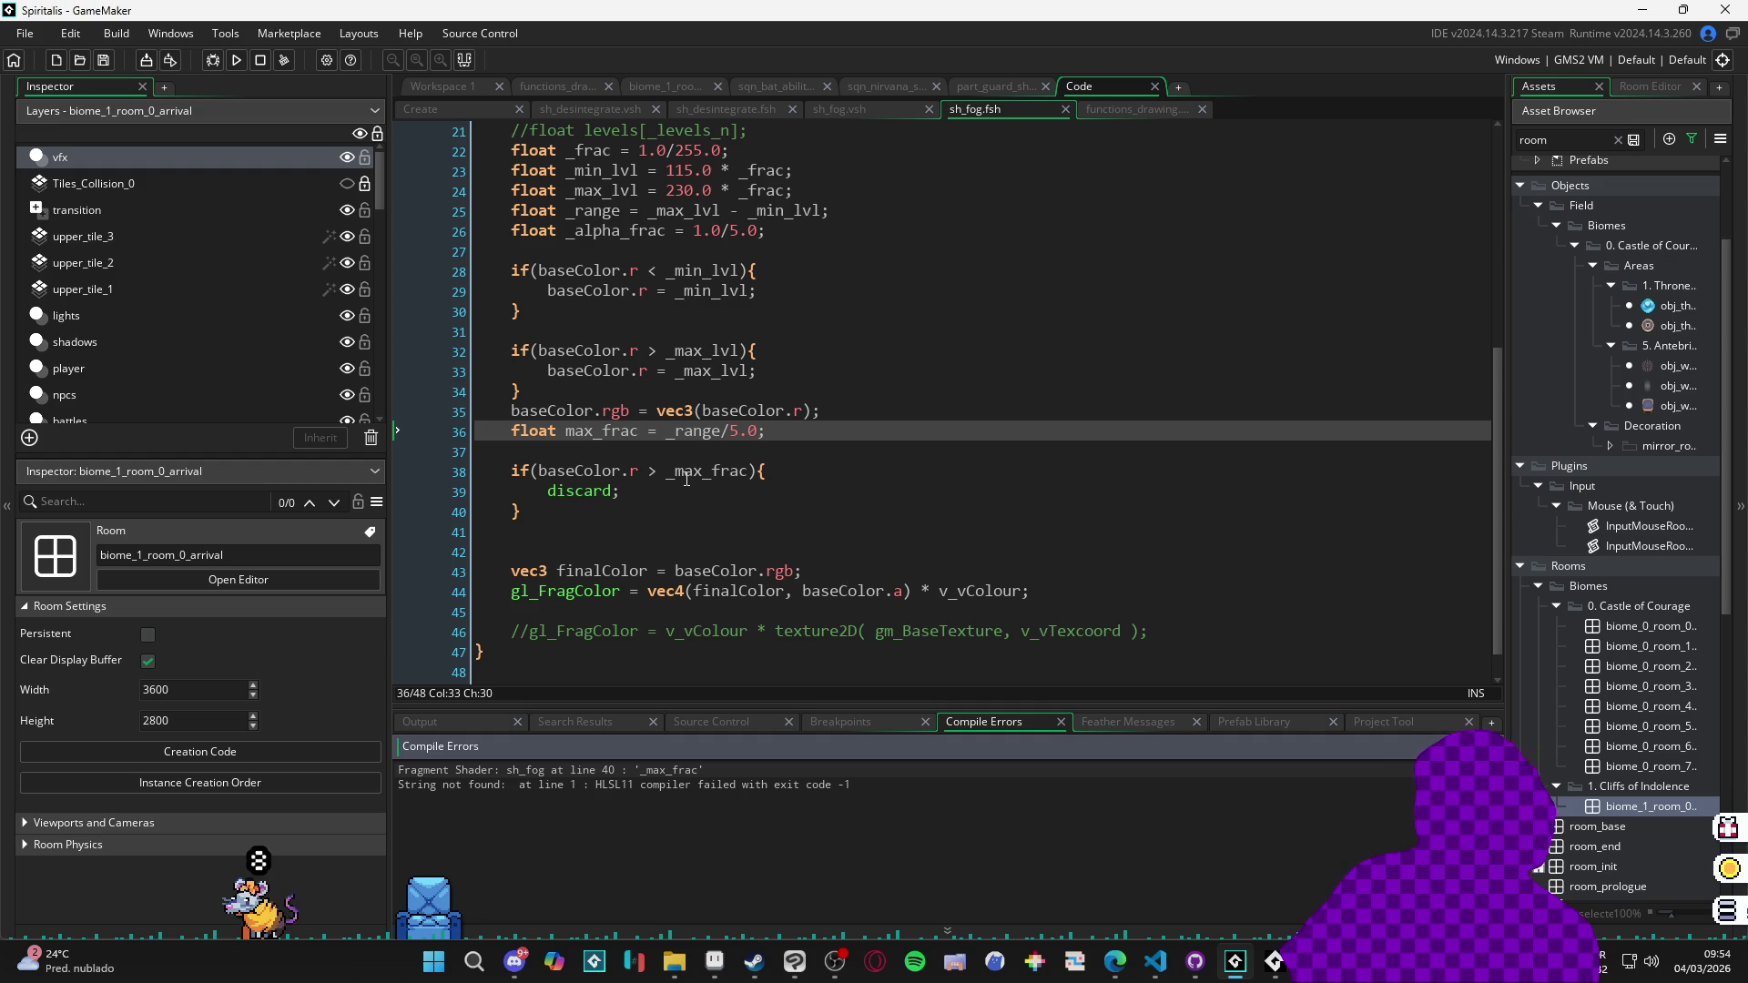
# Rename _max_frac to max_frac on line 38, rerun, then begin changing the condition to max_frac *3.
pyautogui.doubleClick(620, 773)
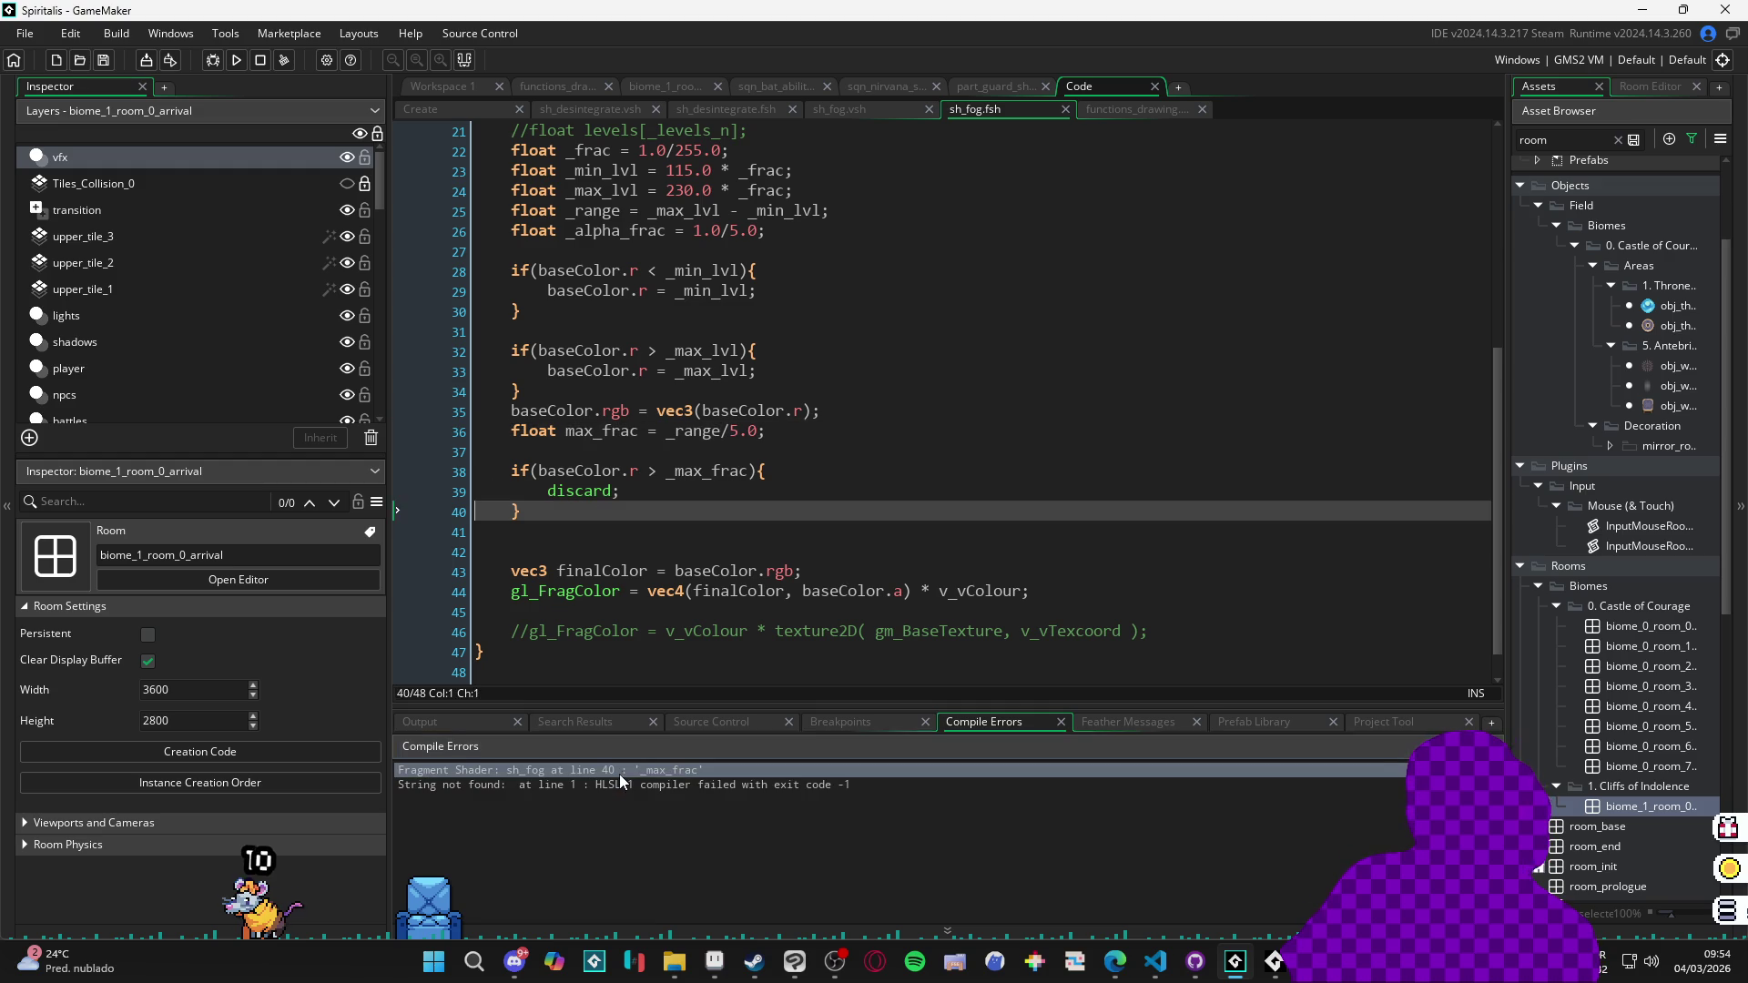
pyautogui.scroll(2, 728, 512)
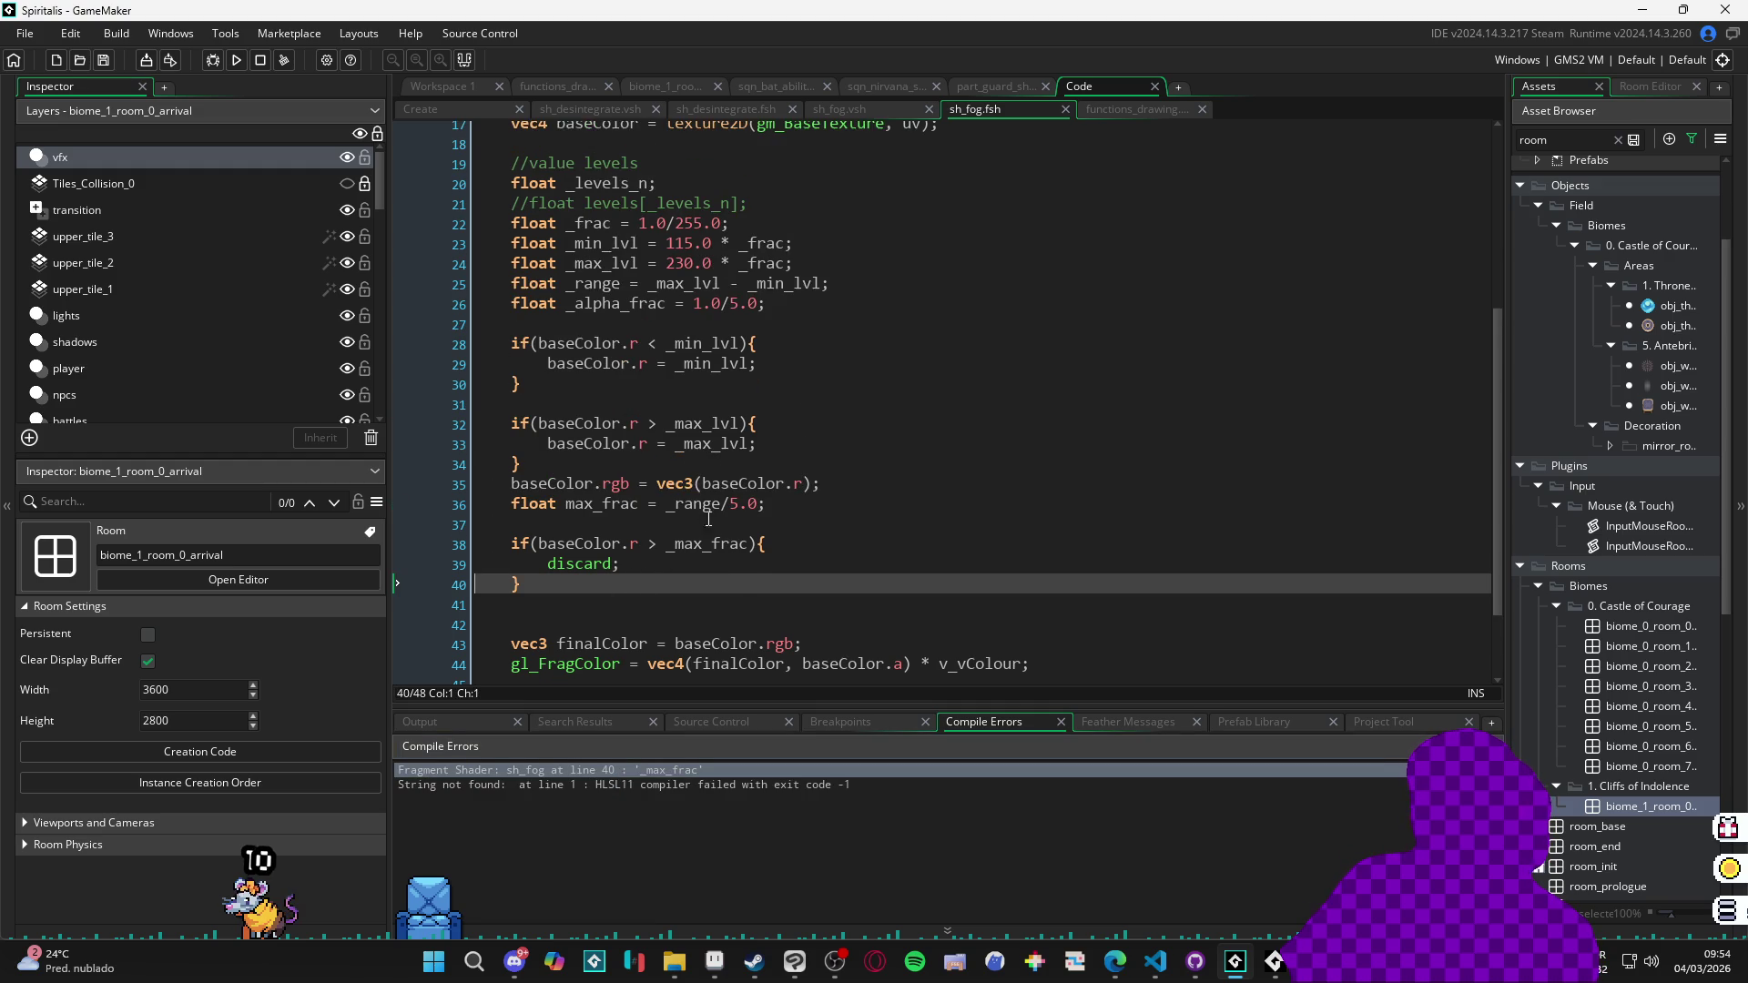
pyautogui.doubleClick(577, 505)
pyautogui.hotkey('ctrl', 'c')
pyautogui.doubleClick(701, 545)
pyautogui.hotkey('ctrl', 'v')
pyautogui.press('F5')
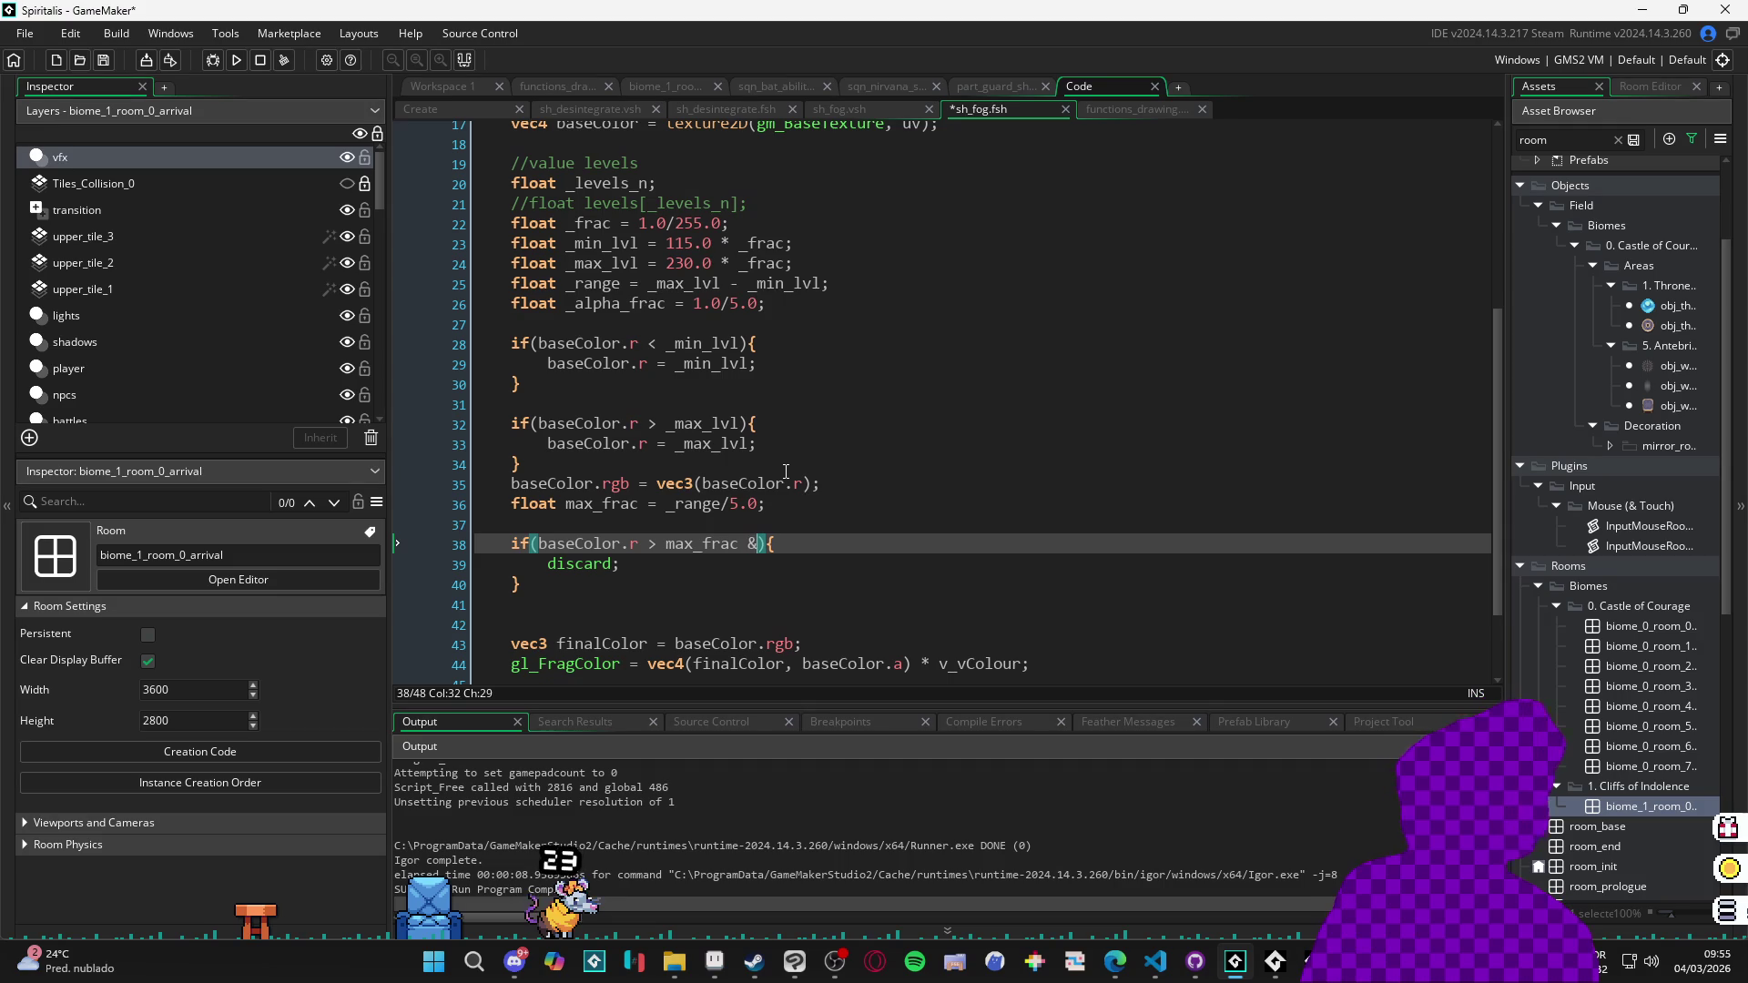
pyautogui.press('BackSpace')
pyautogui.write('*3')
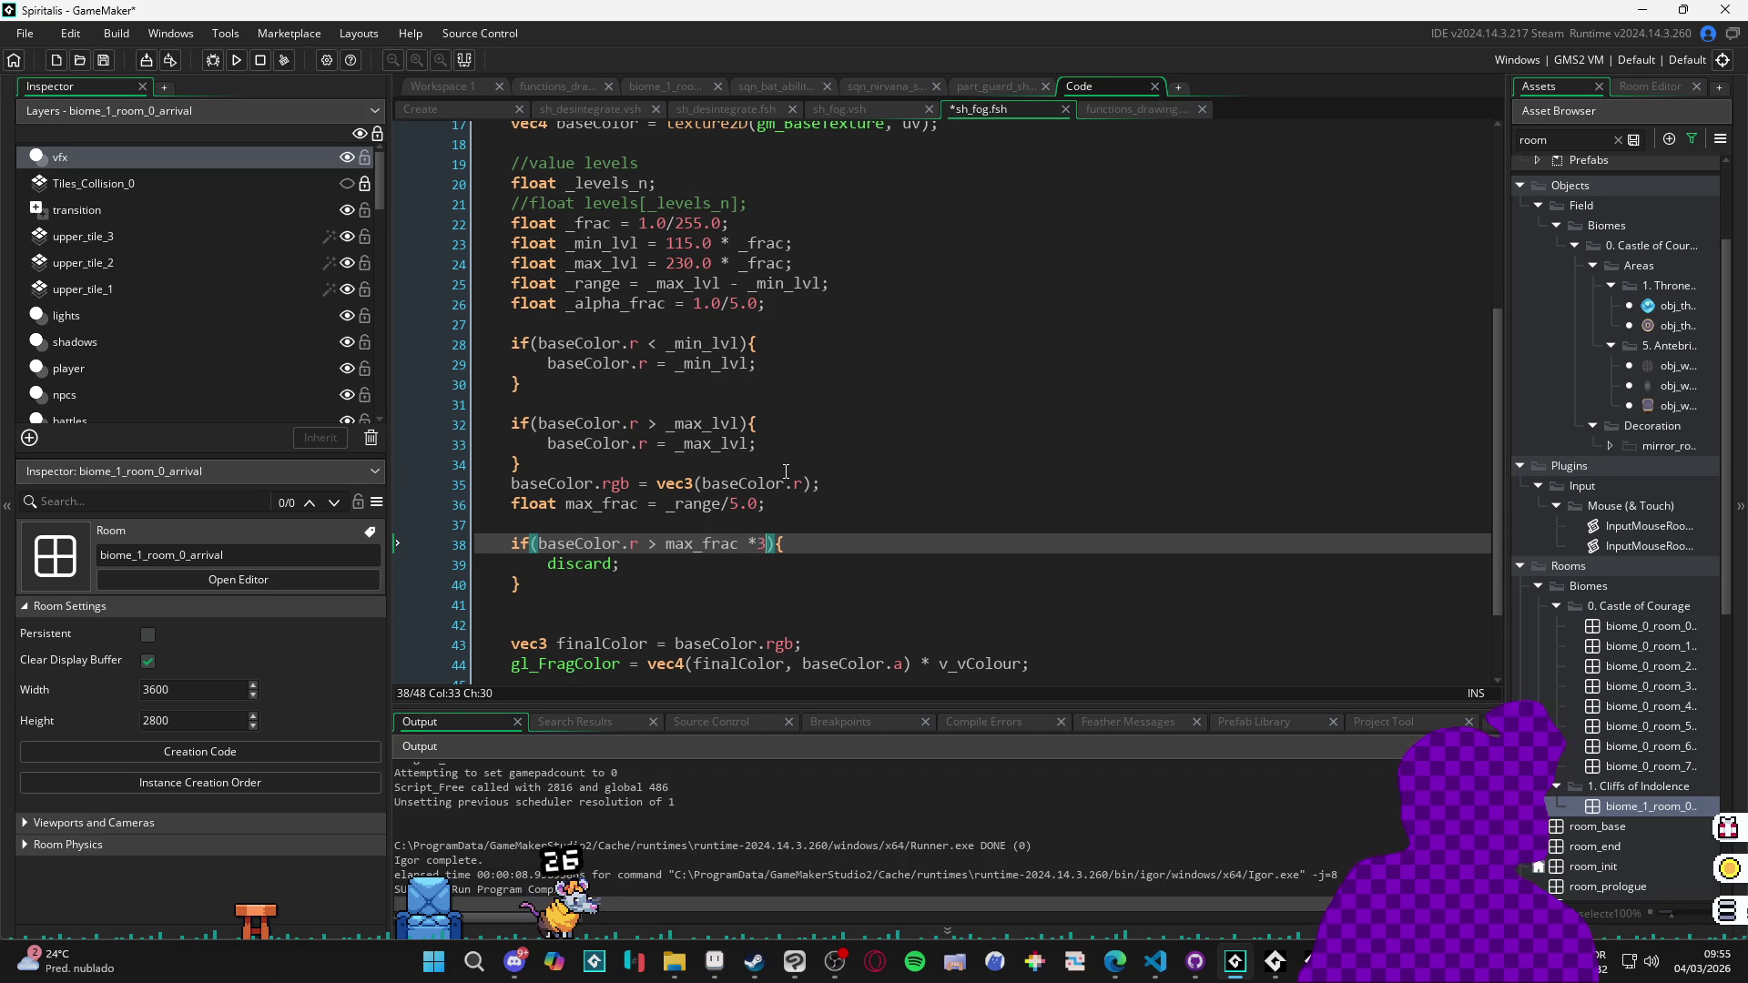
# Save and run with max_frac *3, then change the multiplier to 3.0 and run again.
pyautogui.hotkey('ctrl', 's')
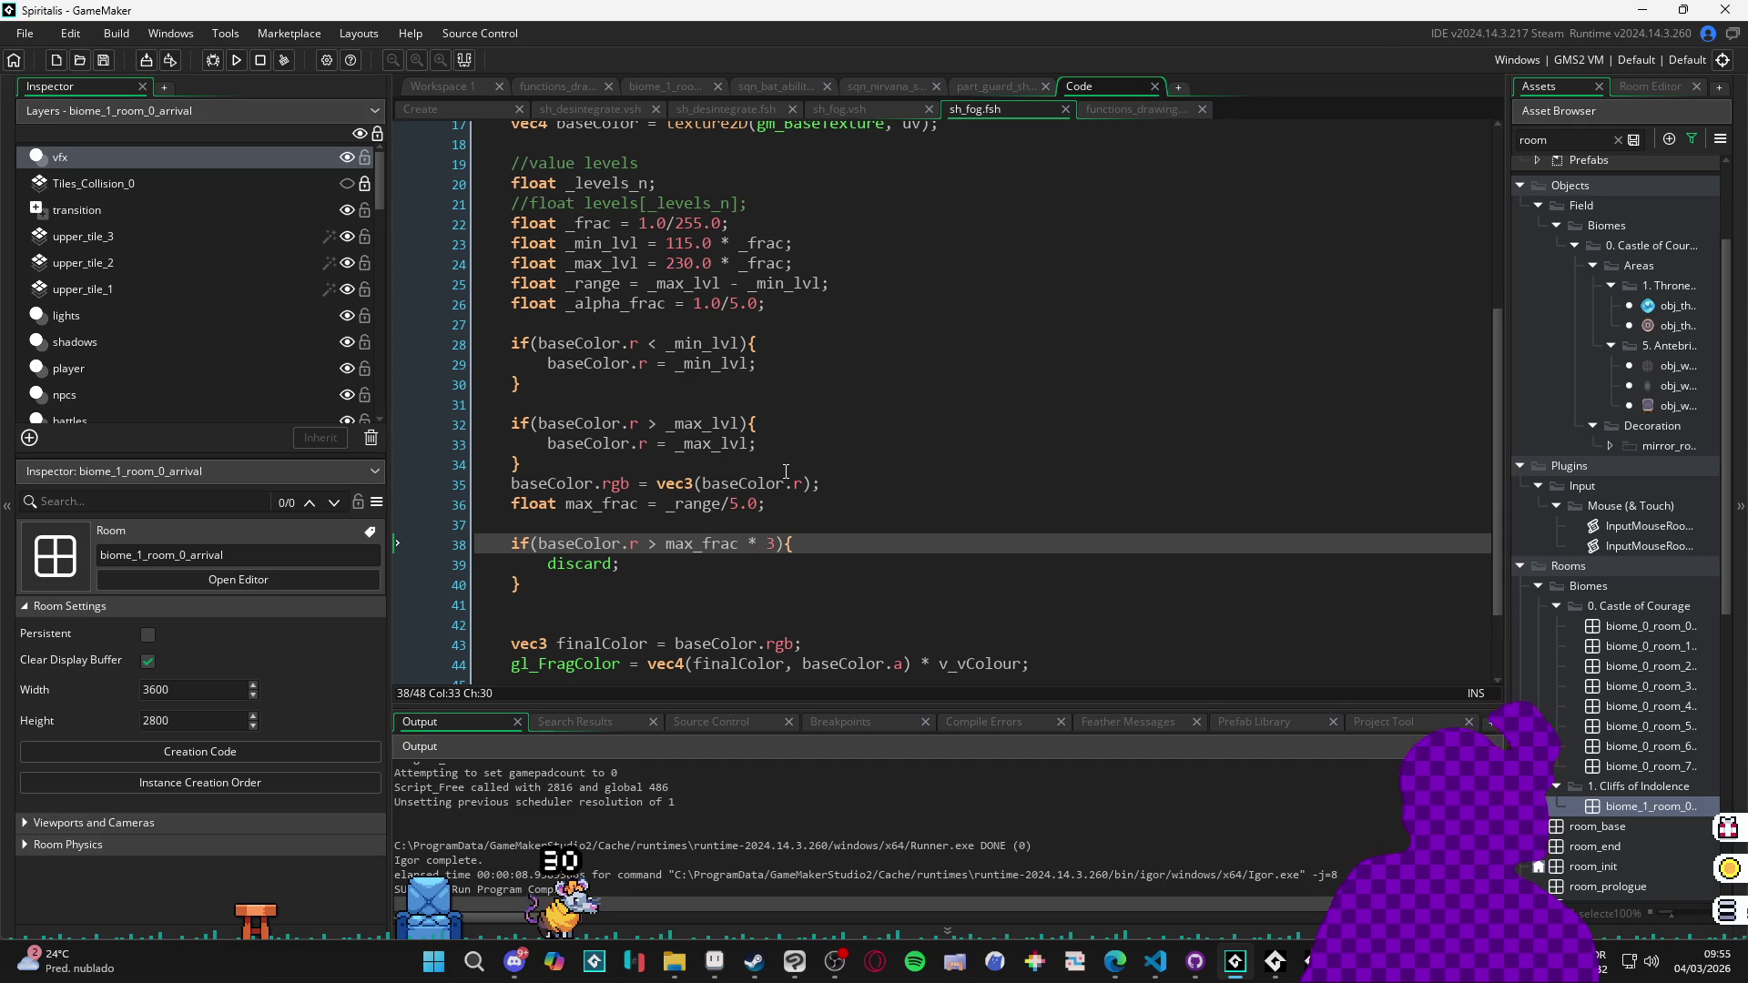
pyautogui.press('F5')
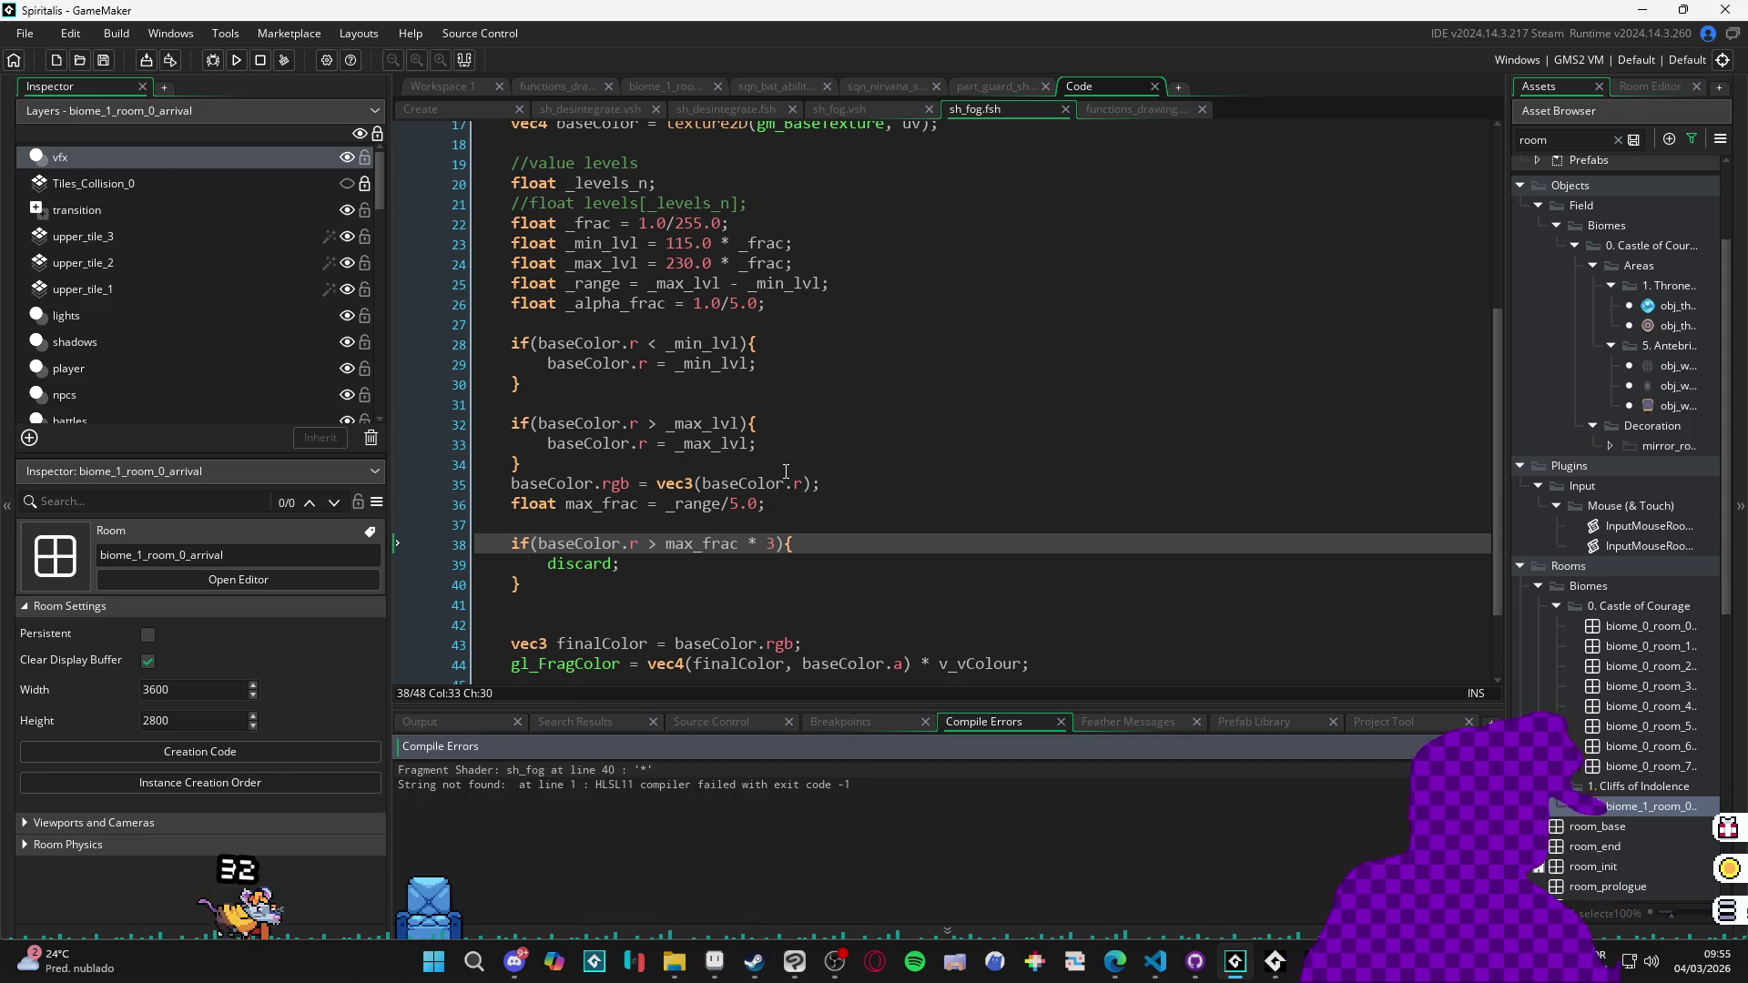
pyautogui.click(786, 546)
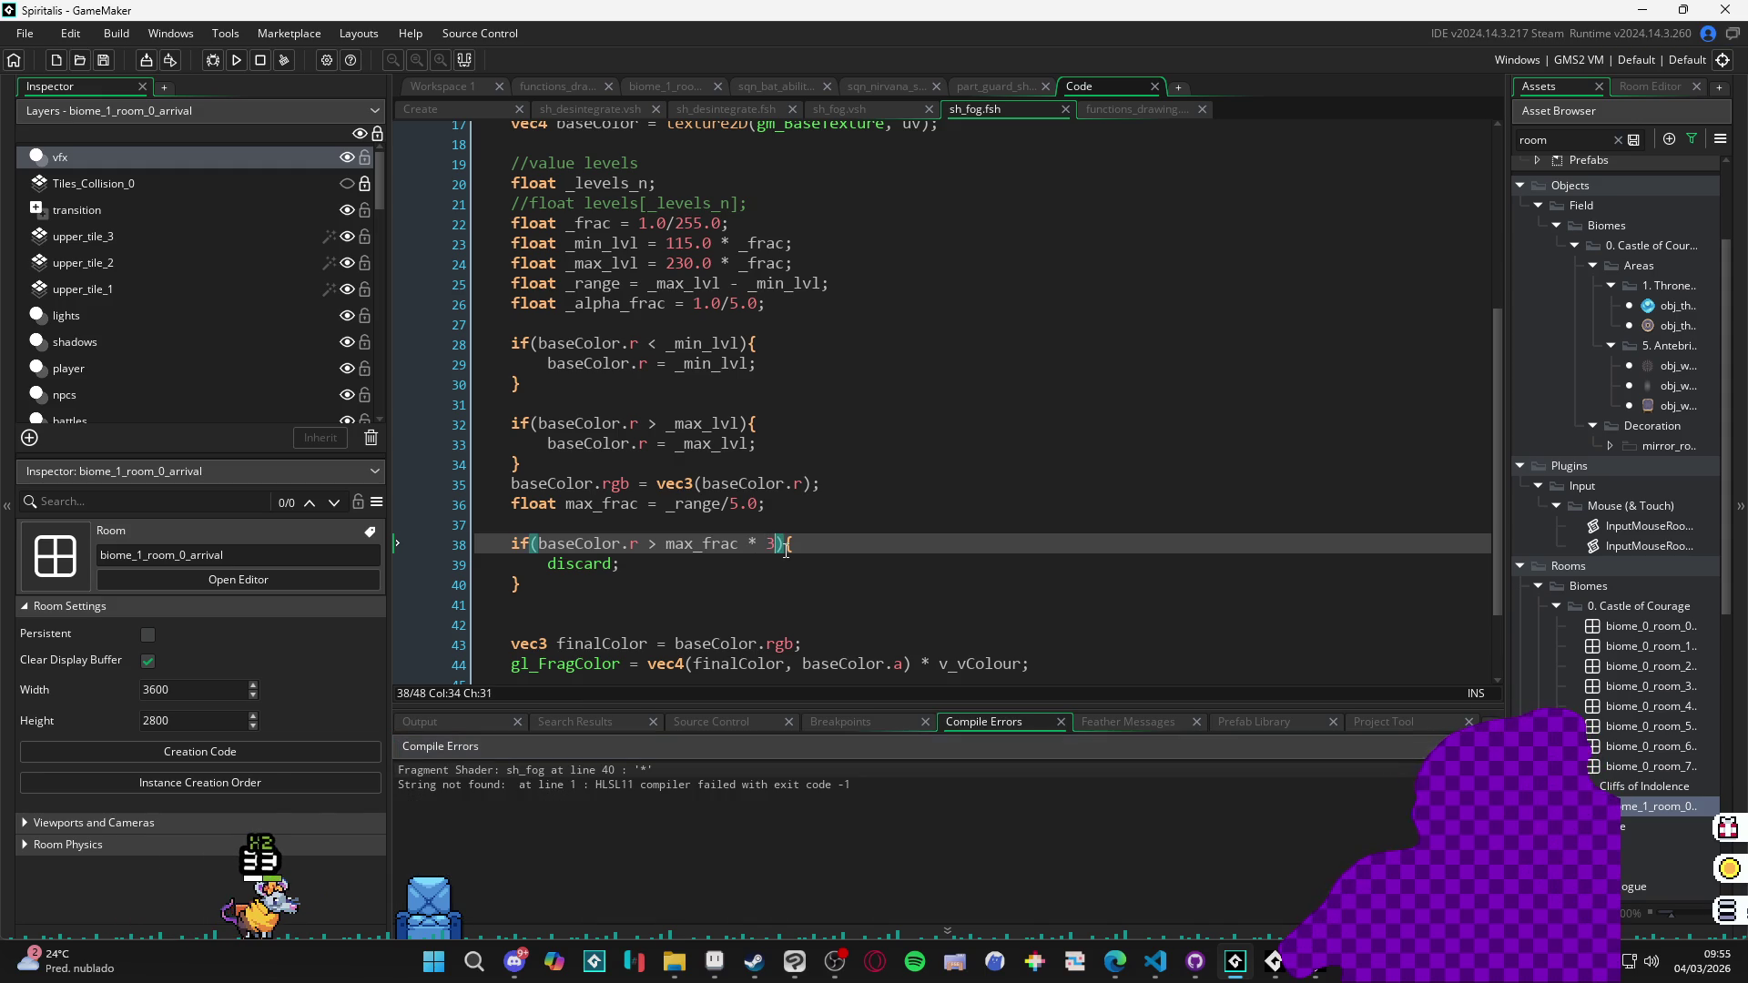
pyautogui.write('.0')
pyautogui.press('F5')
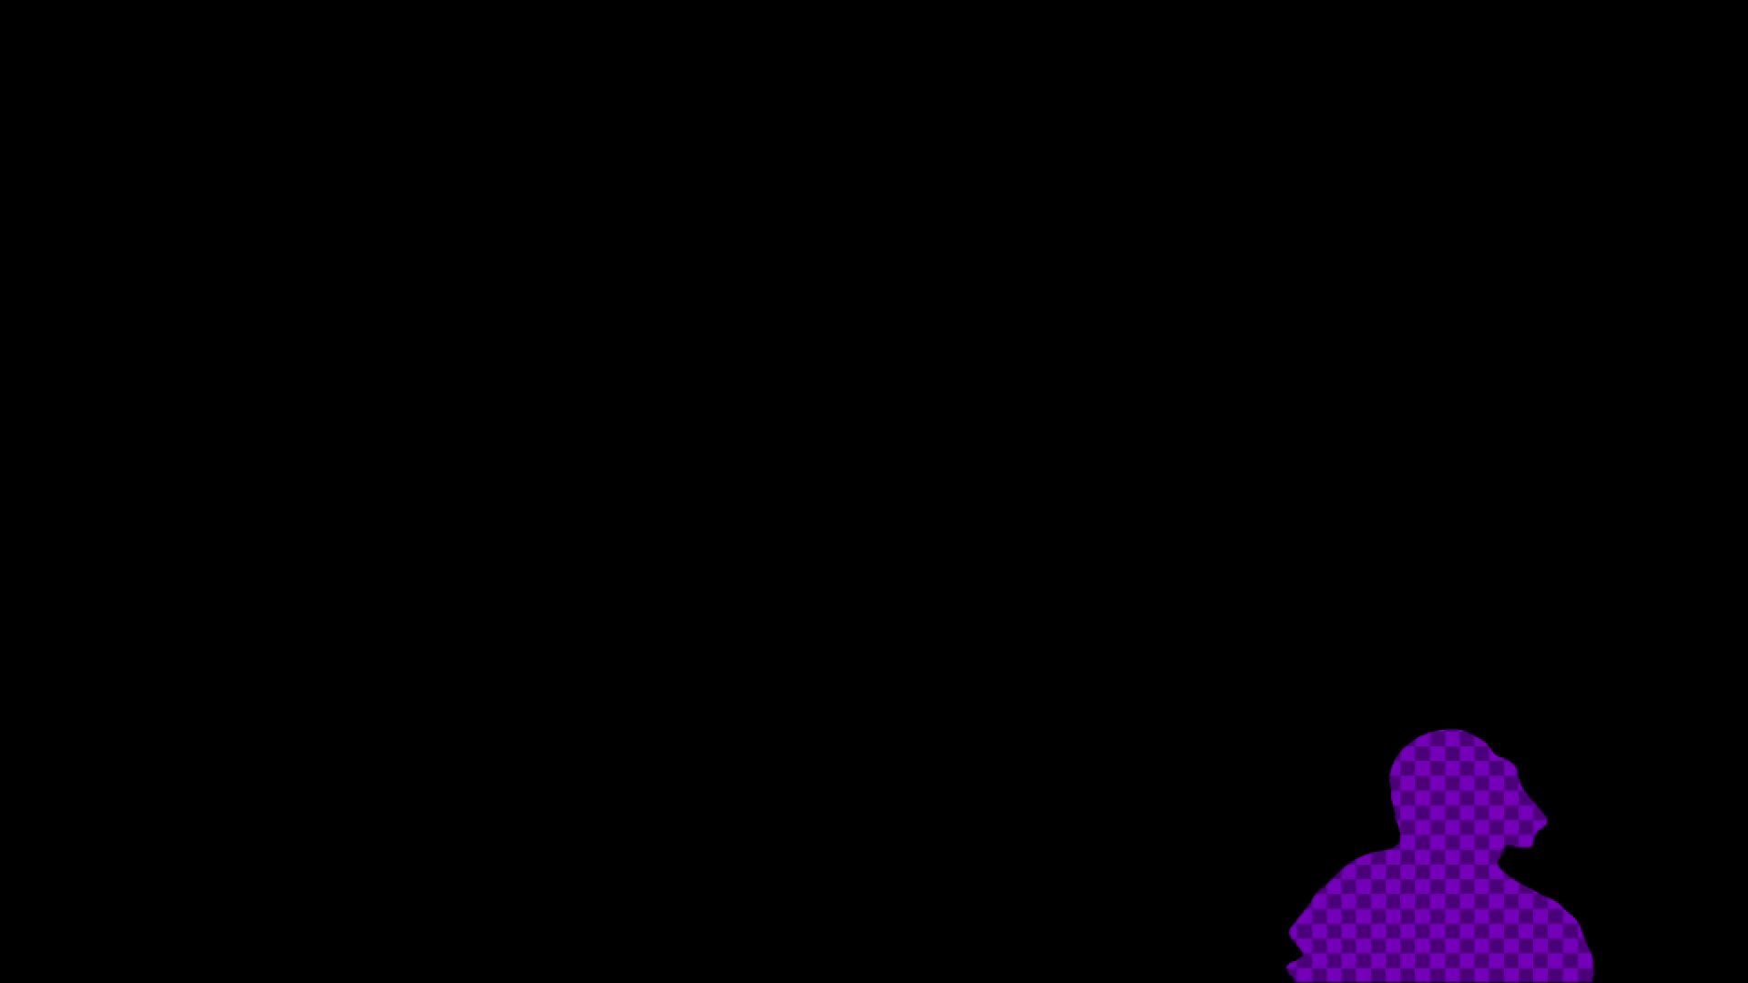
# Test the 4.0 threshold, then replace max_frac * 4.0 with .9 and rerun.
pyautogui.hotkey('alt', 'F4')
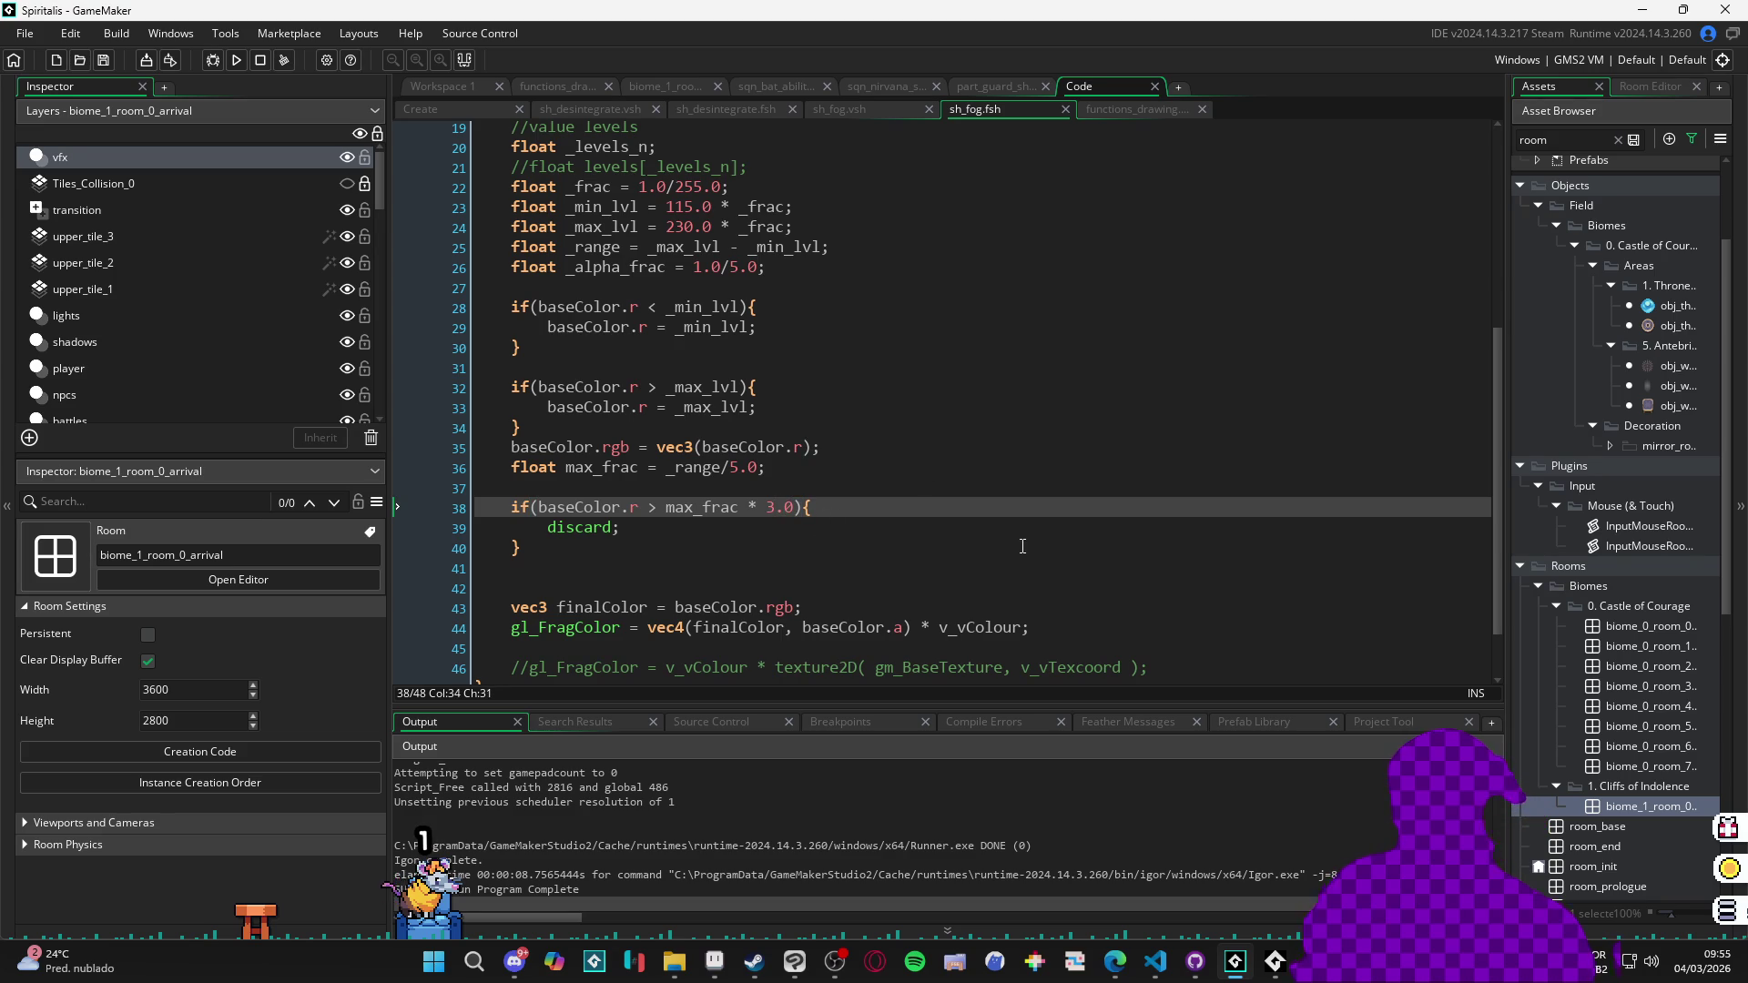
pyautogui.write('4')
pyautogui.hotkey('ctrl', 's')
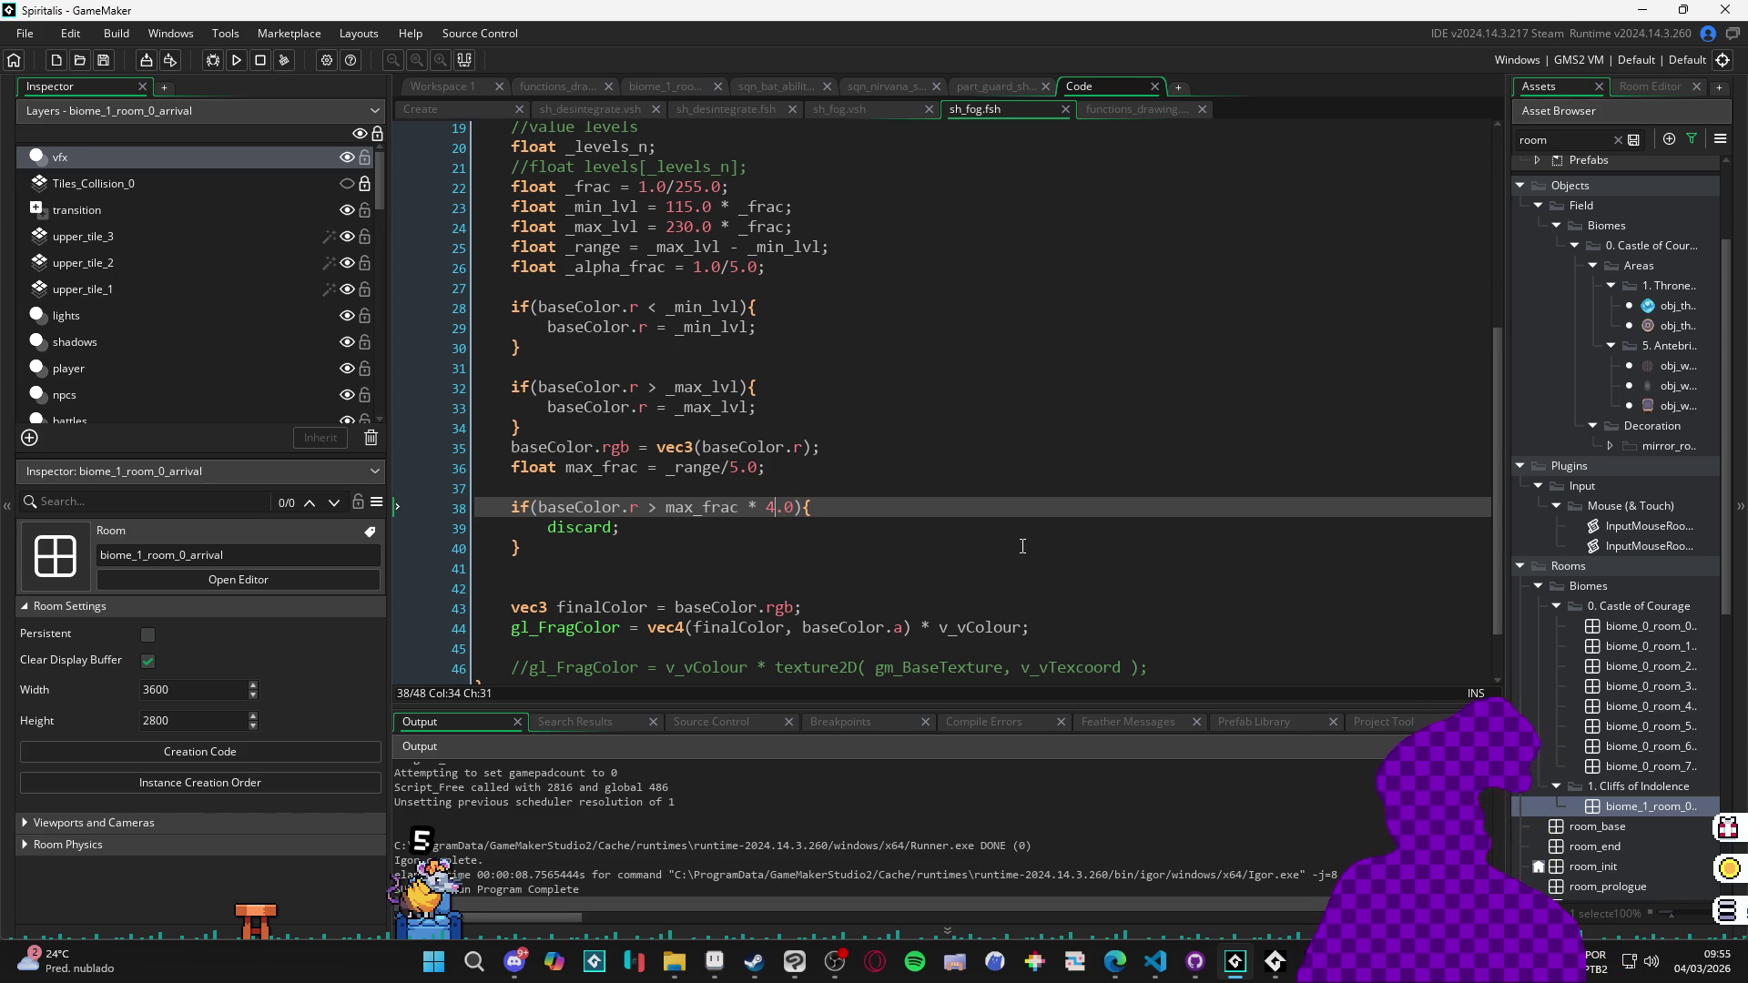
pyautogui.press('F5')
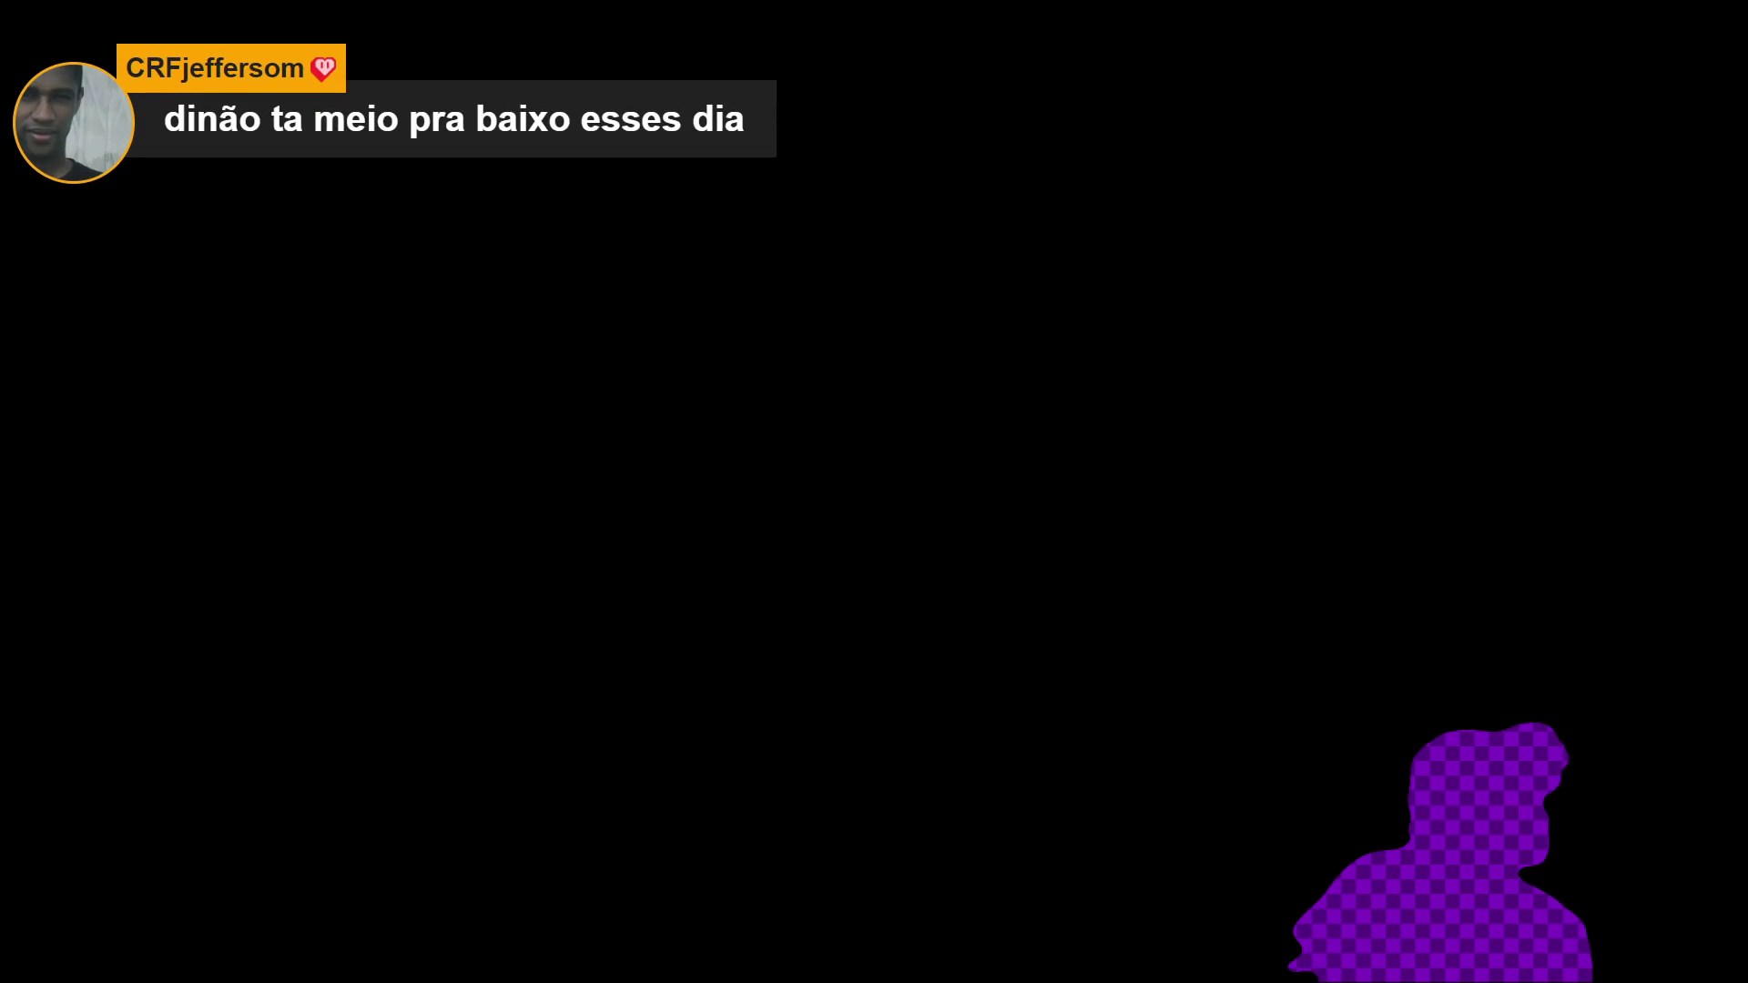
pyautogui.hotkey('alt', 'F4')
pyautogui.moveTo(664, 508); pyautogui.dragTo(802, 509)
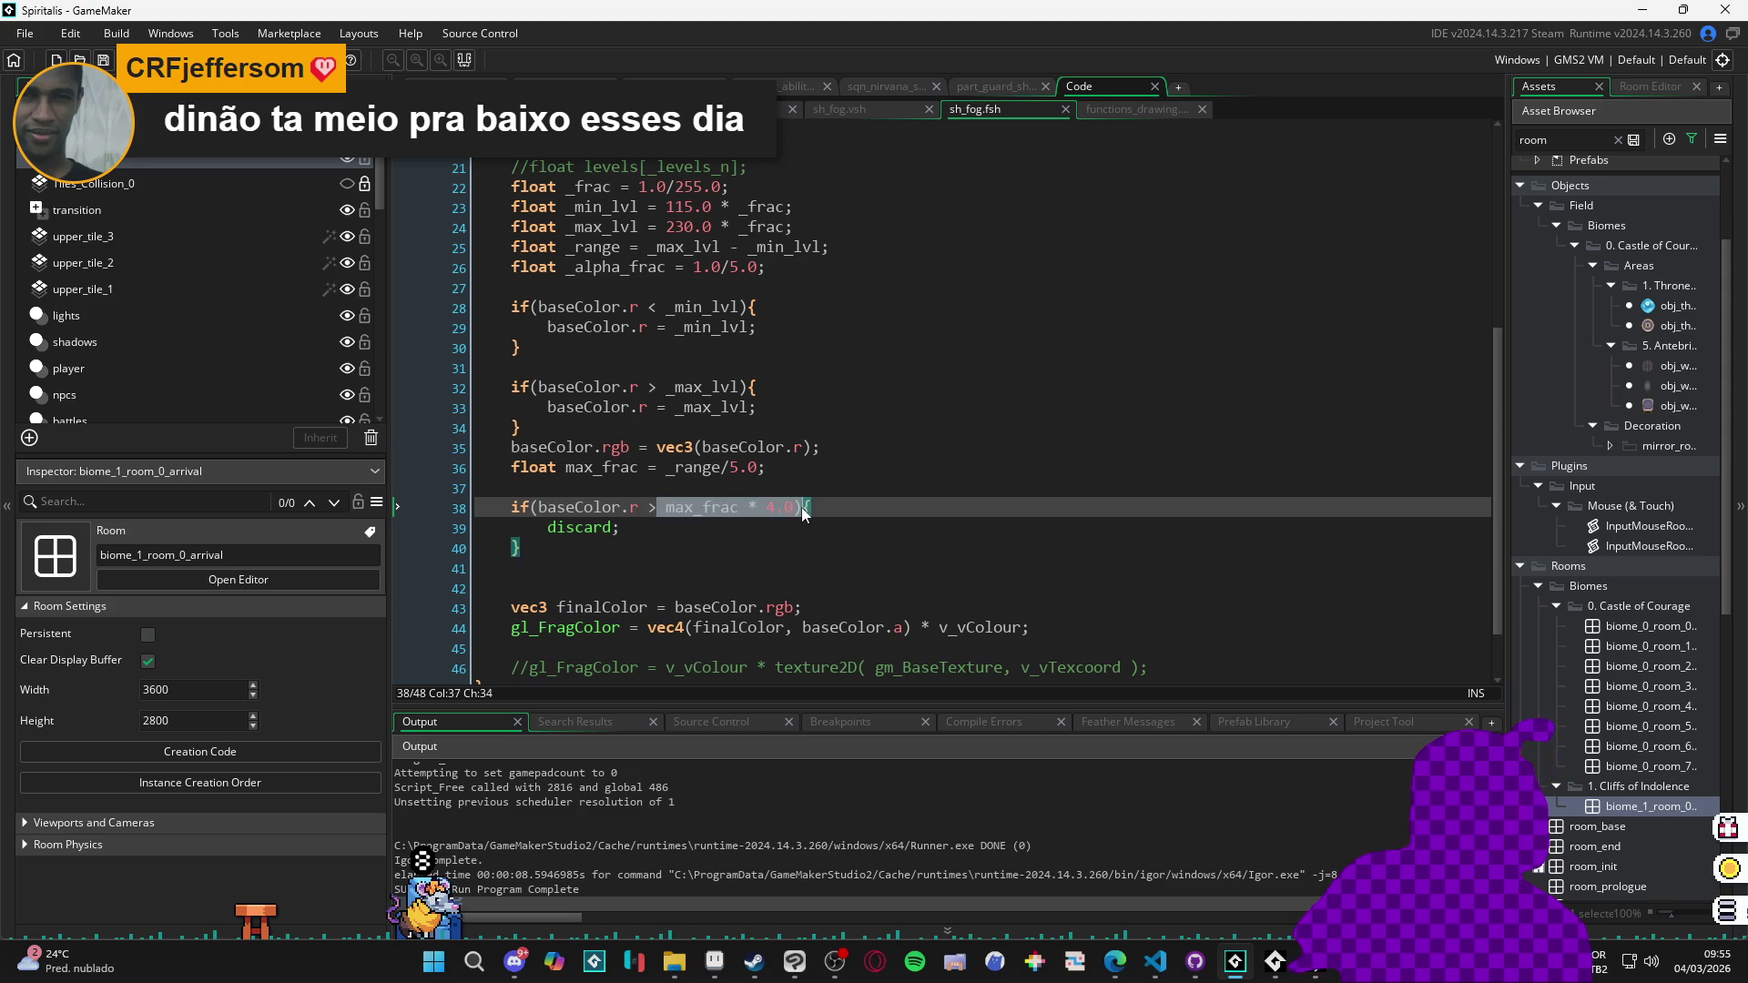
pyautogui.write('.9')
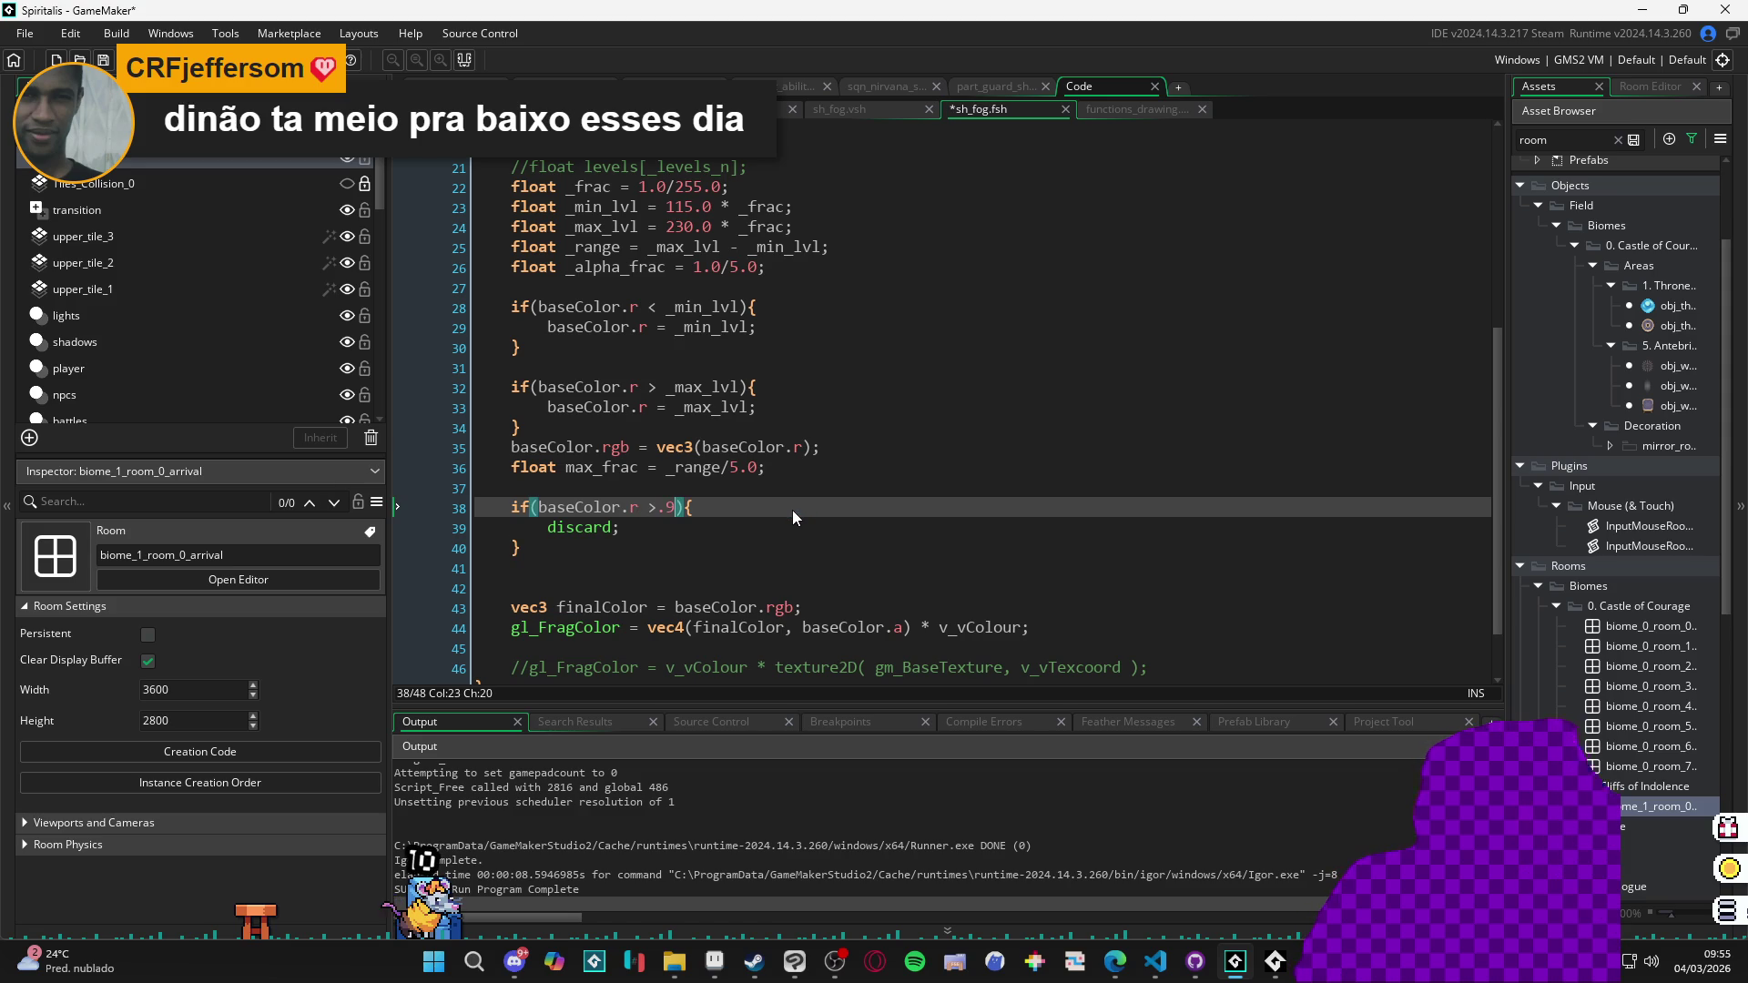
pyautogui.press('F5')
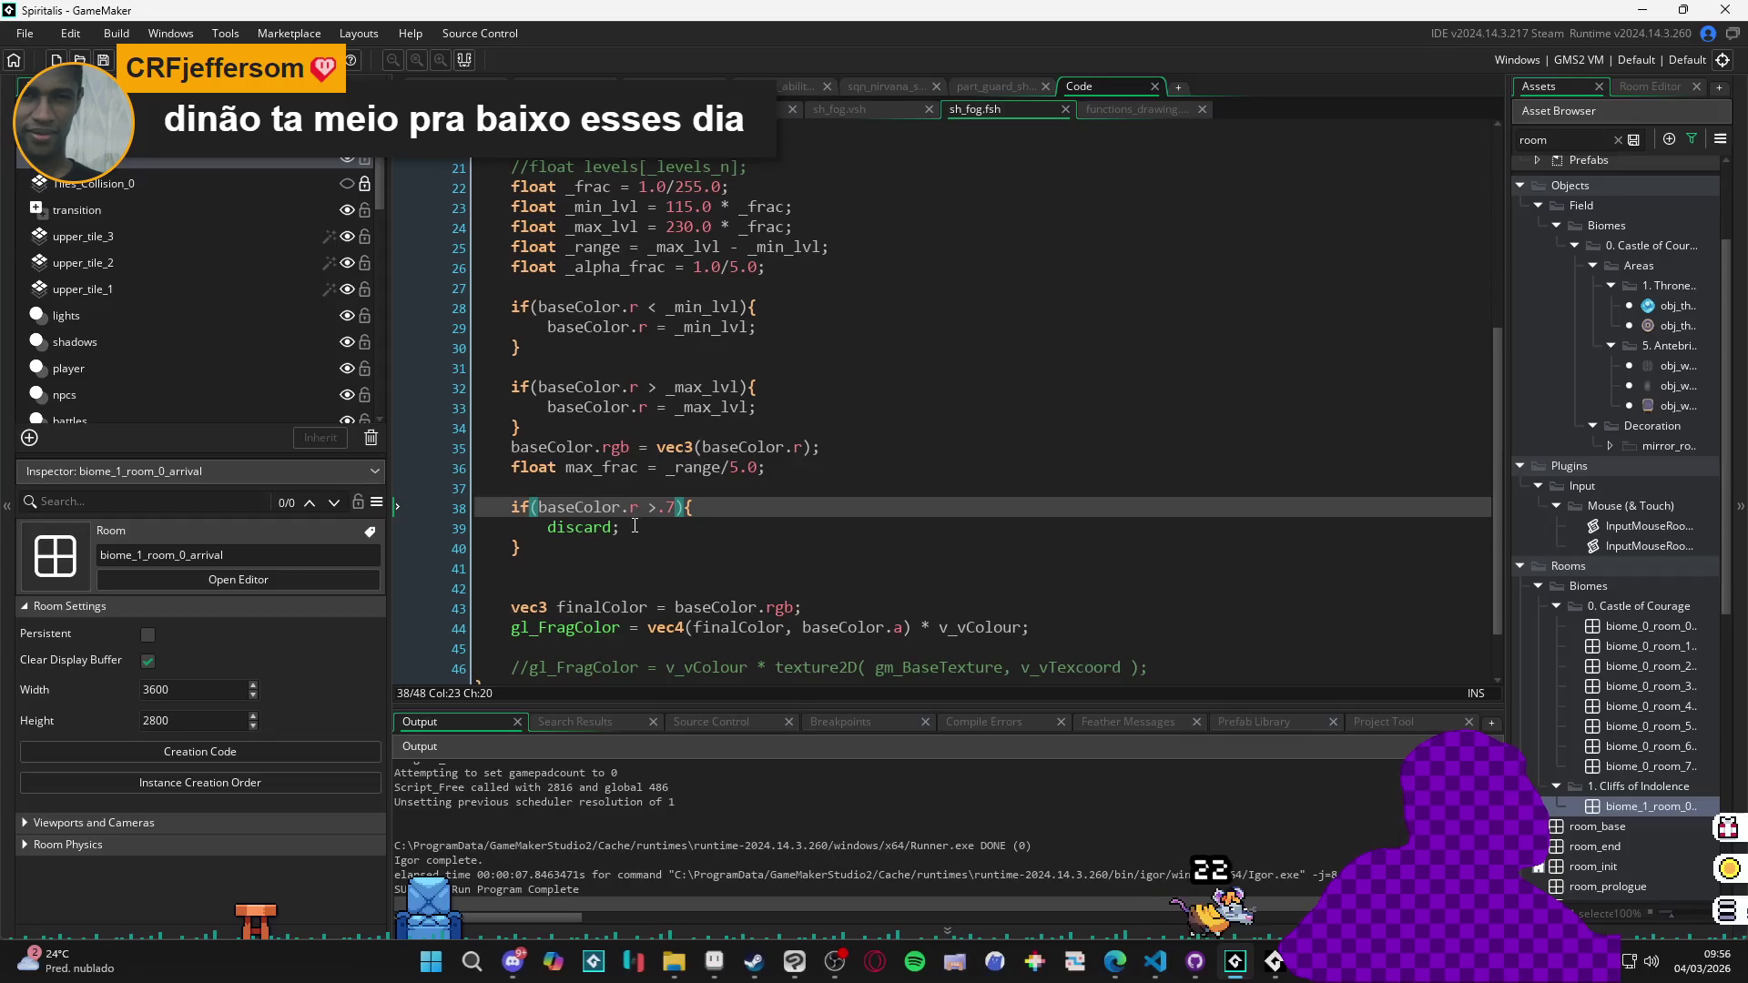
# Duplicate the .7 discard block below itself.
pyautogui.click(539, 547)
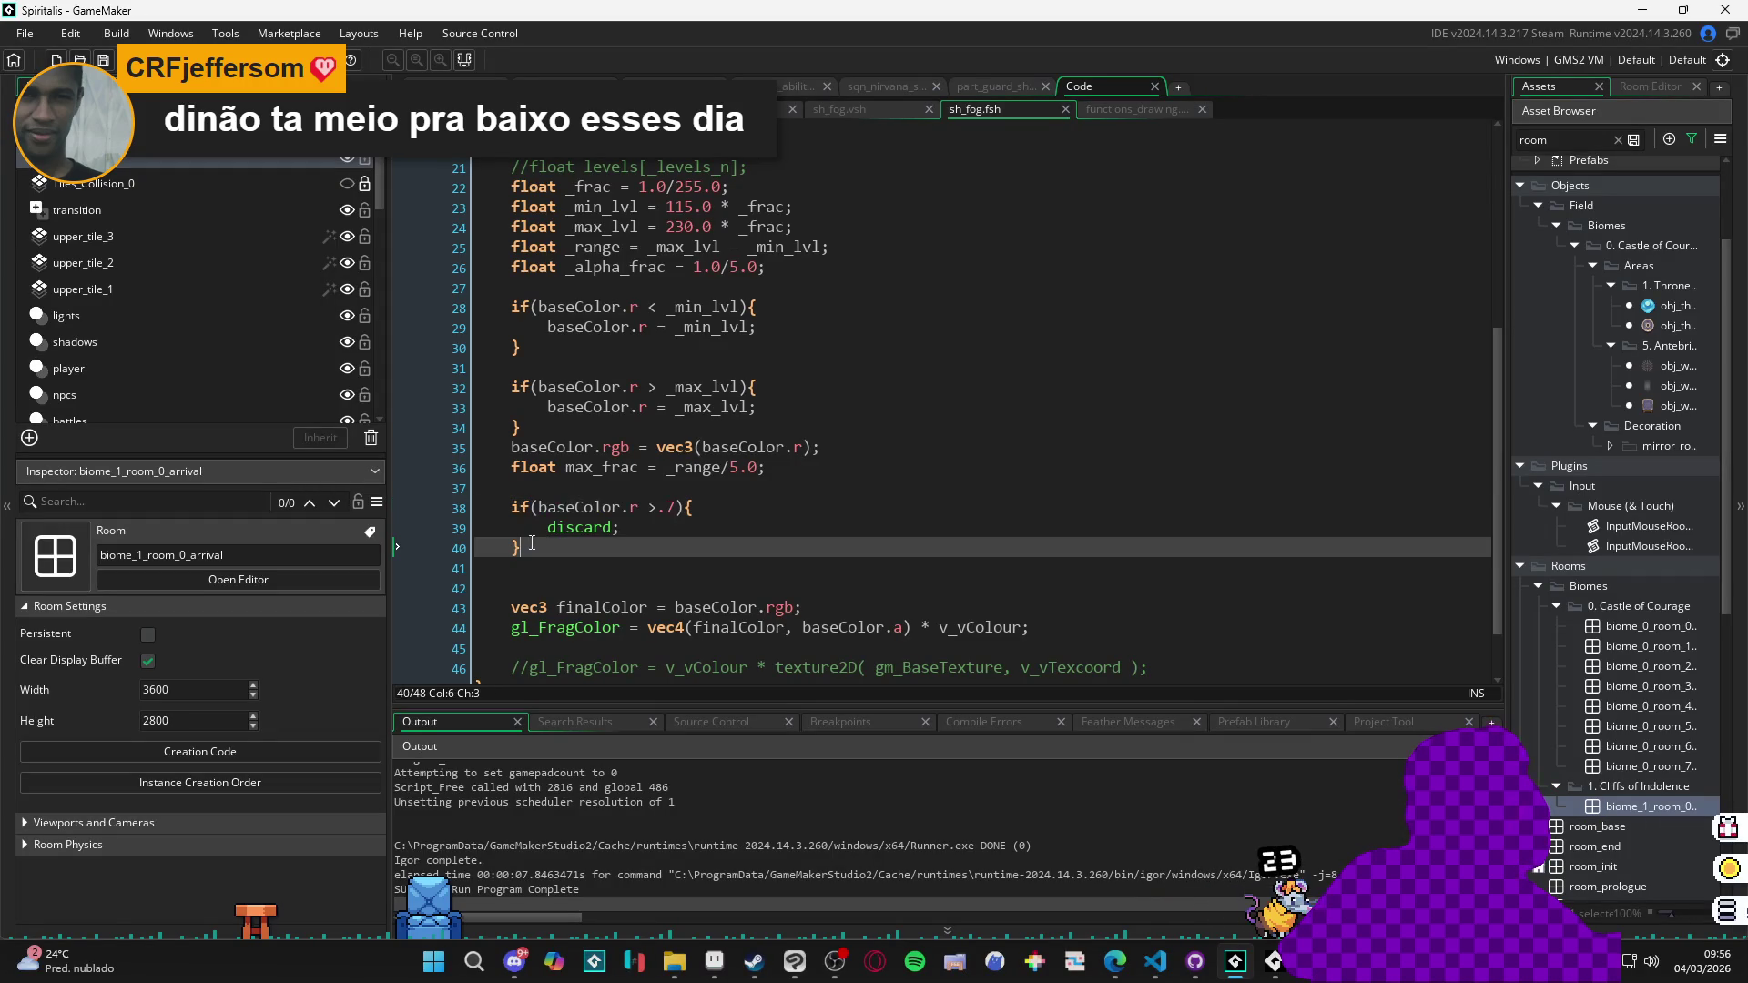
pyautogui.moveTo(494, 500); pyautogui.dragTo(548, 547)
pyautogui.hotkey('ctrl', 'd')
# Separate the two blocks with a blank line and change the copy's threshold to .5.
pyautogui.click(551, 544)
pyautogui.press('Return')
pyautogui.click(678, 588)
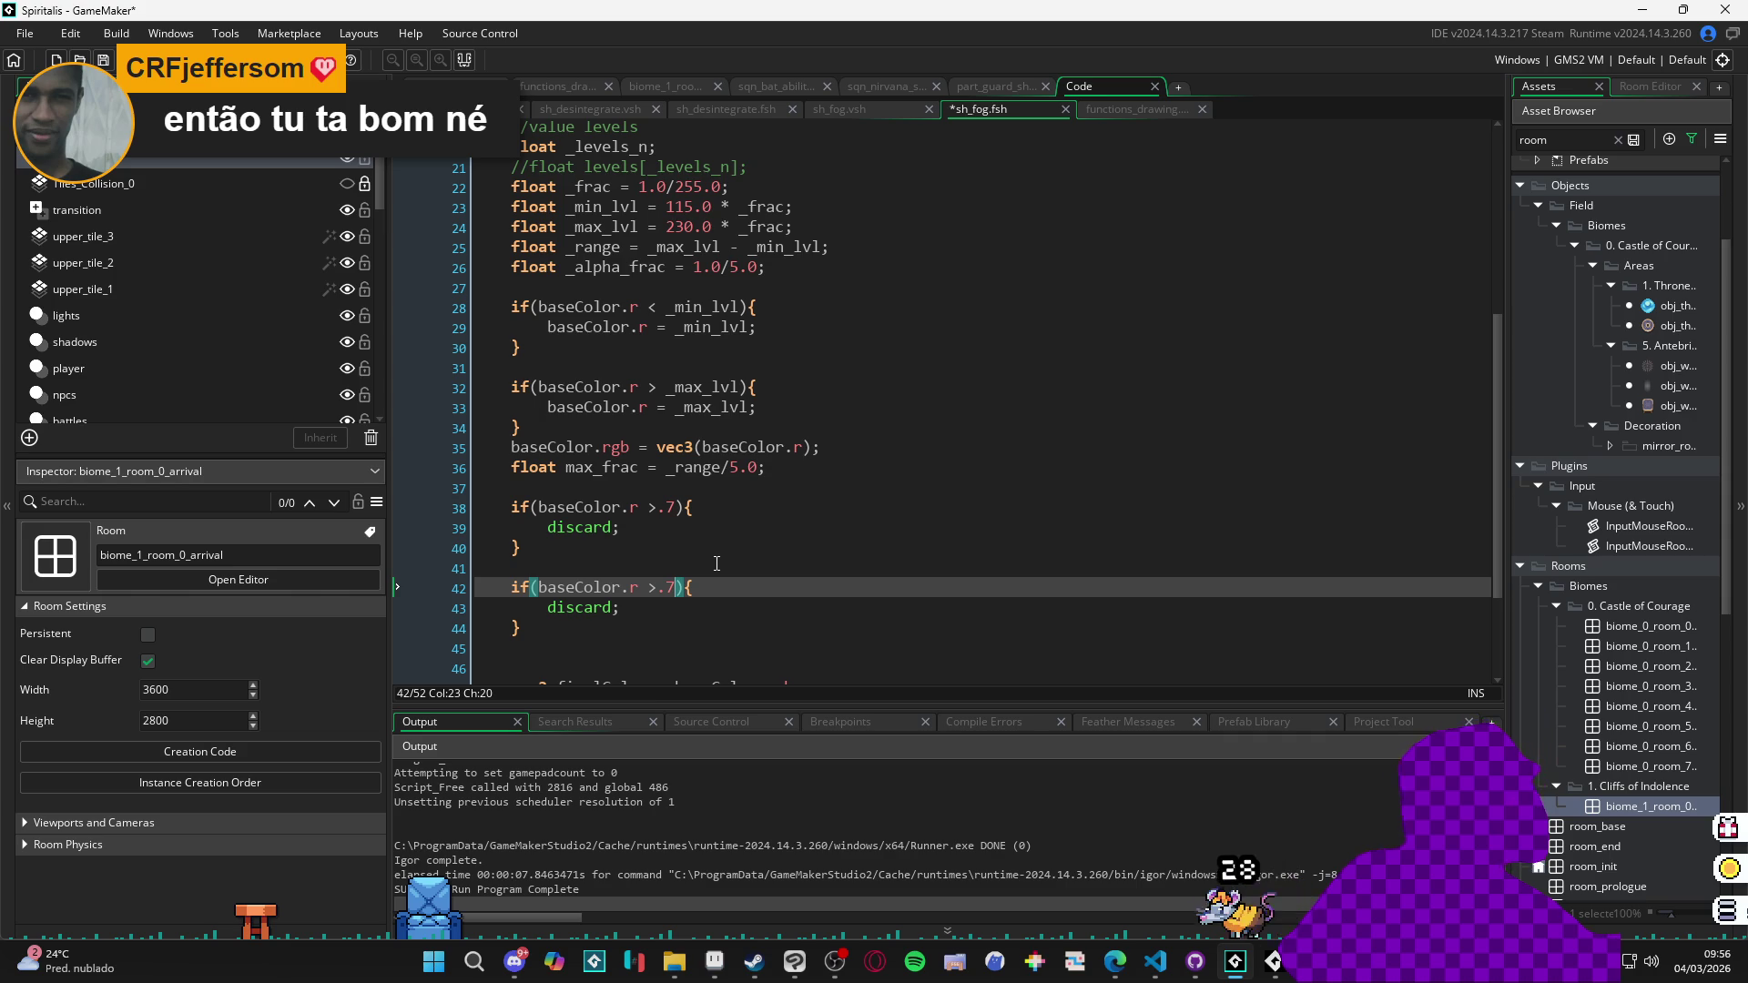
pyautogui.press('BackSpace')
pyautogui.write('5')
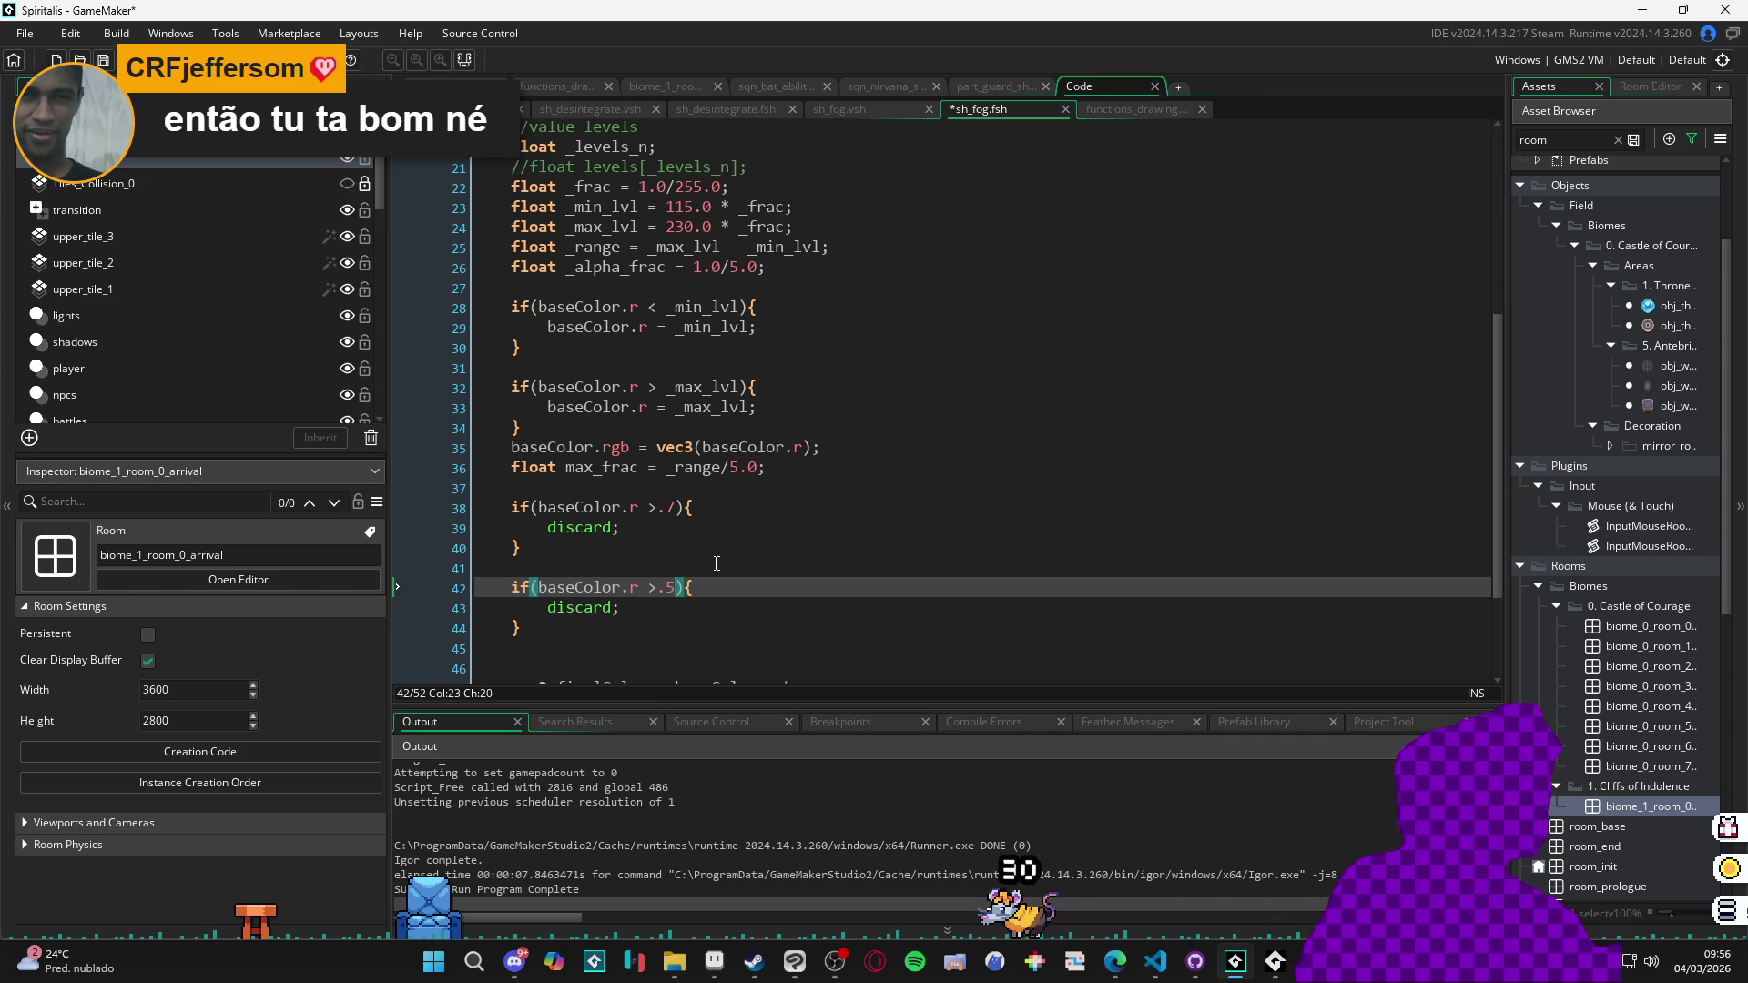
# Replace the copy's discard with baseColor.a = .3, save, and rebuild to see the line 46 error.
pyautogui.press('Down')
pyautogui.hotkey('shift', 'Home')
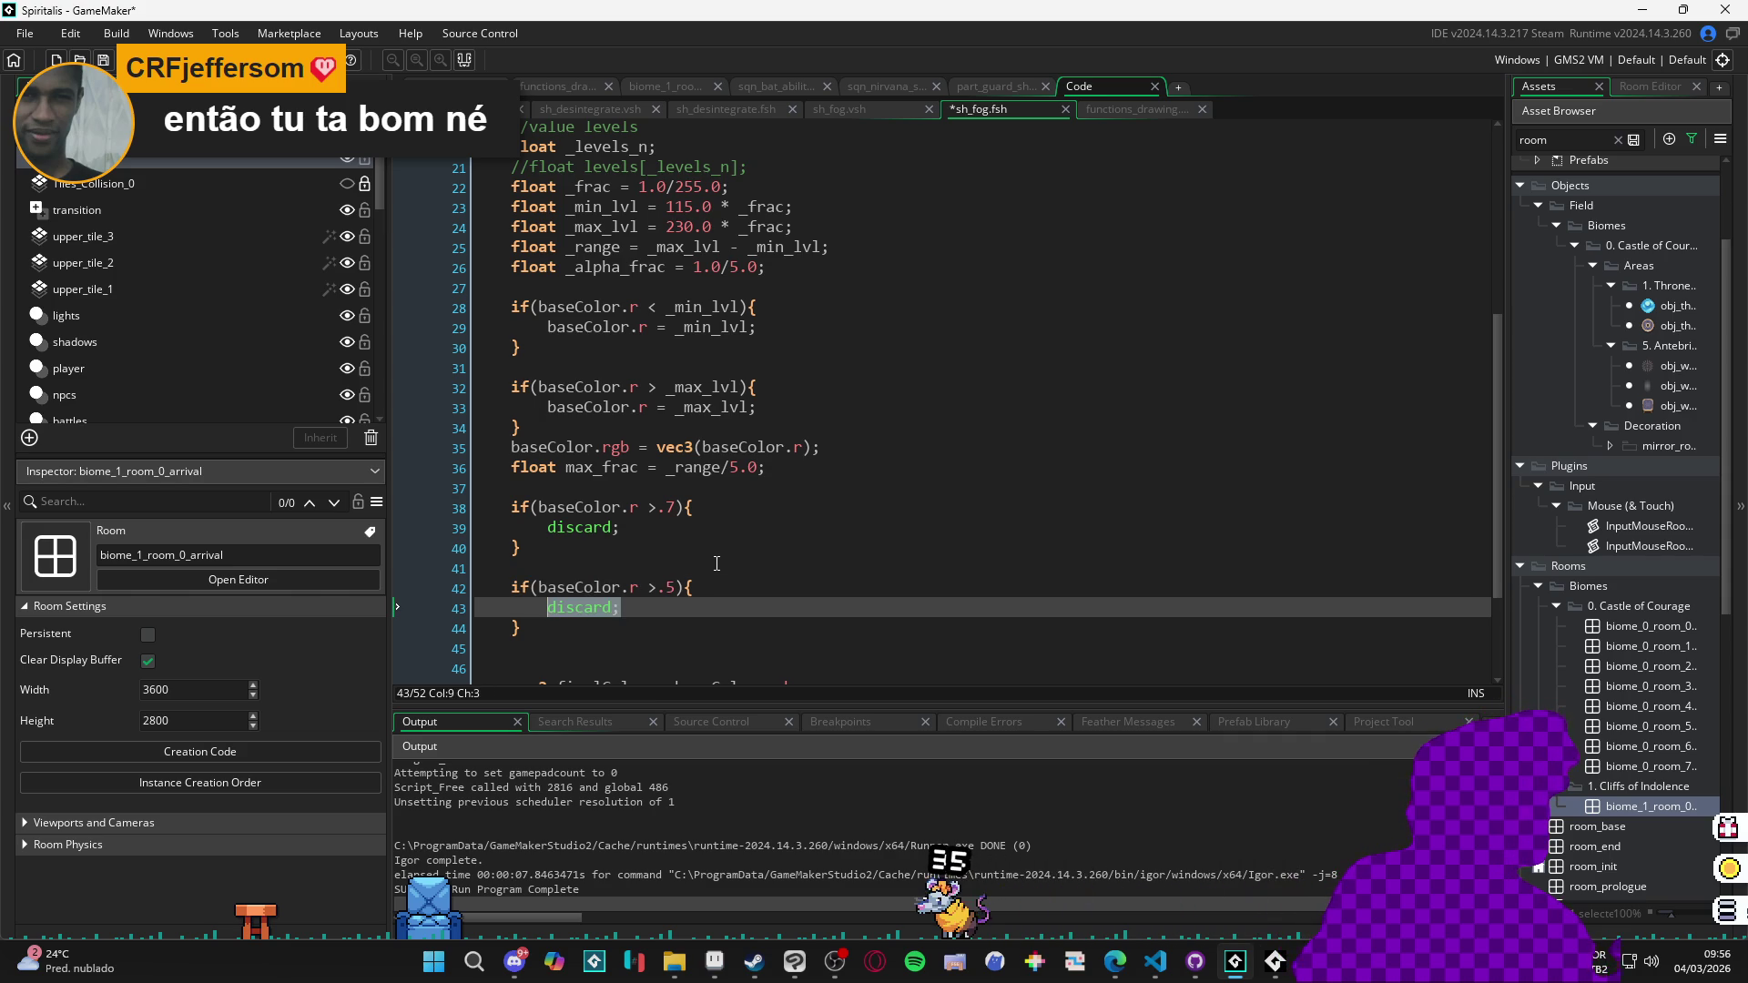
pyautogui.write('baseColor.a = .3')
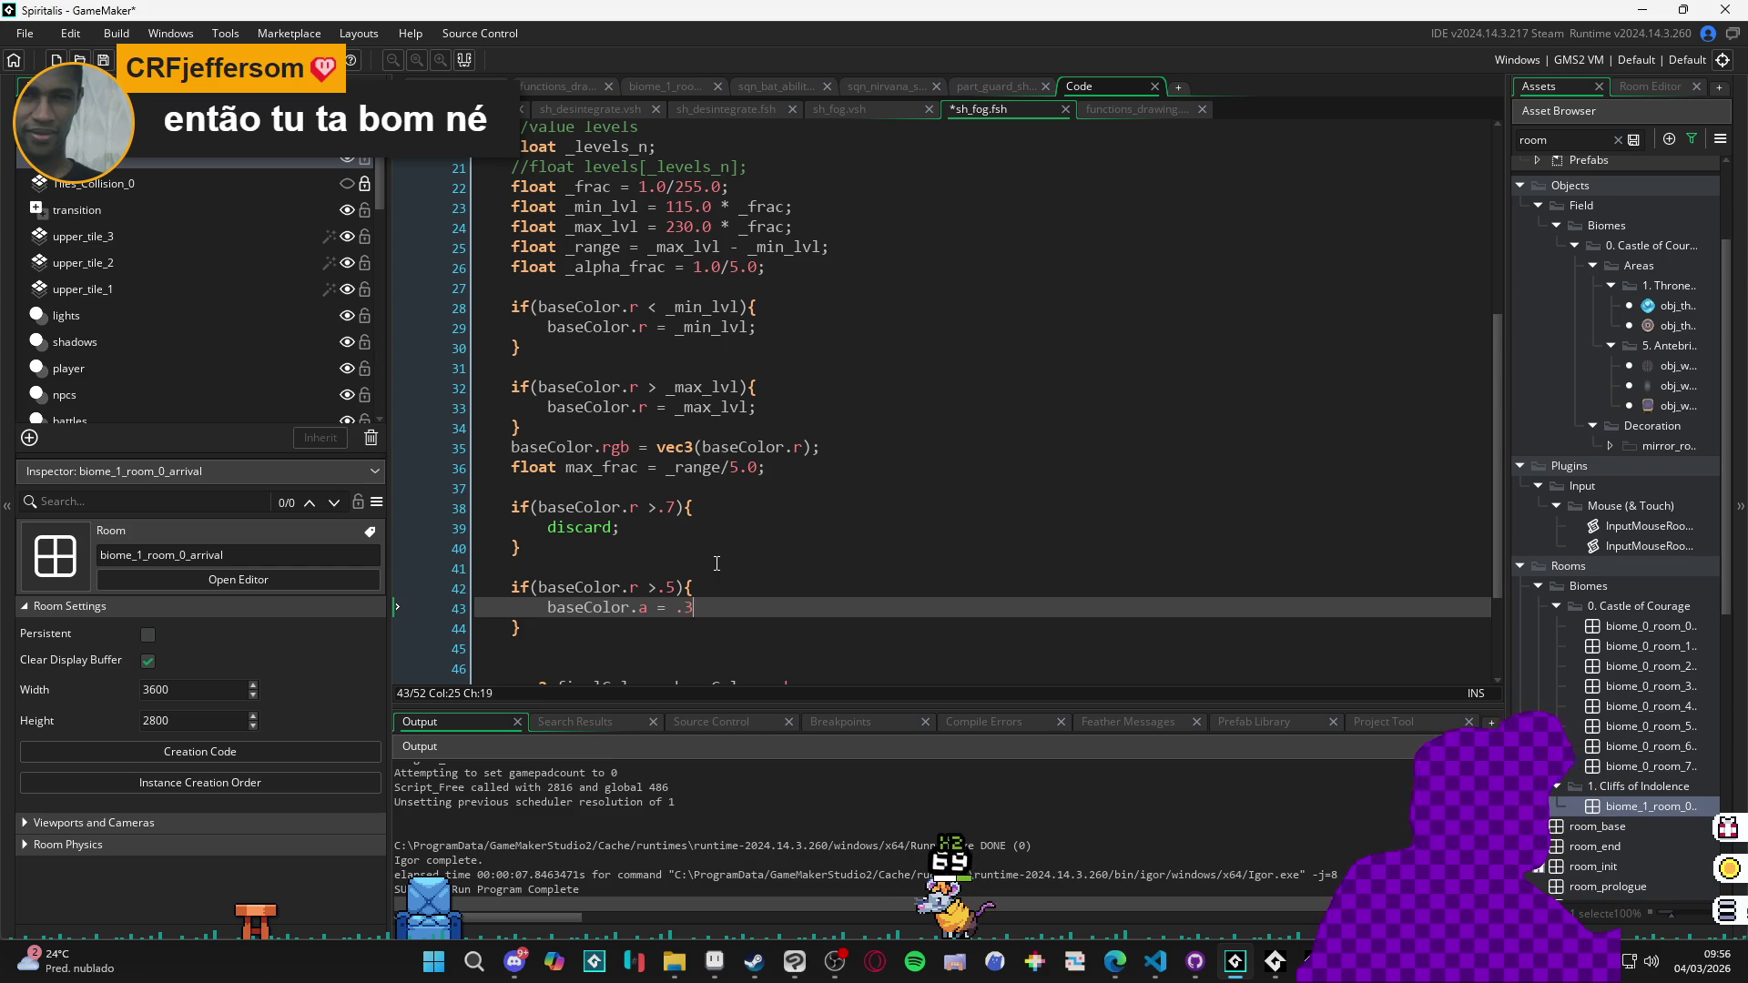
pyautogui.hotkey('ctrl', 's')
pyautogui.scroll(-2, 625, 539)
pyautogui.press('F5')
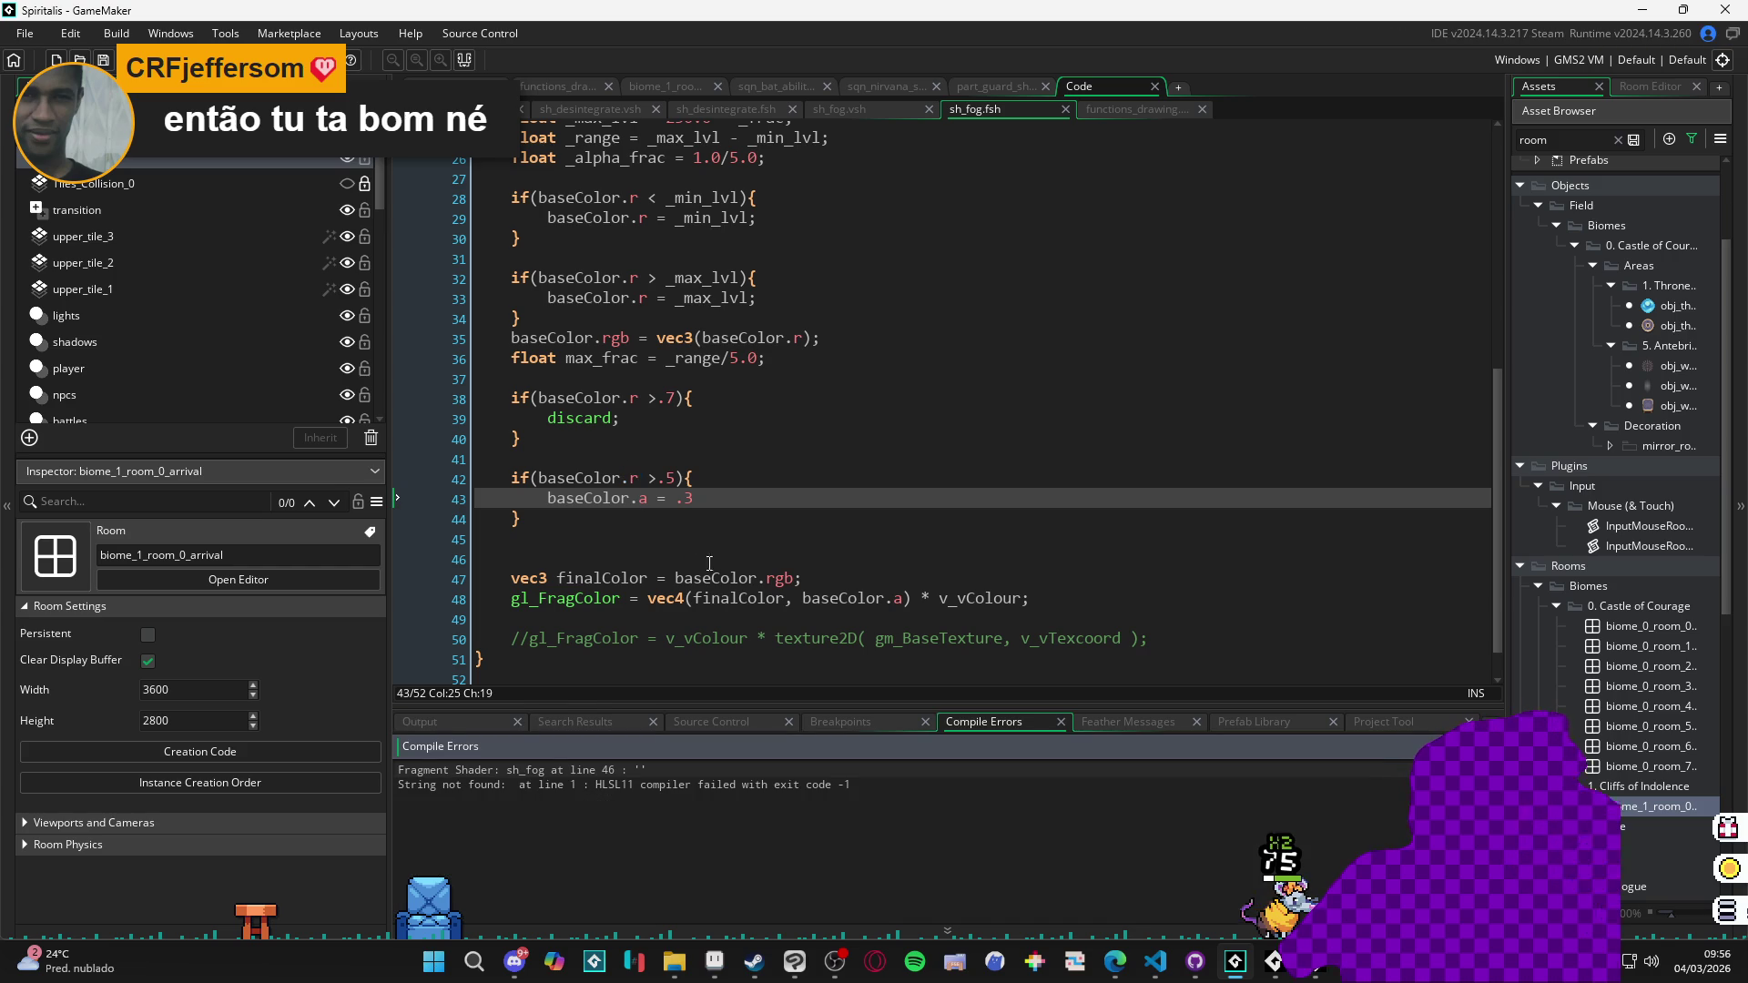
pyautogui.click(773, 769)
pyautogui.click(726, 494)
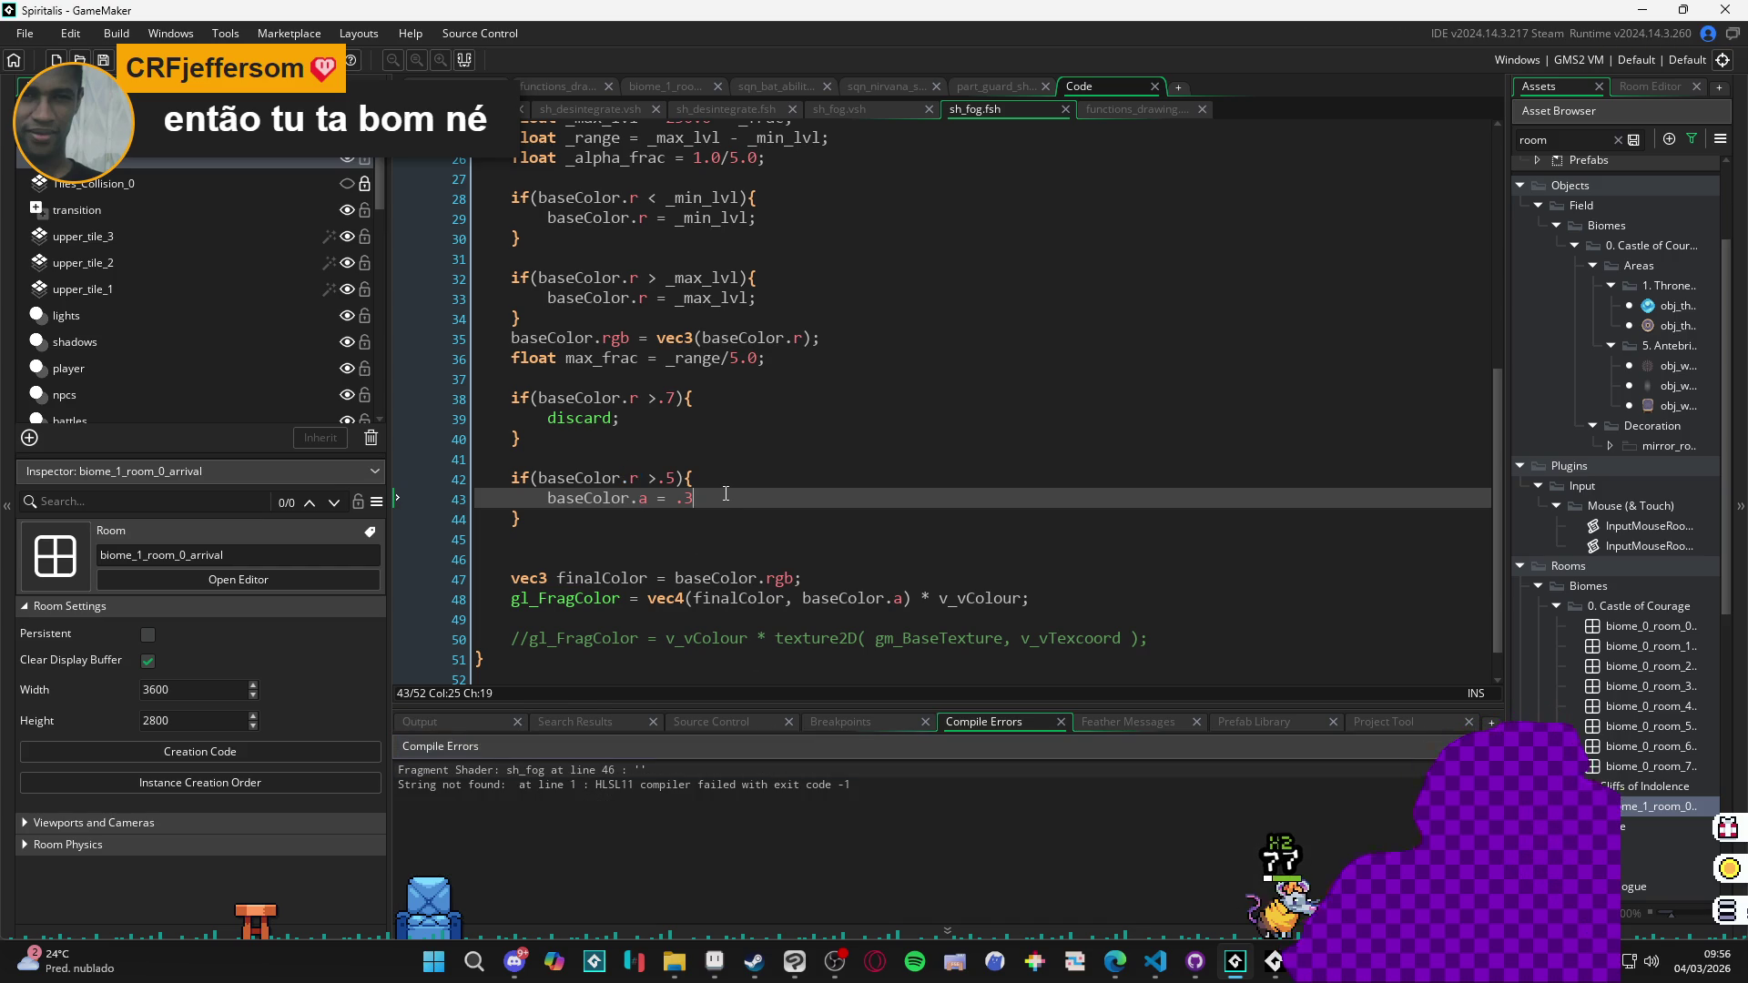
pyautogui.write(';')
# With the semicolon after baseColor.a = .3, run the game to view the grey banded fog, then close it.
pyautogui.press('F5')
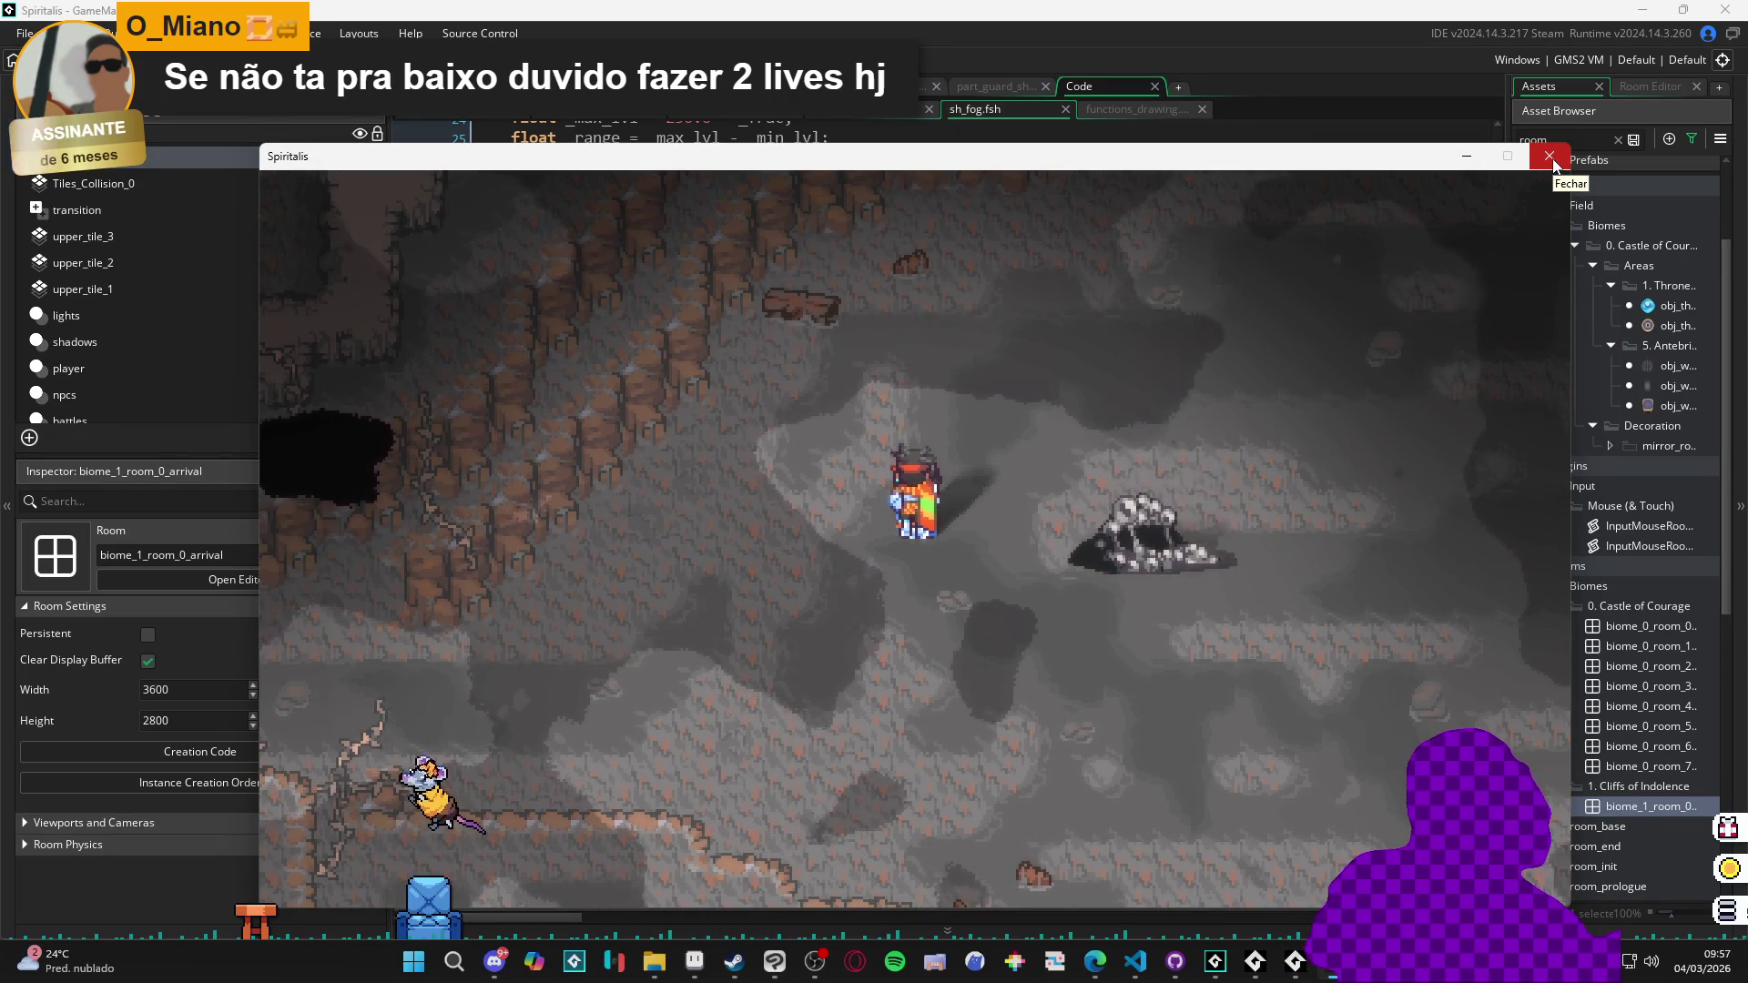
pyautogui.click(1550, 157)
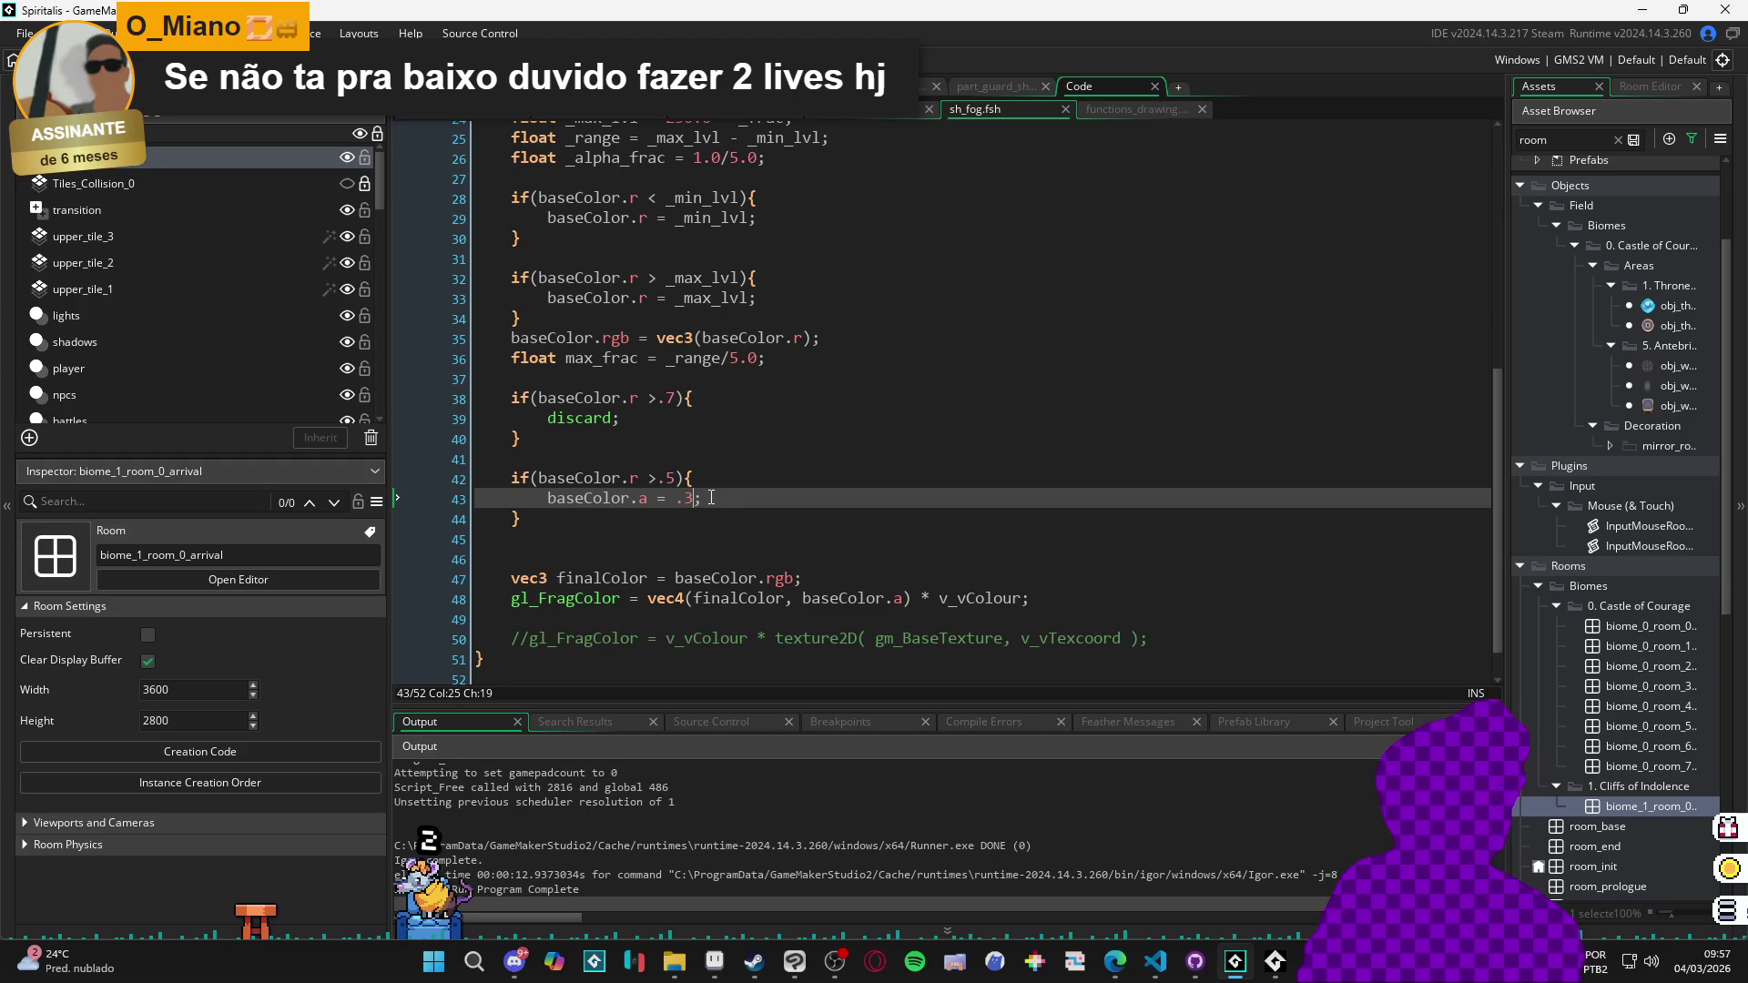
pyautogui.write('2')
# Save the shader, then duplicate the .5 alpha block as a third fog band below it.
pyautogui.hotkey('ctrl', 's')
pyautogui.click(569, 526)
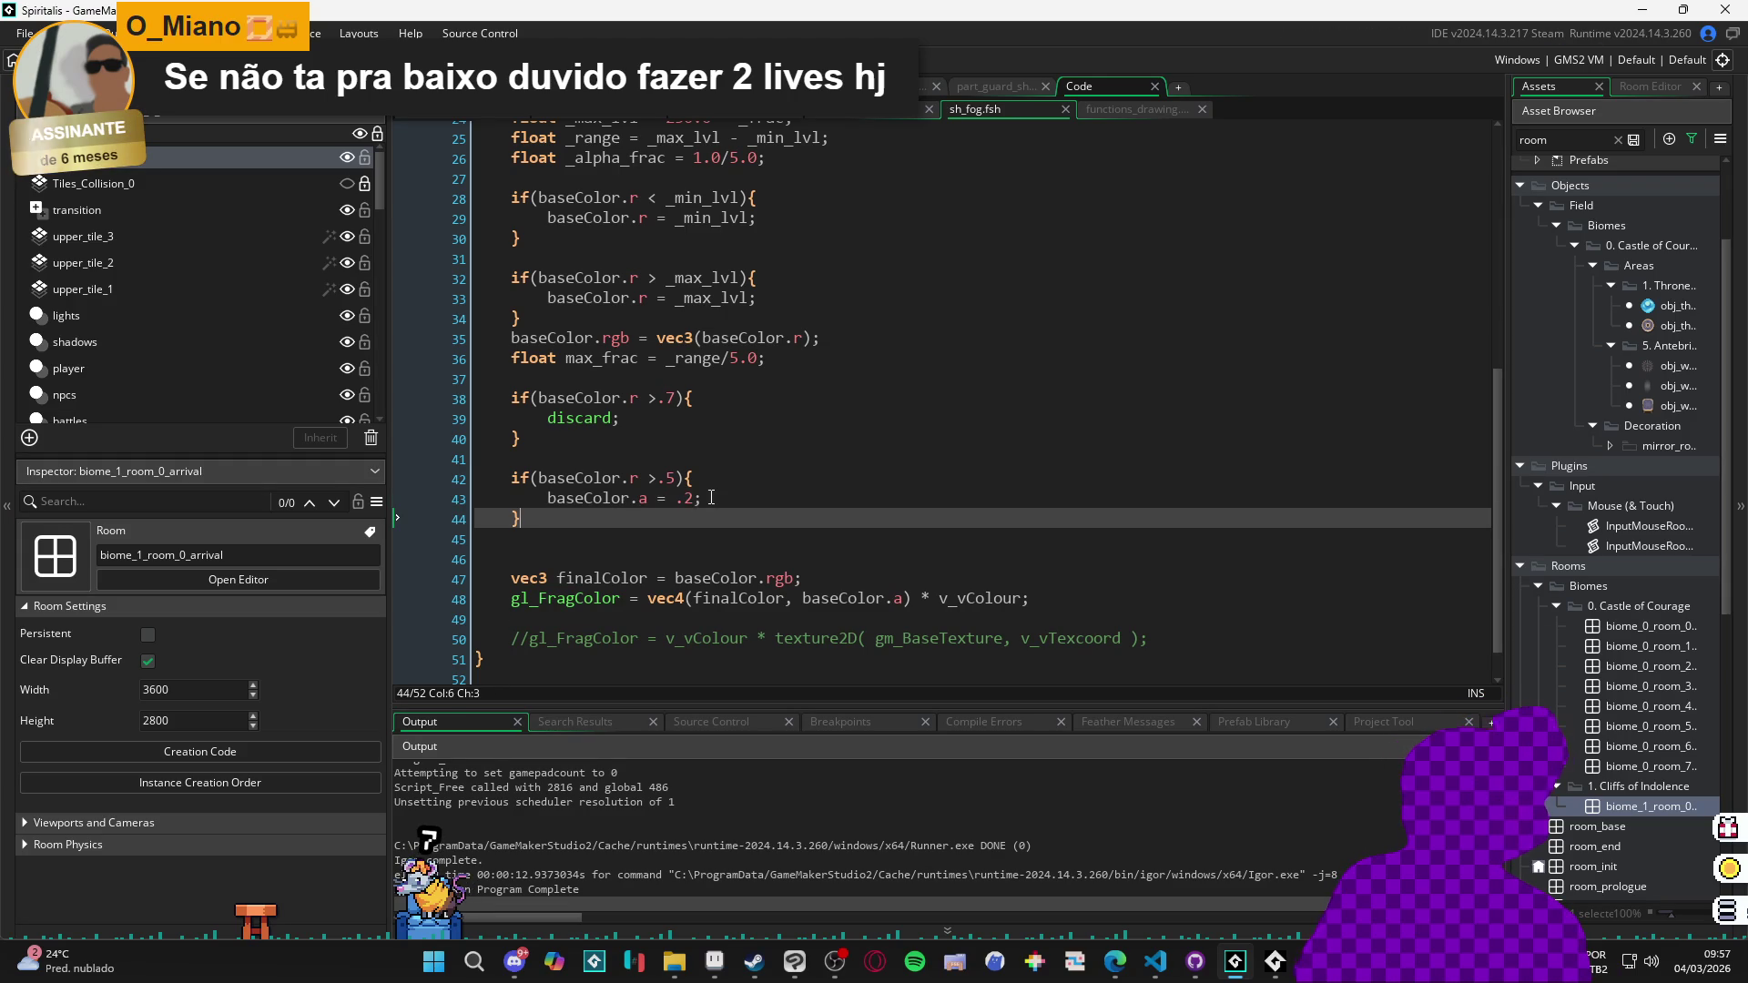
pyautogui.hotkey('shift', 'Up')
pyautogui.hotkey('shift', 'Up')
pyautogui.hotkey('ctrl', 'd')
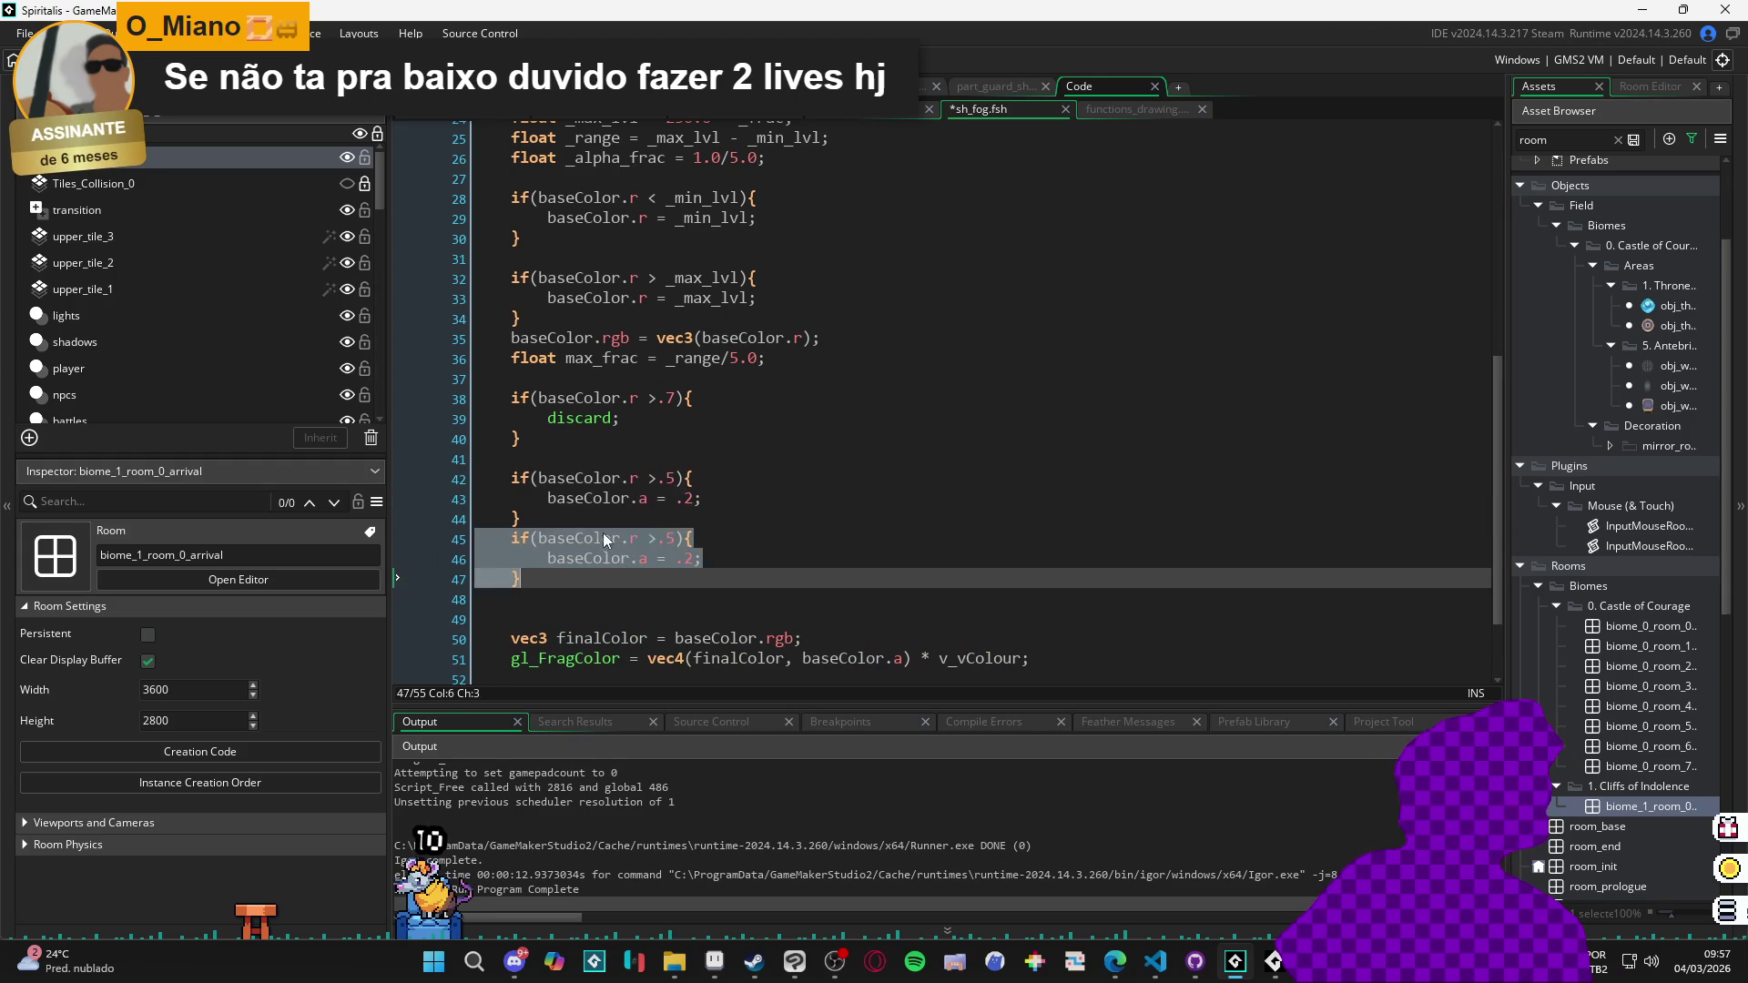
pyautogui.click(620, 522)
pyautogui.press('Return')
# Change the copied band's value to .1 and rebuild with F5, then review lines 46 and 38.
pyautogui.click(670, 558)
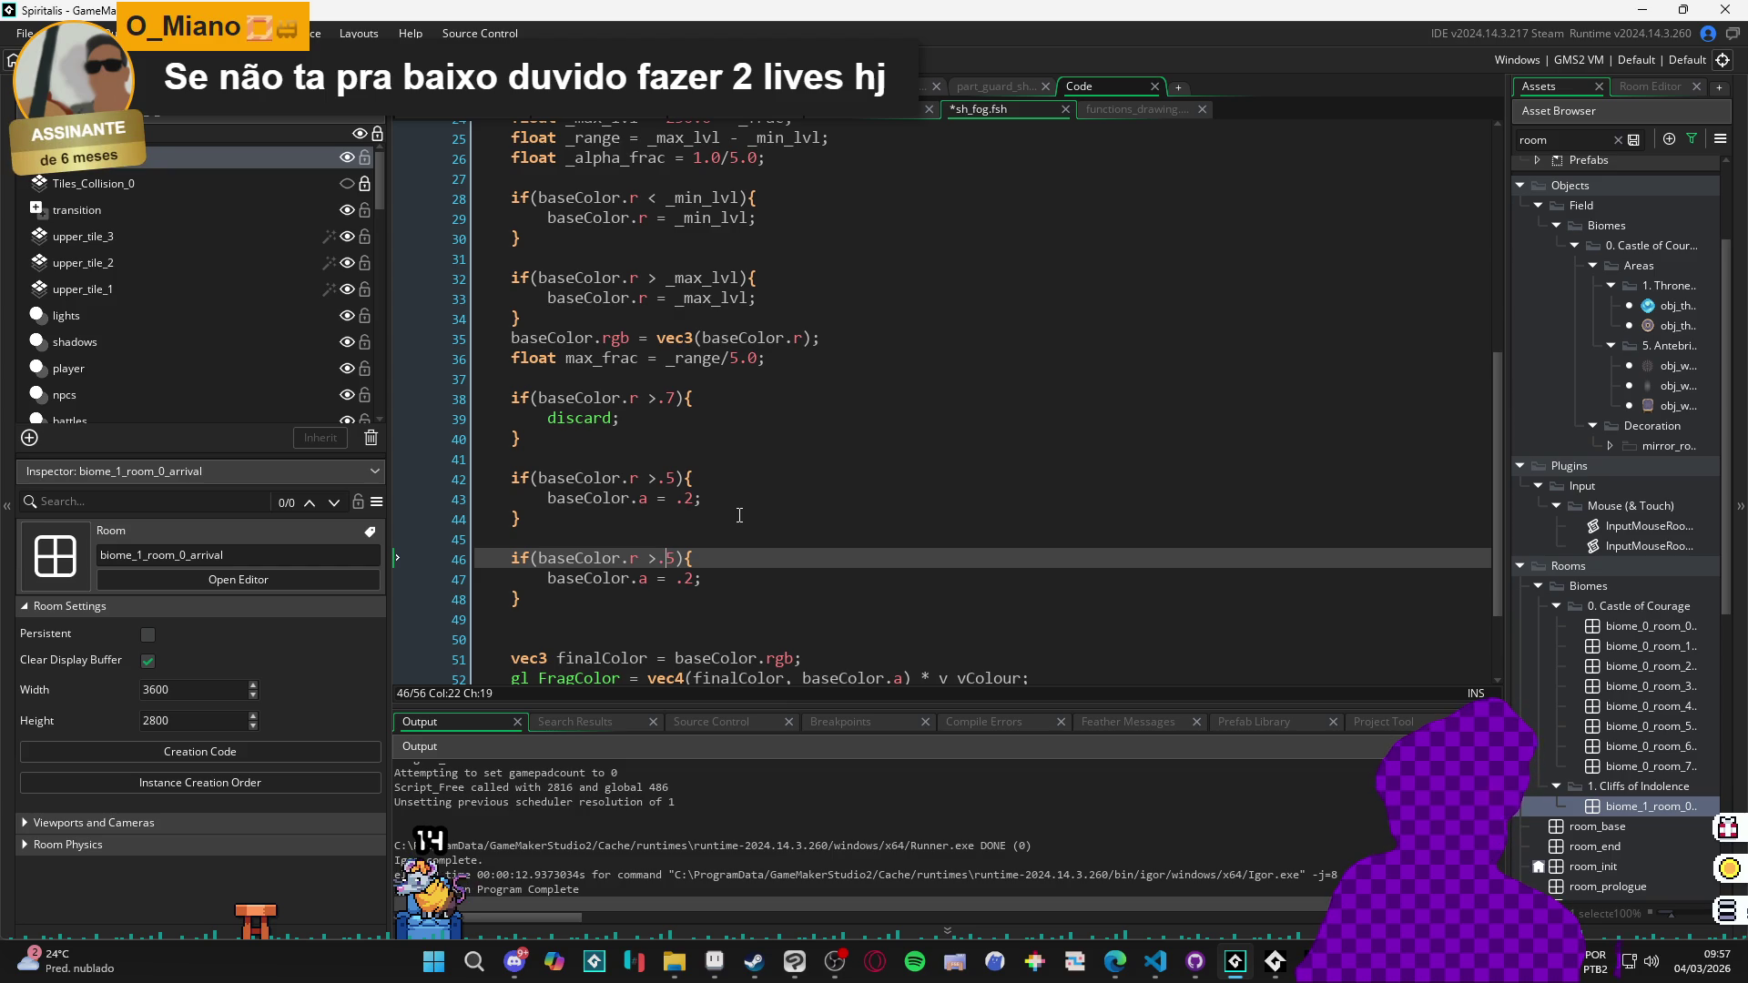
pyautogui.press('Delete')
pyautogui.write('1')
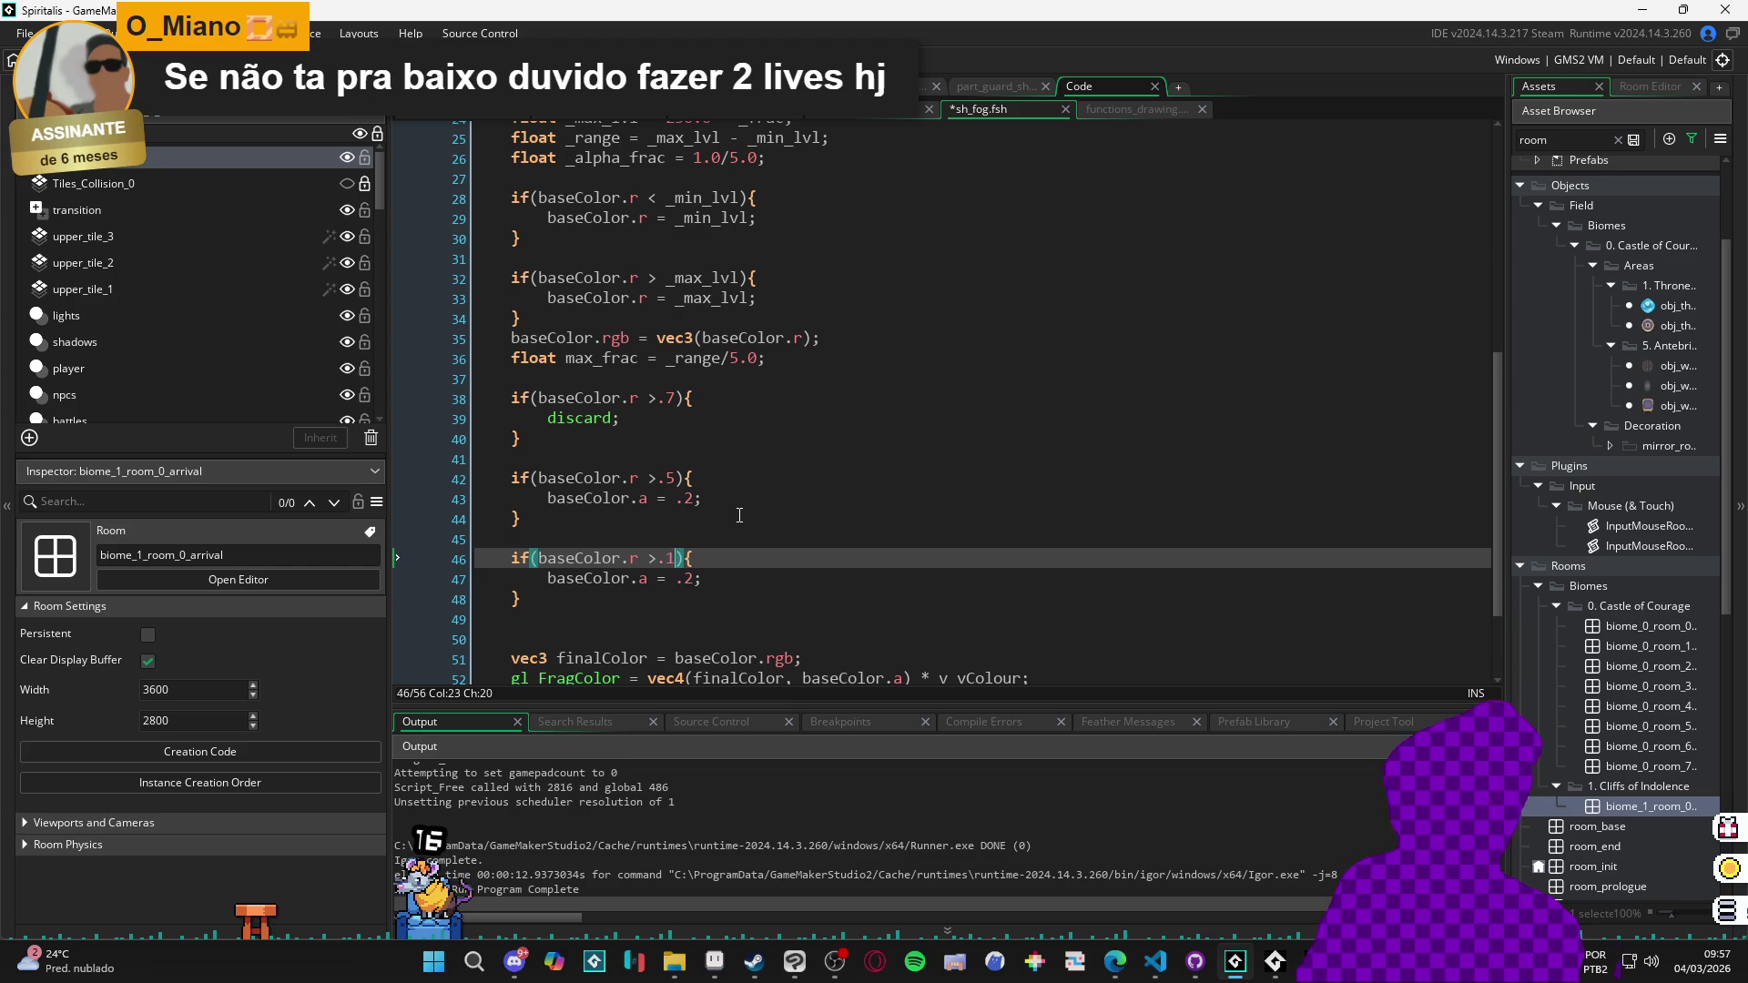
pyautogui.press('Down')
pyautogui.press('Right')
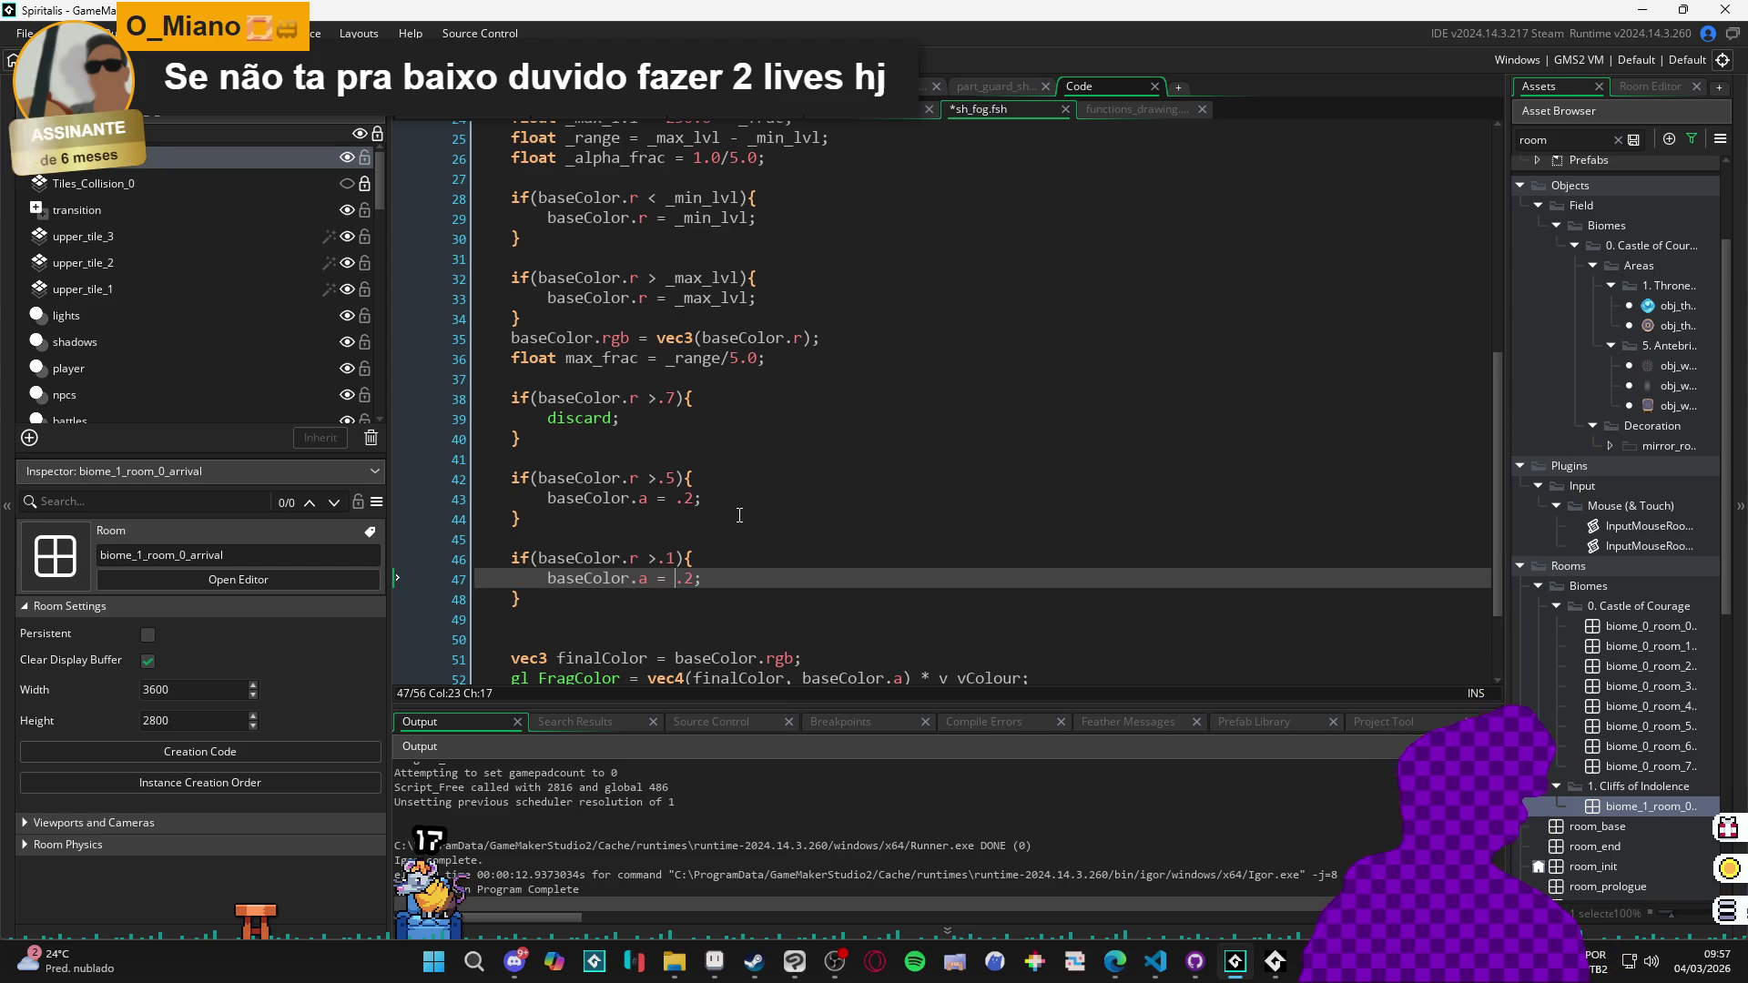
pyautogui.write('1')
pyautogui.press('F5')
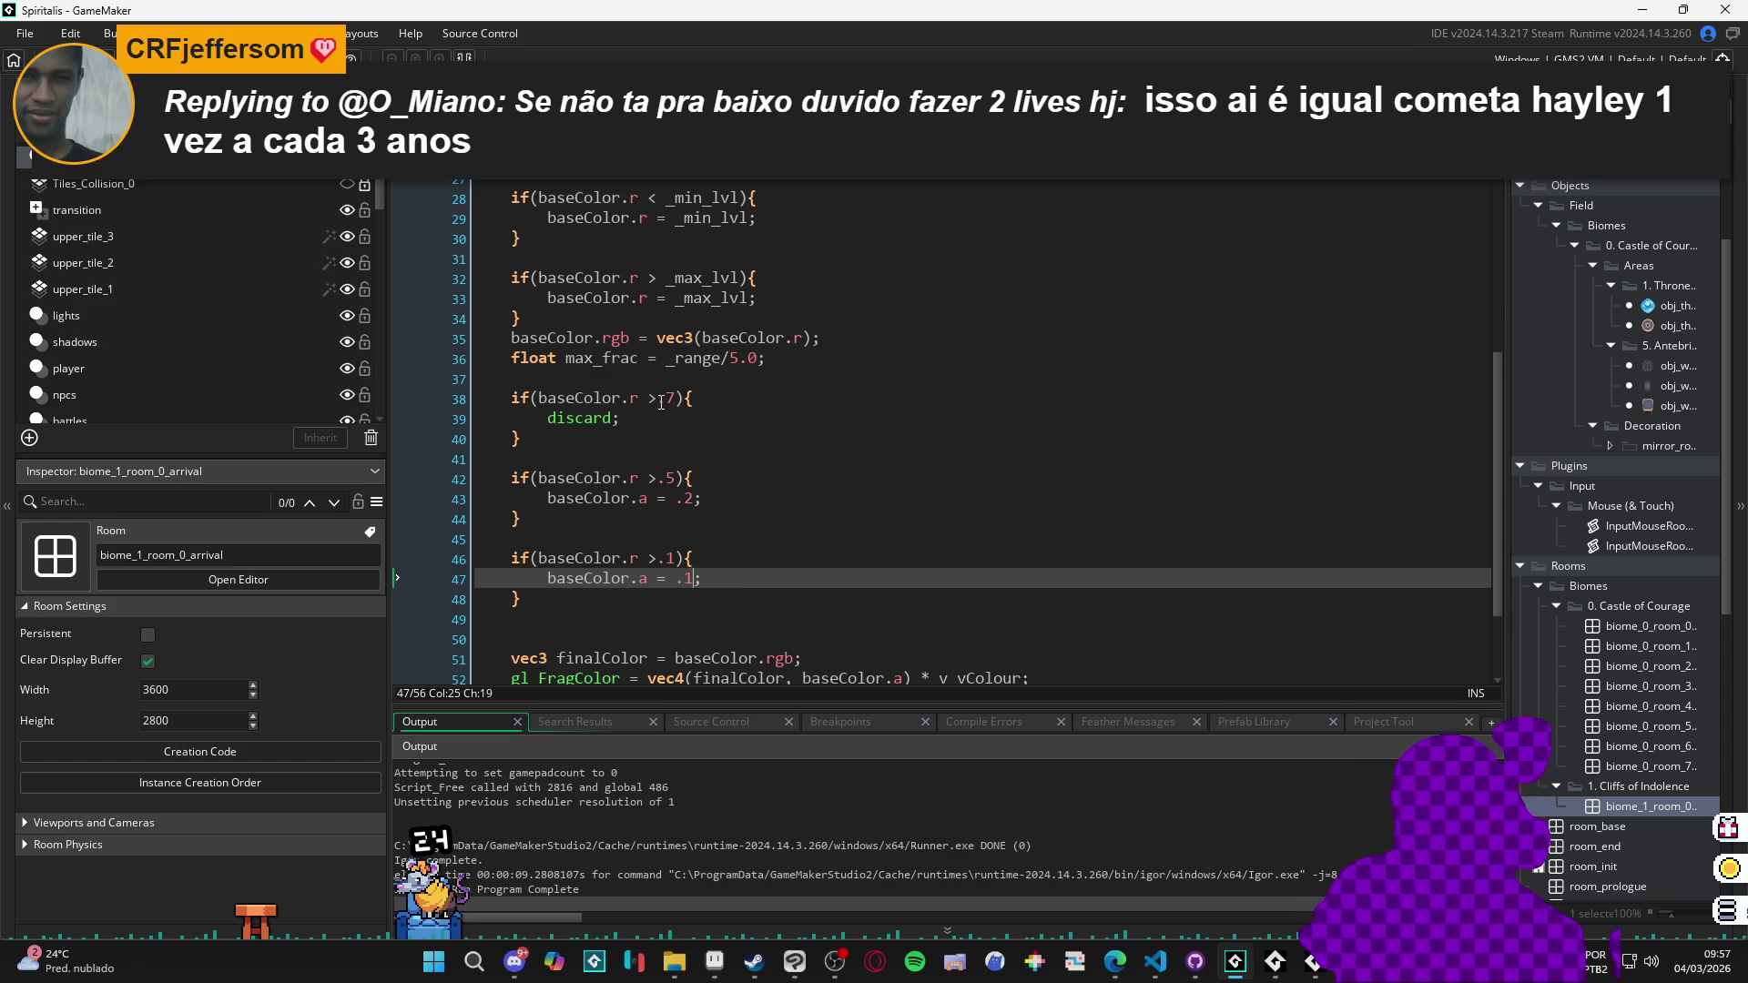
pyautogui.click(657, 557)
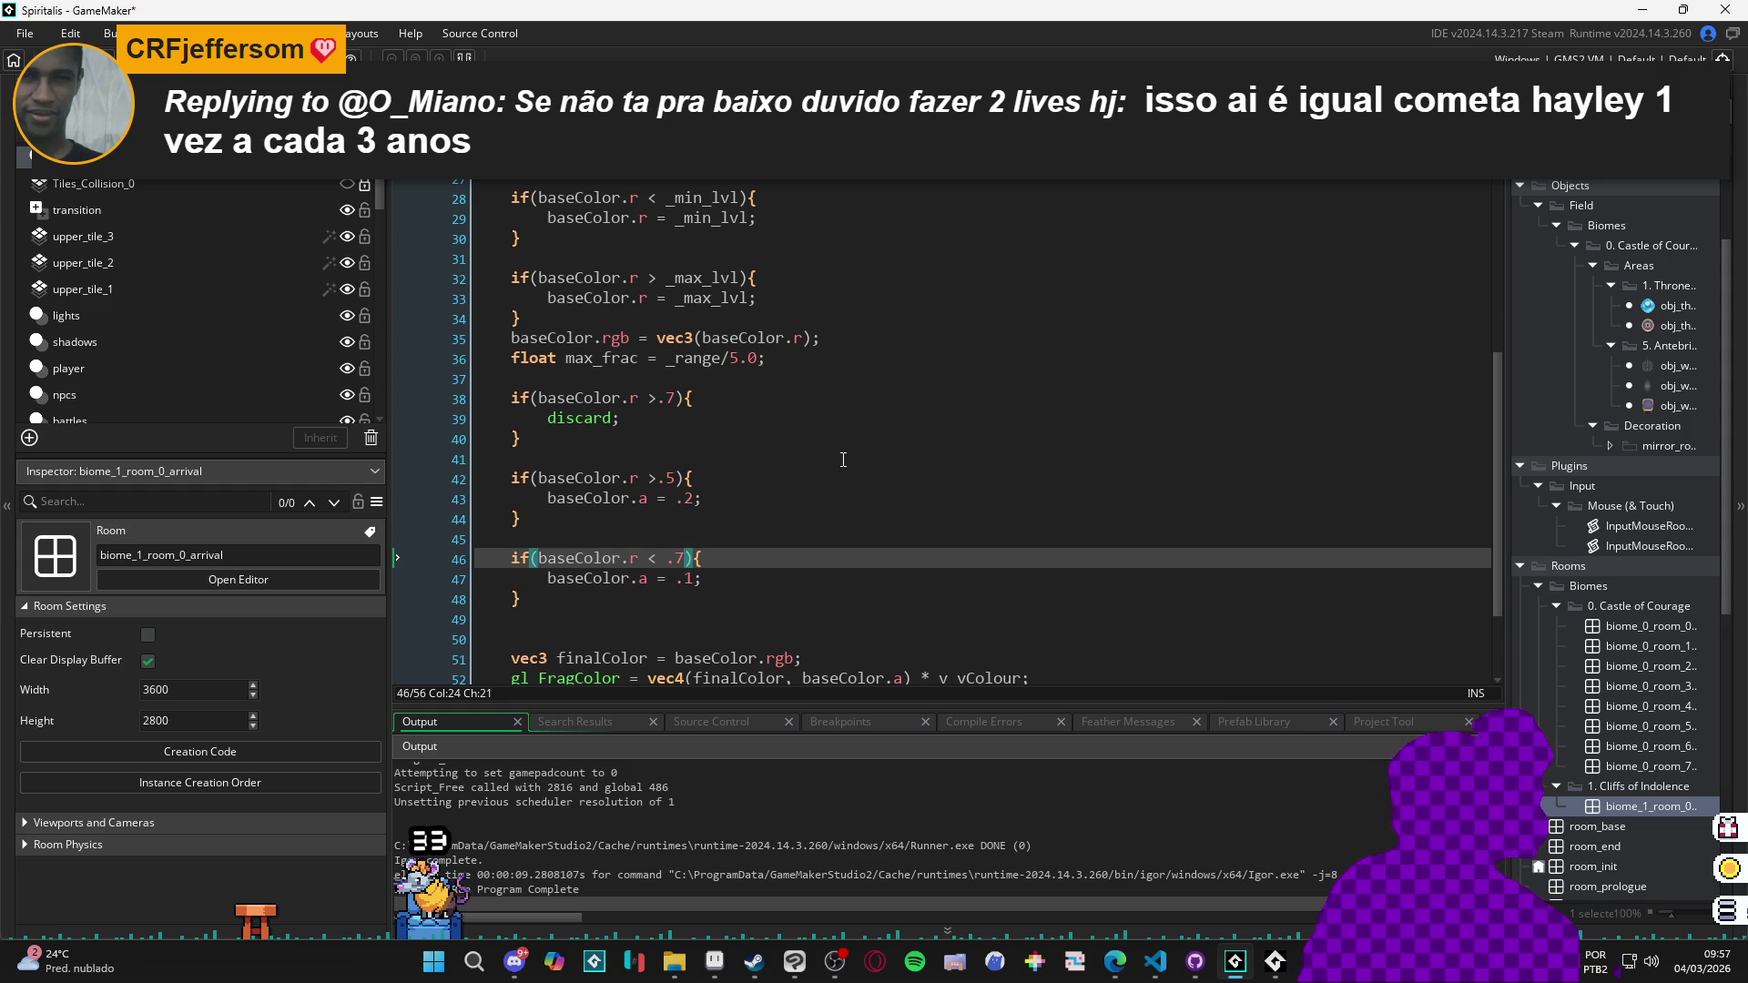
pyautogui.press('Down')
pyautogui.press('Down')
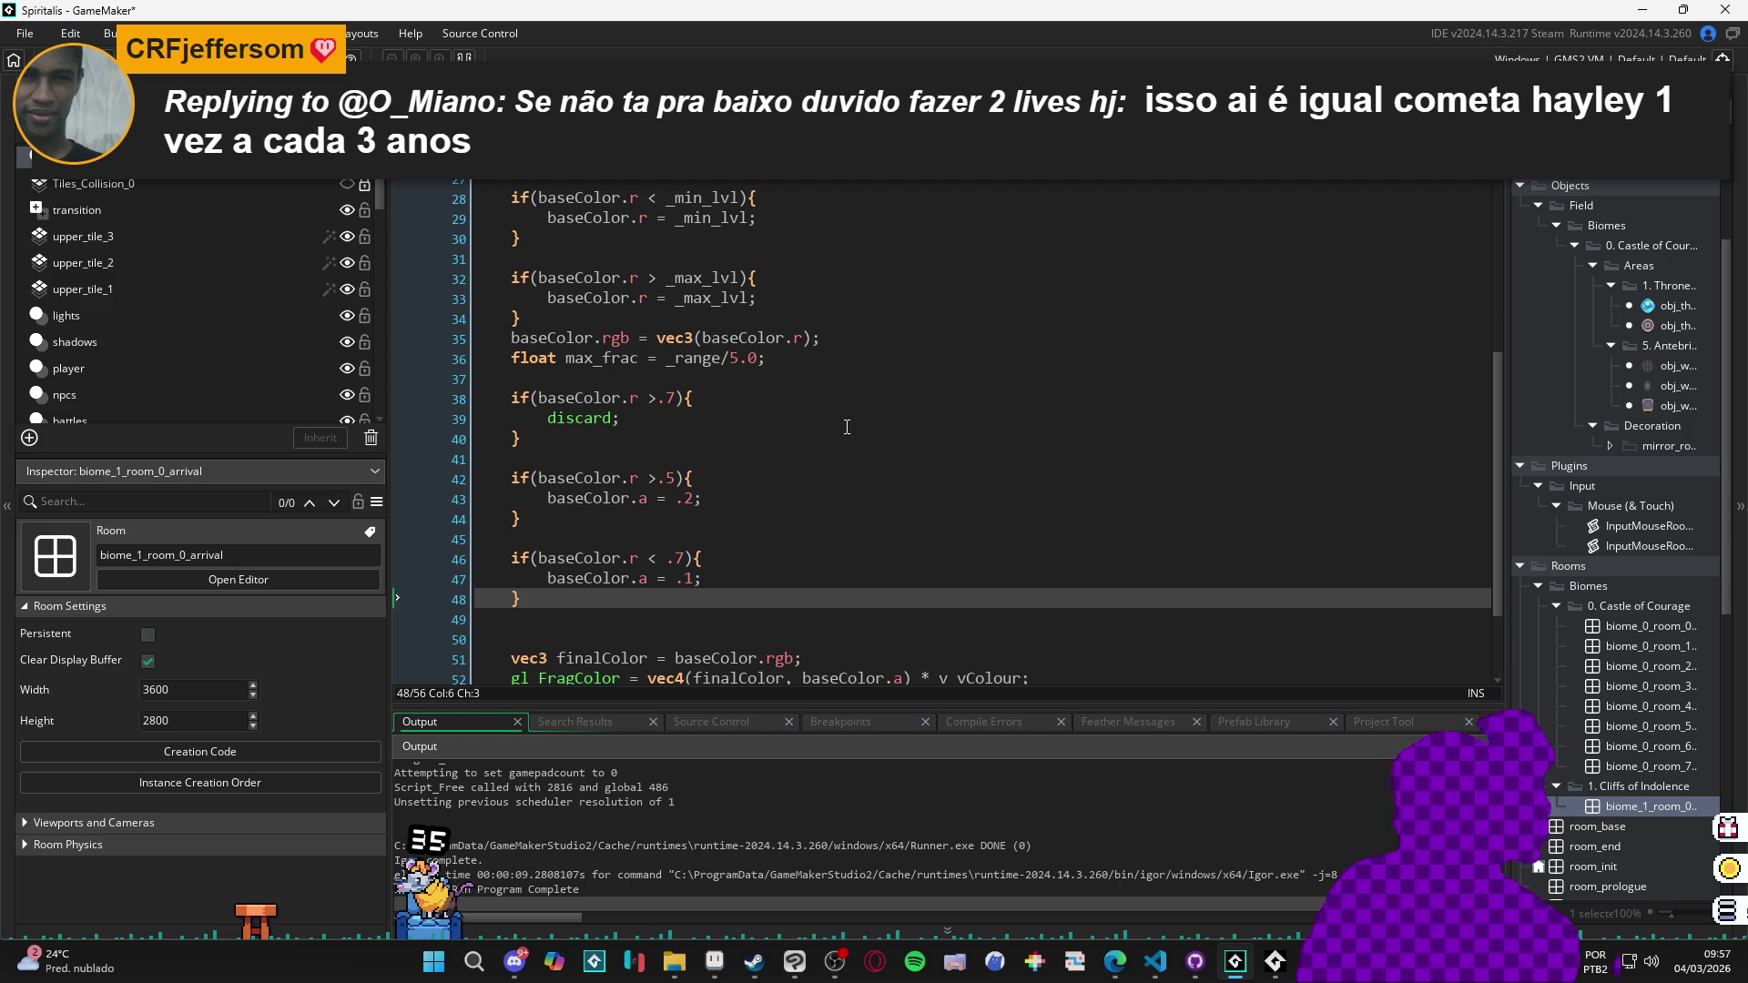
pyautogui.click(664, 409)
pyautogui.press('Up')
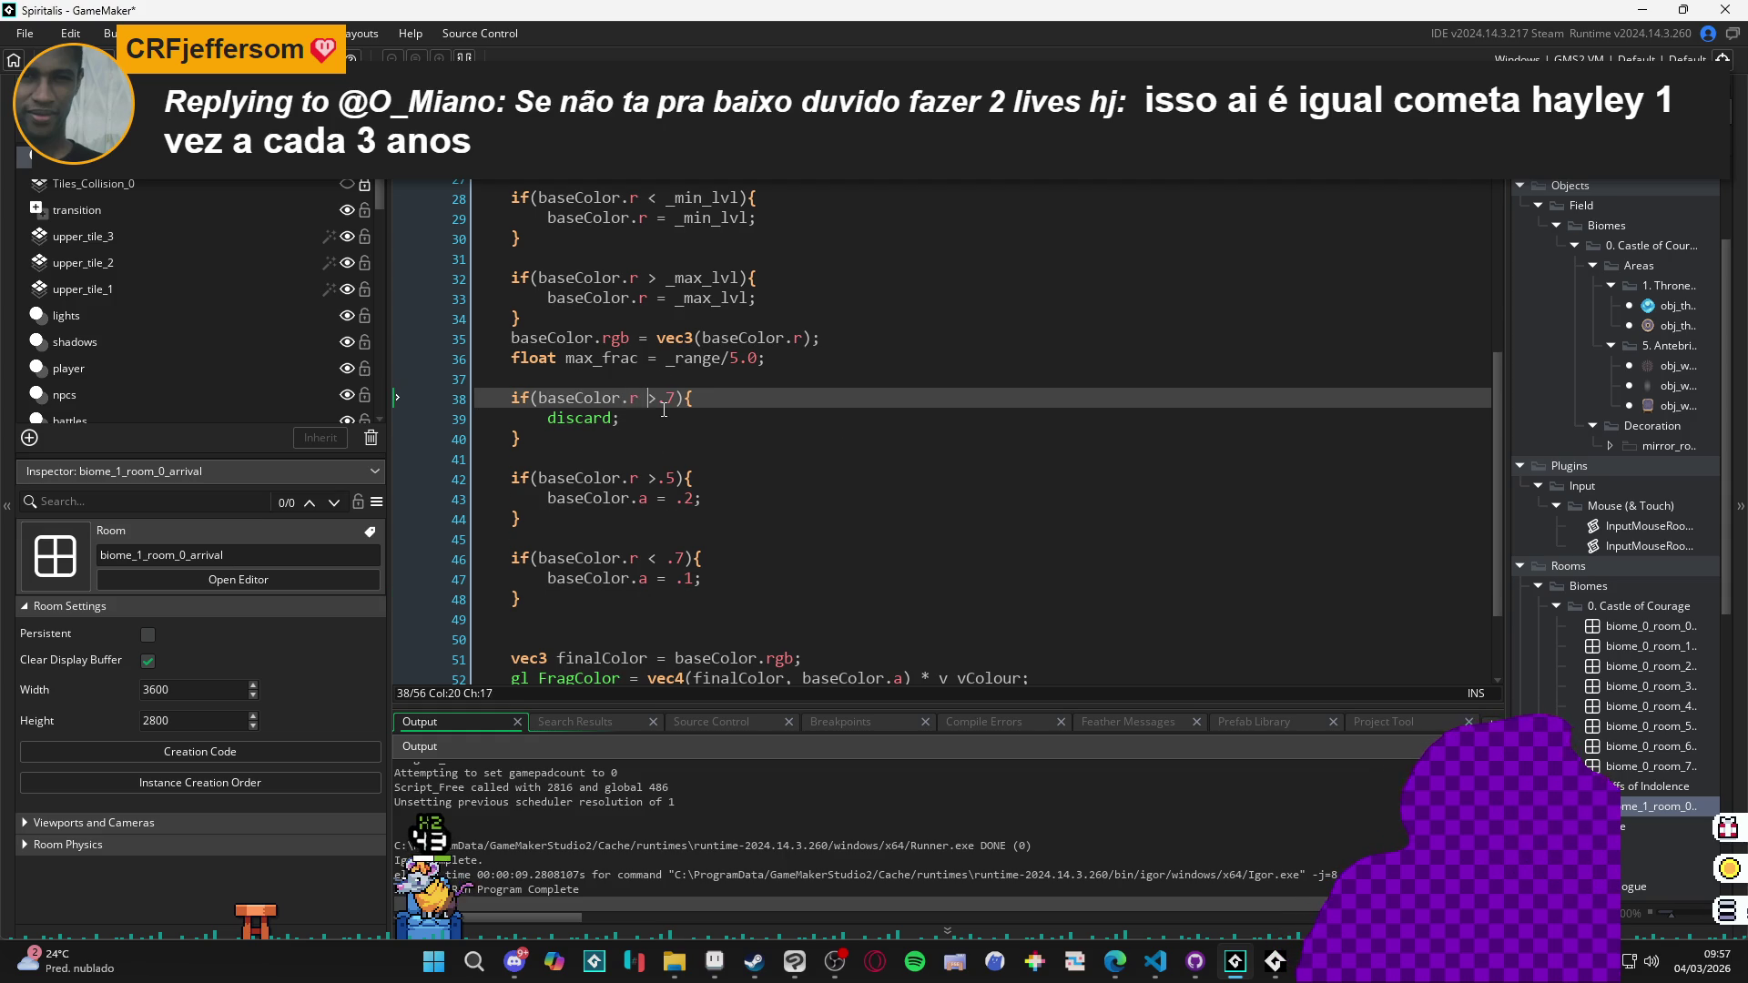
# Make line 38 test red '<' .7 and replace discard with 'baseColor.a = 0.0'.
pyautogui.write('<')
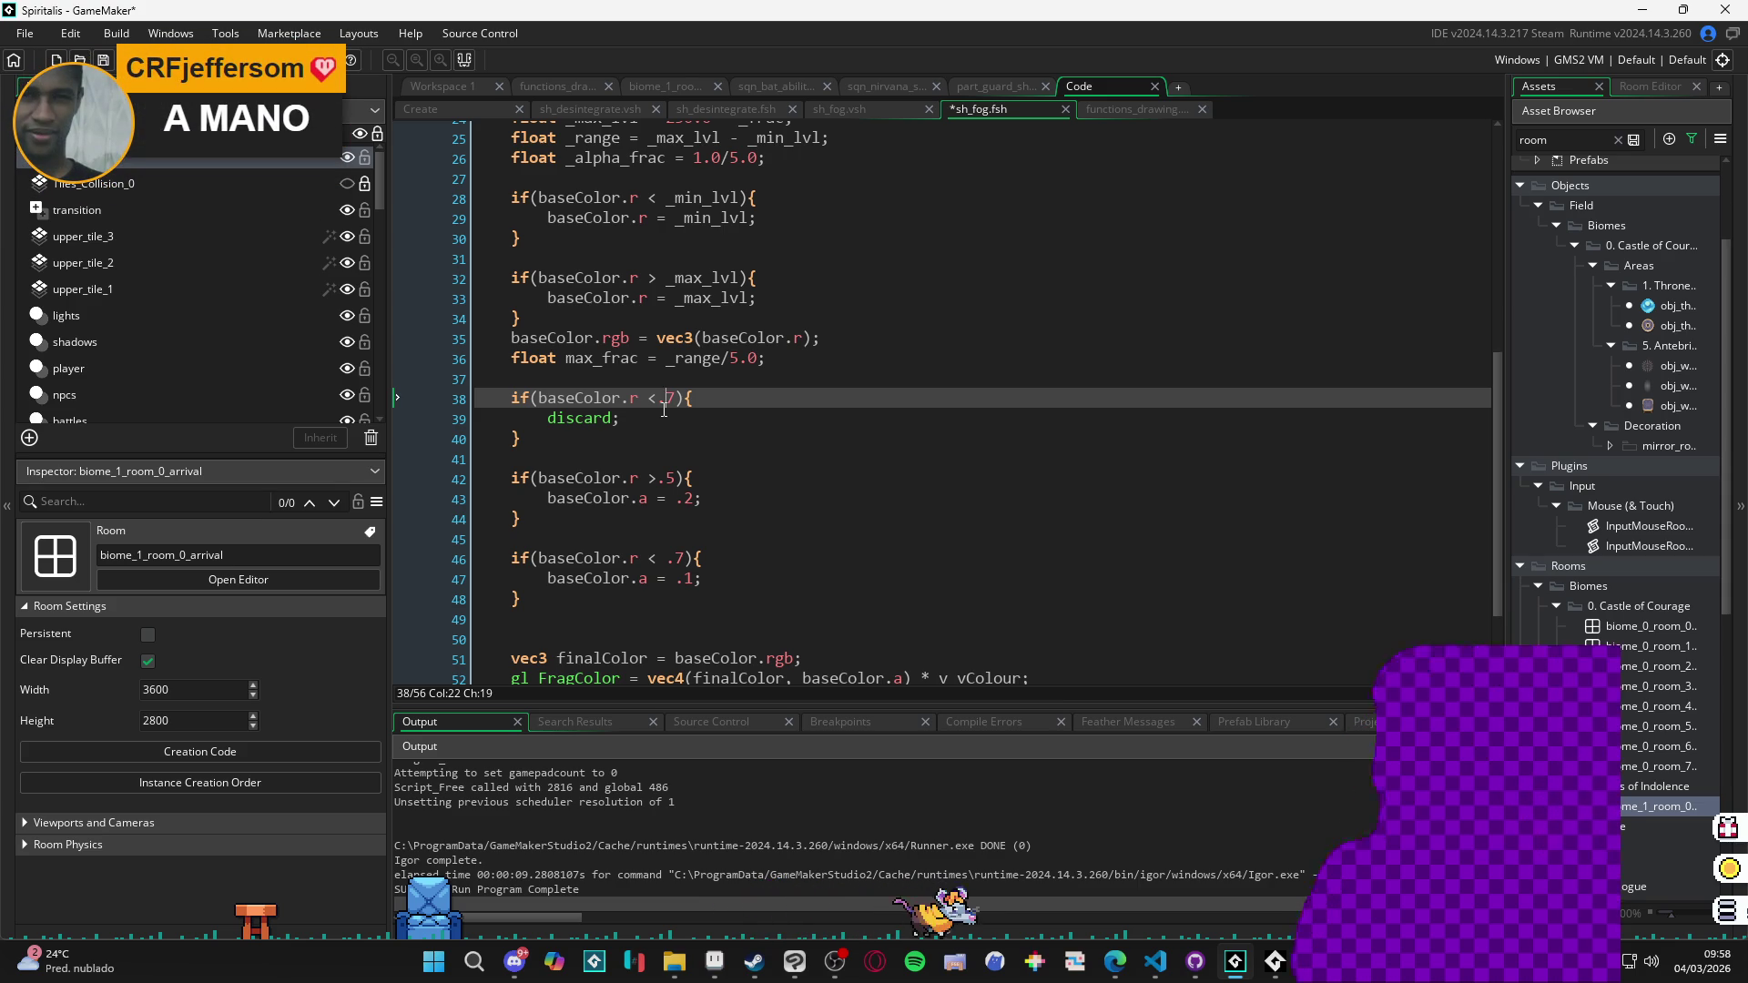
pyautogui.click(658, 397)
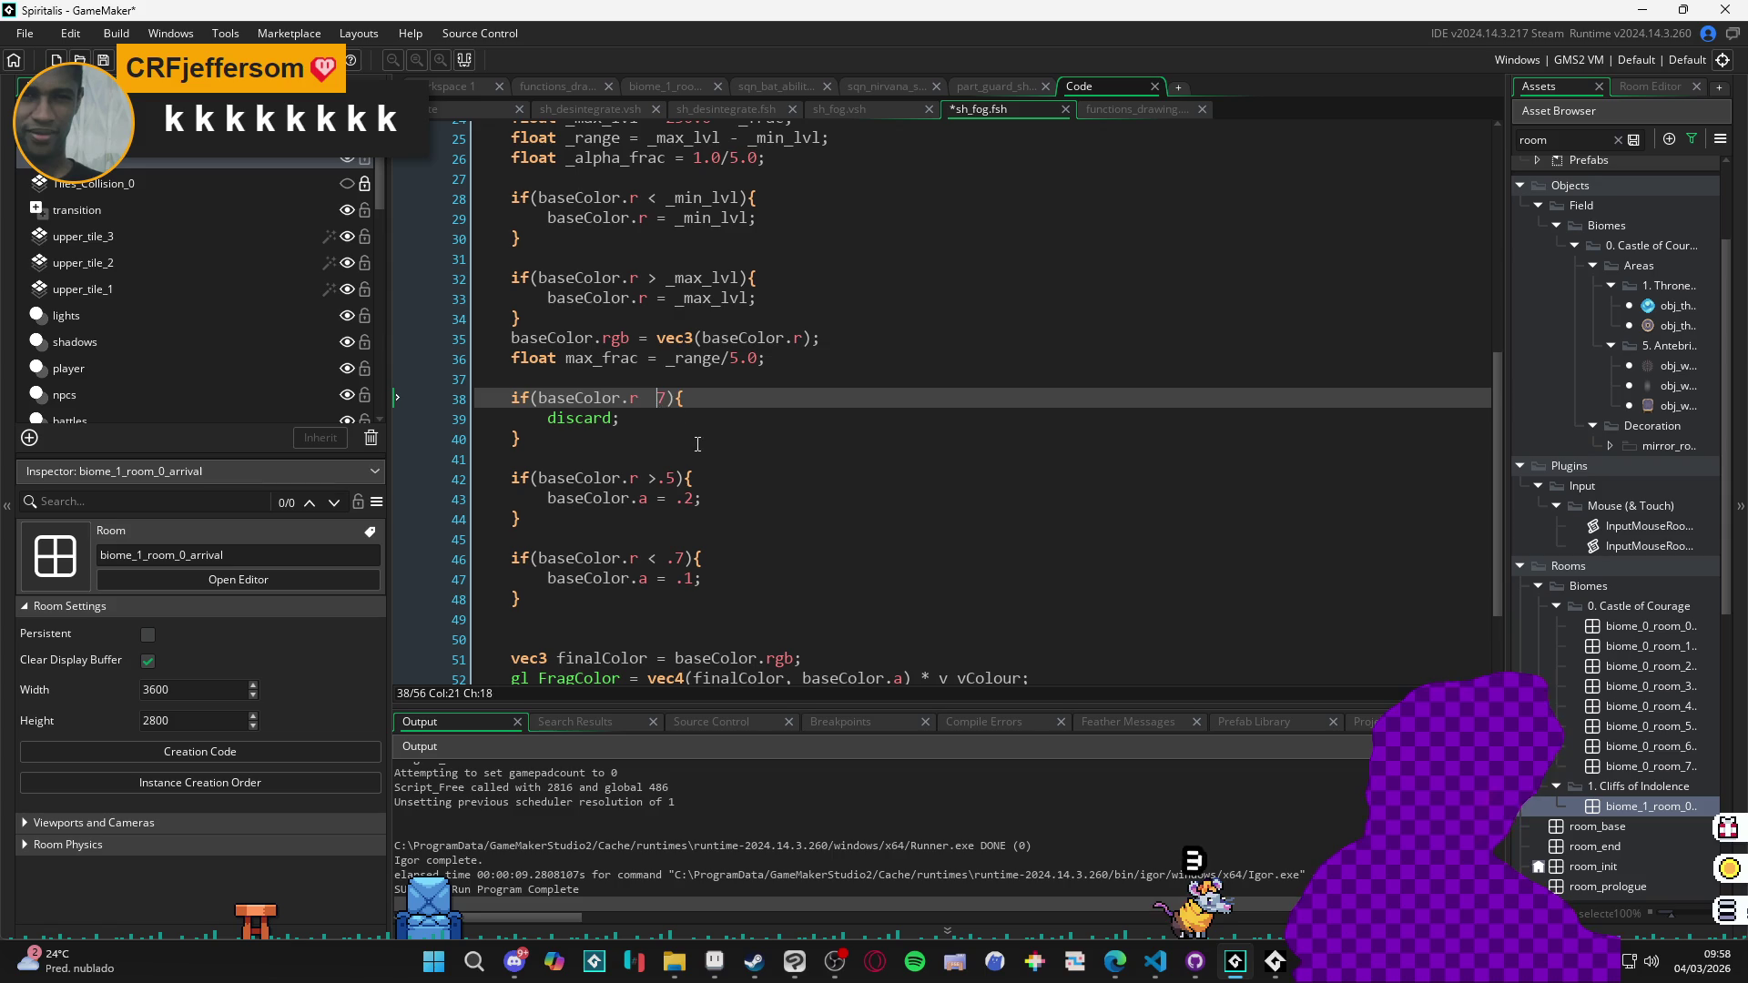
pyautogui.press('Right')
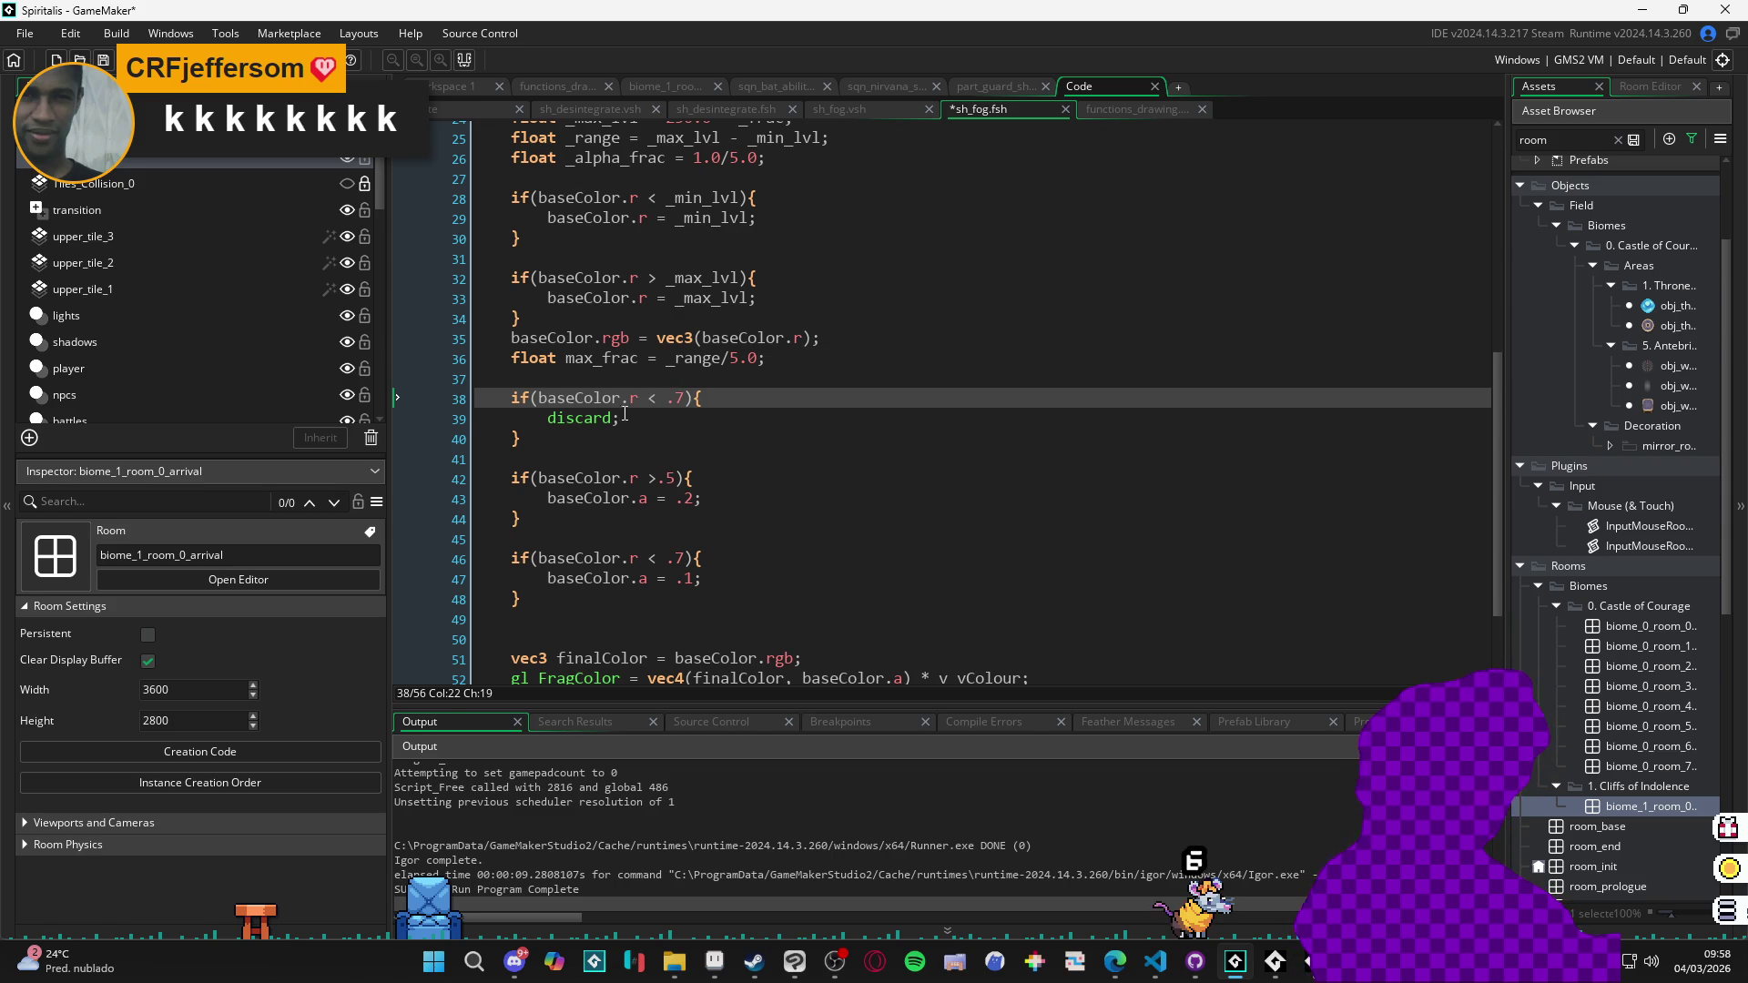
pyautogui.moveTo(626, 415); pyautogui.dragTo(558, 416)
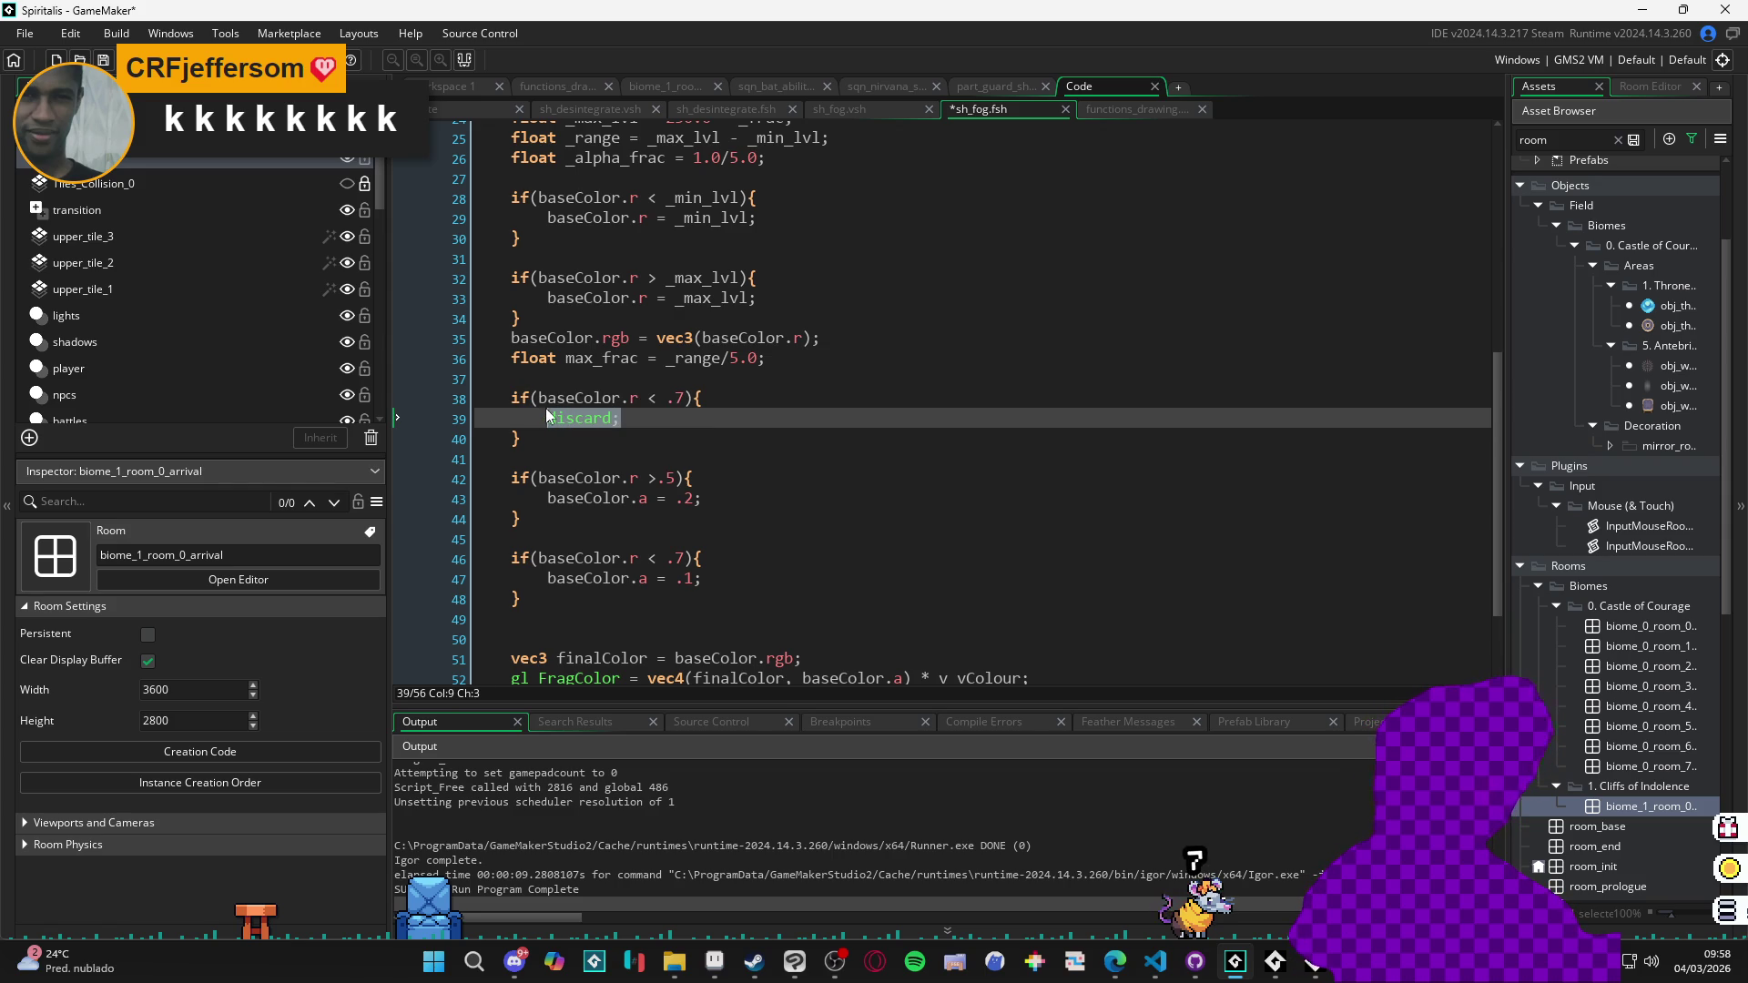
pyautogui.click(623, 372)
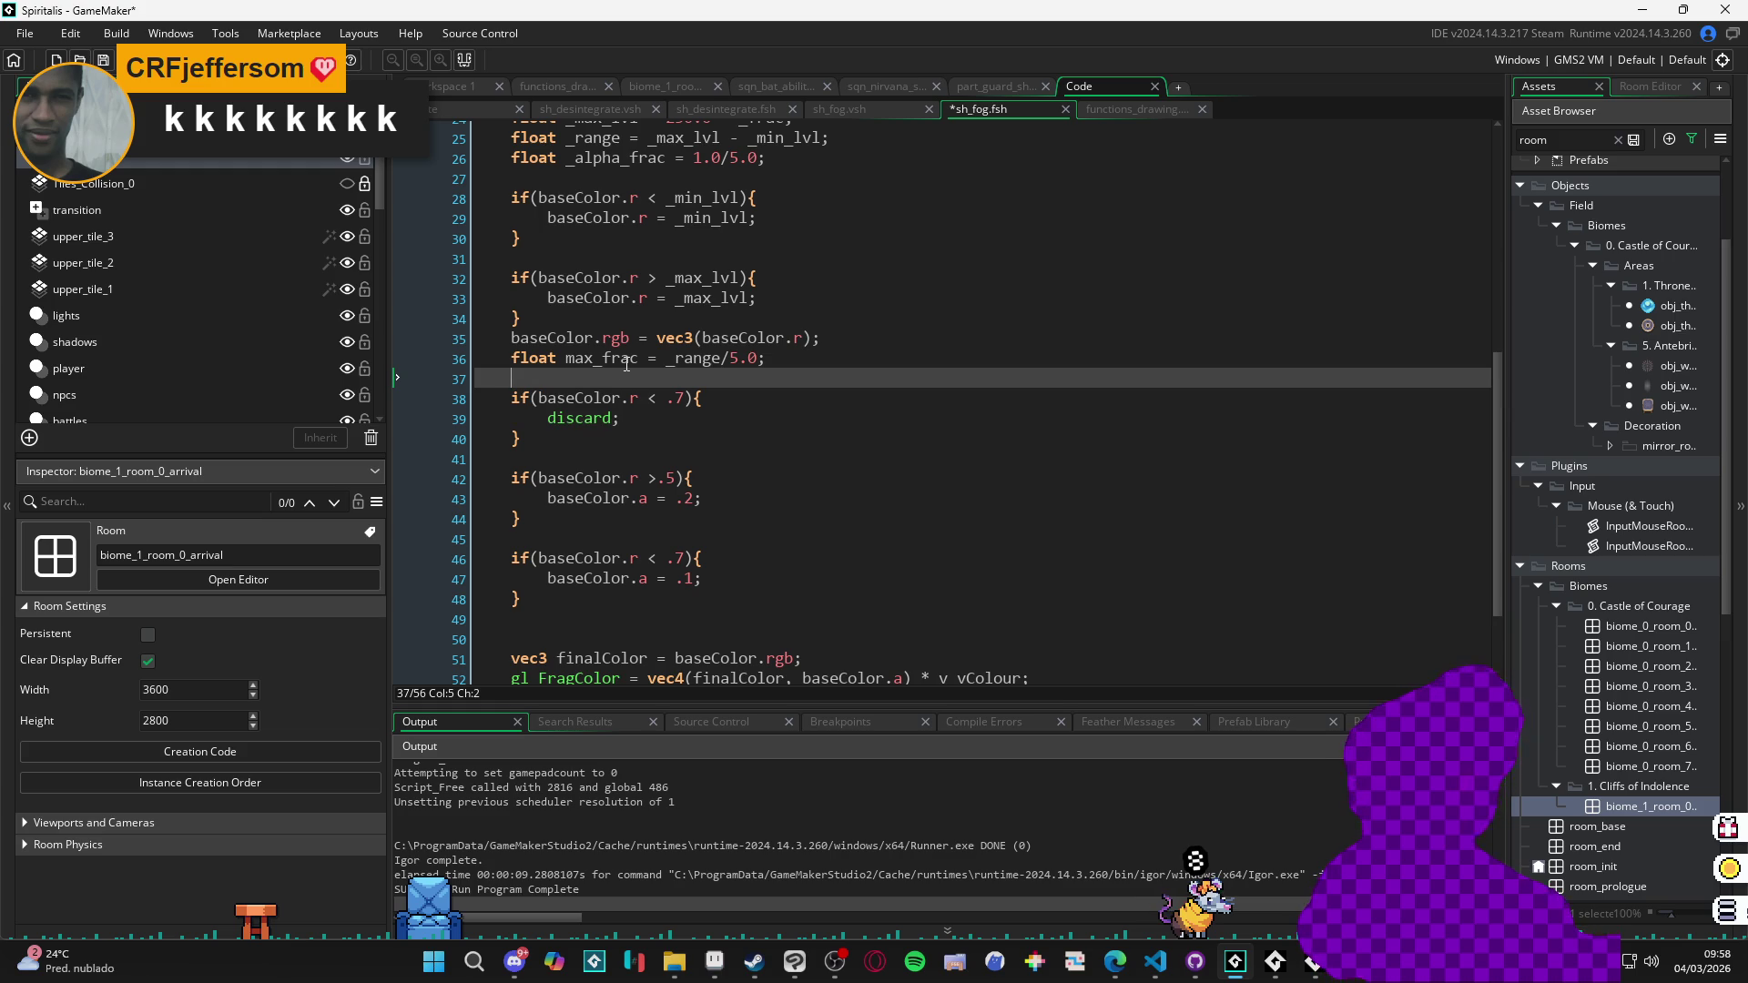
pyautogui.moveTo(620, 418); pyautogui.dragTo(550, 423)
pyautogui.write('base')
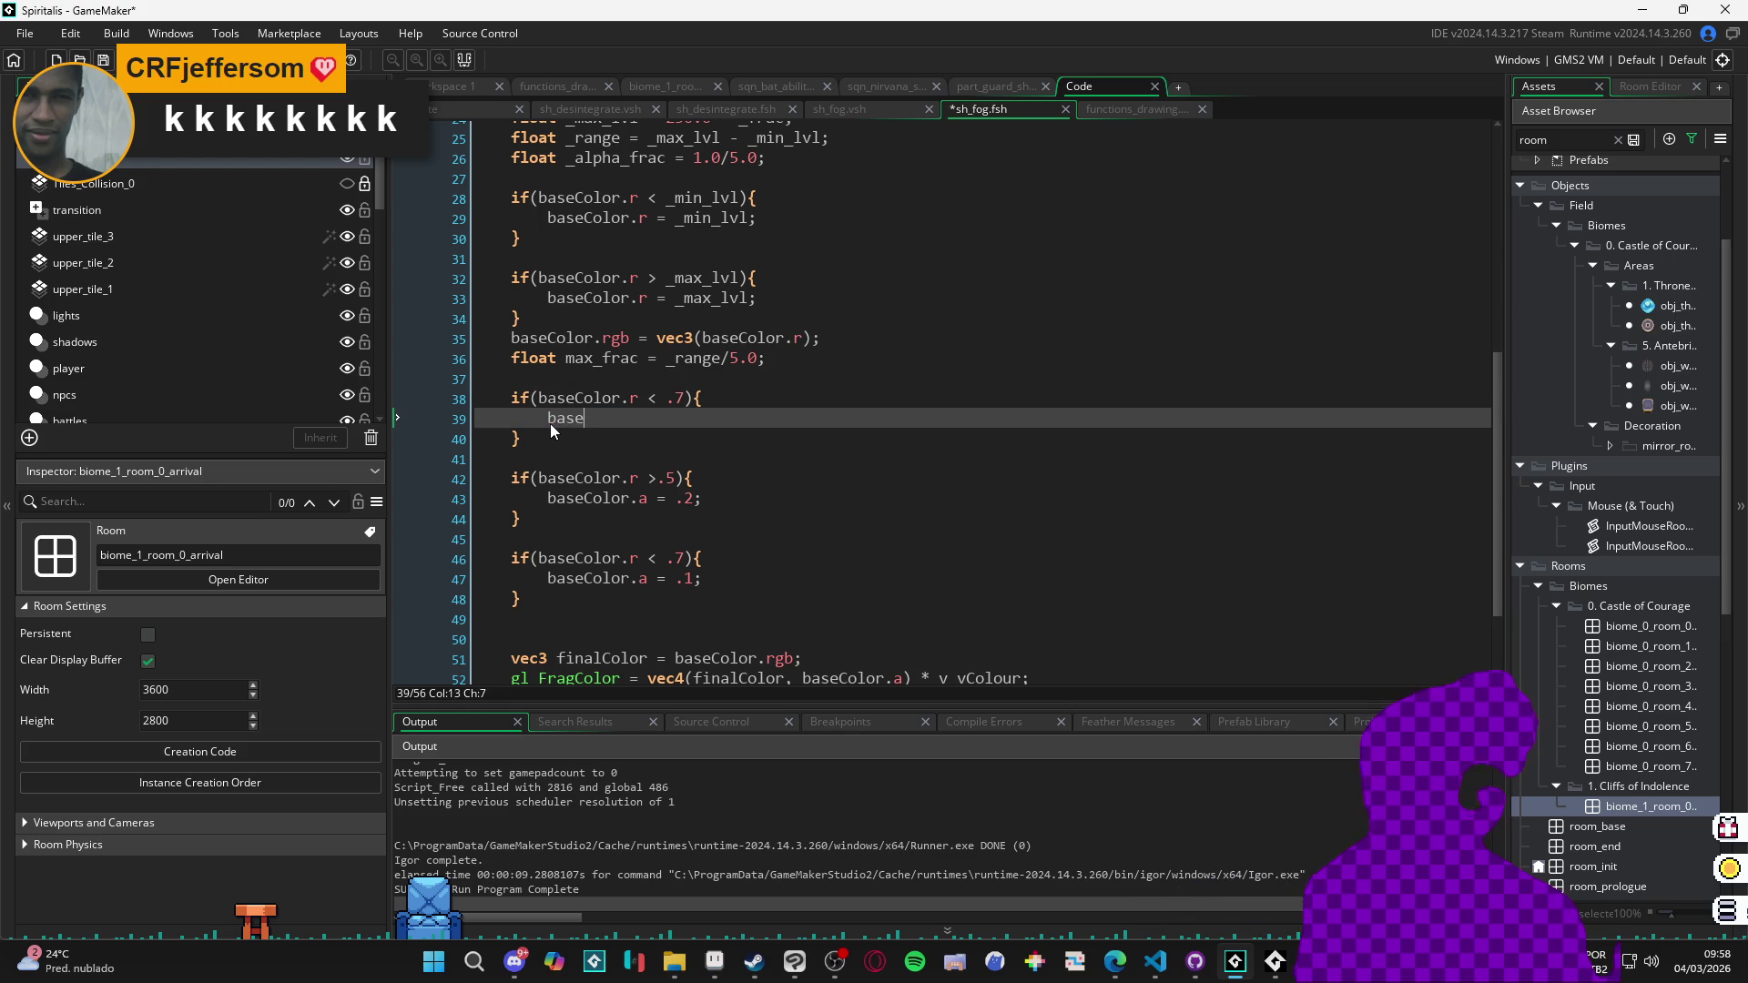
pyautogui.write('Color.a')
pyautogui.press('BackSpace')
pyautogui.write('= 0.0')
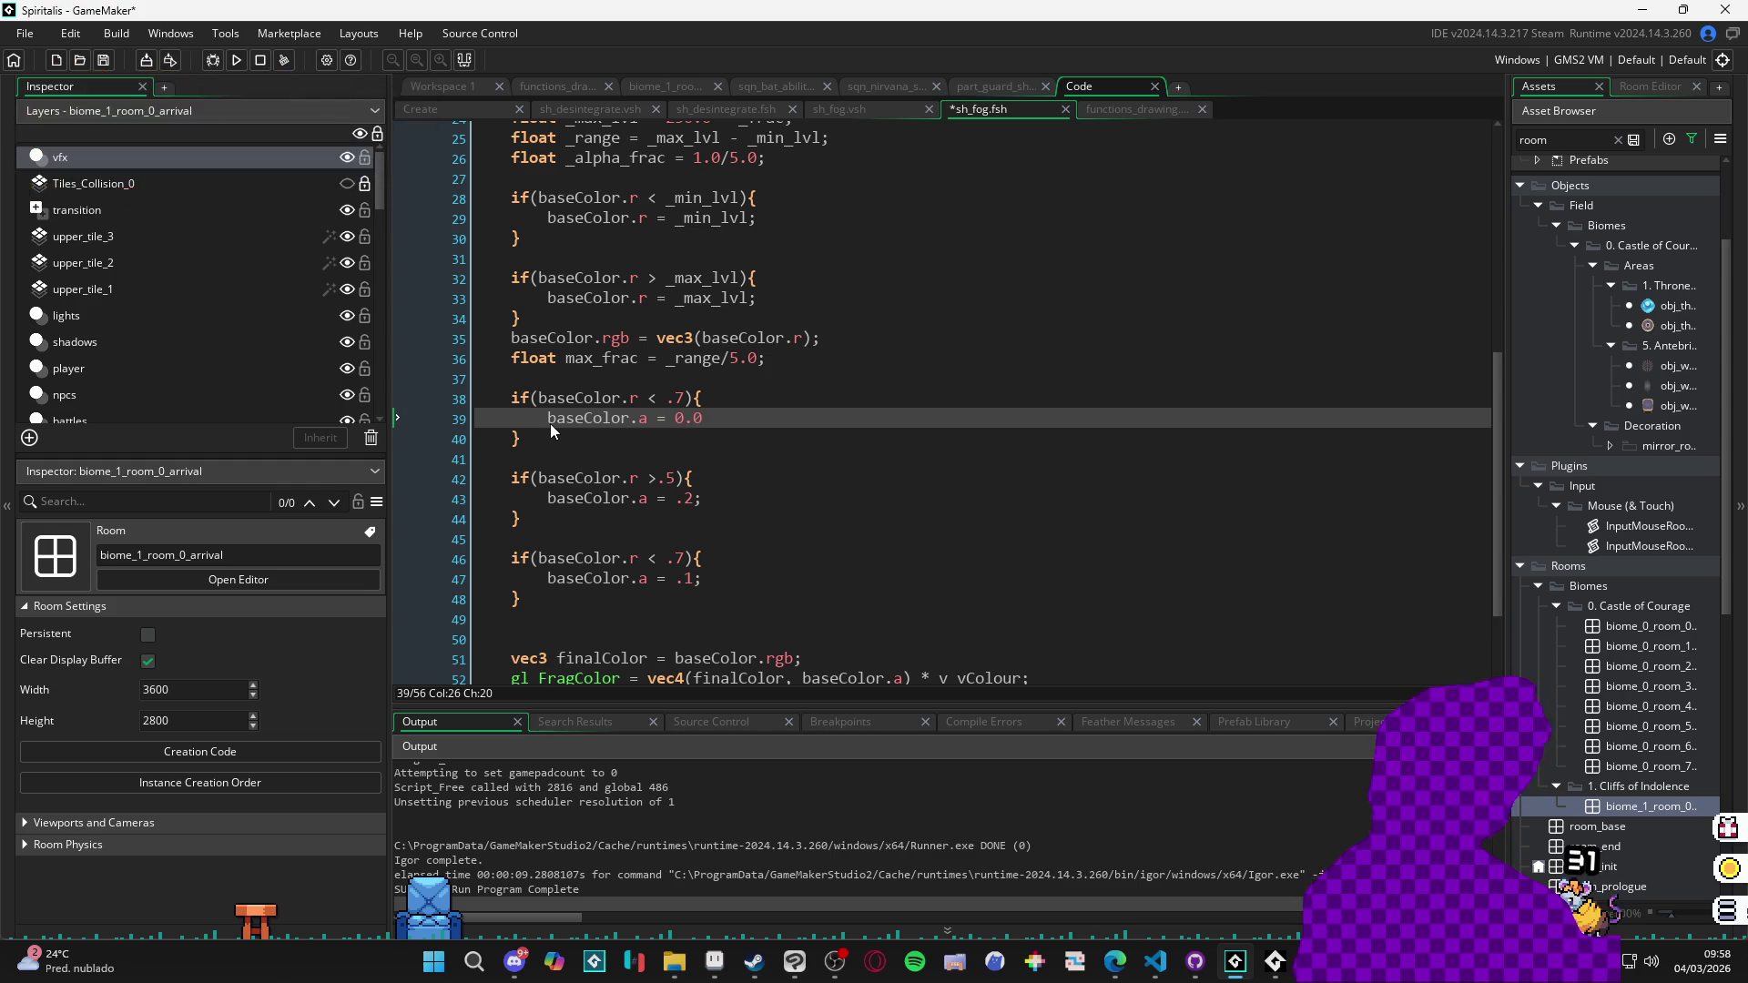
# Change line 42 to '< .5' and line 46's threshold to .2, then save and run the game.
pyautogui.click(662, 480)
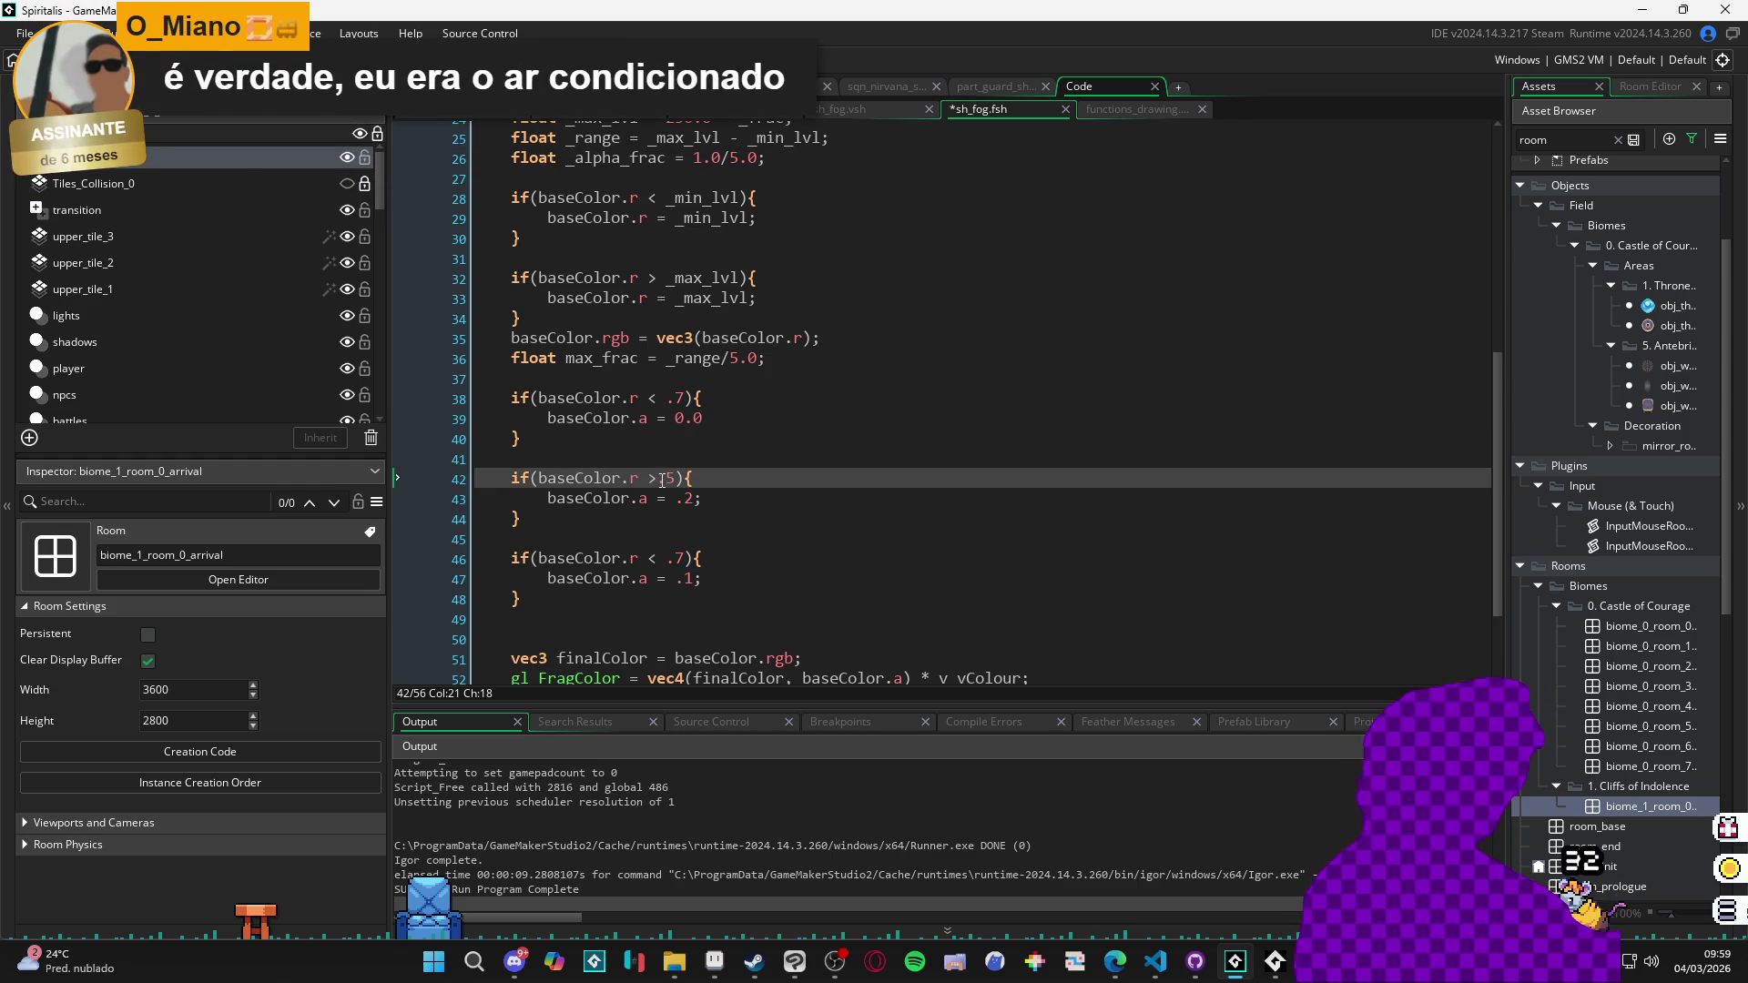
pyautogui.press('BackSpace')
pyautogui.write('<')
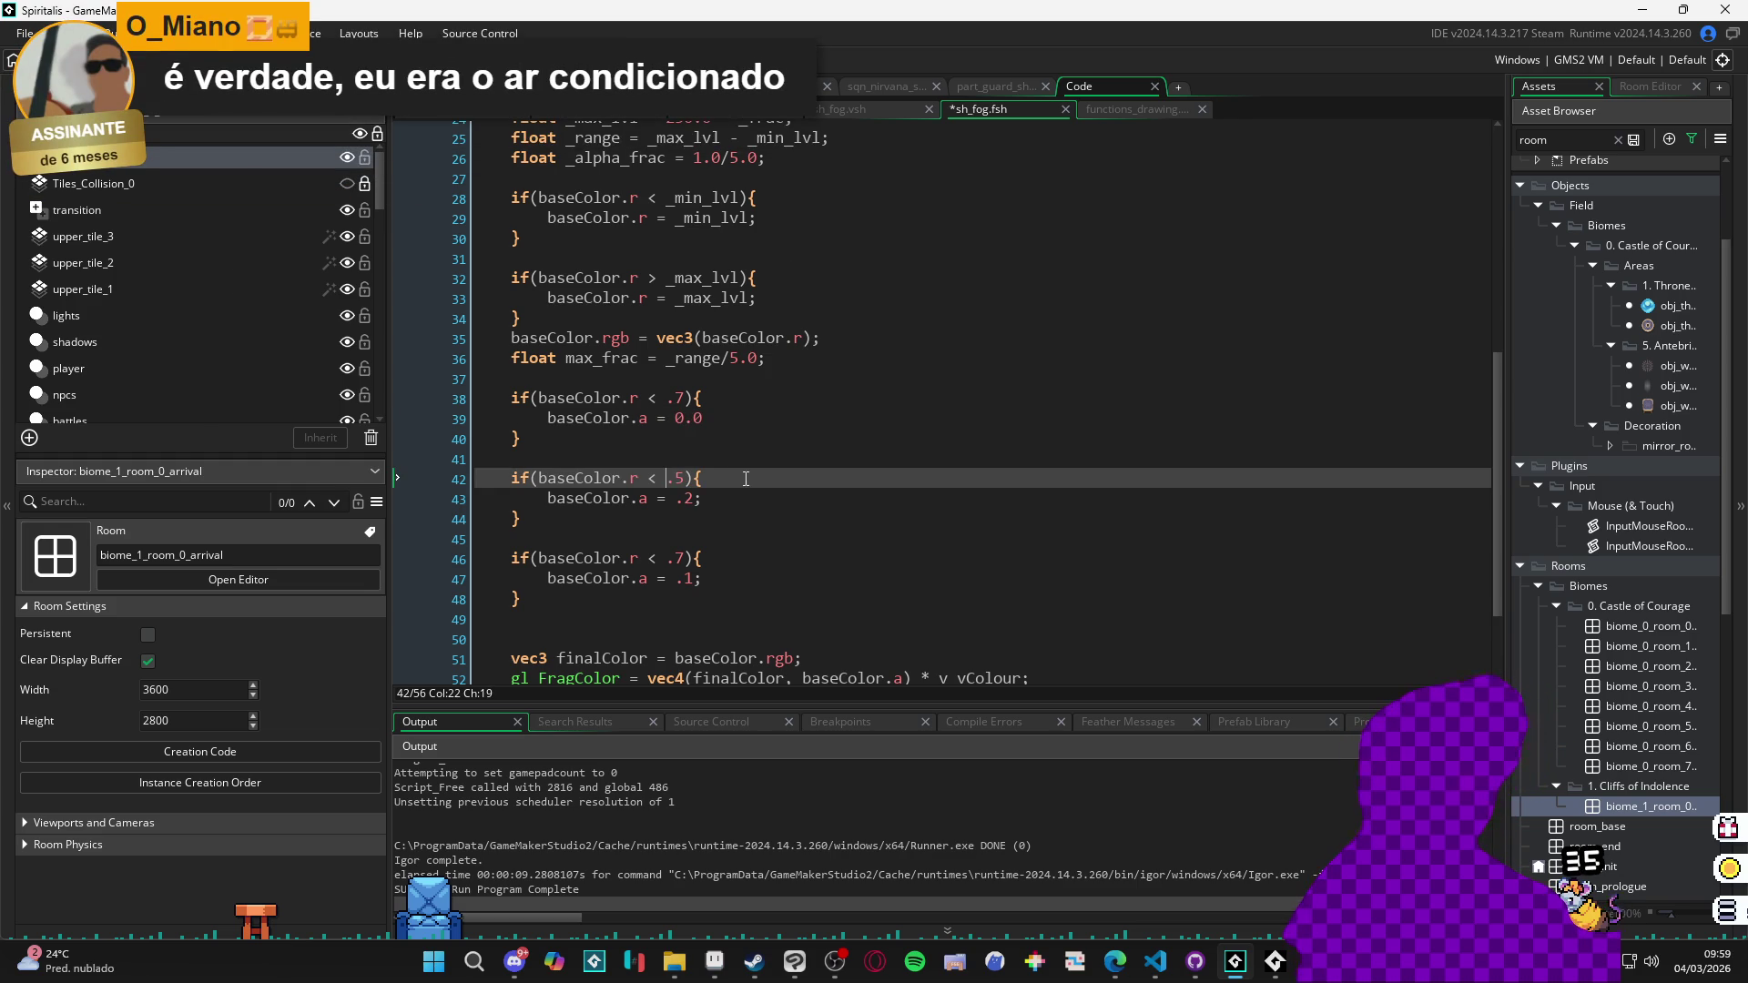
pyautogui.click(695, 500)
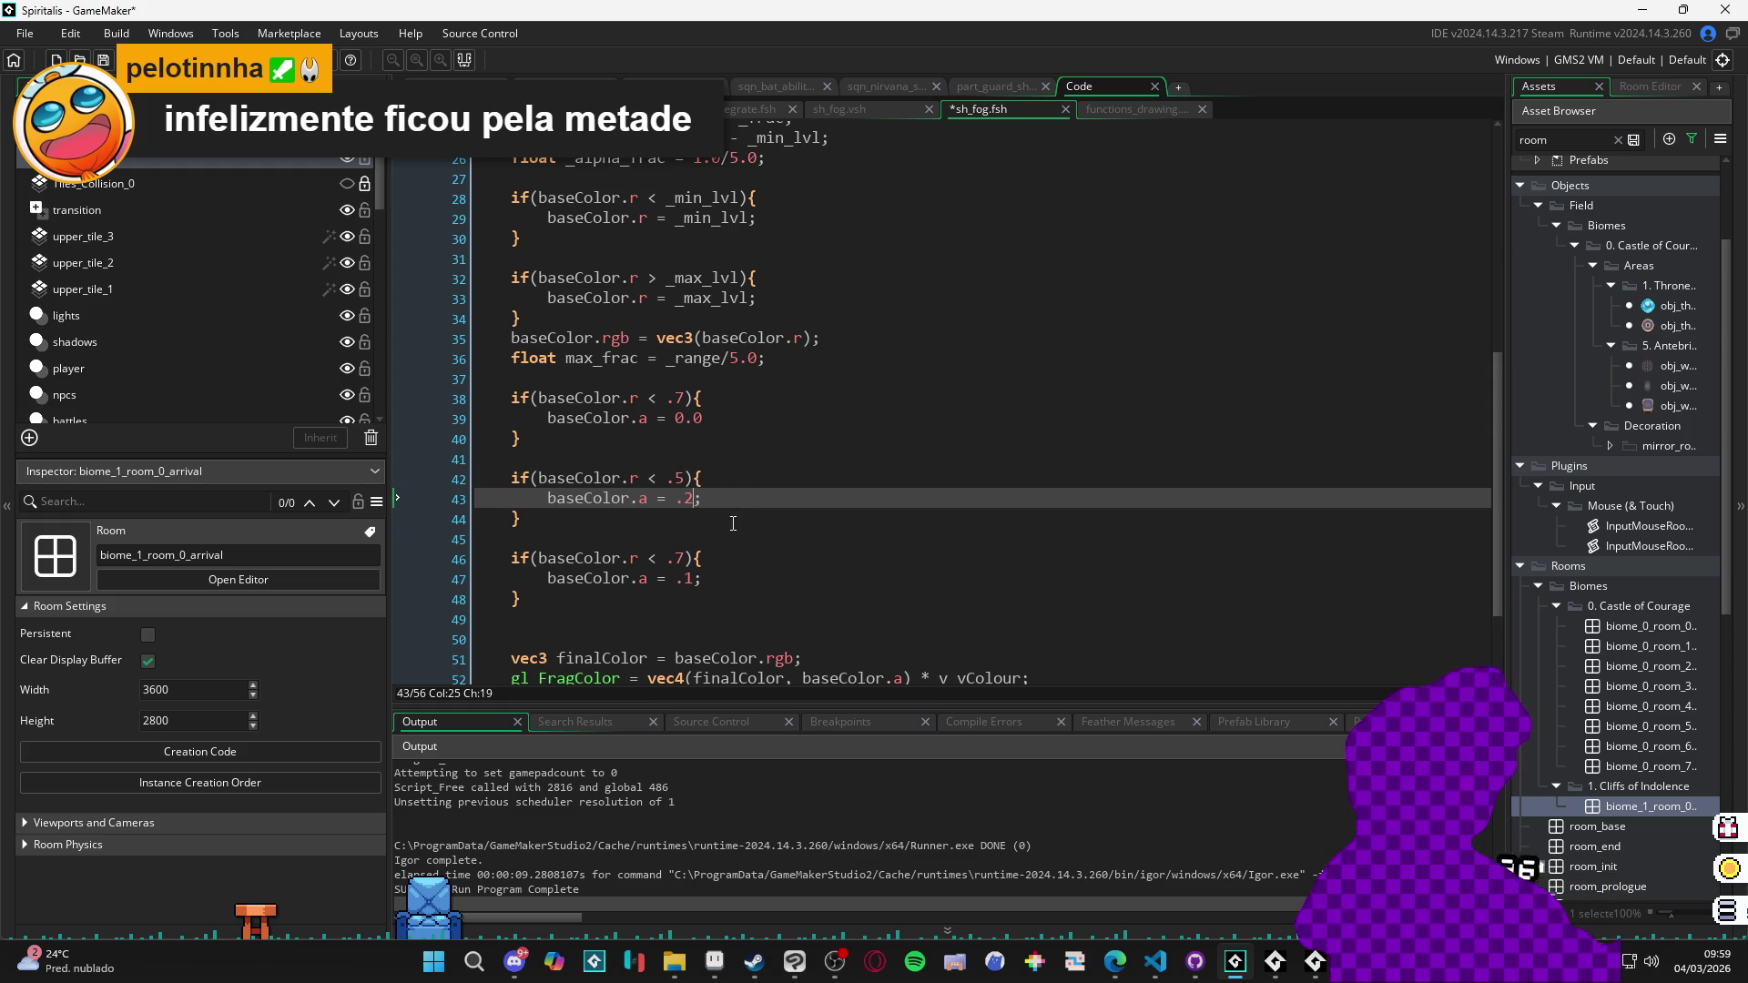
pyautogui.click(687, 559)
pyautogui.press('BackSpace')
pyautogui.write('2')
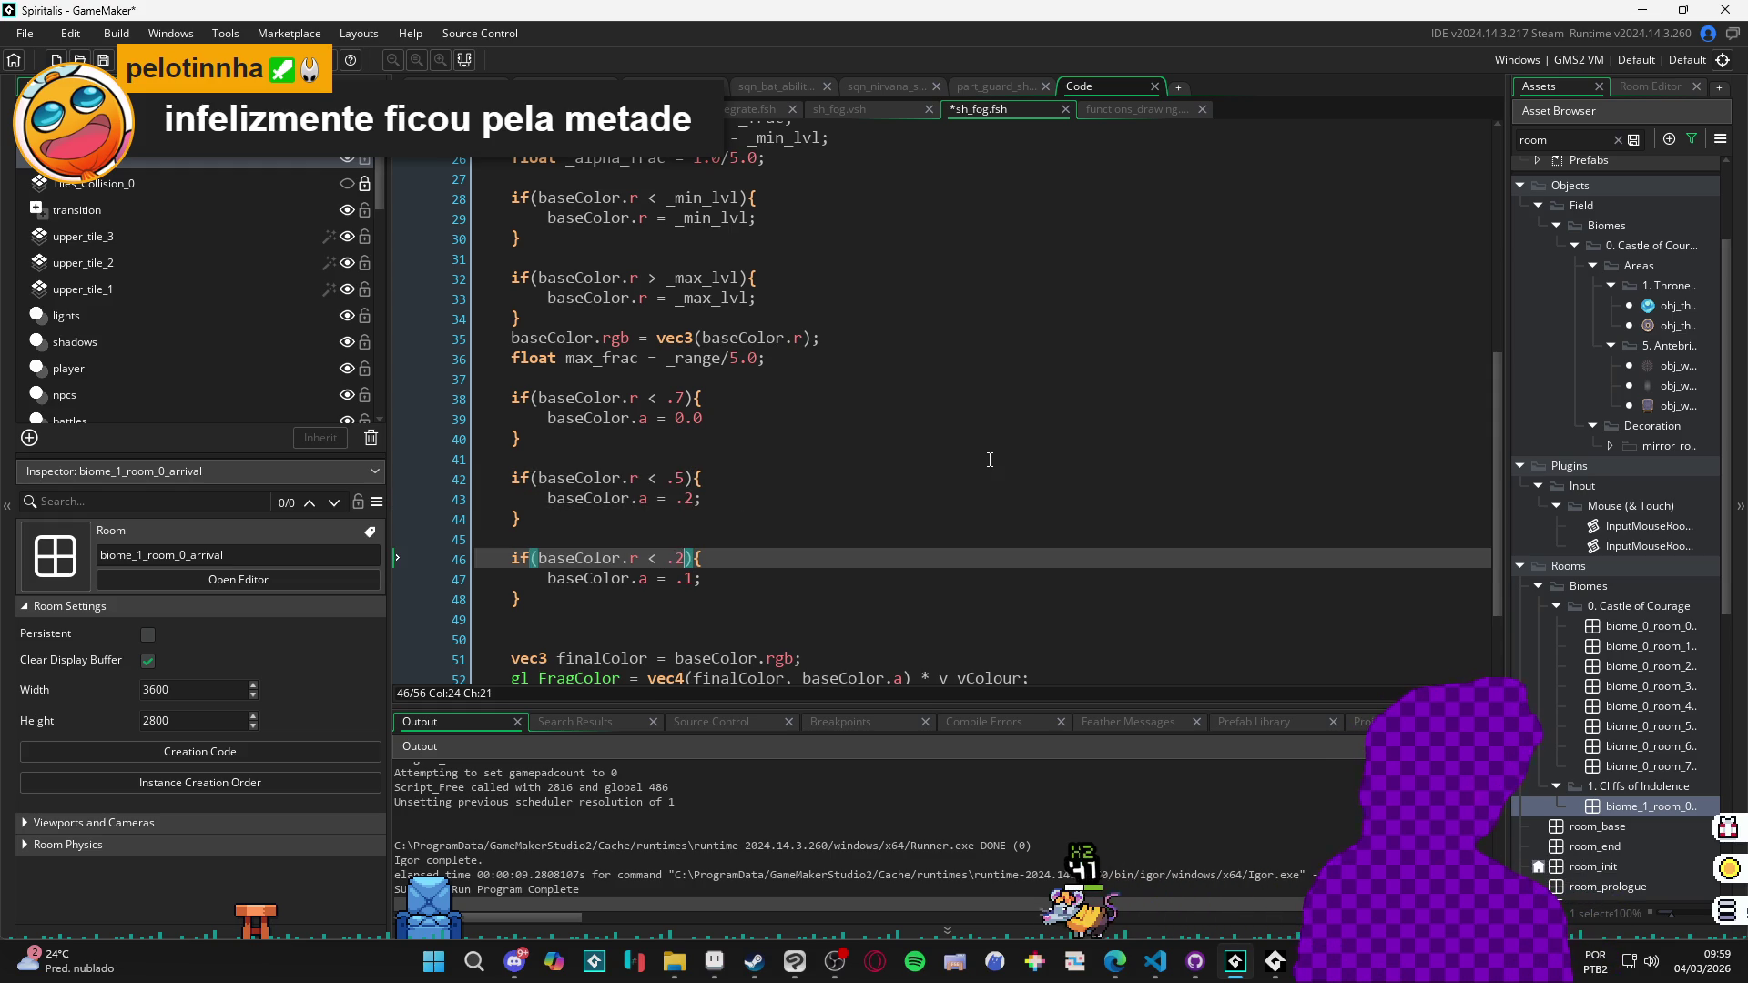
pyautogui.hotkey('ctrl', 's')
pyautogui.press('F5')
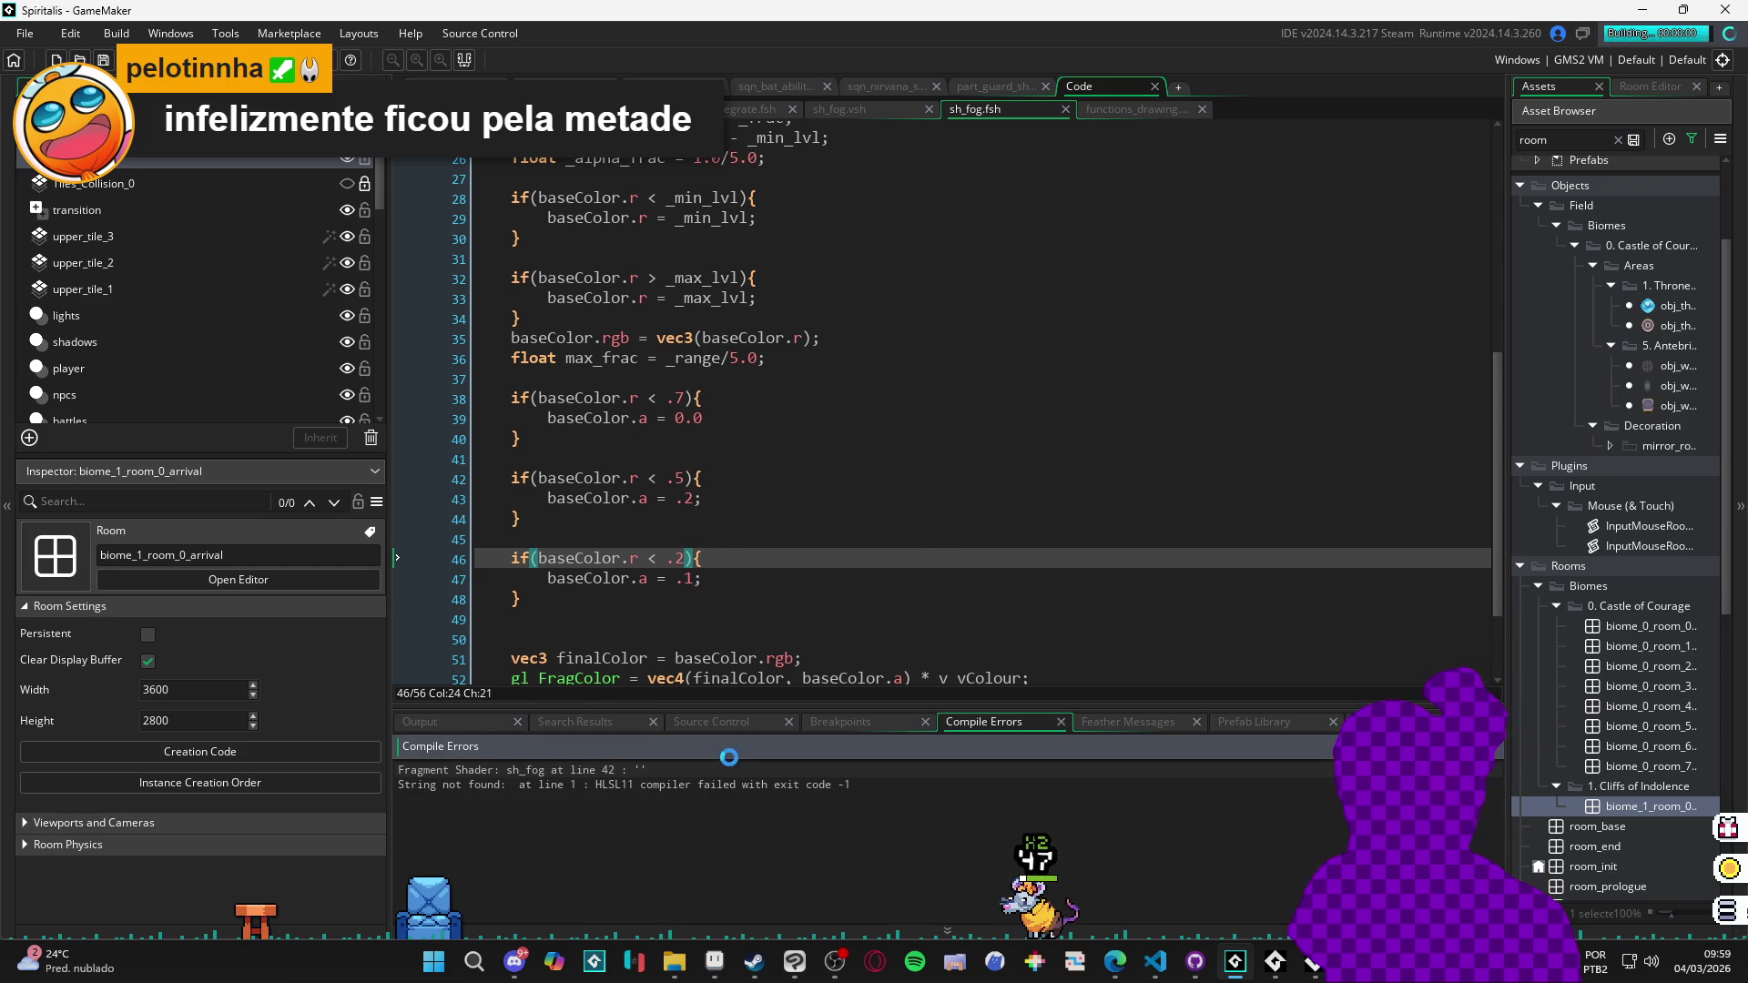
# Add the missing ';' after 'baseColor.a = 0.0', rerun the game to view the fog, then close it.
pyautogui.click(743, 426)
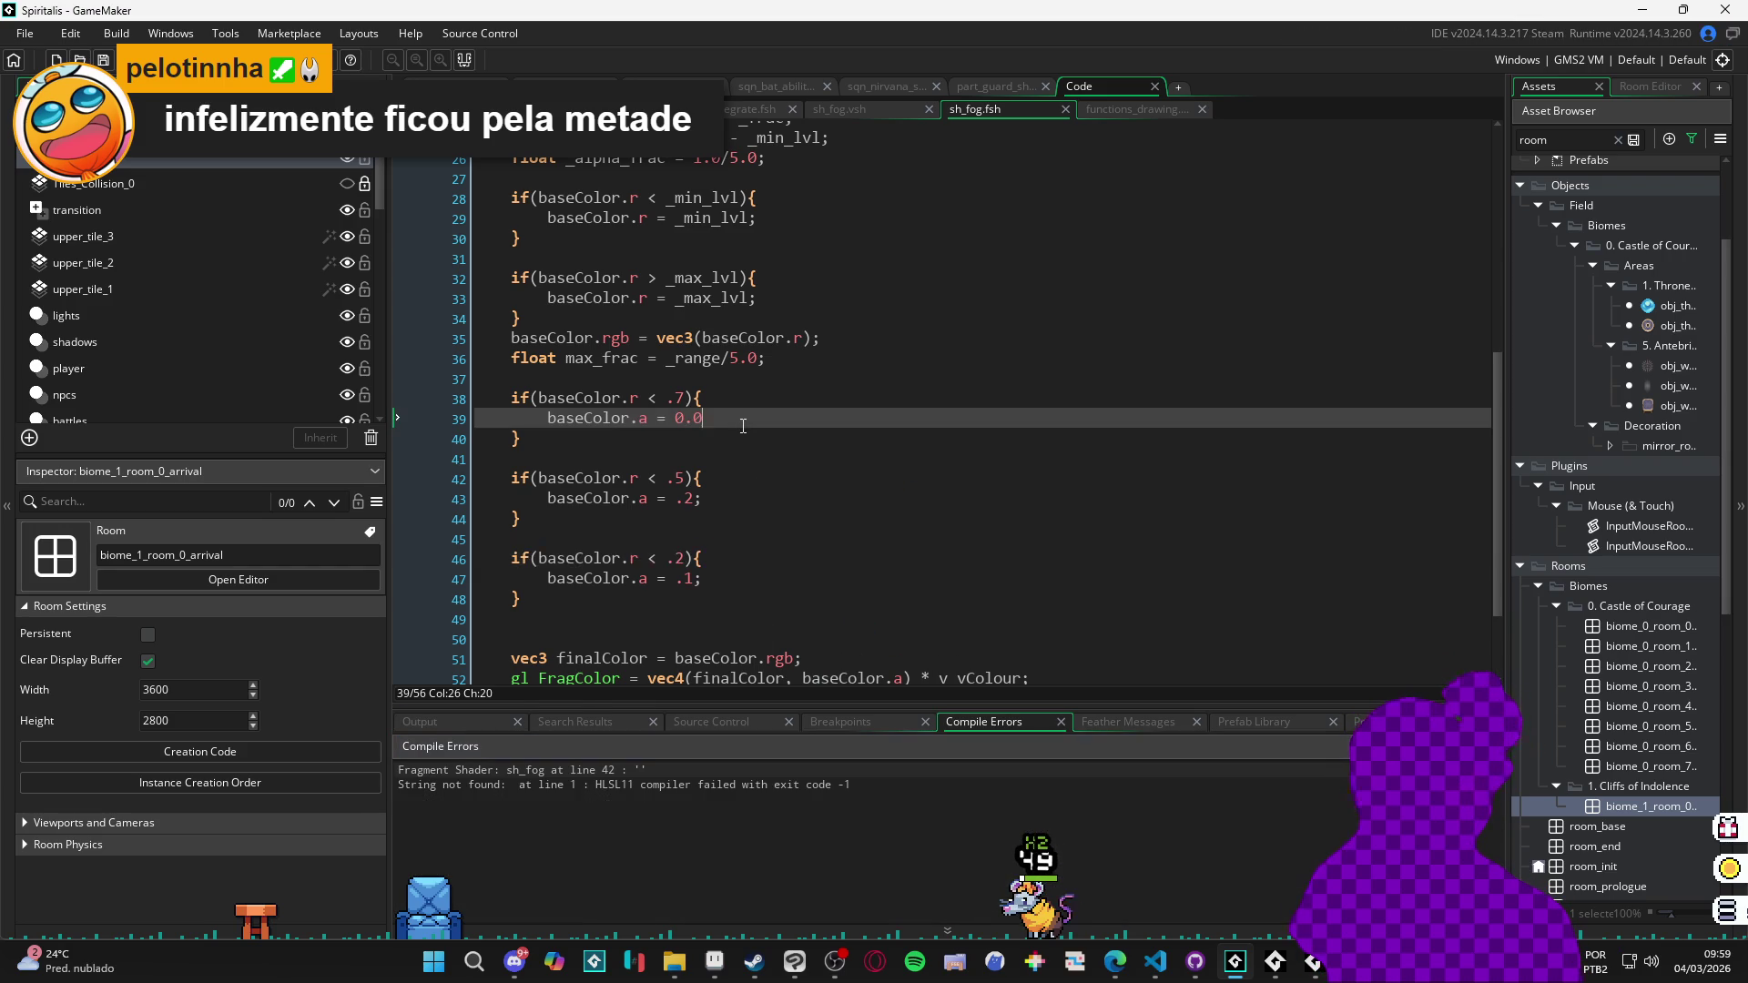
pyautogui.write(';')
pyautogui.press('F5')
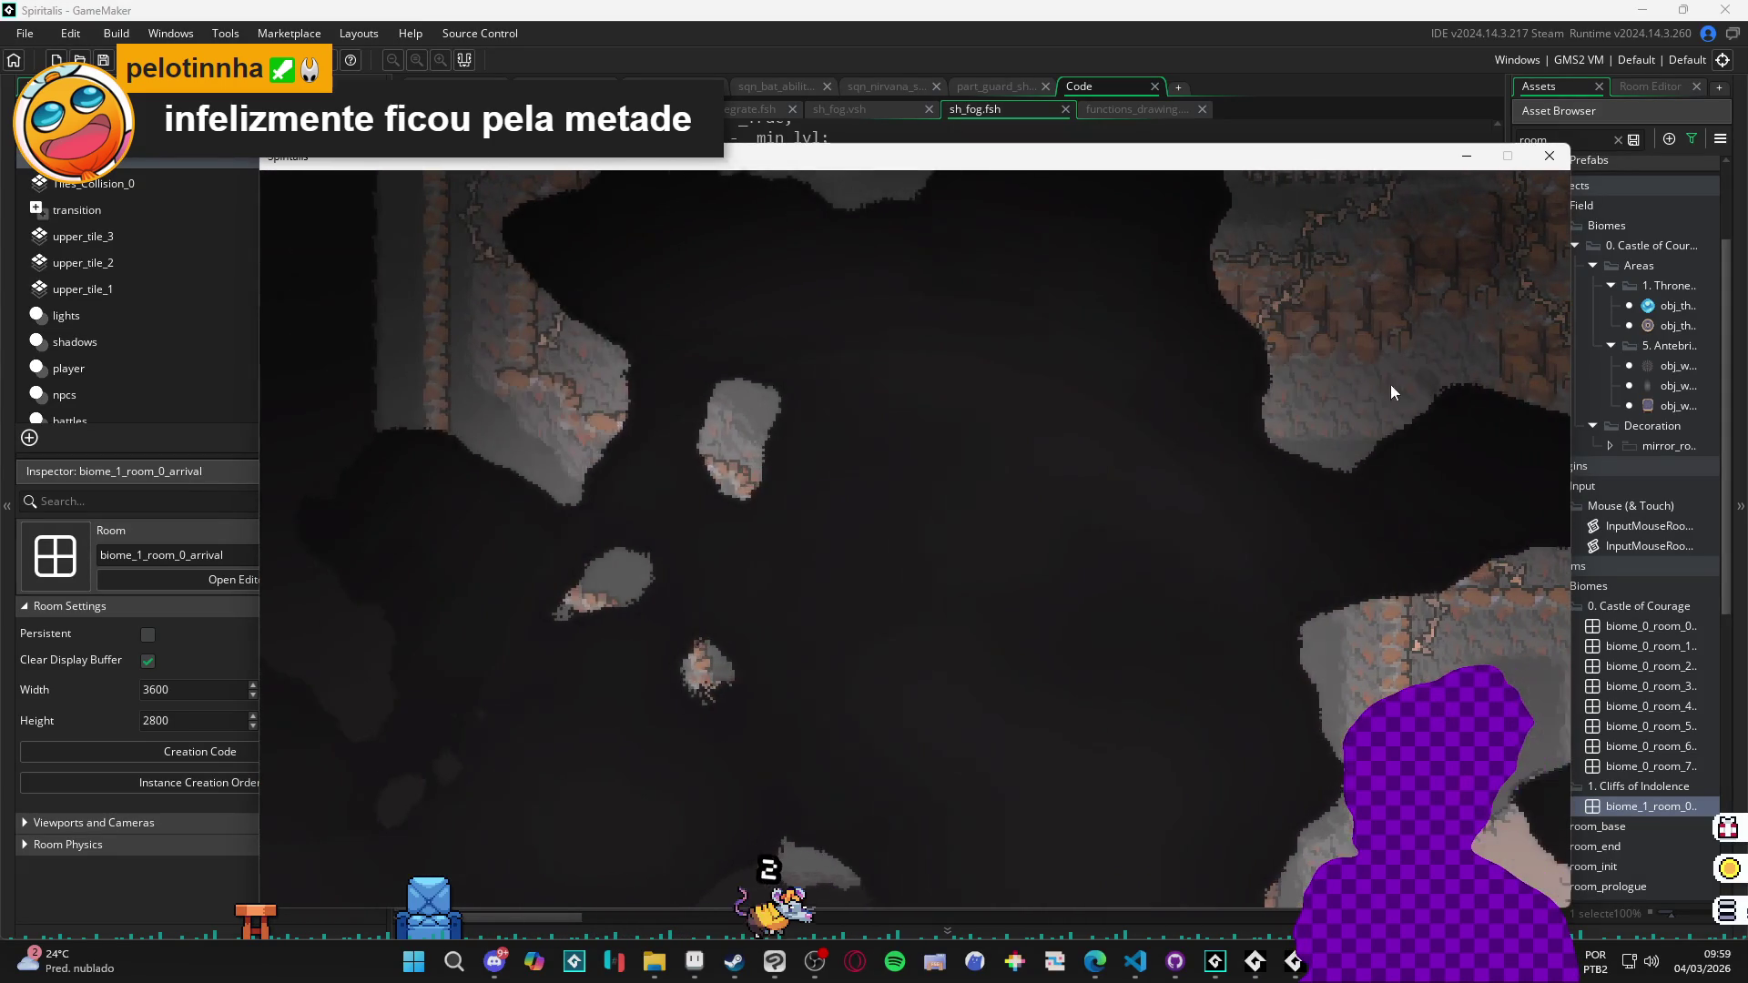
pyautogui.click(1548, 166)
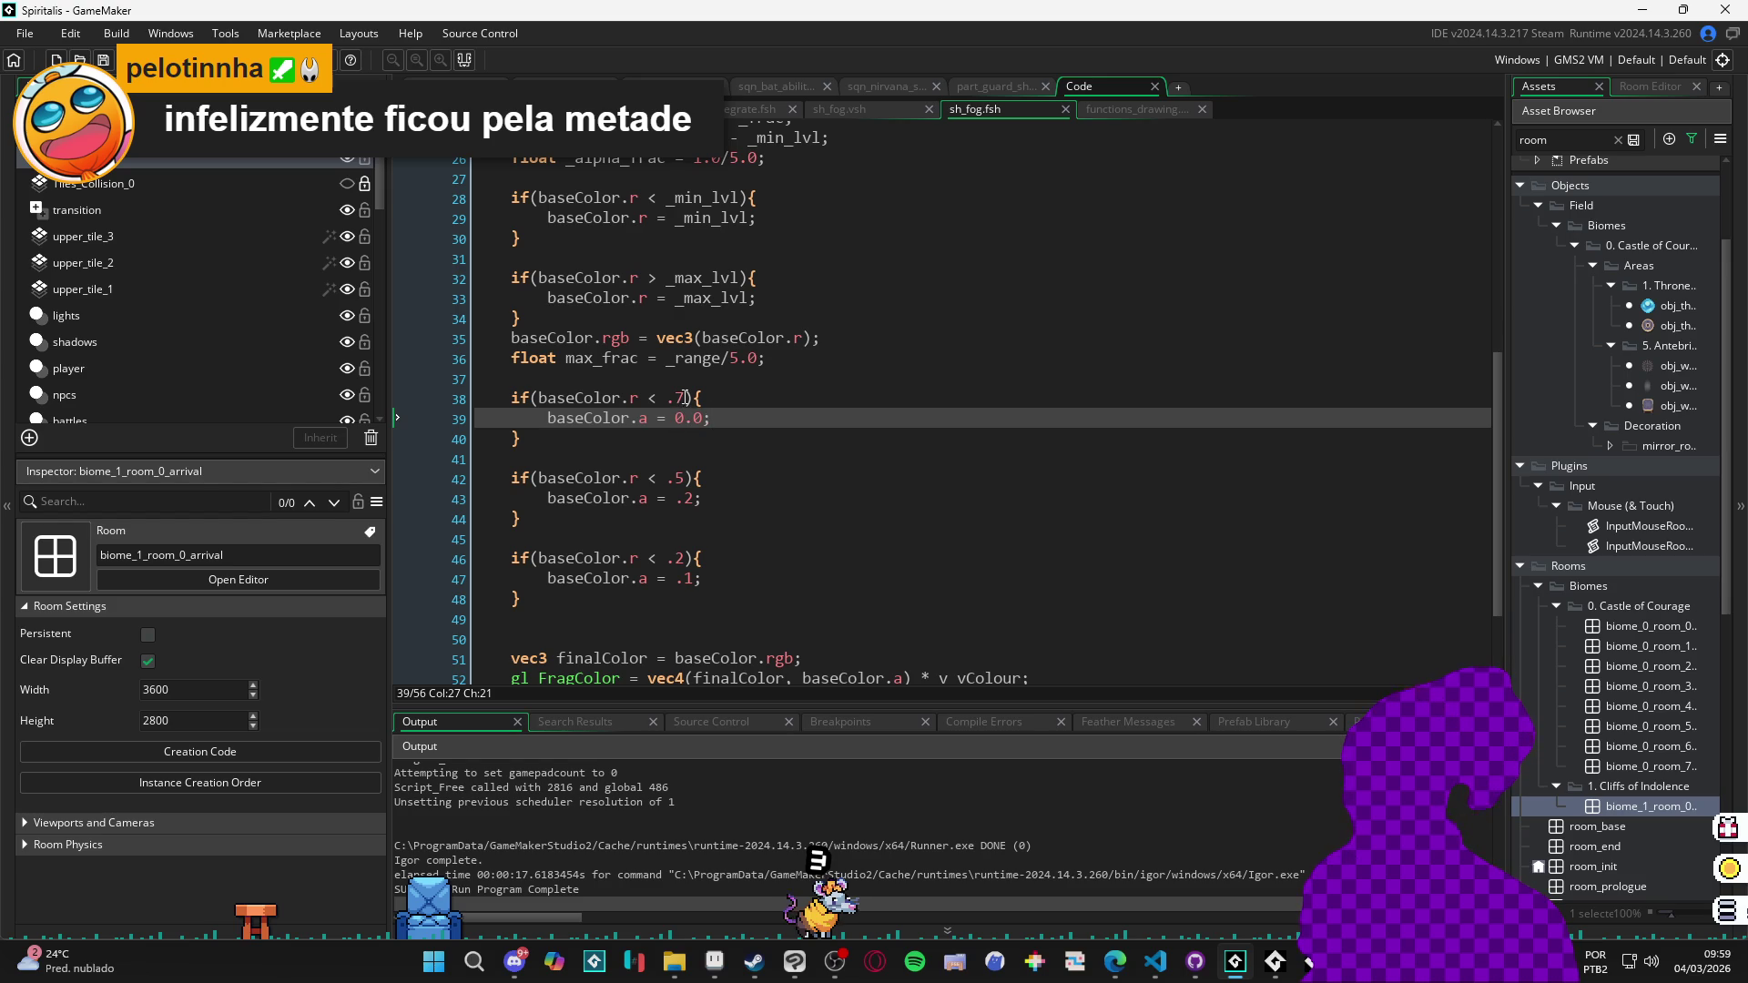
pyautogui.scroll(2, 692, 415)
pyautogui.scroll(2, 675, 417)
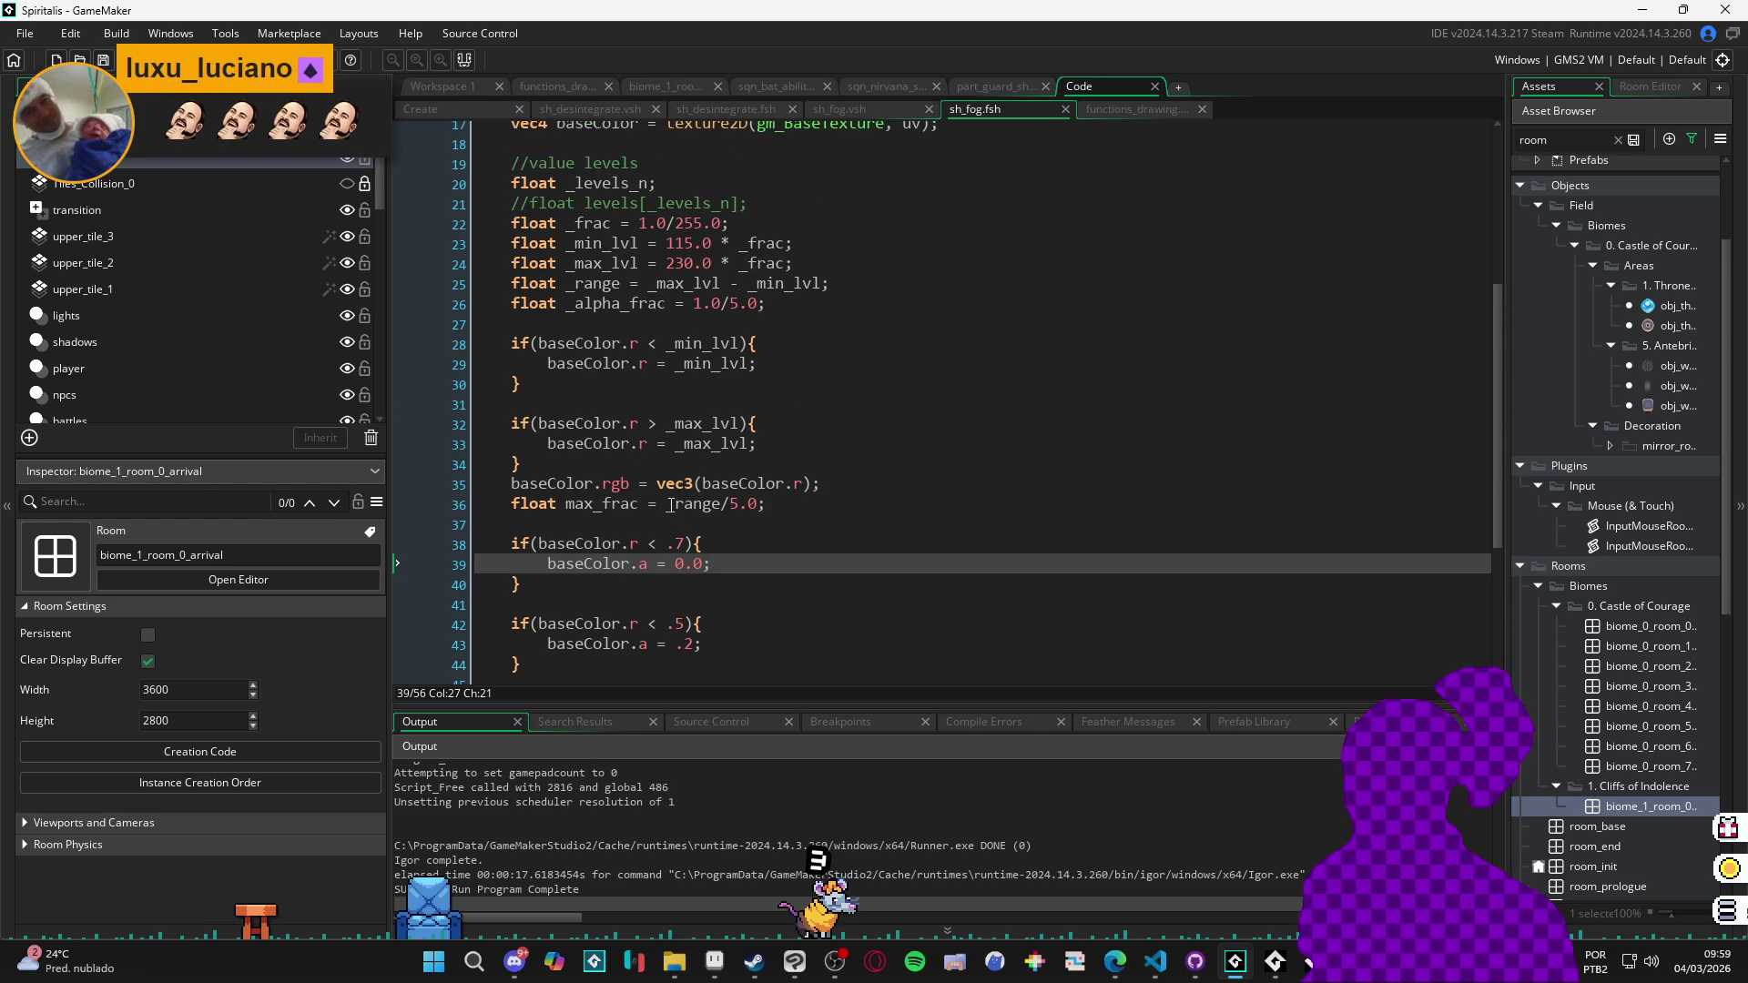
pyautogui.scroll(-2, 682, 515)
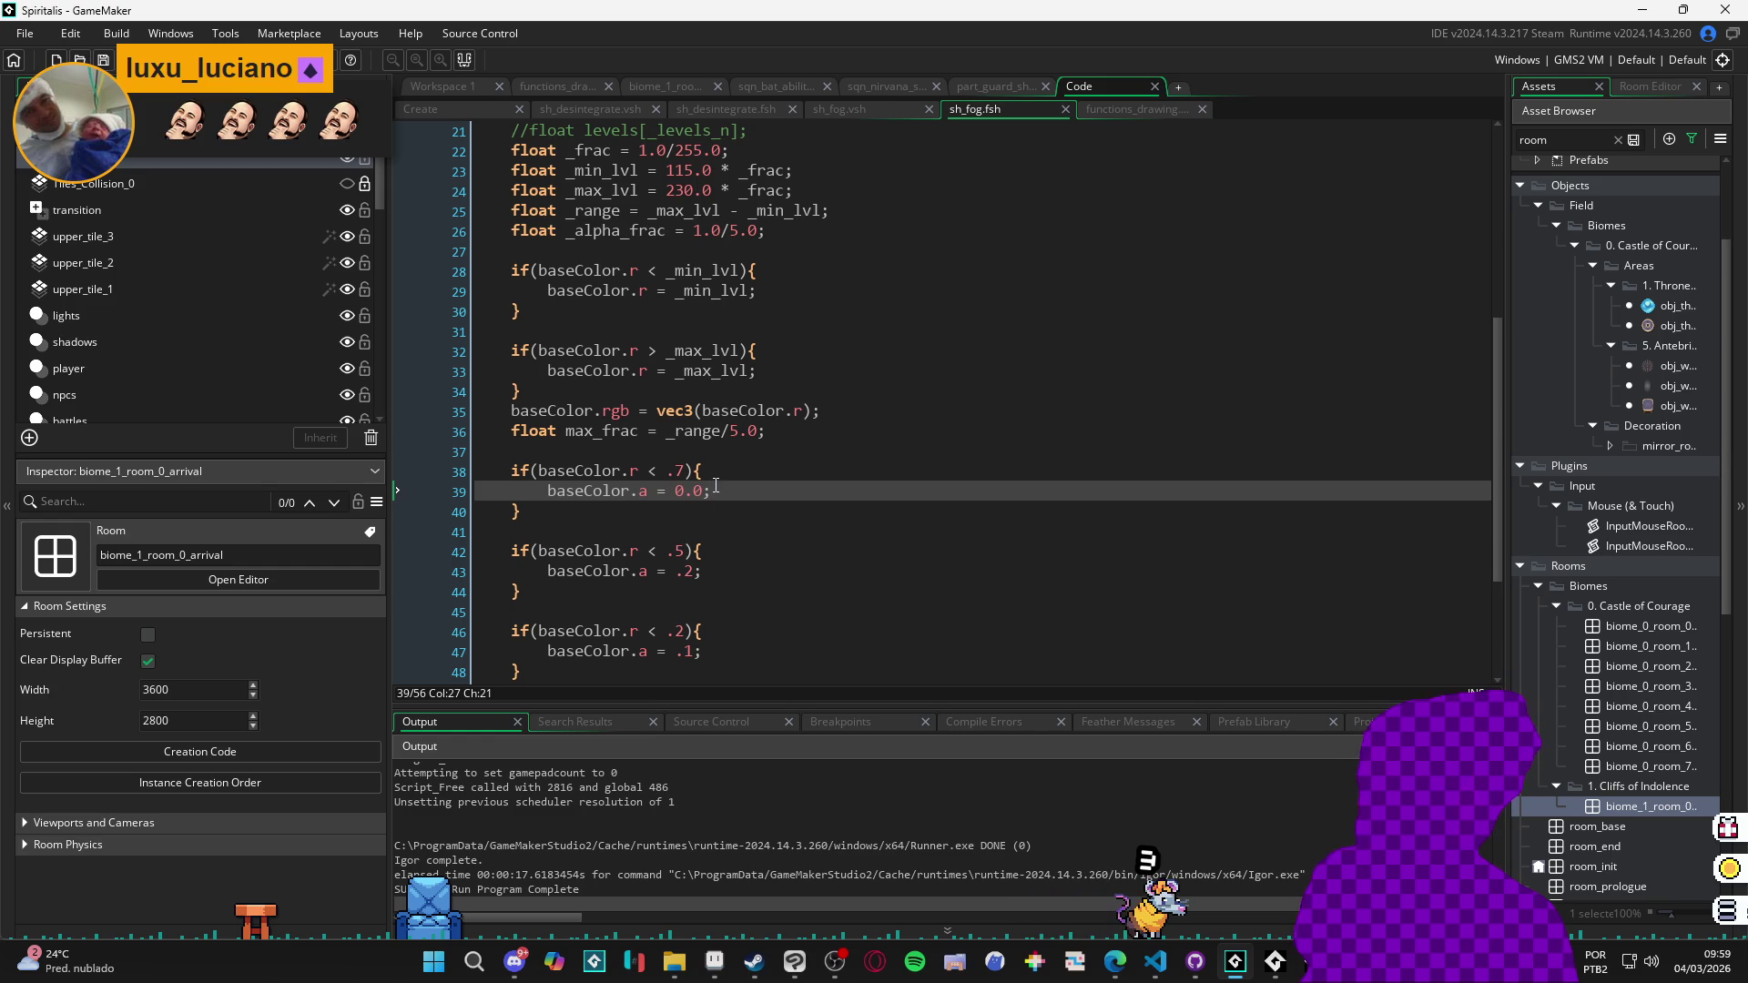
pyautogui.scroll(-1, 720, 492)
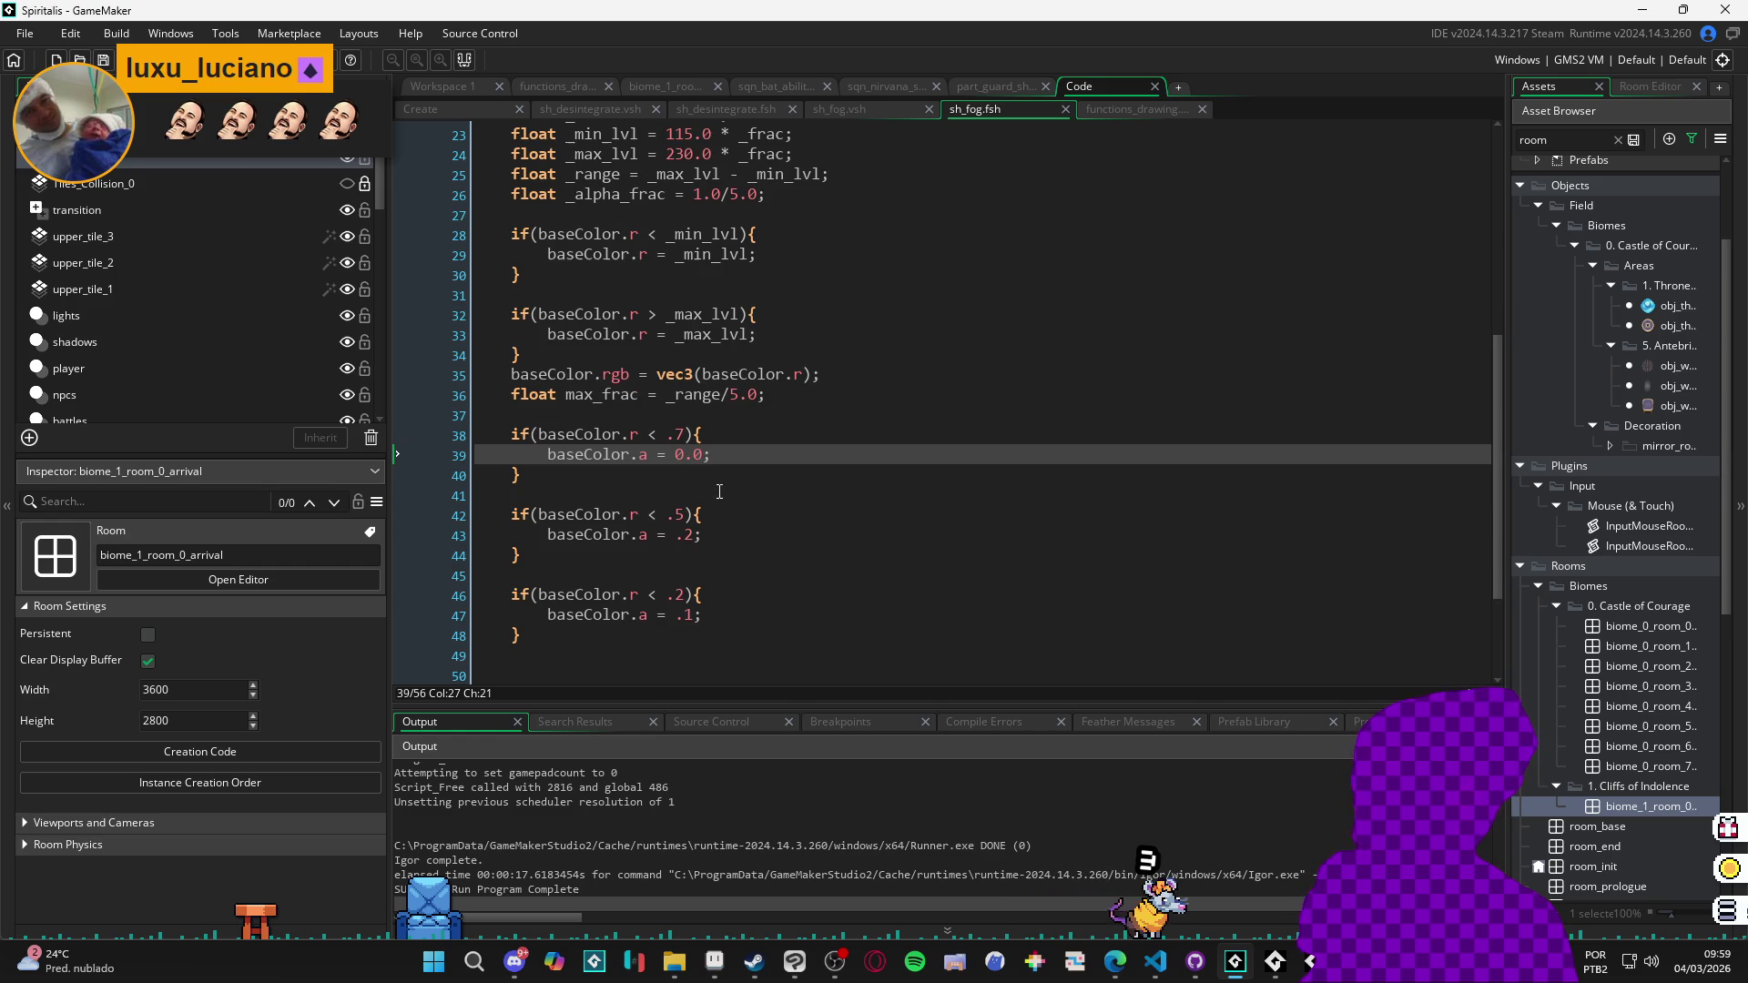
pyautogui.scroll(1, 719, 491)
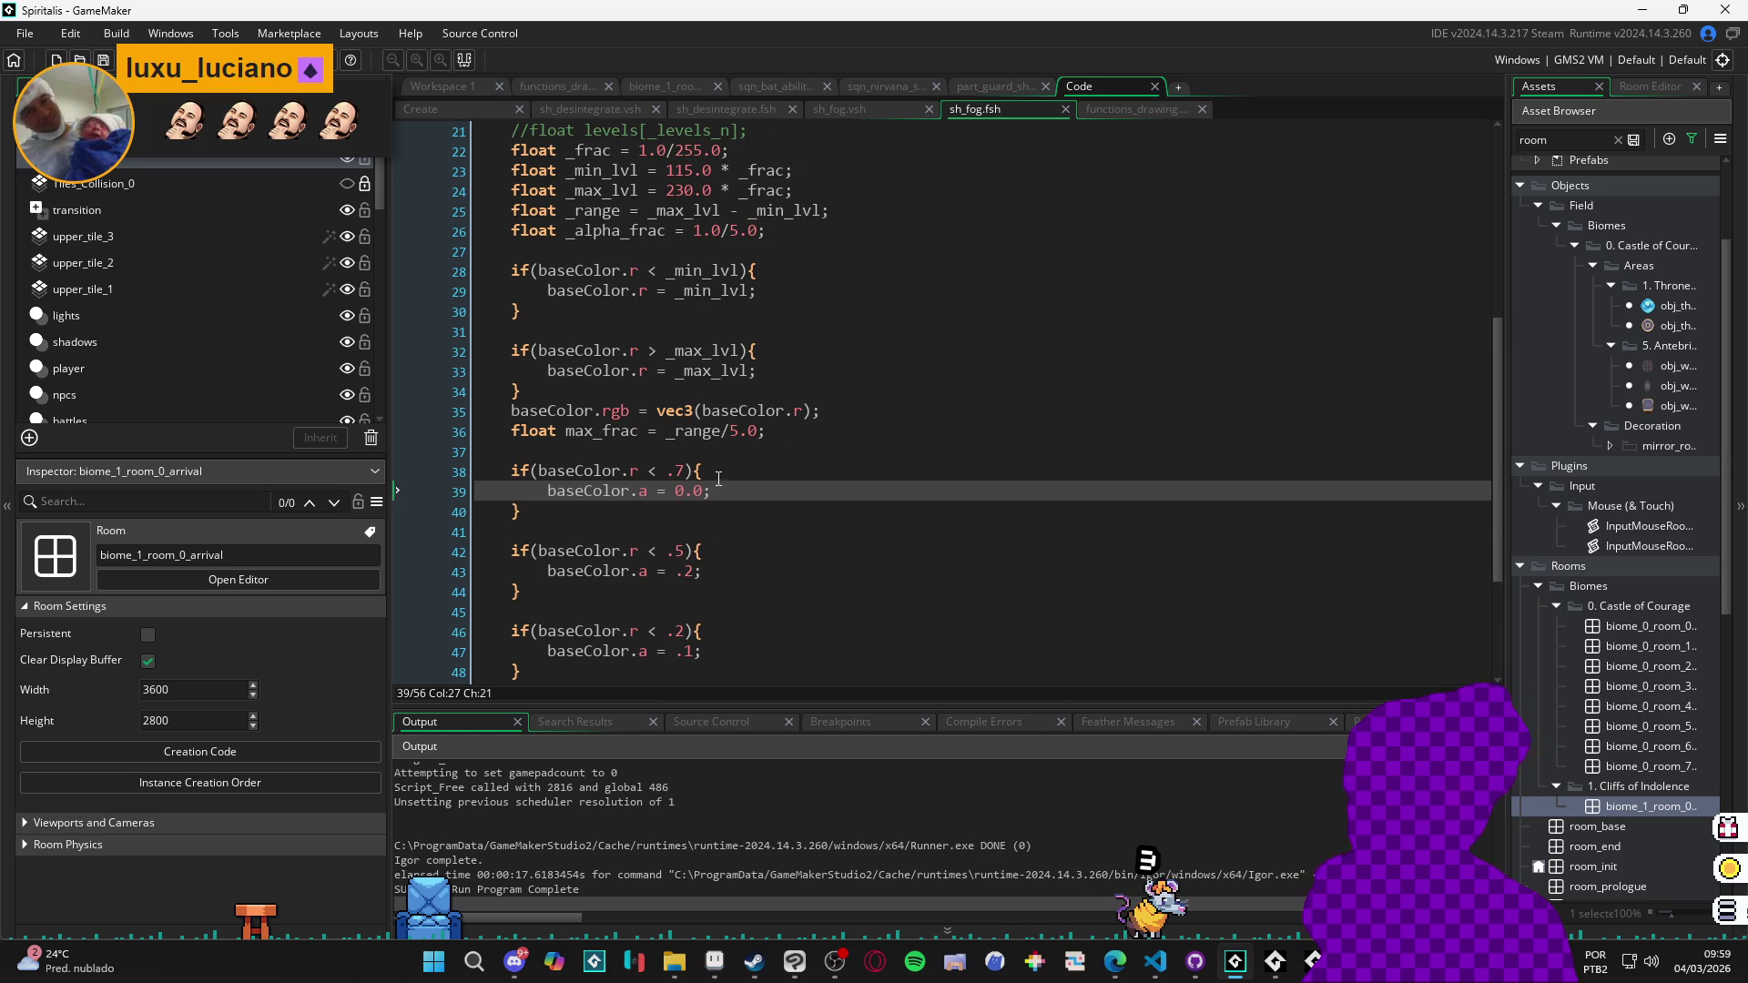
pyautogui.scroll(-1, 720, 487)
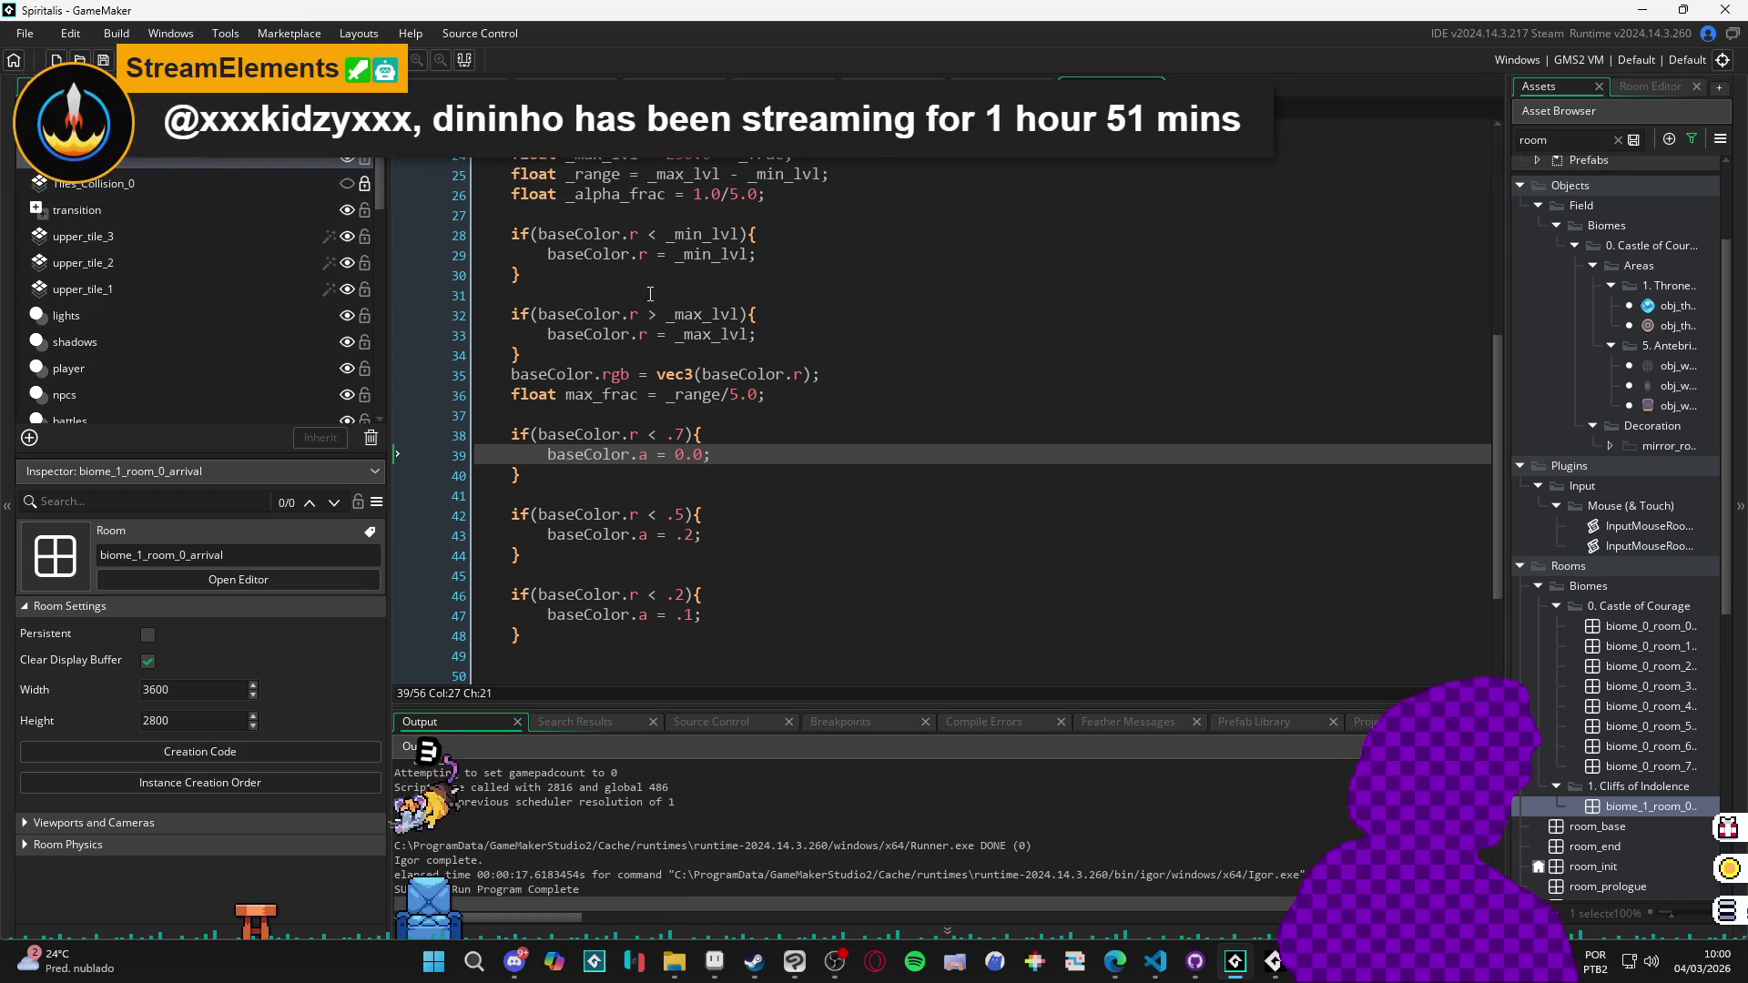
pyautogui.hotkey('alt', 'Tab')
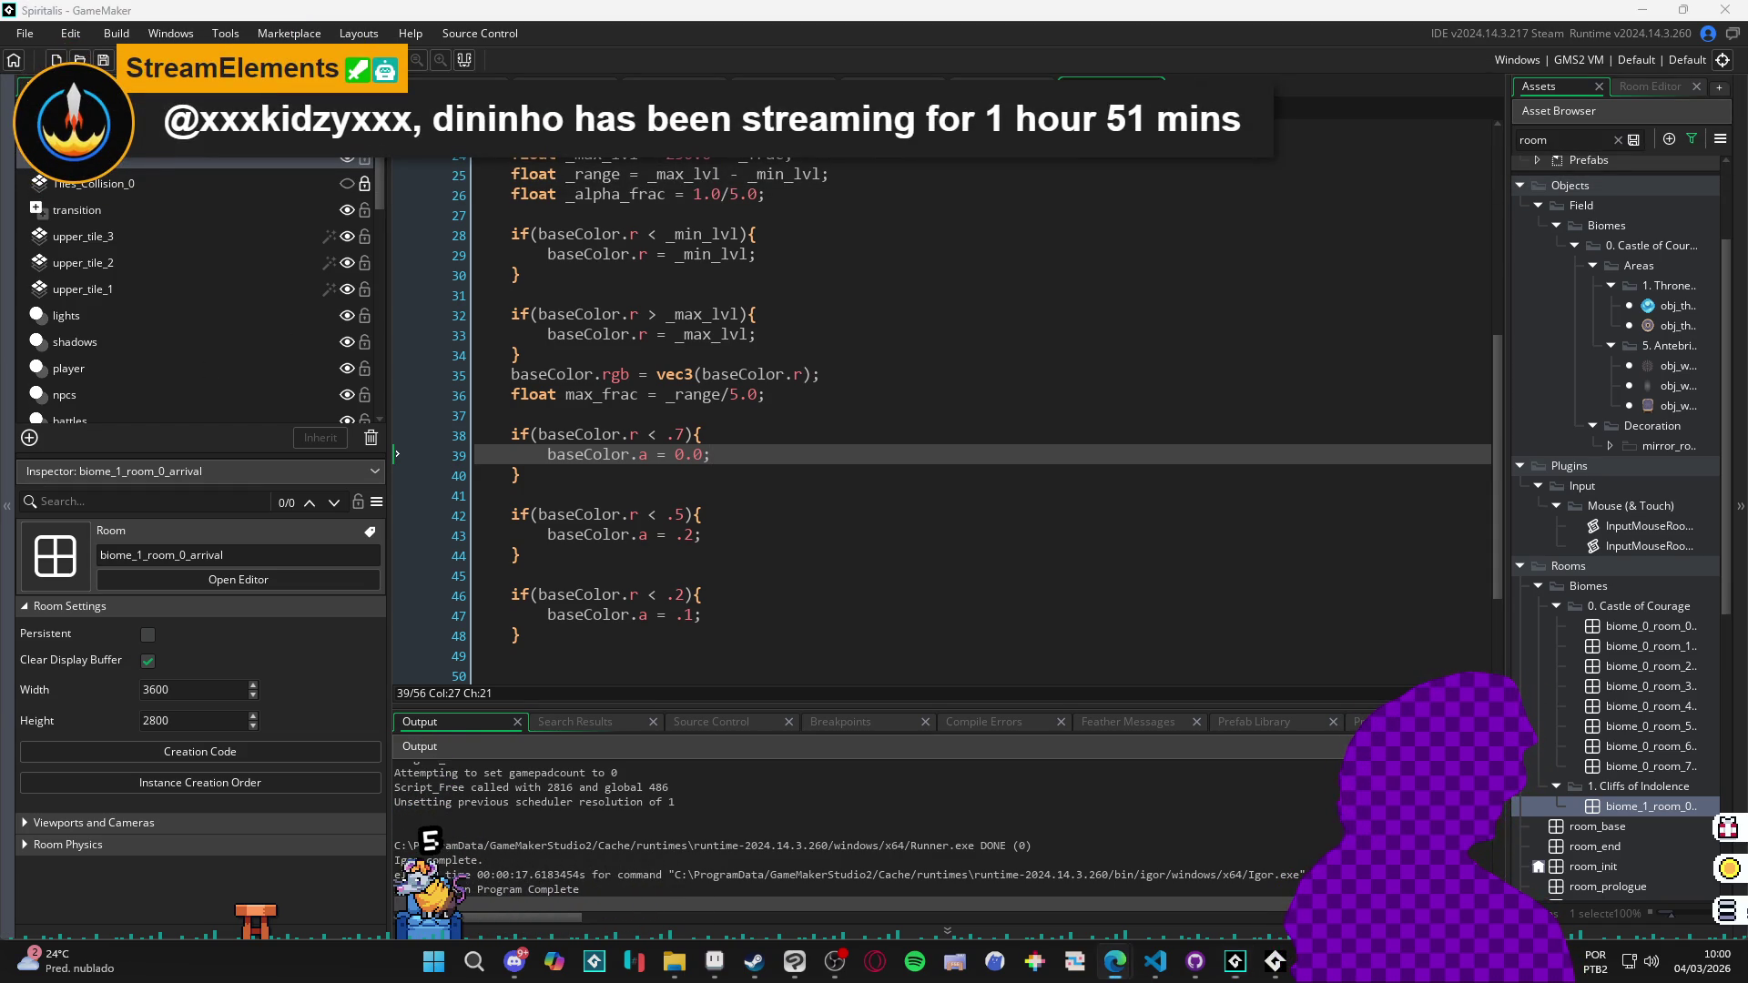
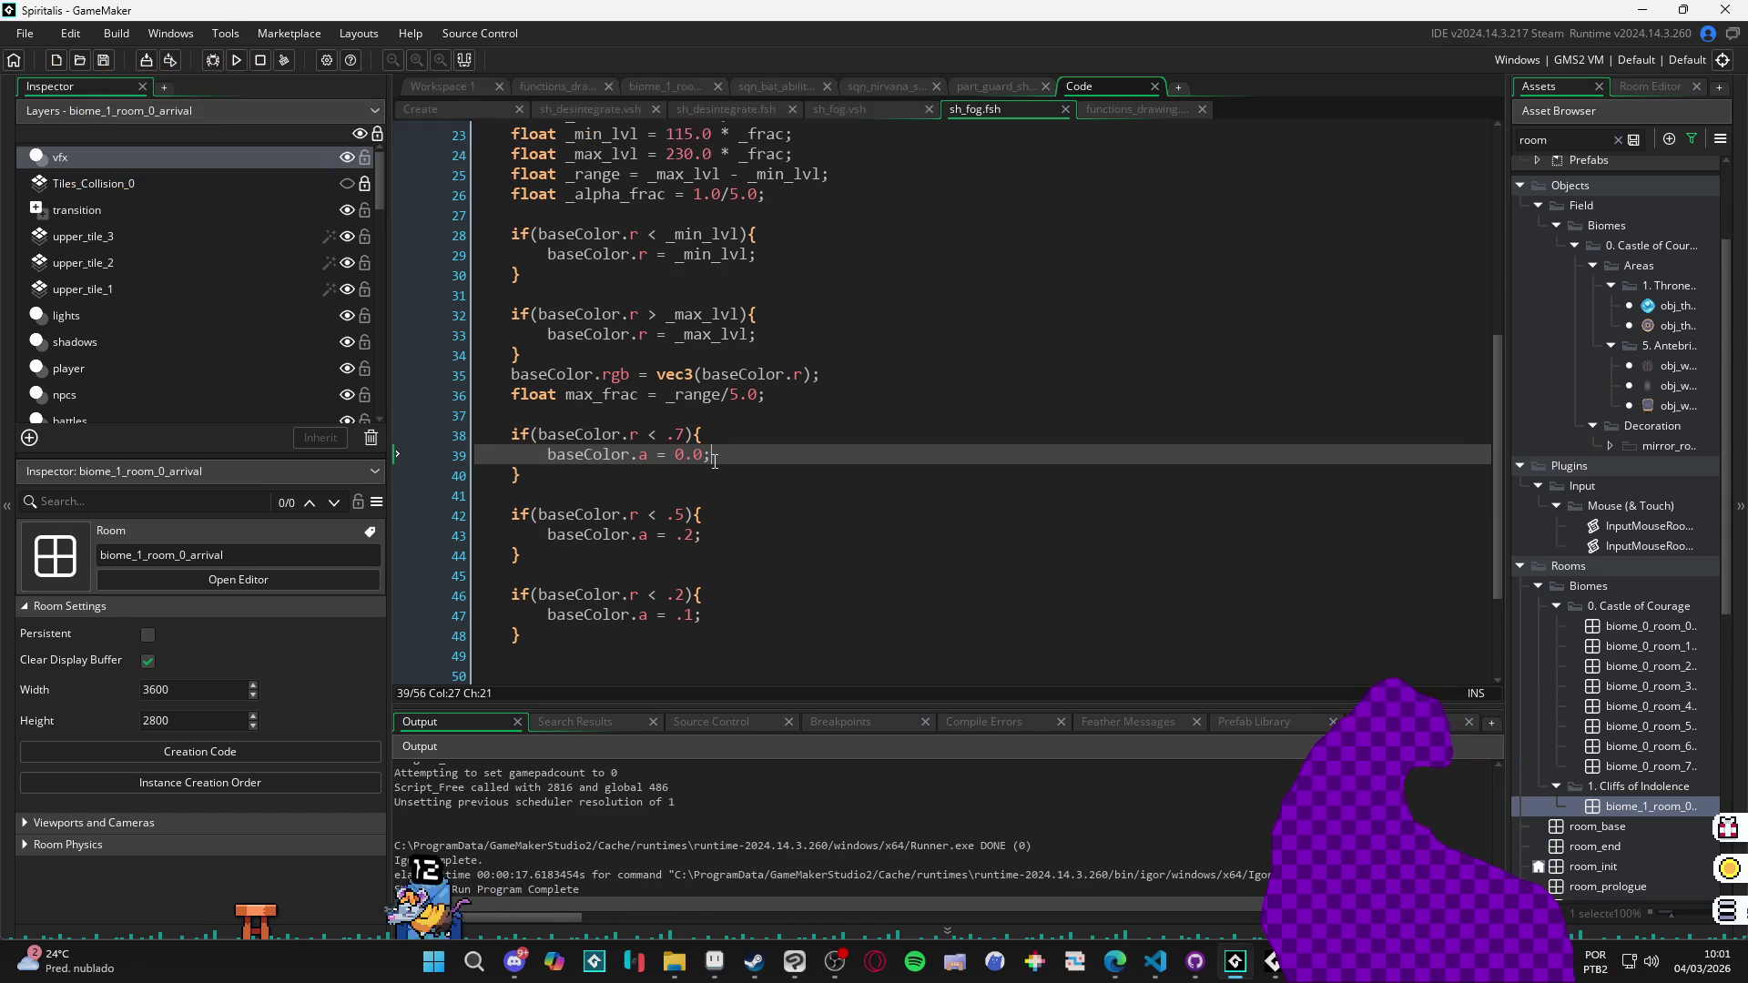
# Remove the .5 and .2 alpha checks from sh_fog.fsh, change .7 to .9, and test-run the game.
pyautogui.moveTo(590, 672); pyautogui.dragTo(483, 496)
pyautogui.press('BackSpace')
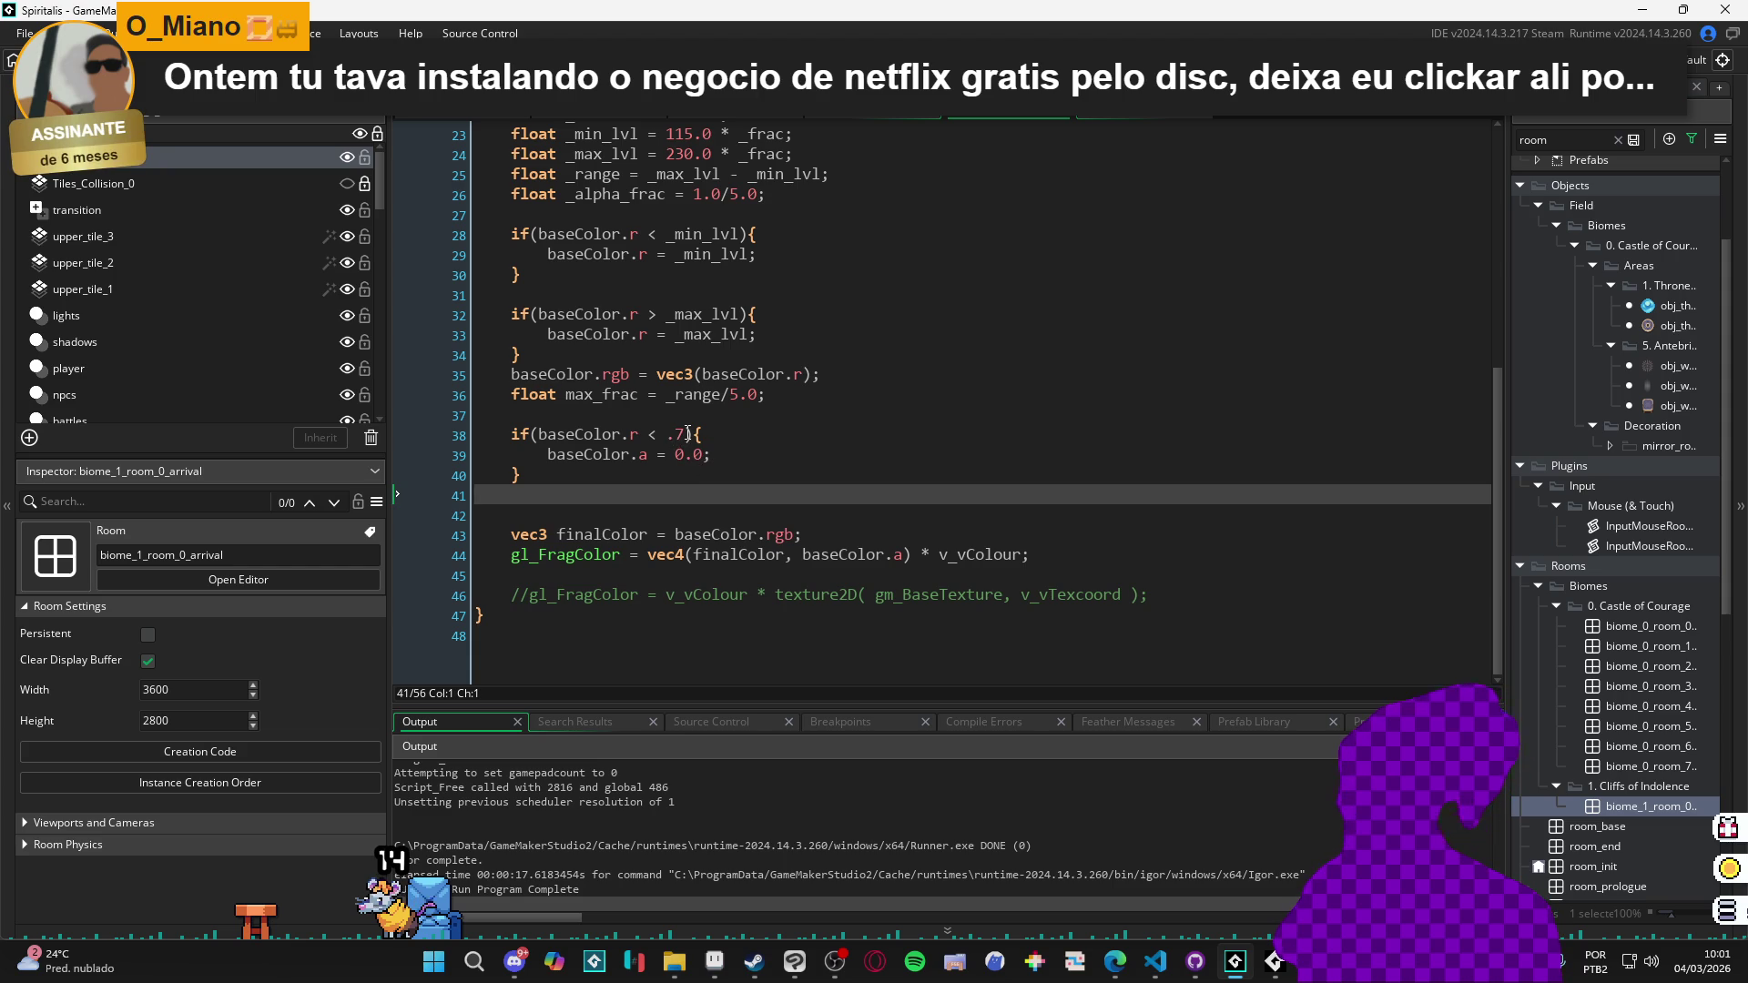
pyautogui.click(669, 435)
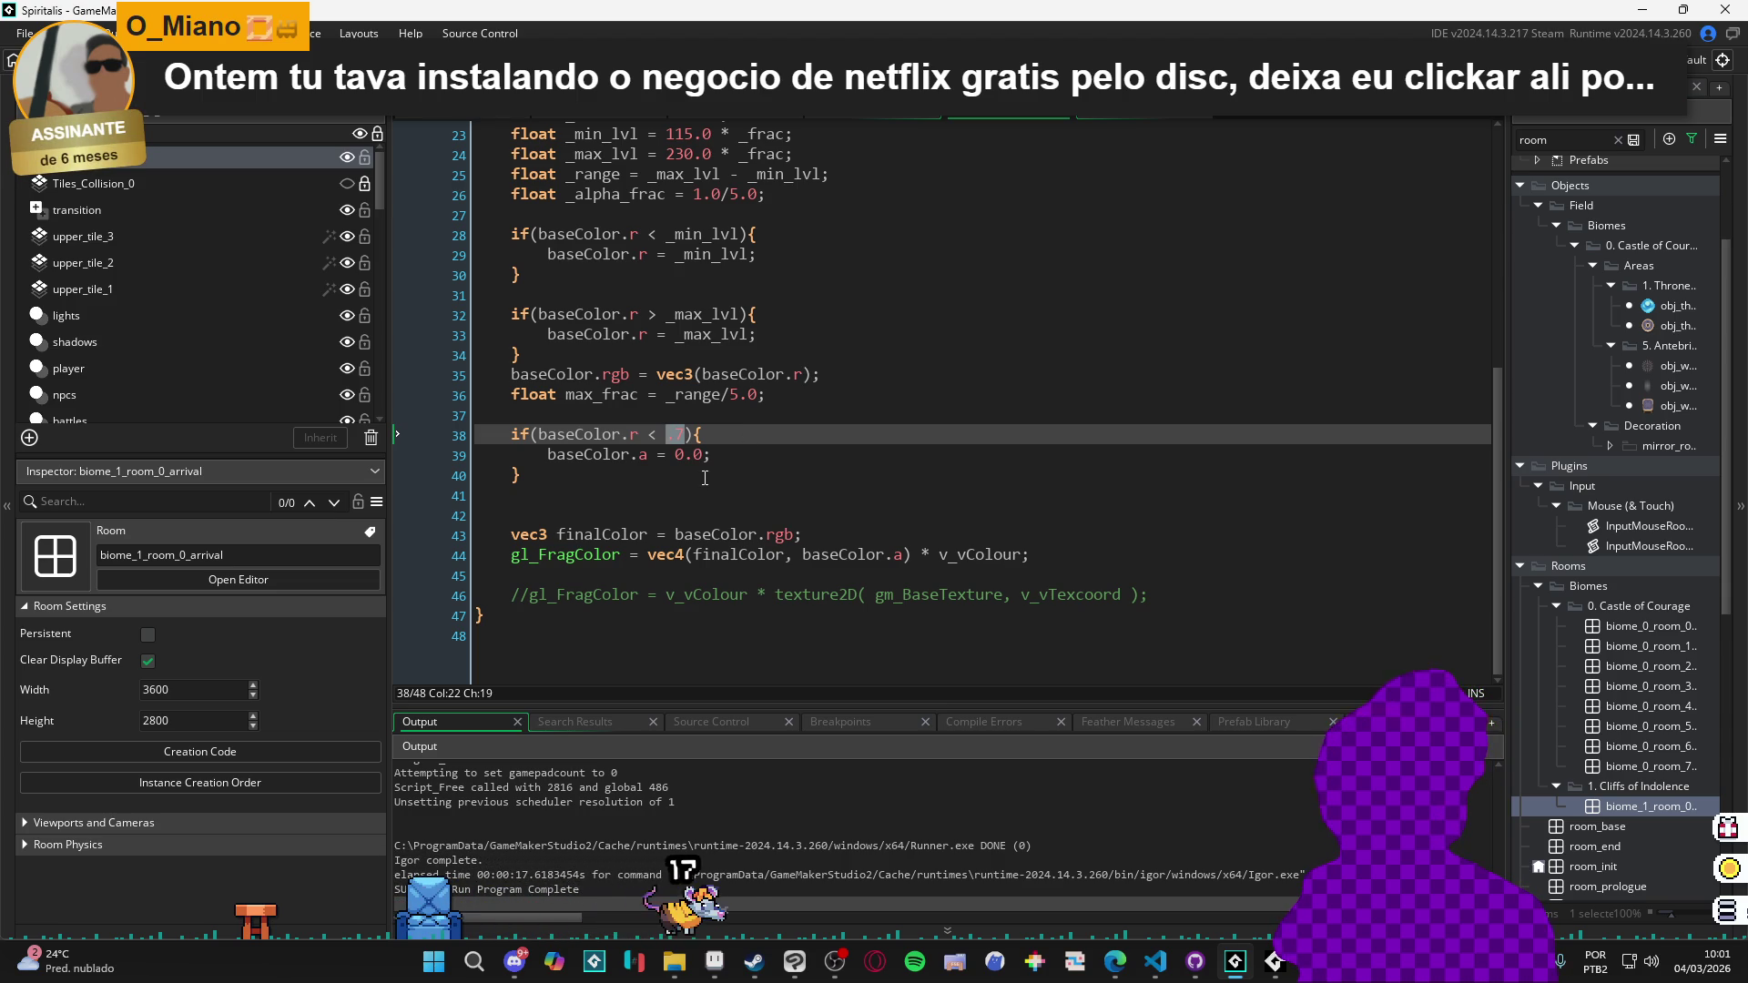
pyautogui.write('.')
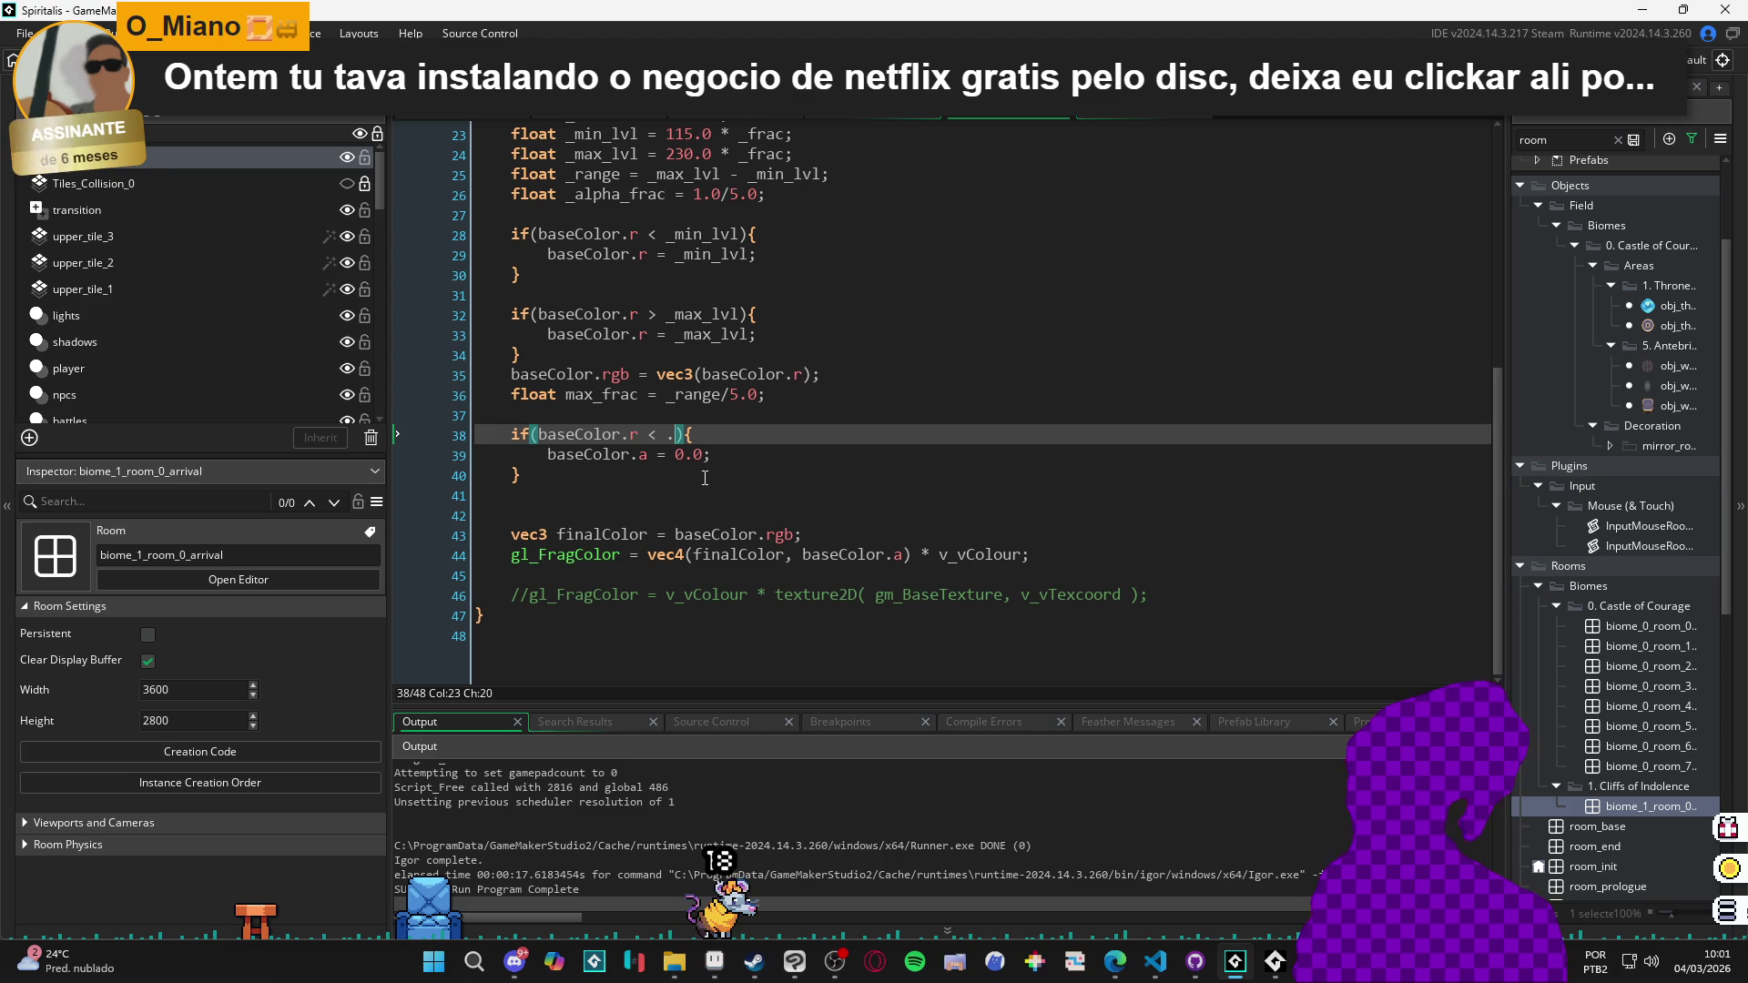
pyautogui.write('9')
pyautogui.press('F5')
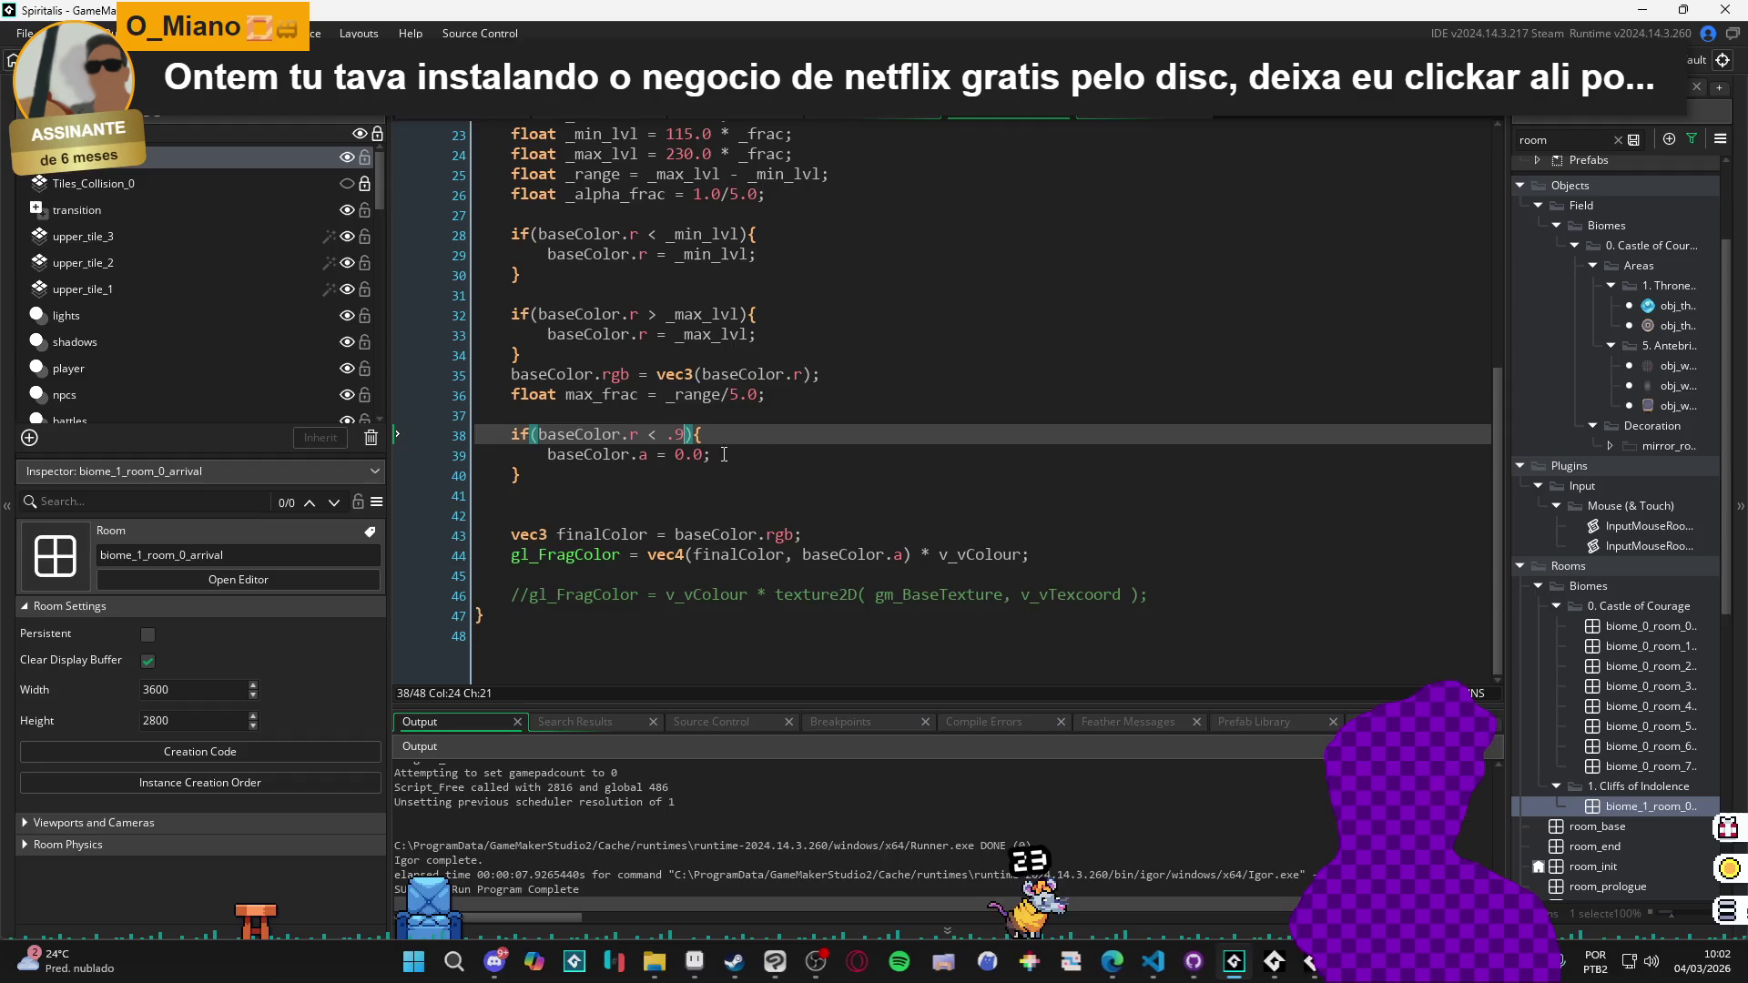
pyautogui.click(523, 470)
# Duplicate the .9 if-block and edit the copy to set alpha 0.5 when red is under .7.
pyautogui.moveTo(524, 470); pyautogui.dragTo(413, 429)
pyautogui.hotkey('ctrl', 'c')
pyautogui.click(546, 475)
pyautogui.press('Return')
pyautogui.hotkey('ctrl', 'v')
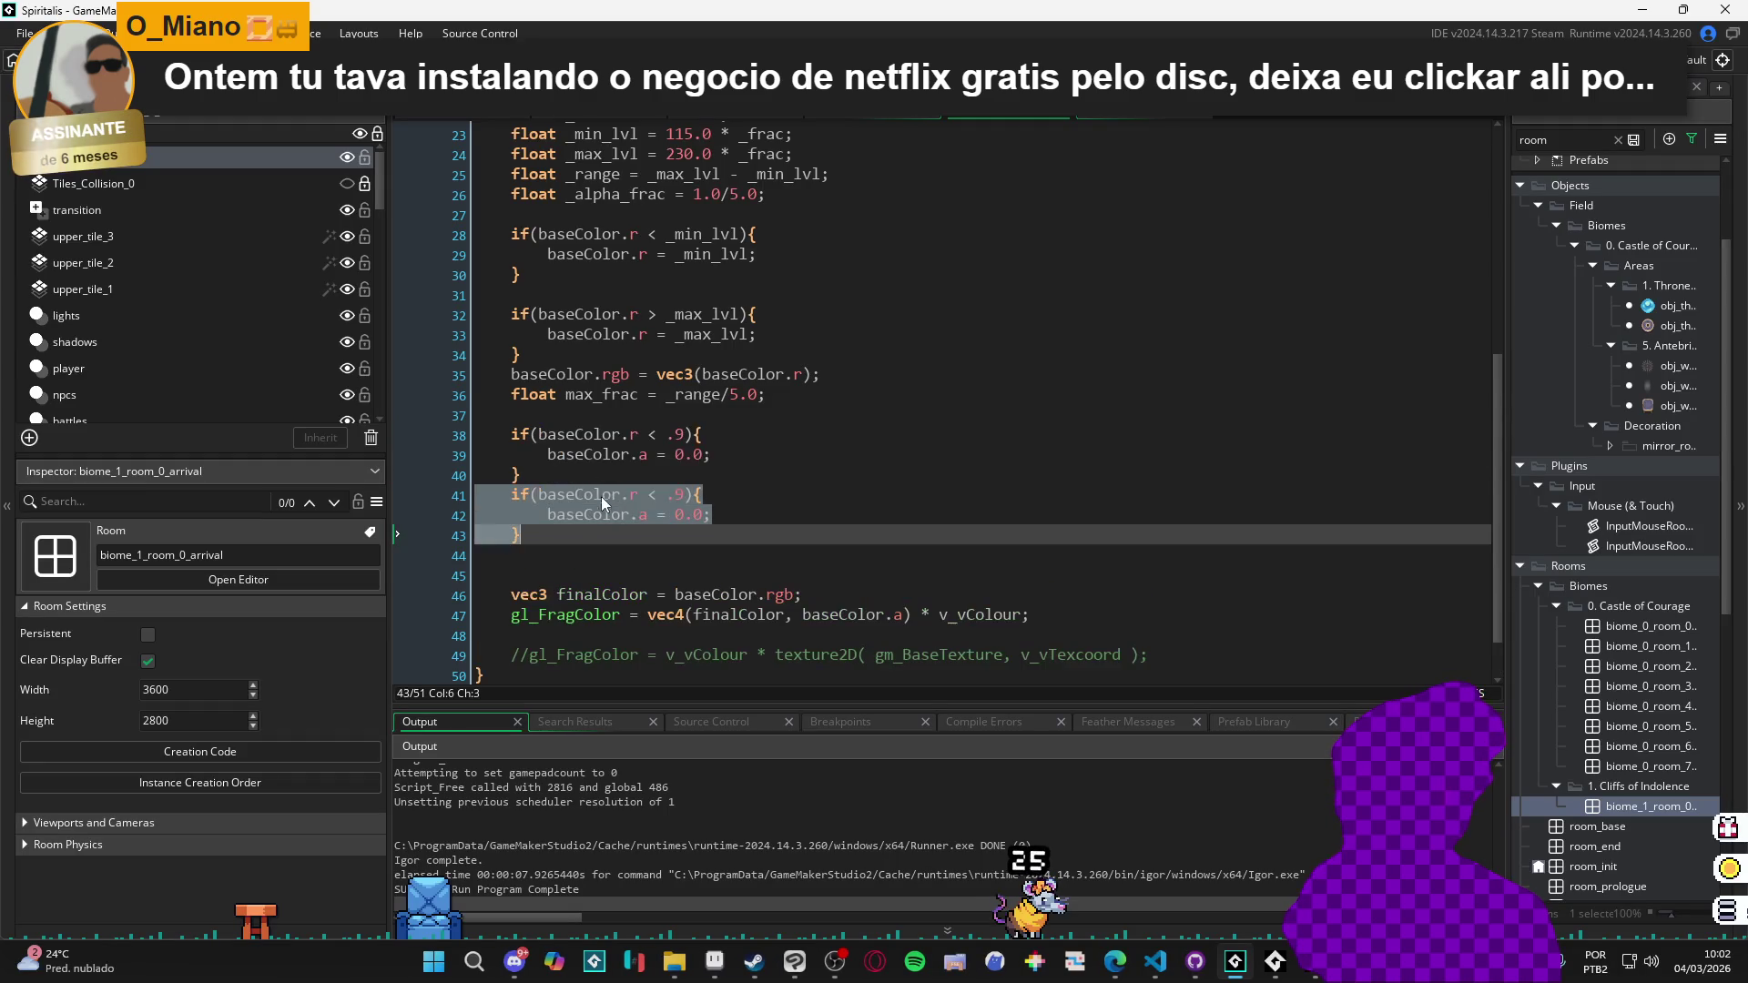
pyautogui.press('Up')
pyautogui.press('Up')
pyautogui.press('Up')
pyautogui.press('Return')
pyautogui.click(683, 513)
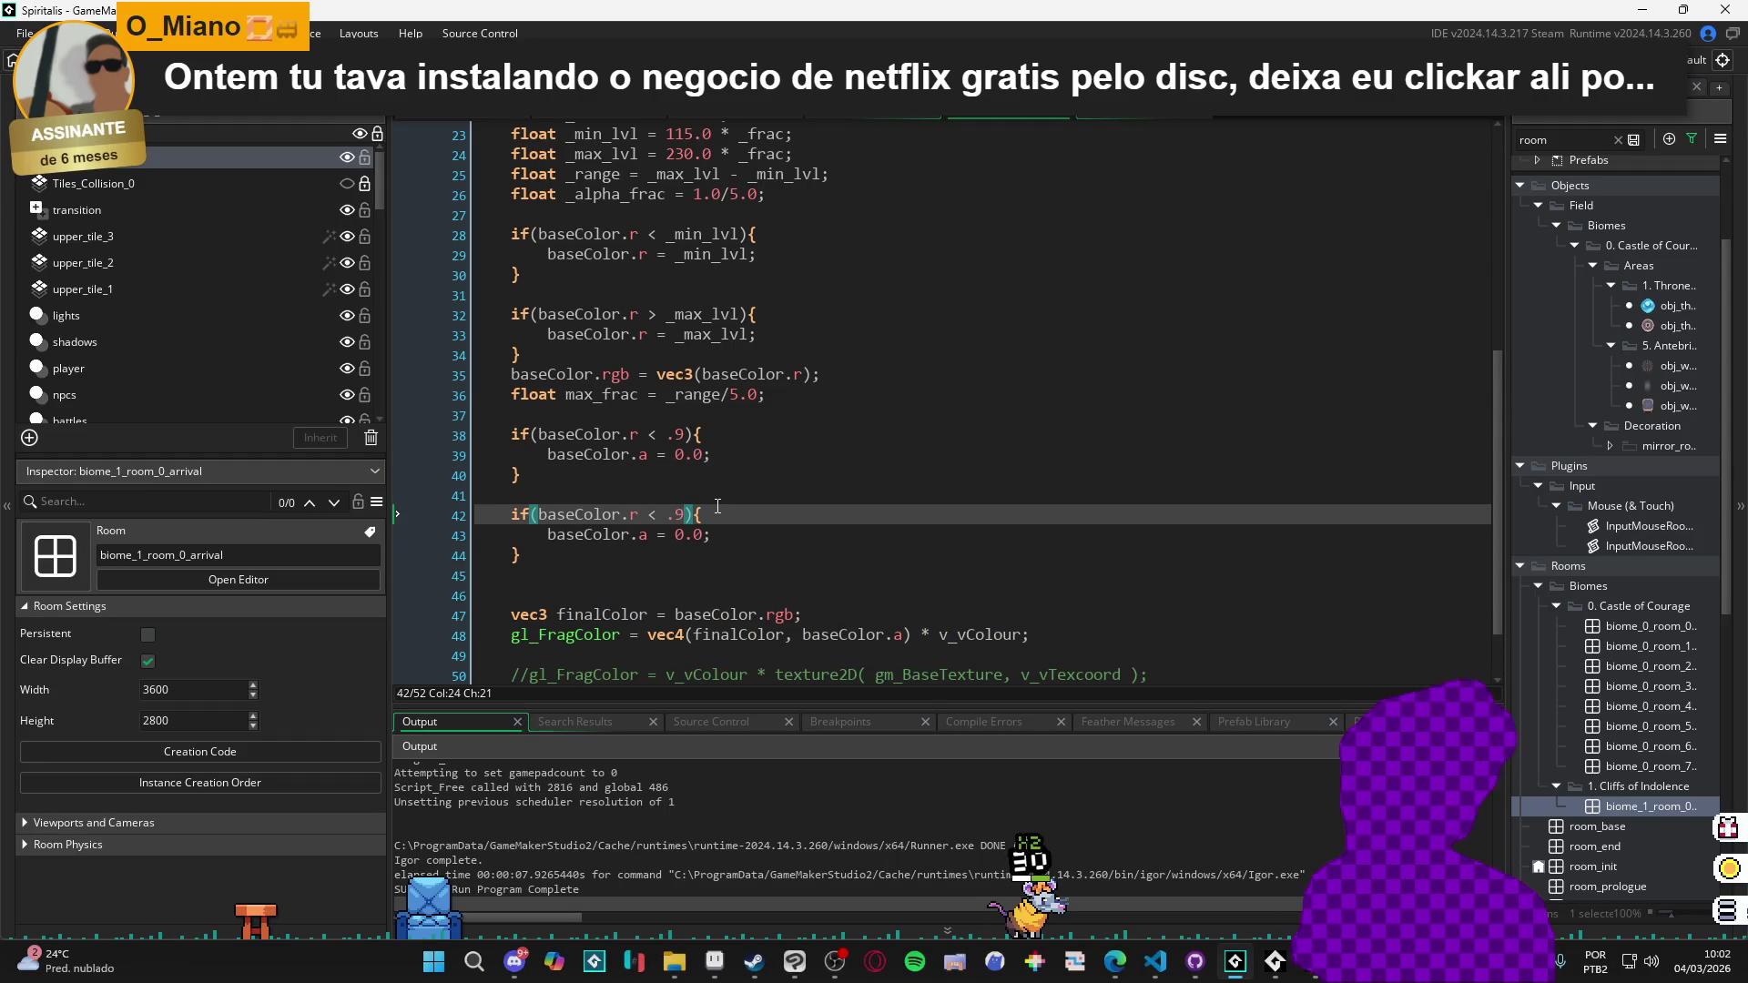
pyautogui.press('Down')
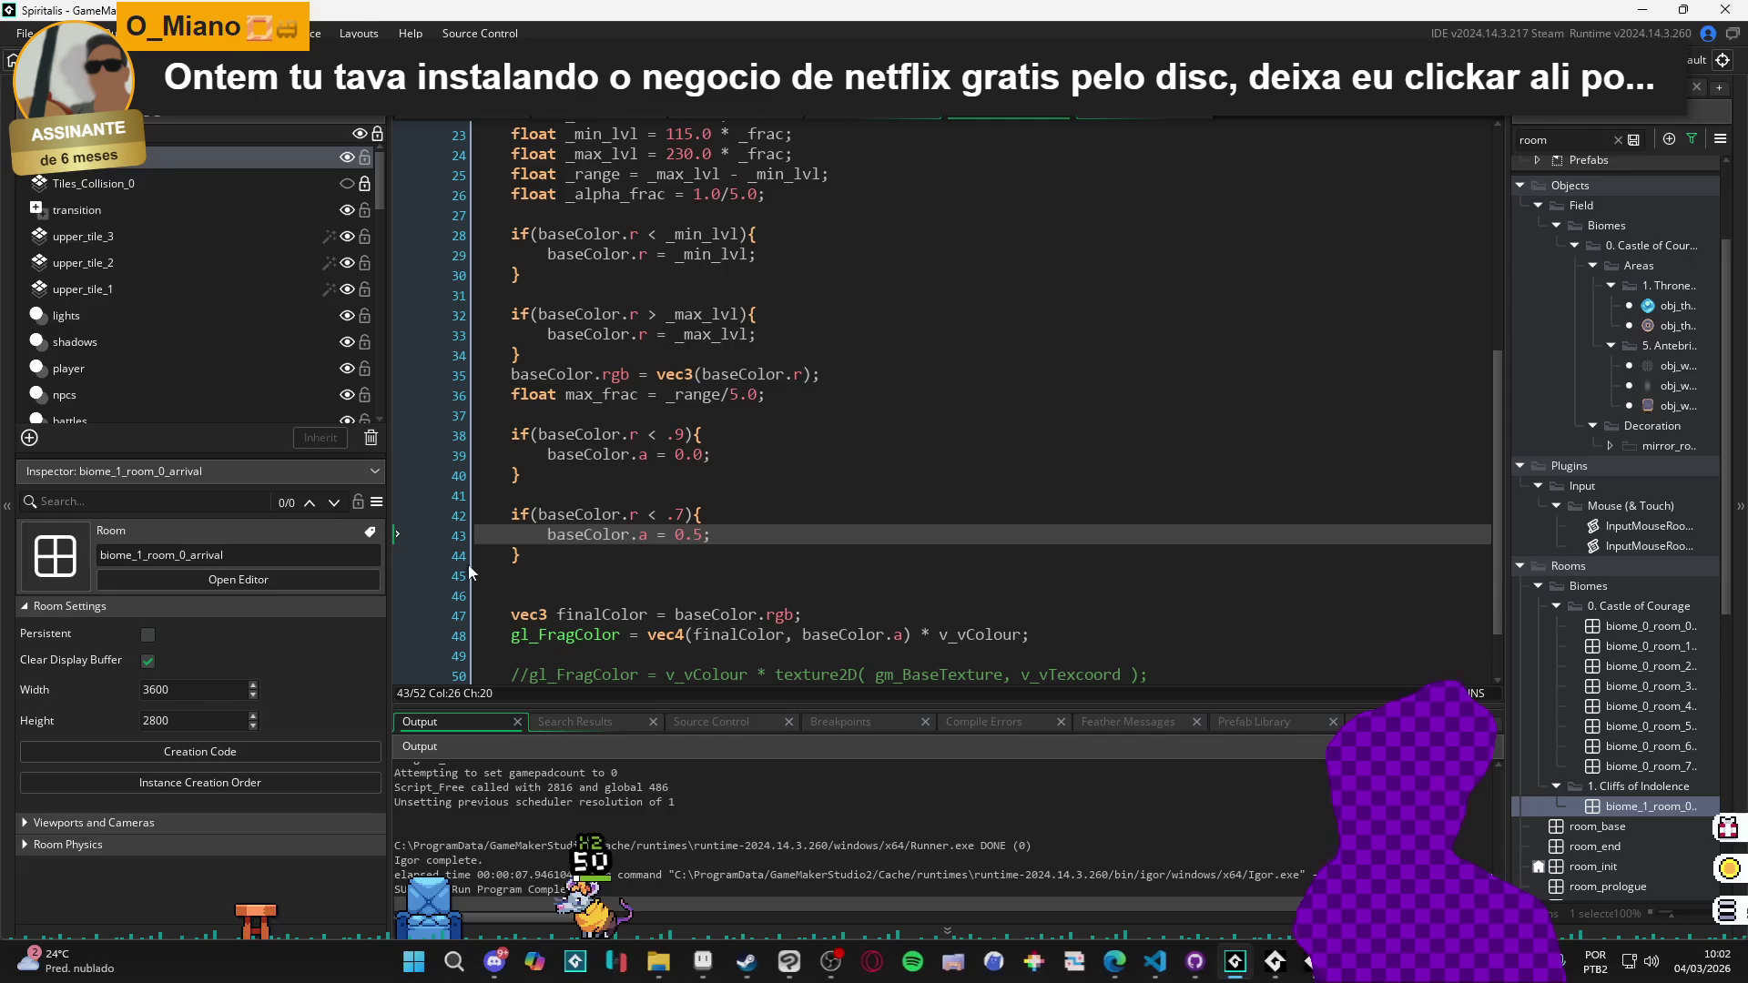
# Add a third copy that sets alpha 0.3 when red is under .5, then run the game.
pyautogui.moveTo(524, 555); pyautogui.dragTo(425, 507)
pyautogui.hotkey('ctrl', 'c')
pyautogui.click(699, 570)
pyautogui.press('Return')
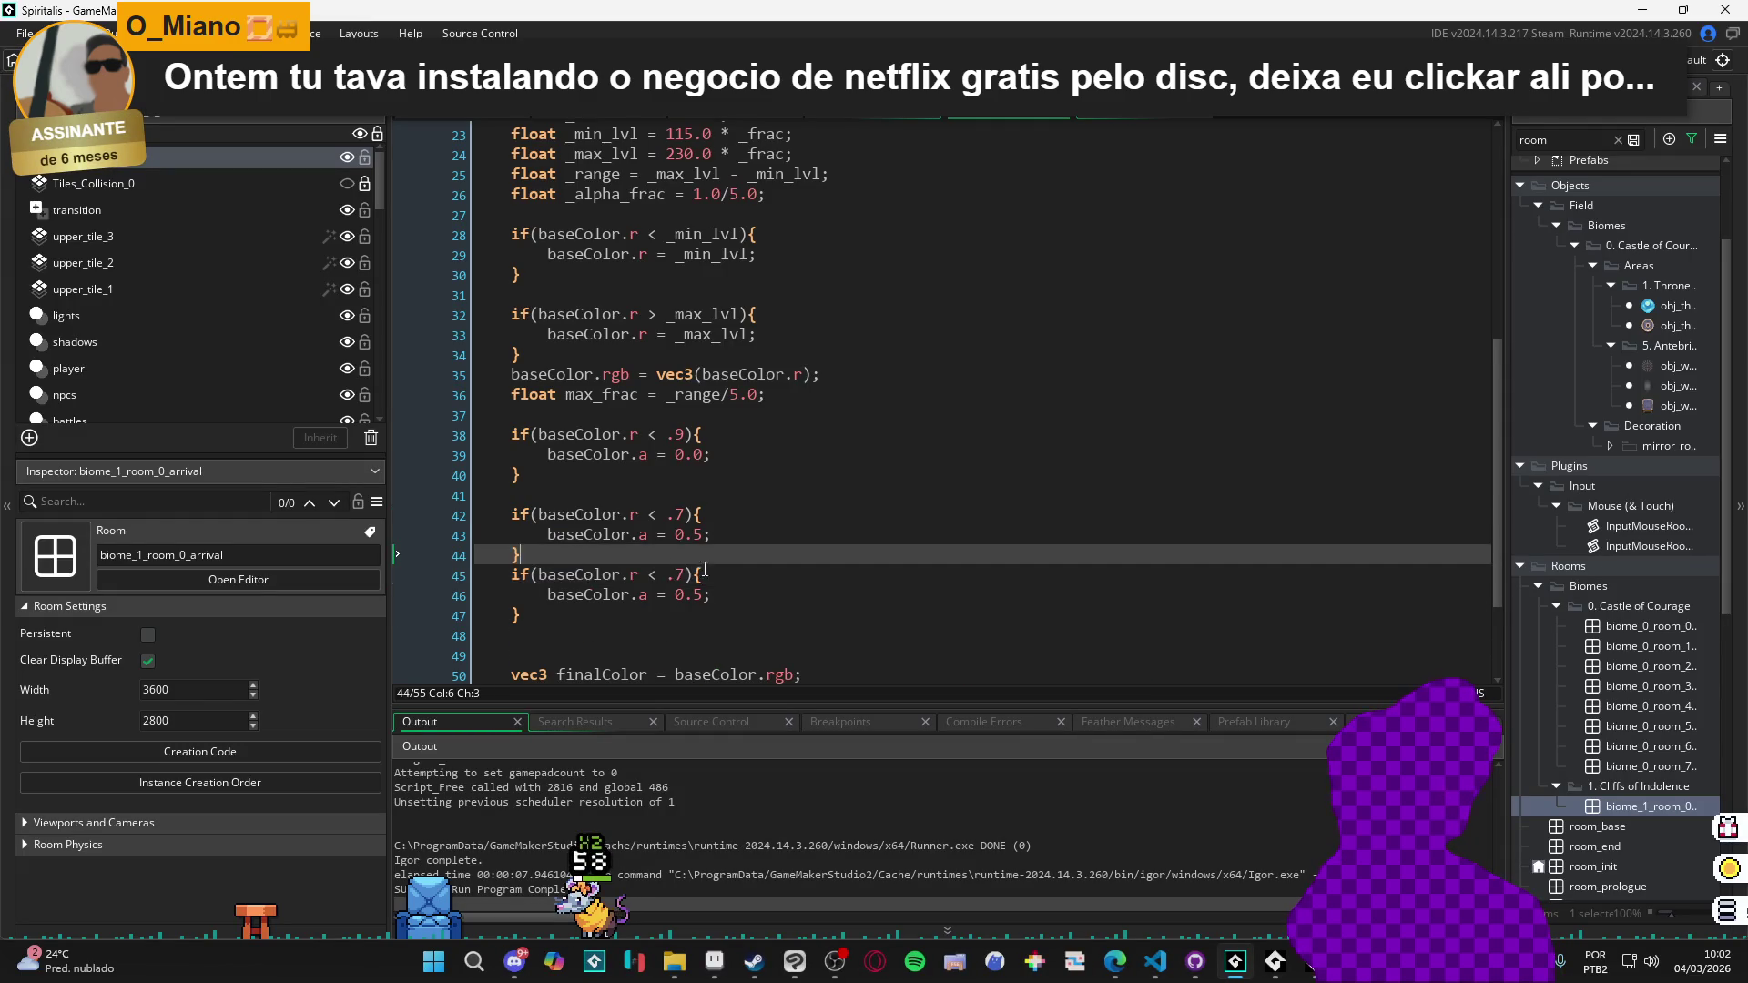
pyautogui.hotkey('ctrl', 'v')
pyautogui.click(684, 594)
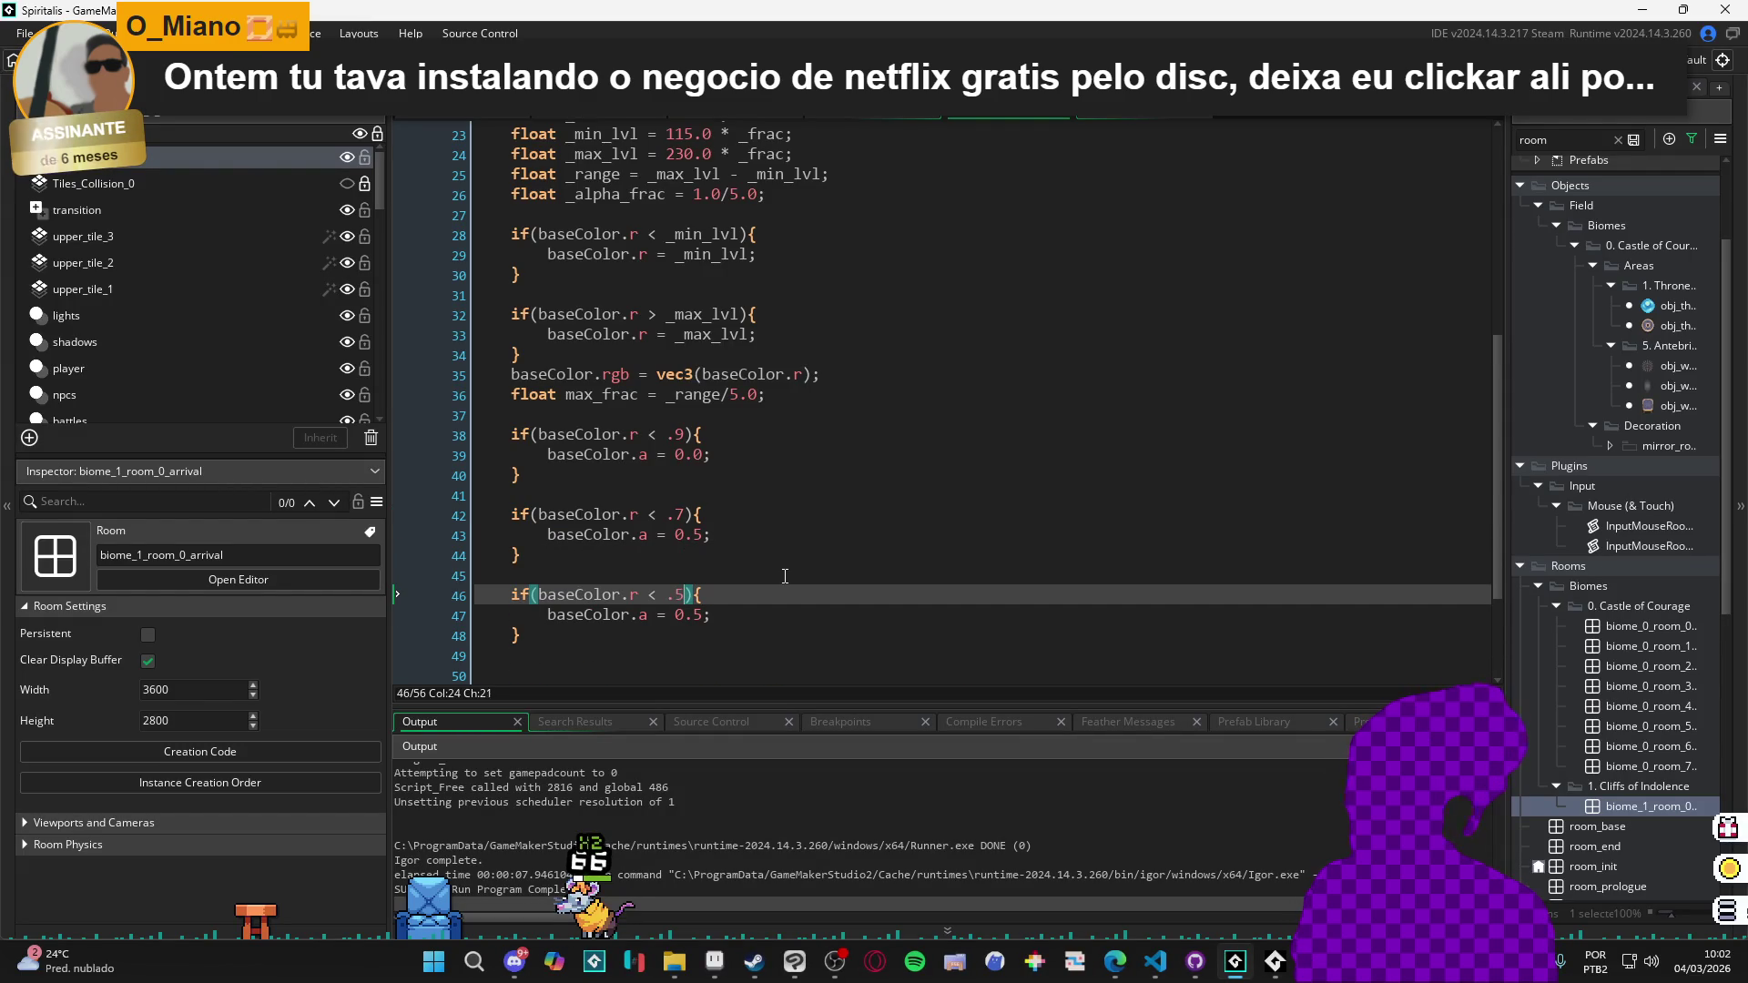
pyautogui.press('Down')
pyautogui.press('F5')
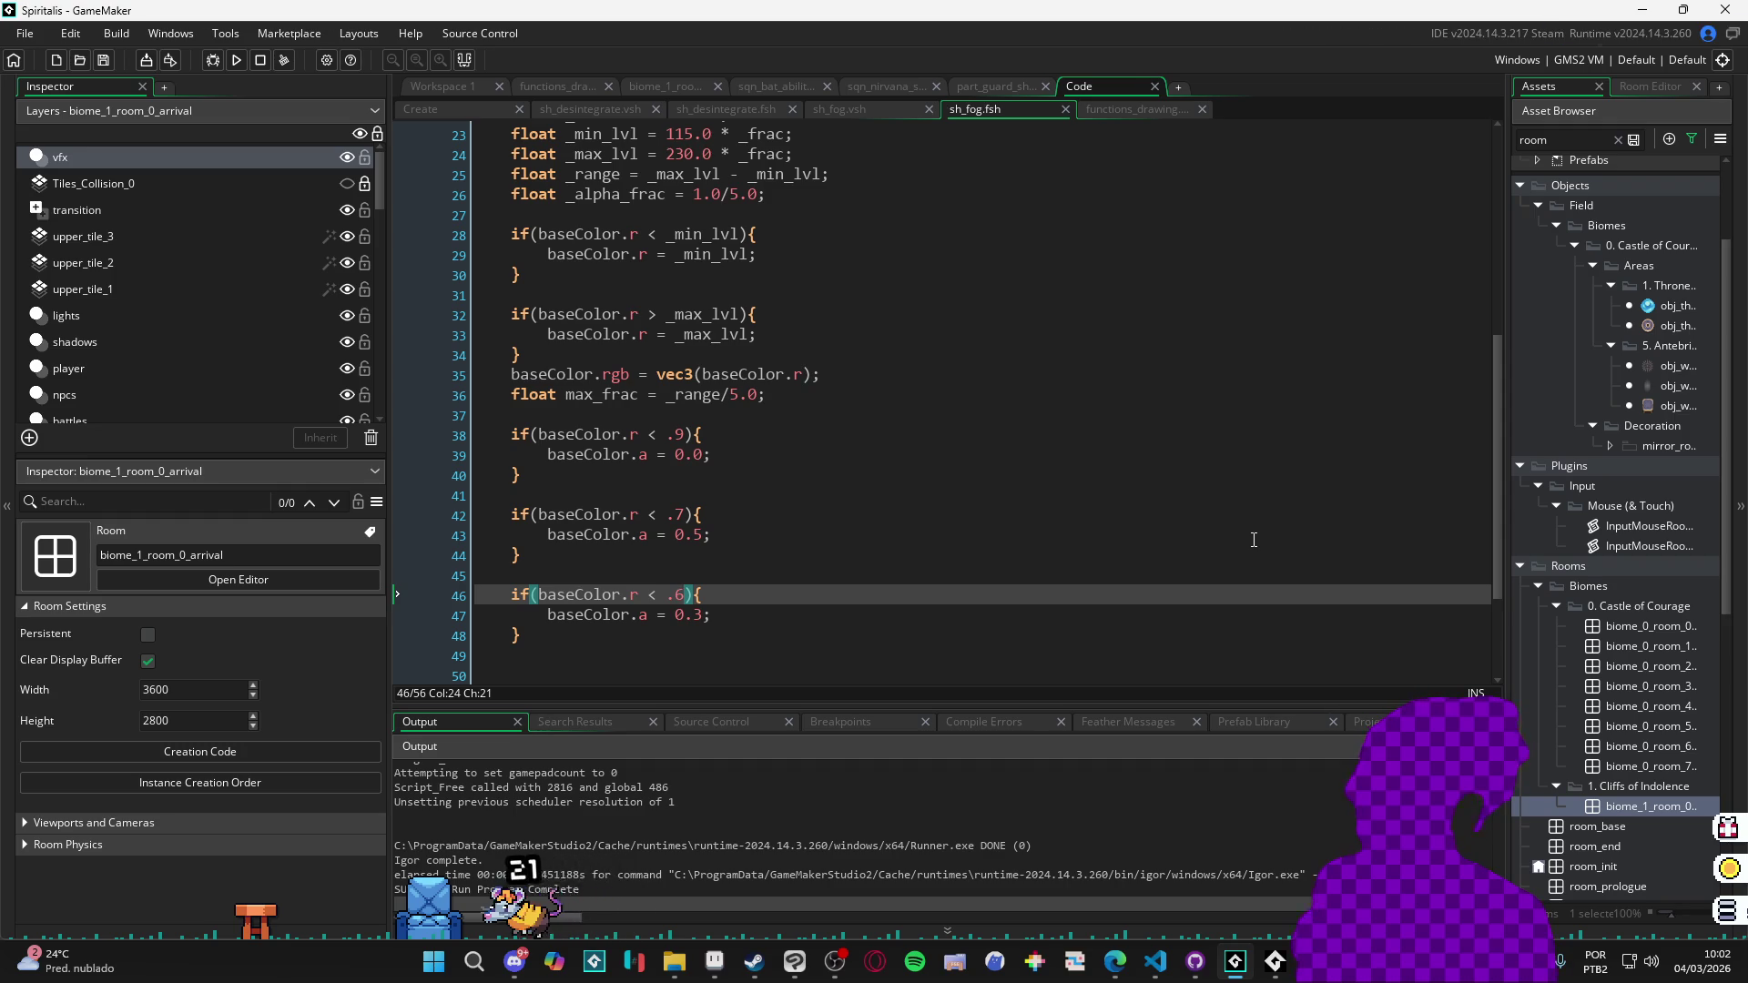
# Run Spiritalis with the .6 threshold to check the fog, then close the game window.
pyautogui.press('F5')
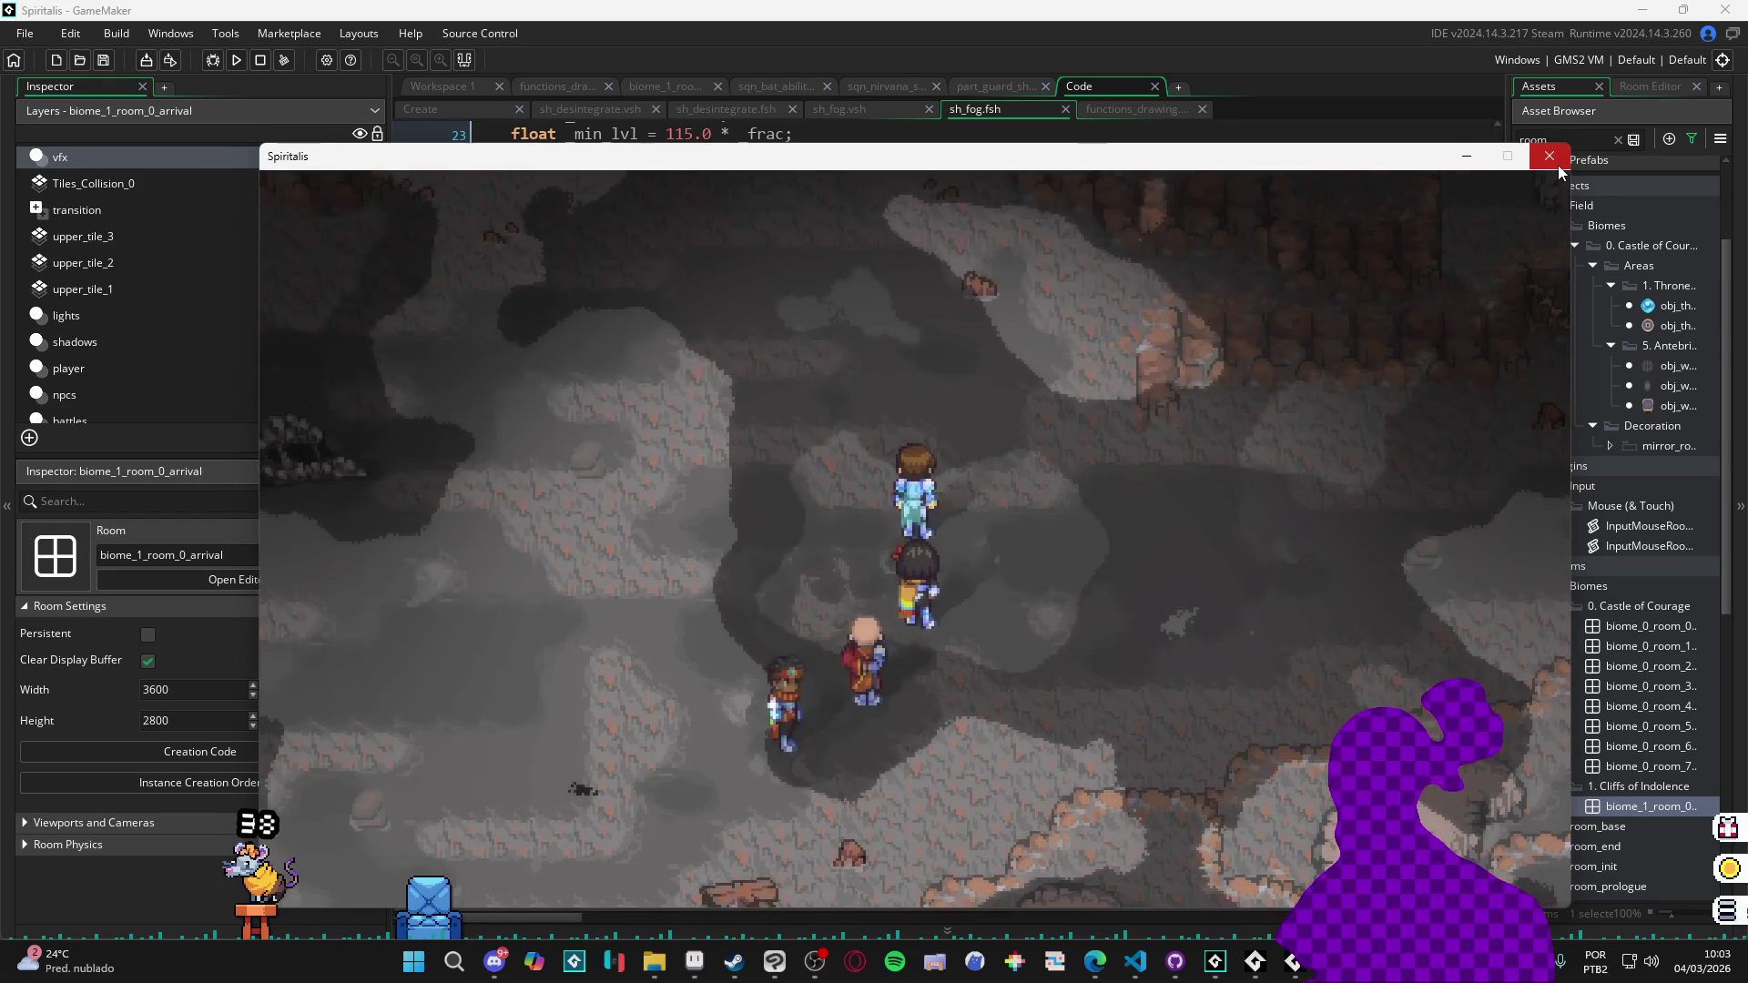
pyautogui.click(1559, 166)
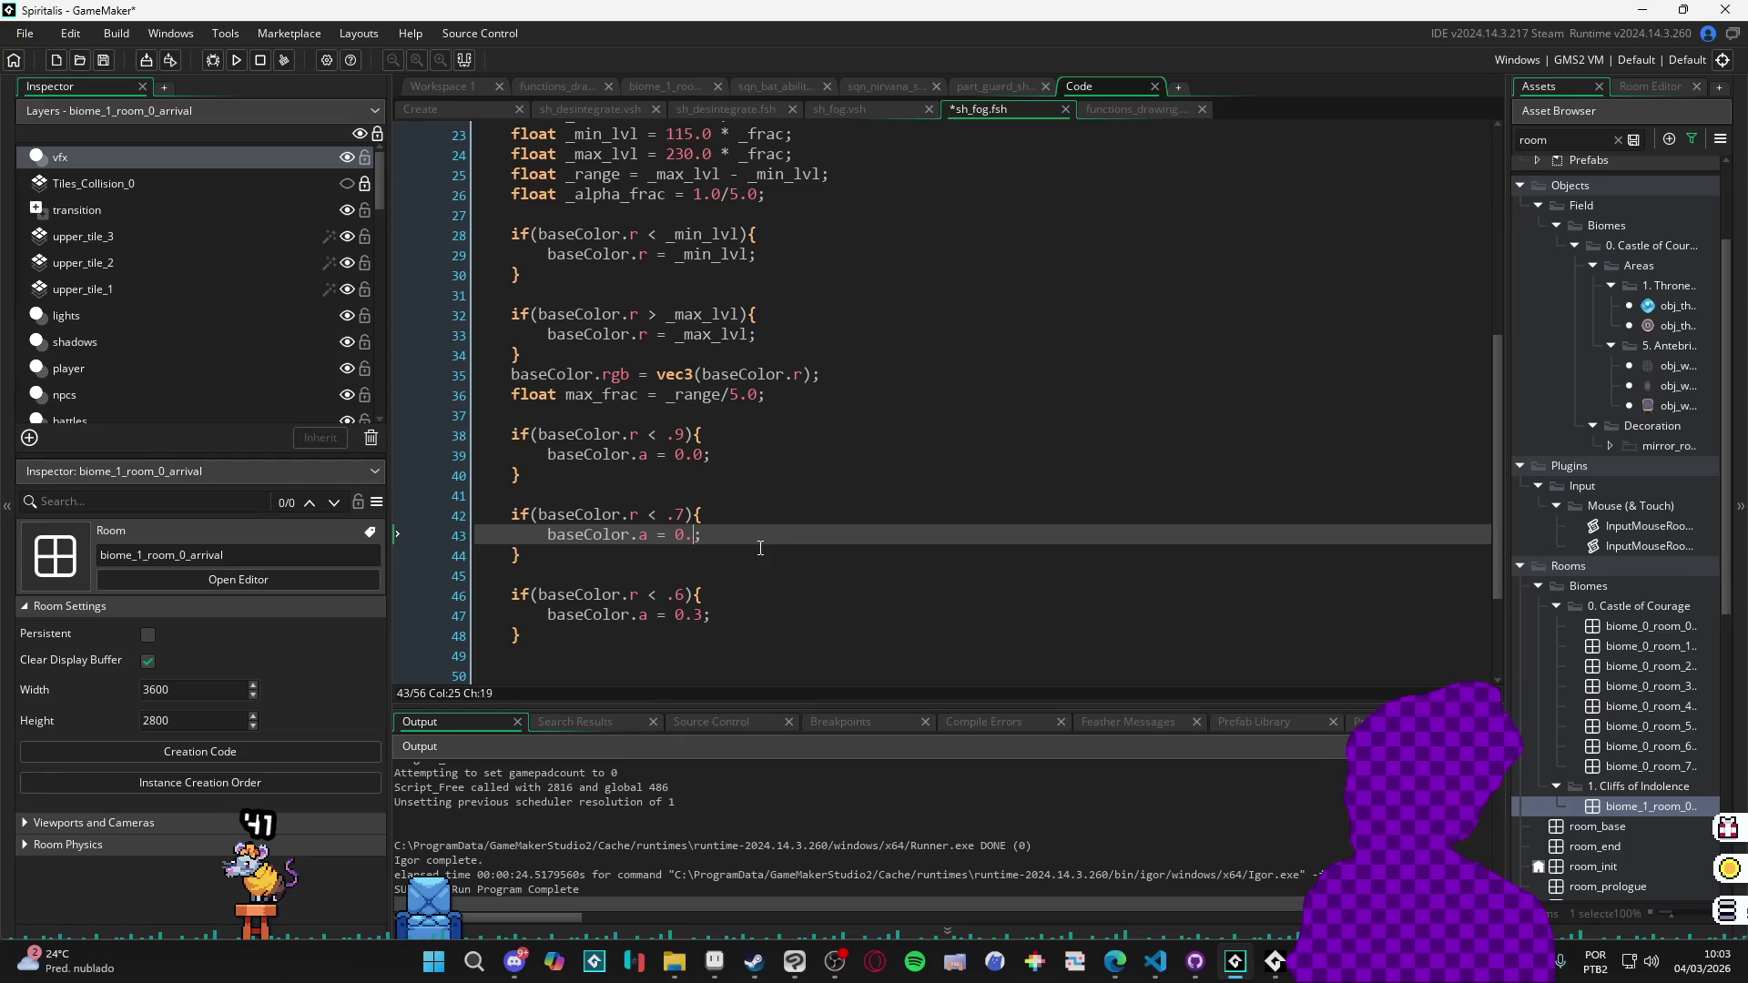
# Set alpha 0.3 under .7 and 0.5 under .6, test-run Spiritalis, then close it.
pyautogui.press('Down')
pyautogui.press('Down')
pyautogui.press('Down')
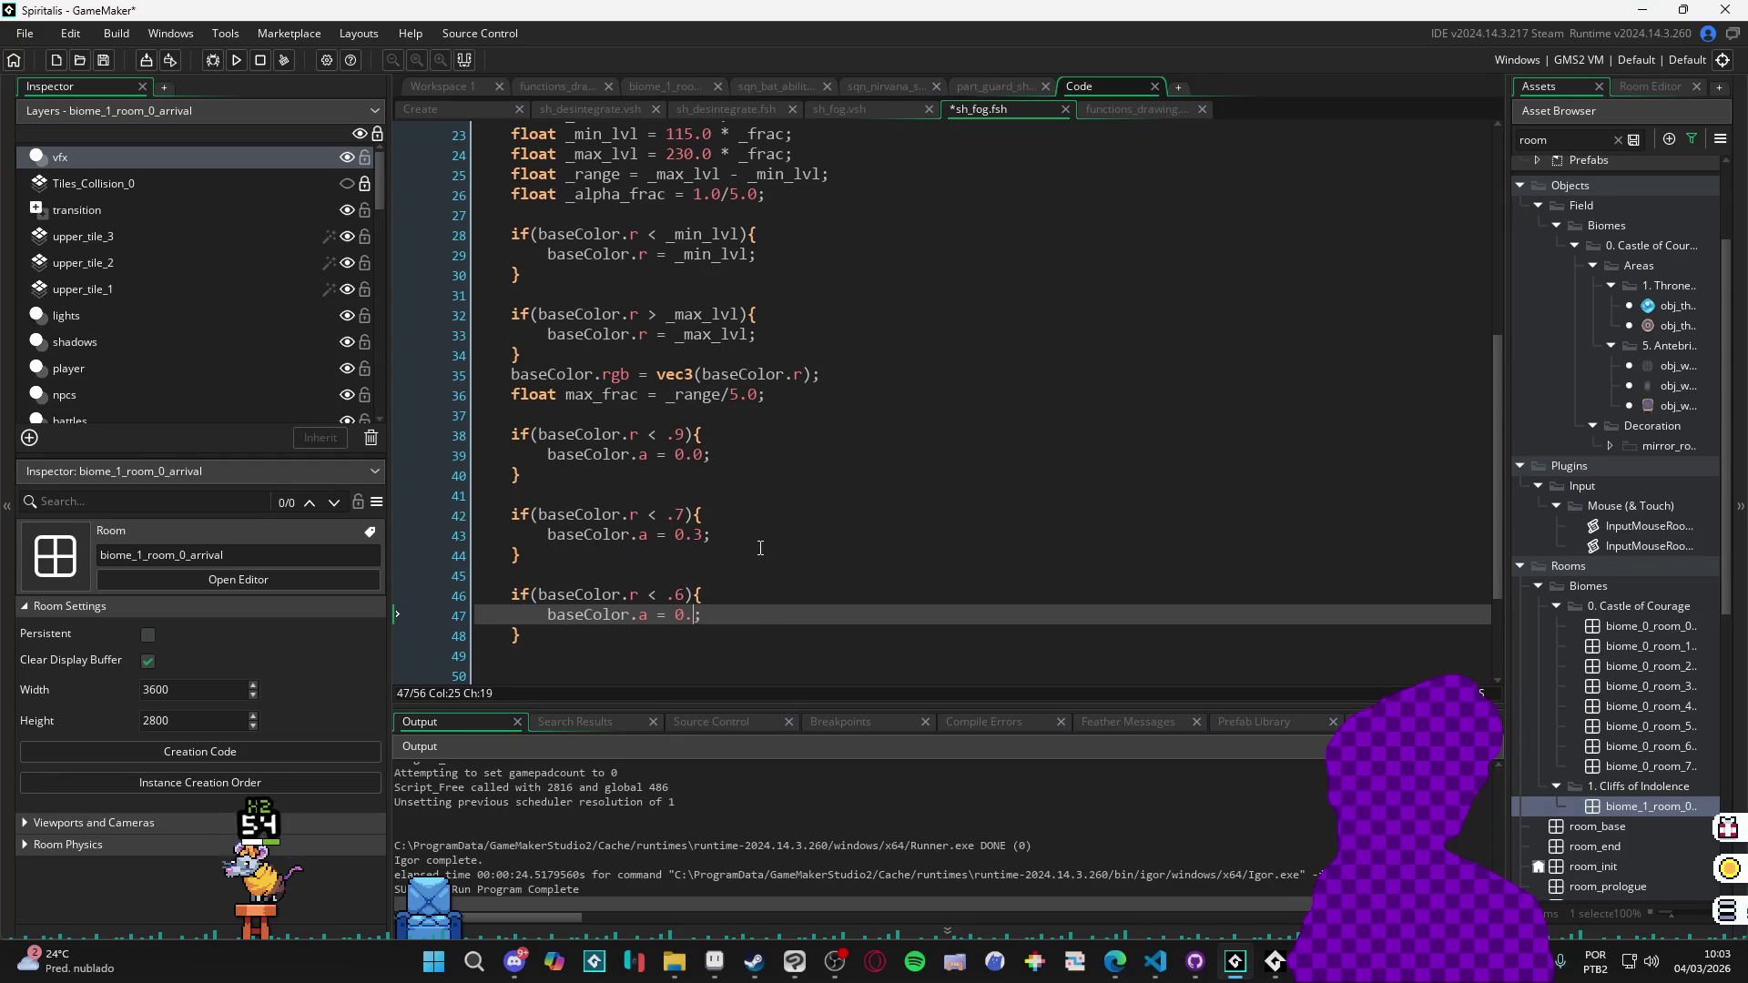
pyautogui.press('F5')
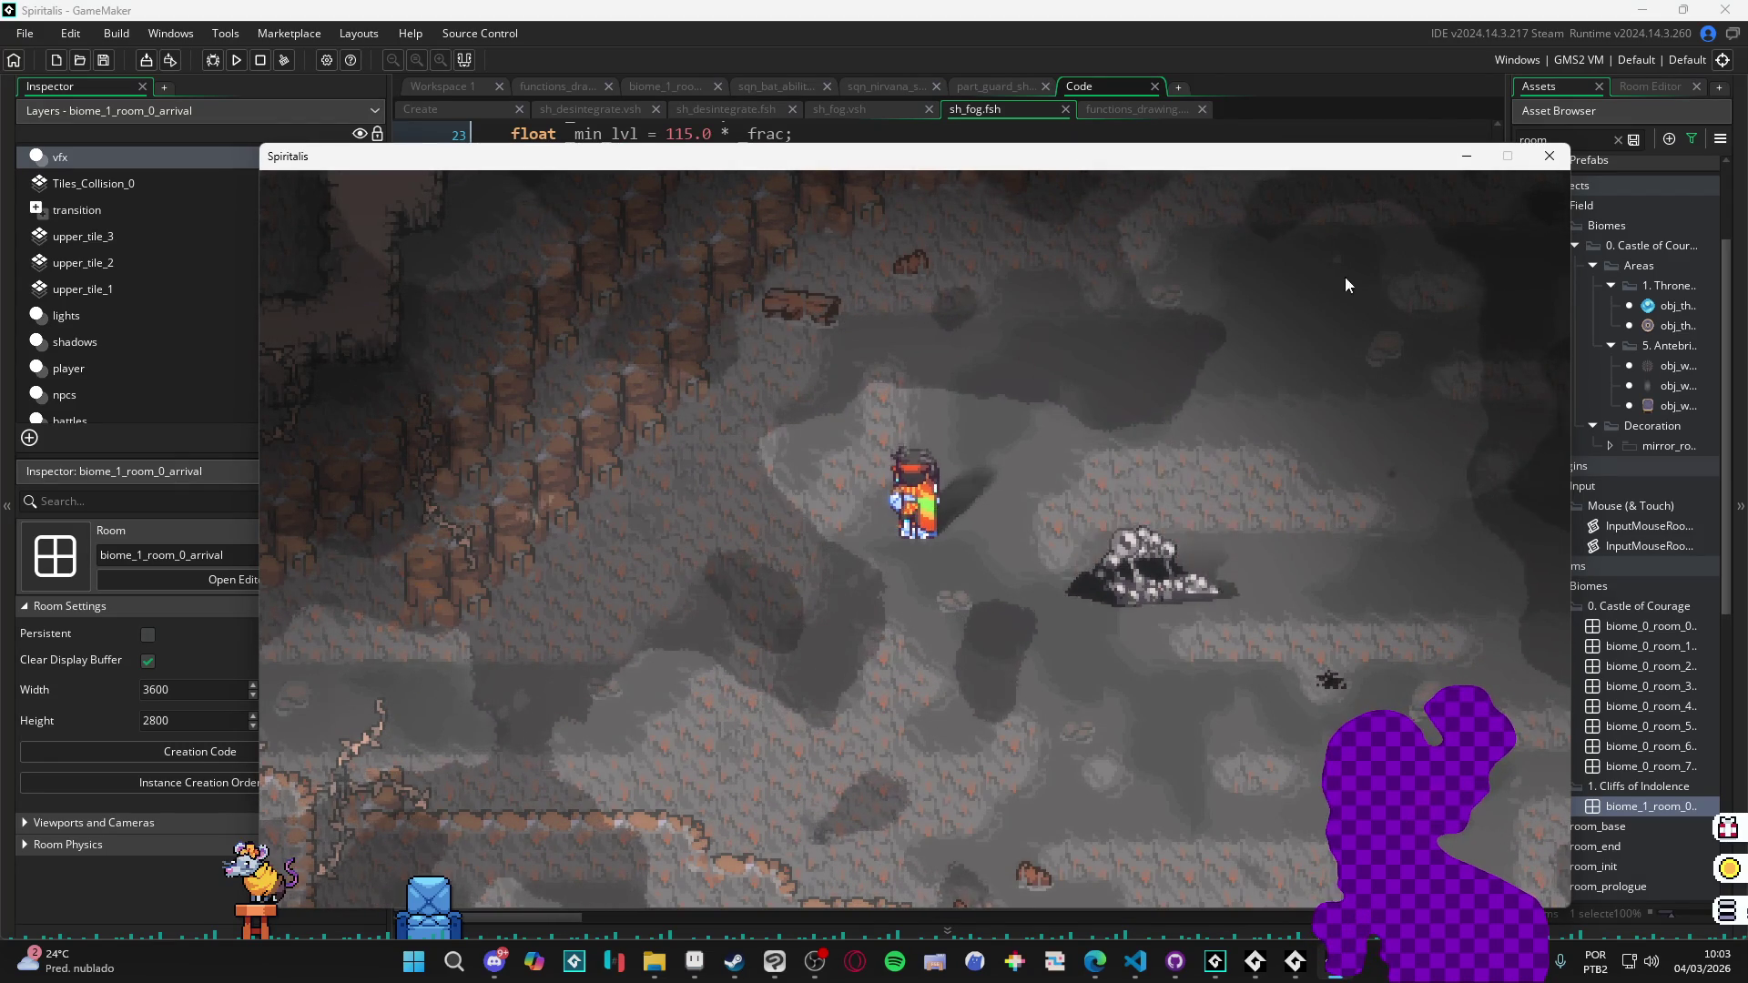
pyautogui.click(1550, 156)
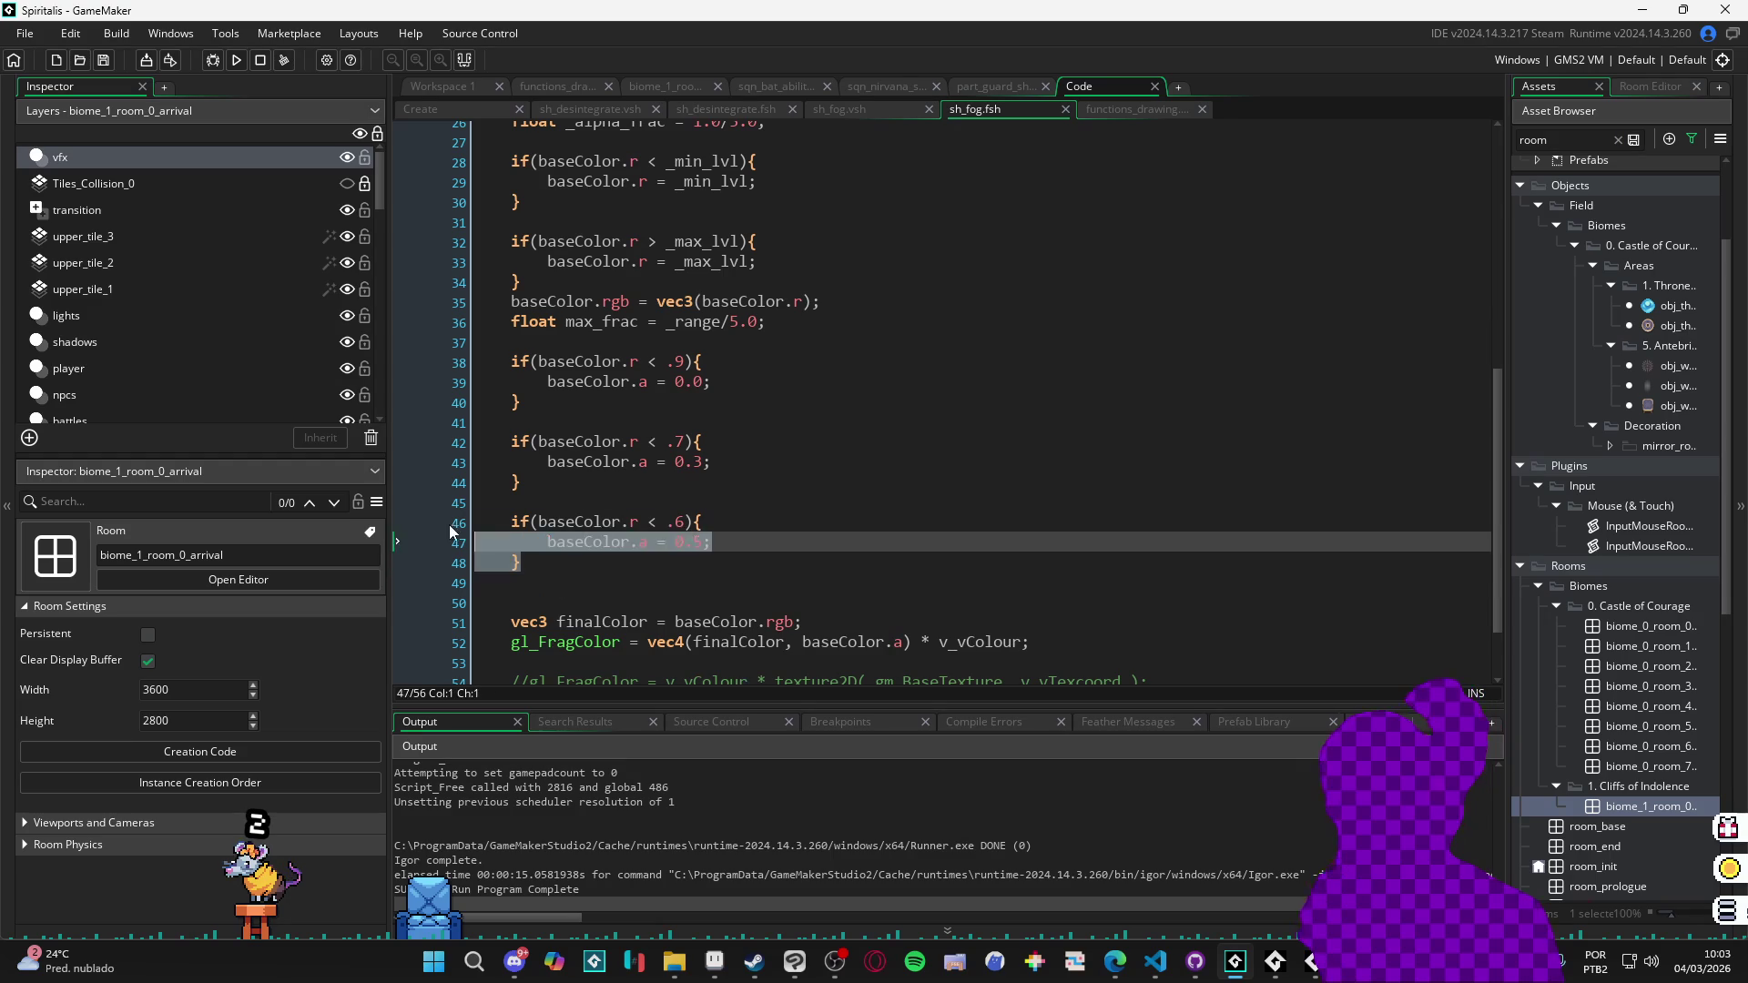
# Copy the .6 block to make a fourth fog check with a .5 threshold.
pyautogui.moveTo(477, 521); pyautogui.dragTo(671, 560)
pyautogui.hotkey('ctrl', 'c')
pyautogui.press('Down')
pyautogui.press('Down')
pyautogui.hotkey('ctrl', 'v')
pyautogui.click(670, 560)
pyautogui.scroll(-1, 673, 560)
pyautogui.click(690, 566)
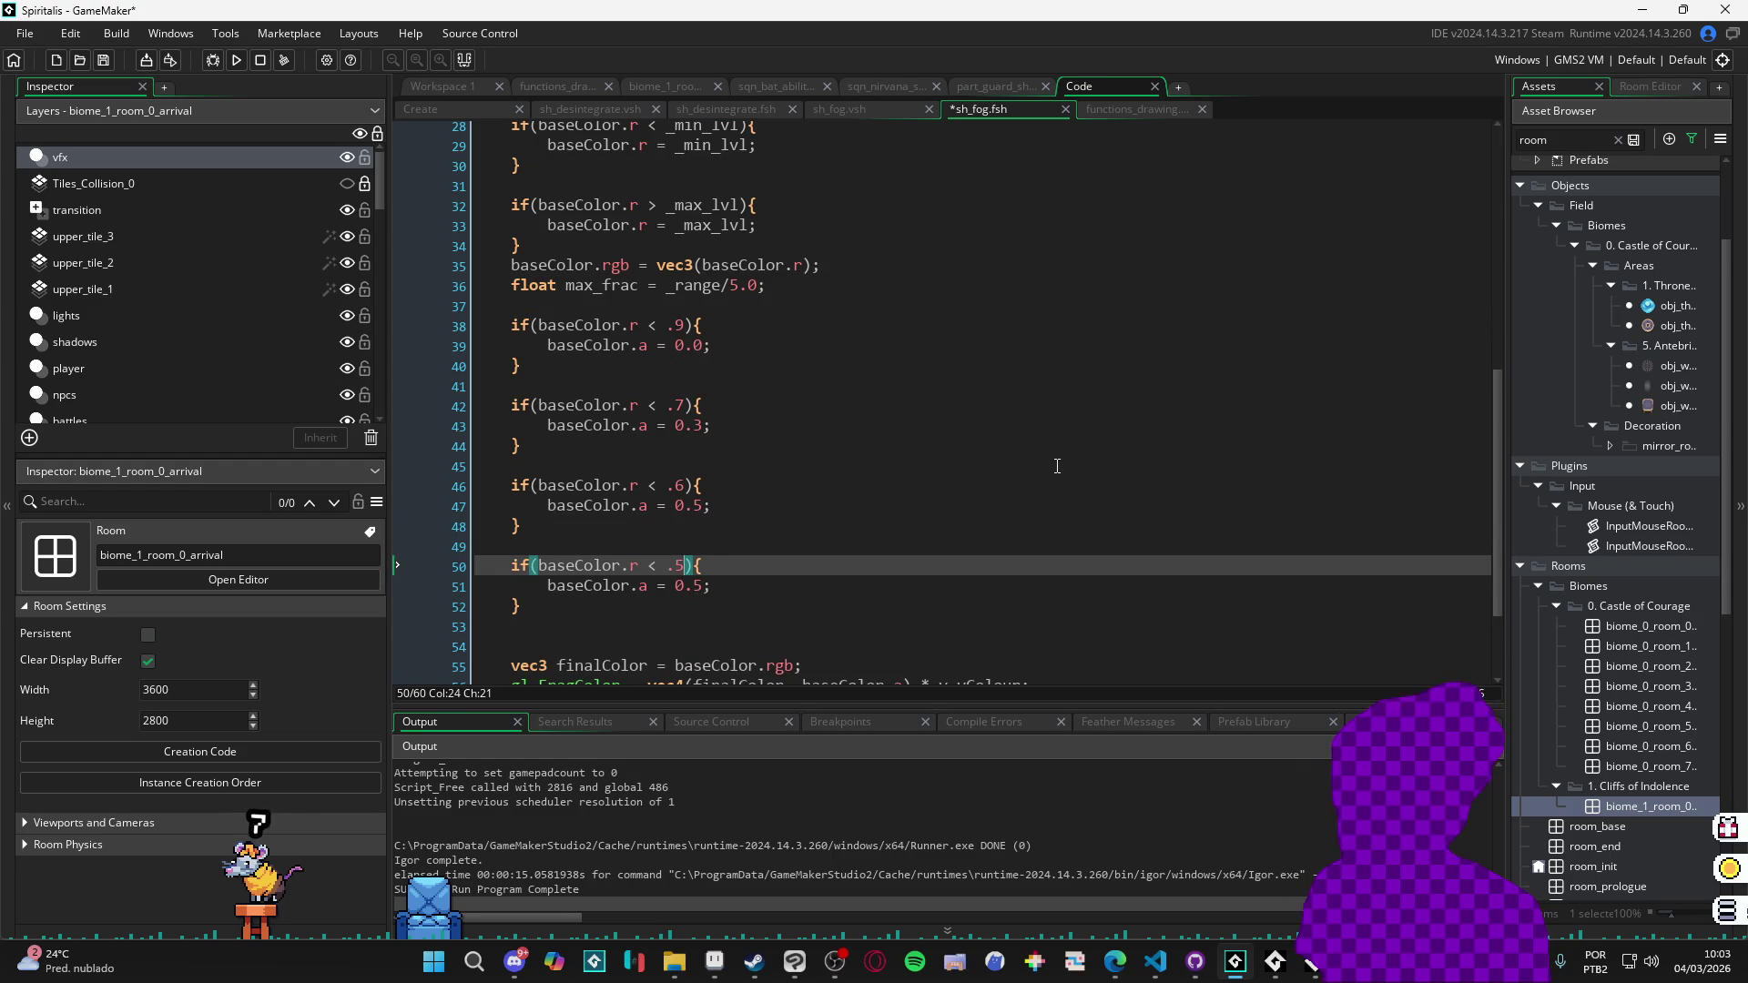
# Change the alphas to 0.1 under .7 and 0.3 under .6, then run the game.
pyautogui.press('Up')
pyautogui.press('Up')
pyautogui.press('Up')
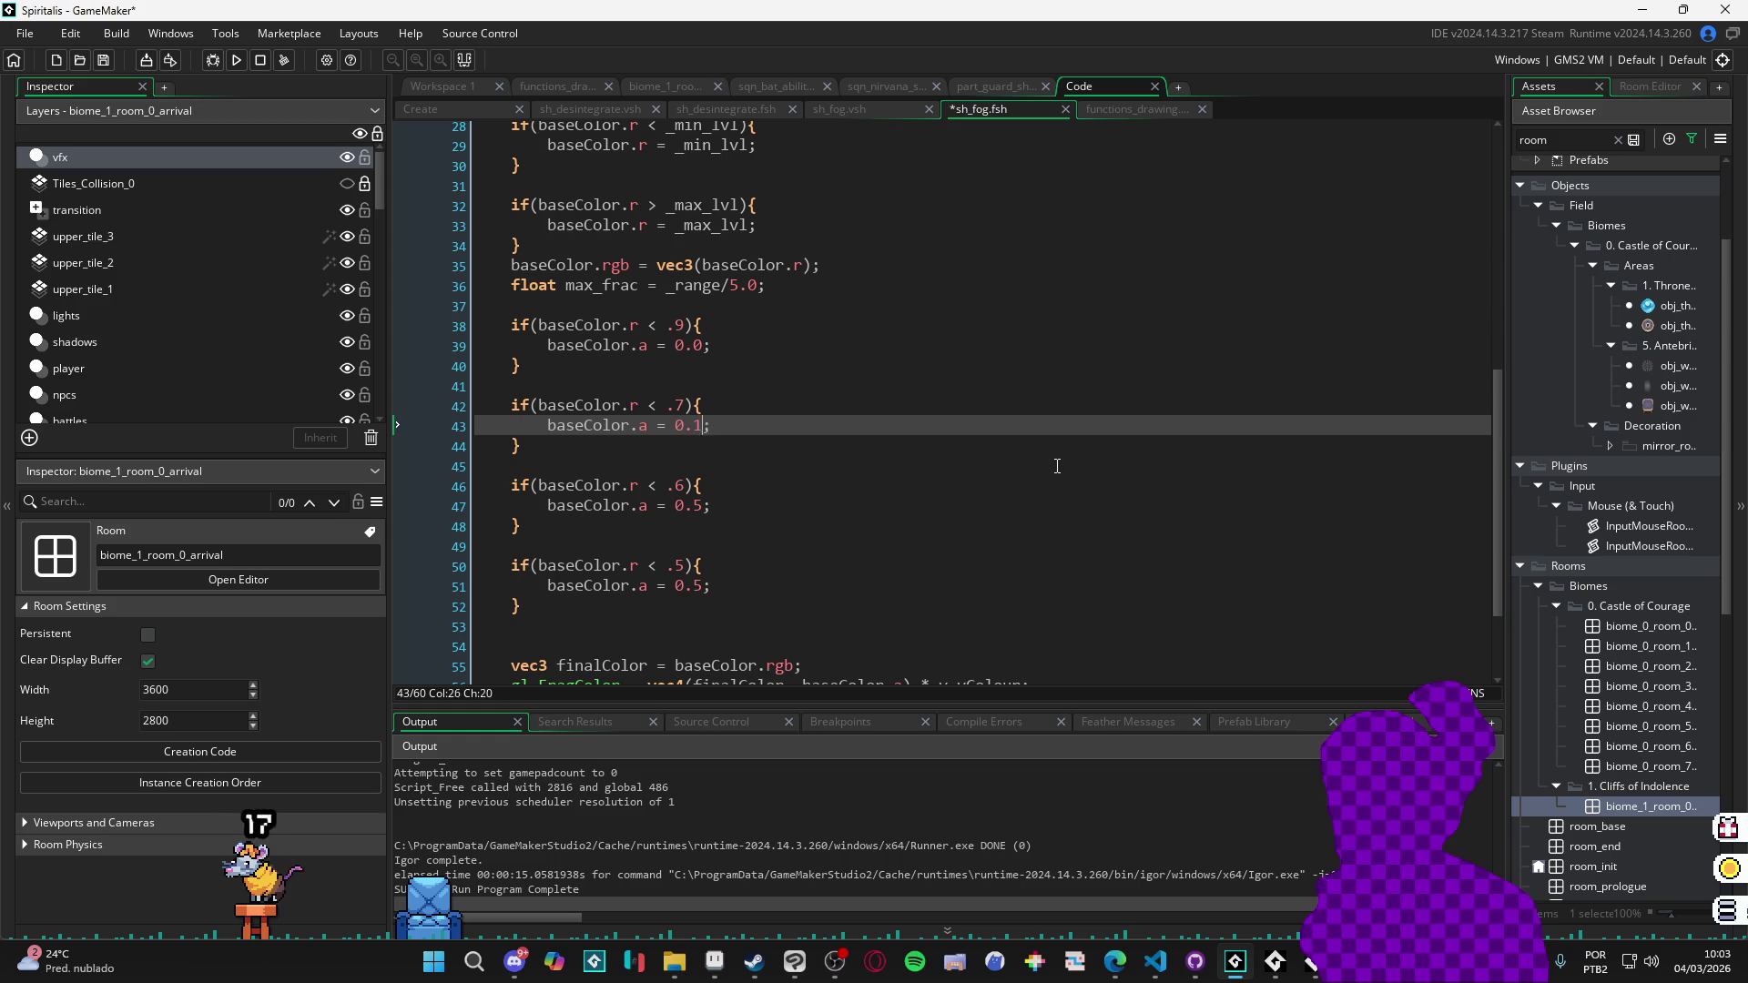
pyautogui.press('Down')
pyautogui.press('Down')
pyautogui.press('Down')
pyautogui.press('Down')
pyautogui.press('Down')
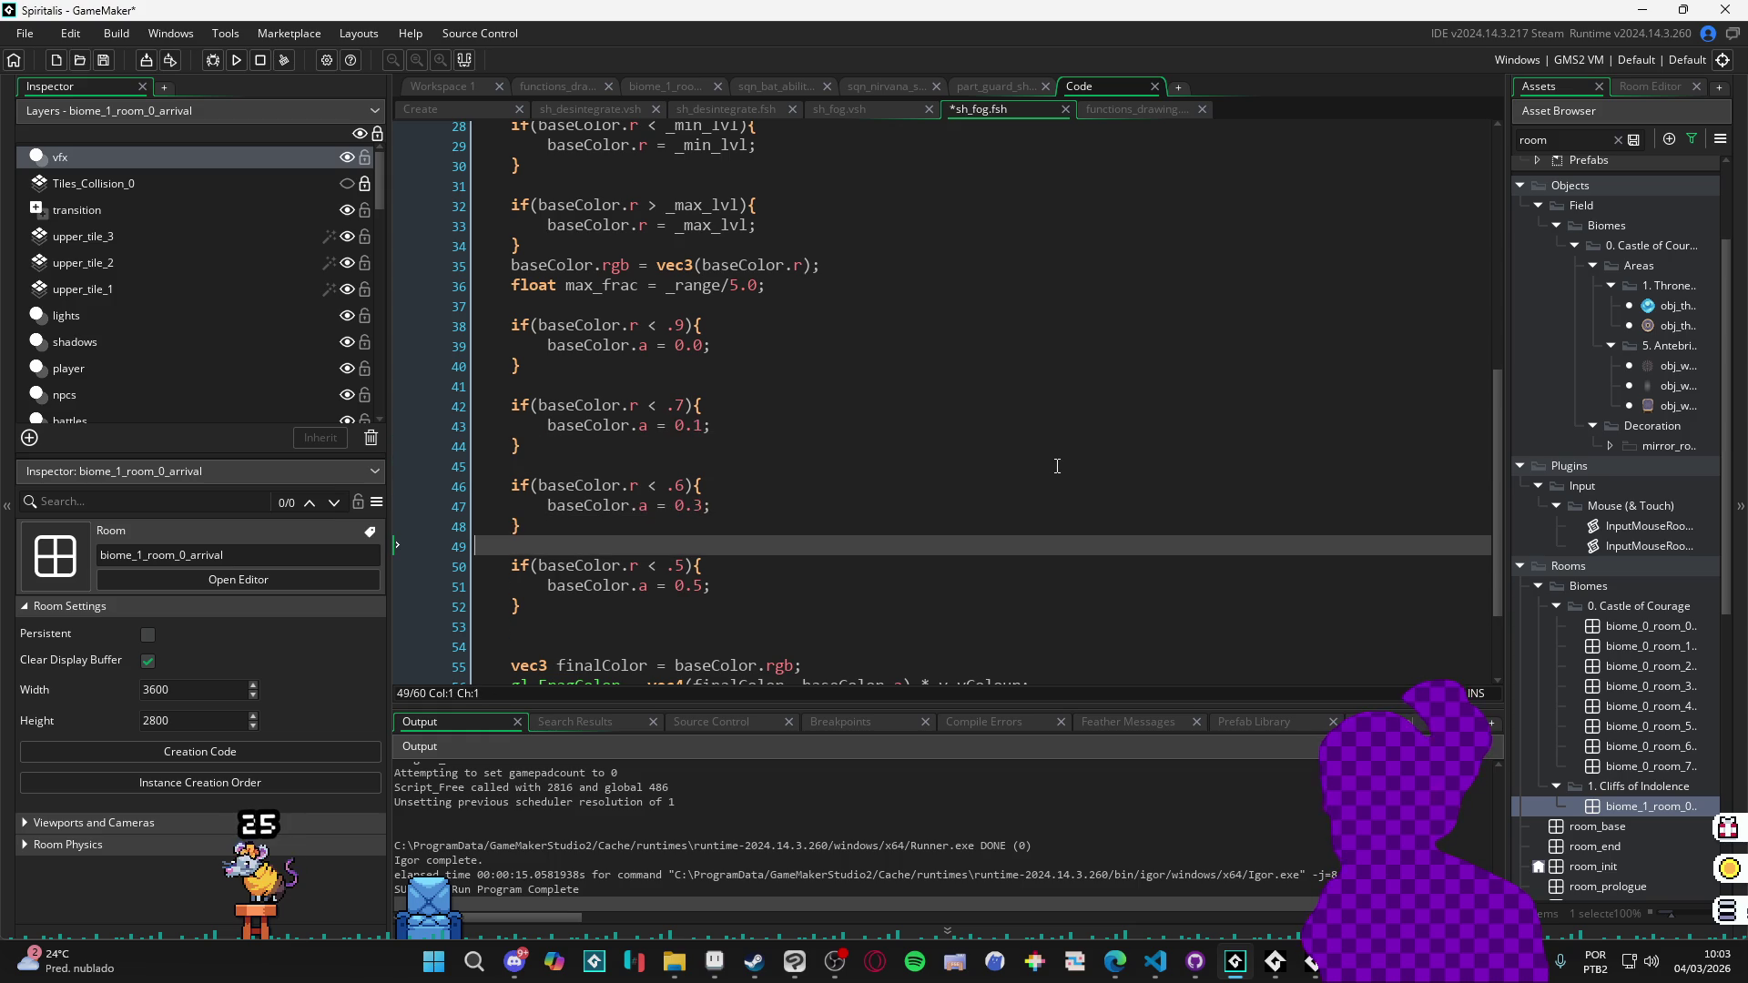
pyautogui.press('F5')
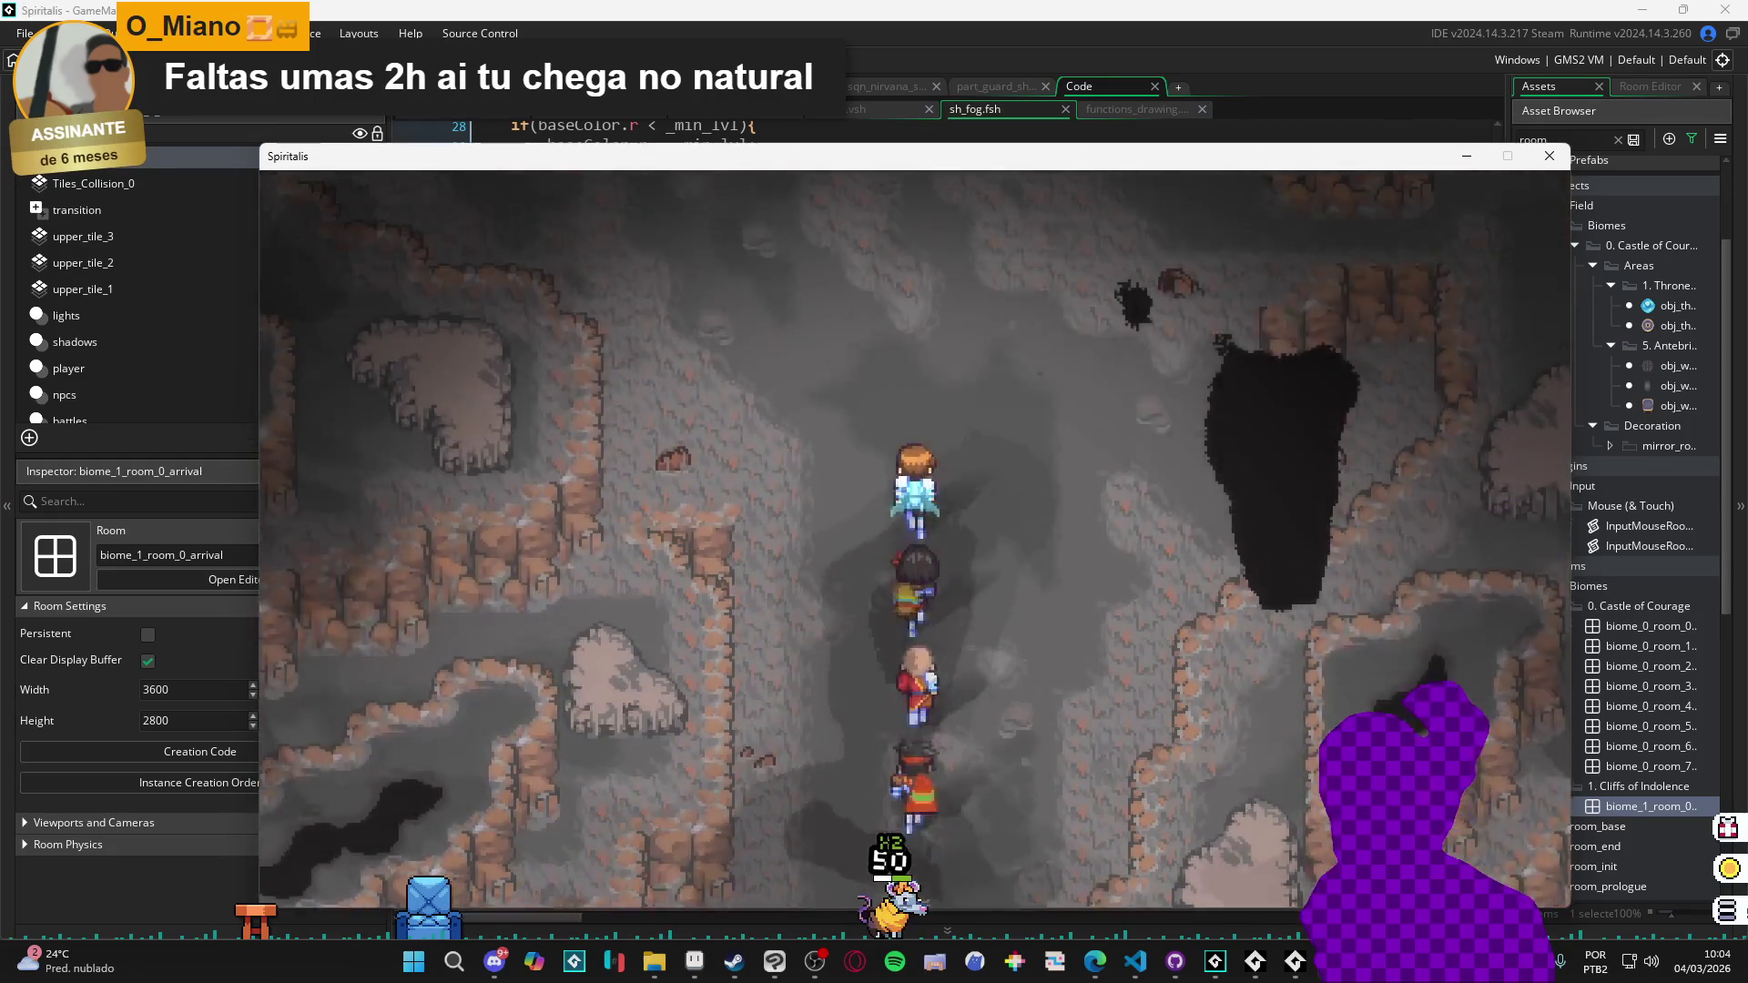
# Close the Spiritalis test window and return to the end of the last alpha block.
pyautogui.click(1550, 157)
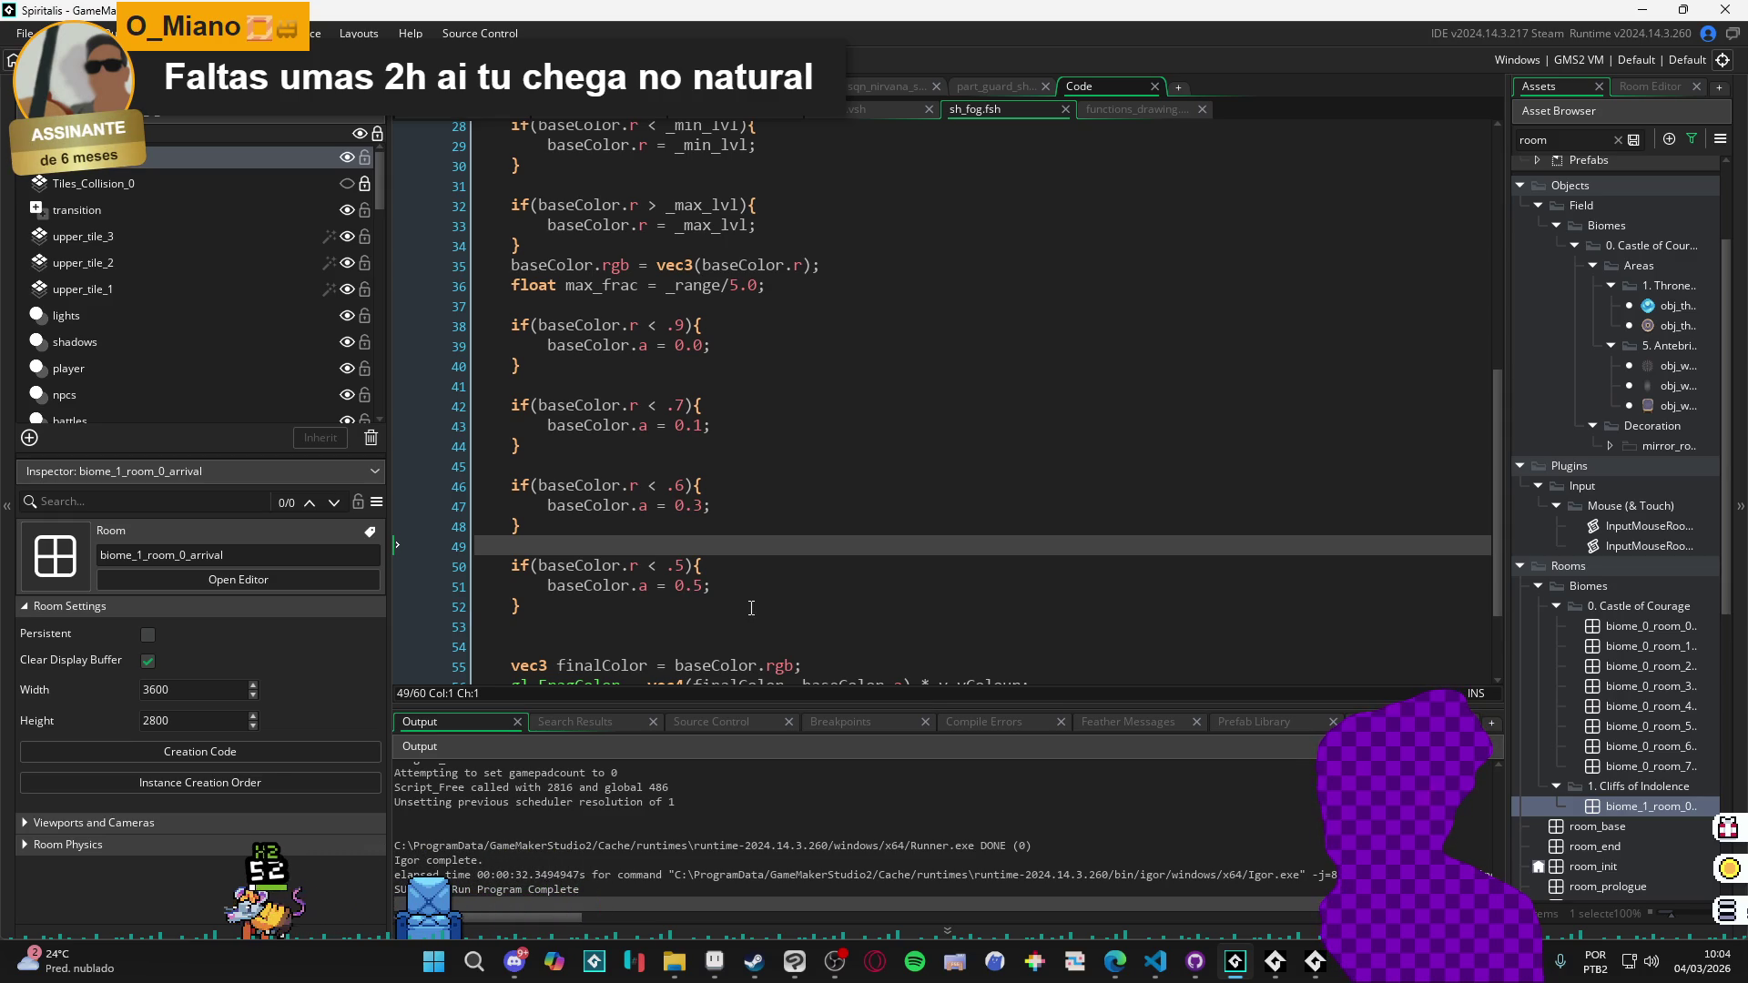
pyautogui.click(751, 609)
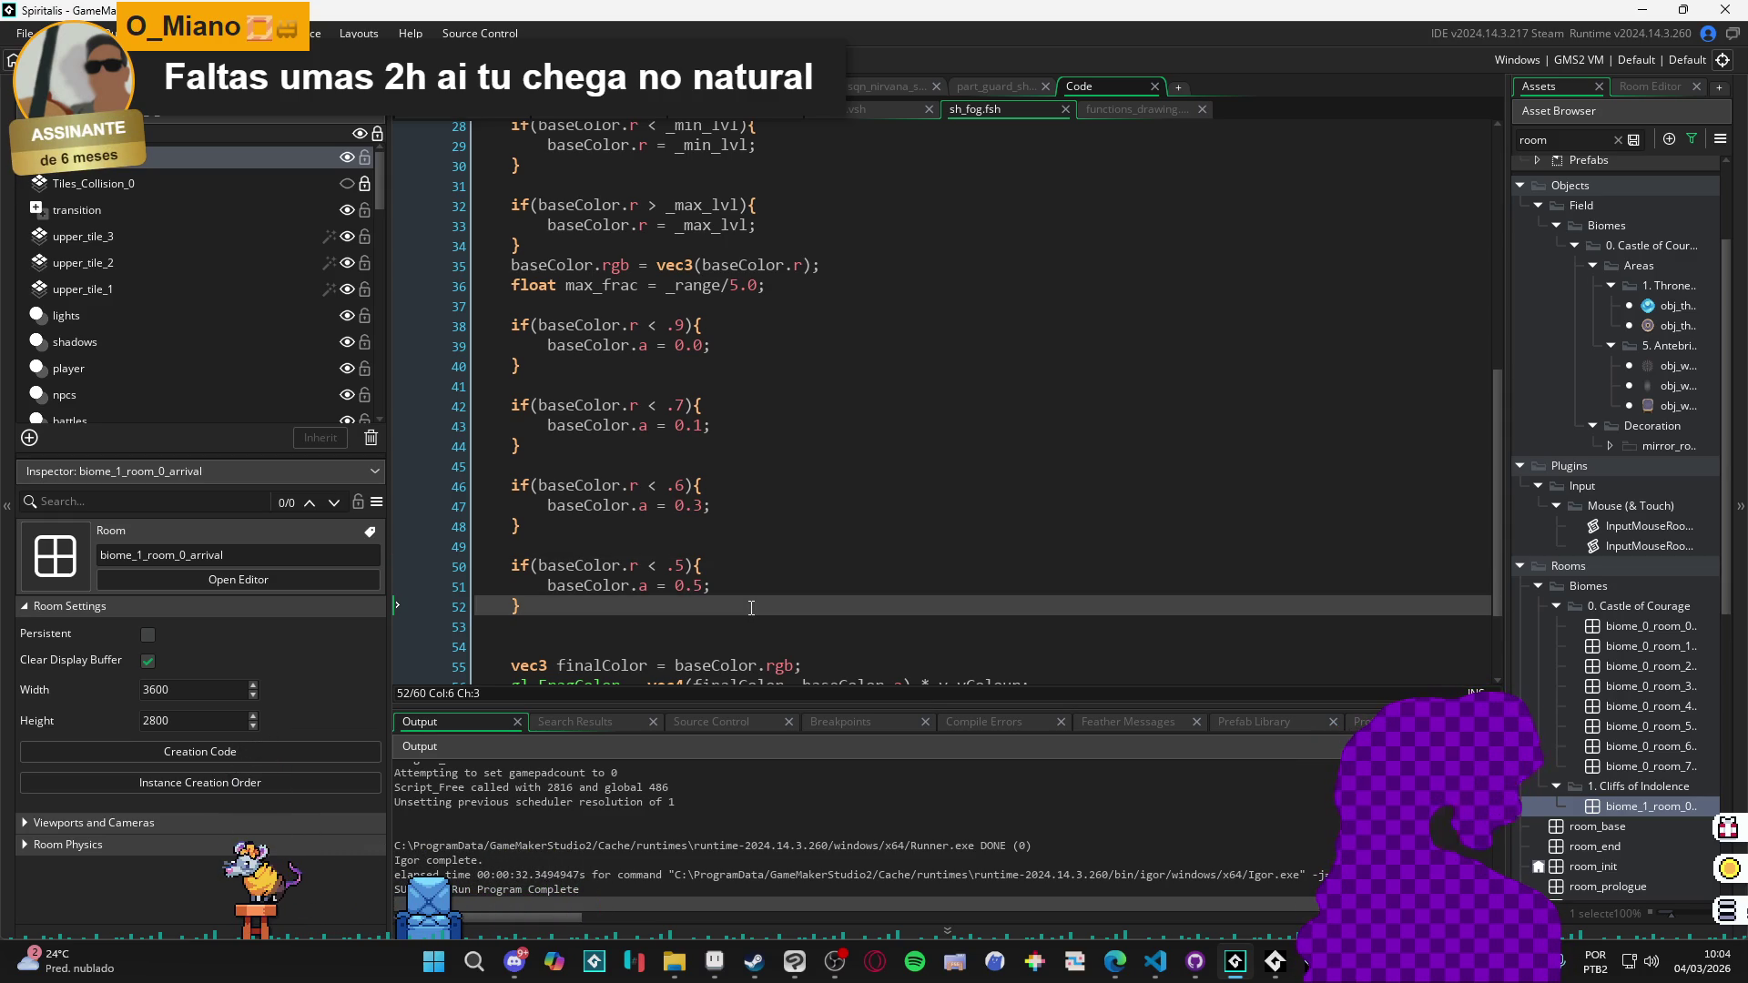
# Remove the extra blank line between the fog alpha blocks.
pyautogui.press('Return')
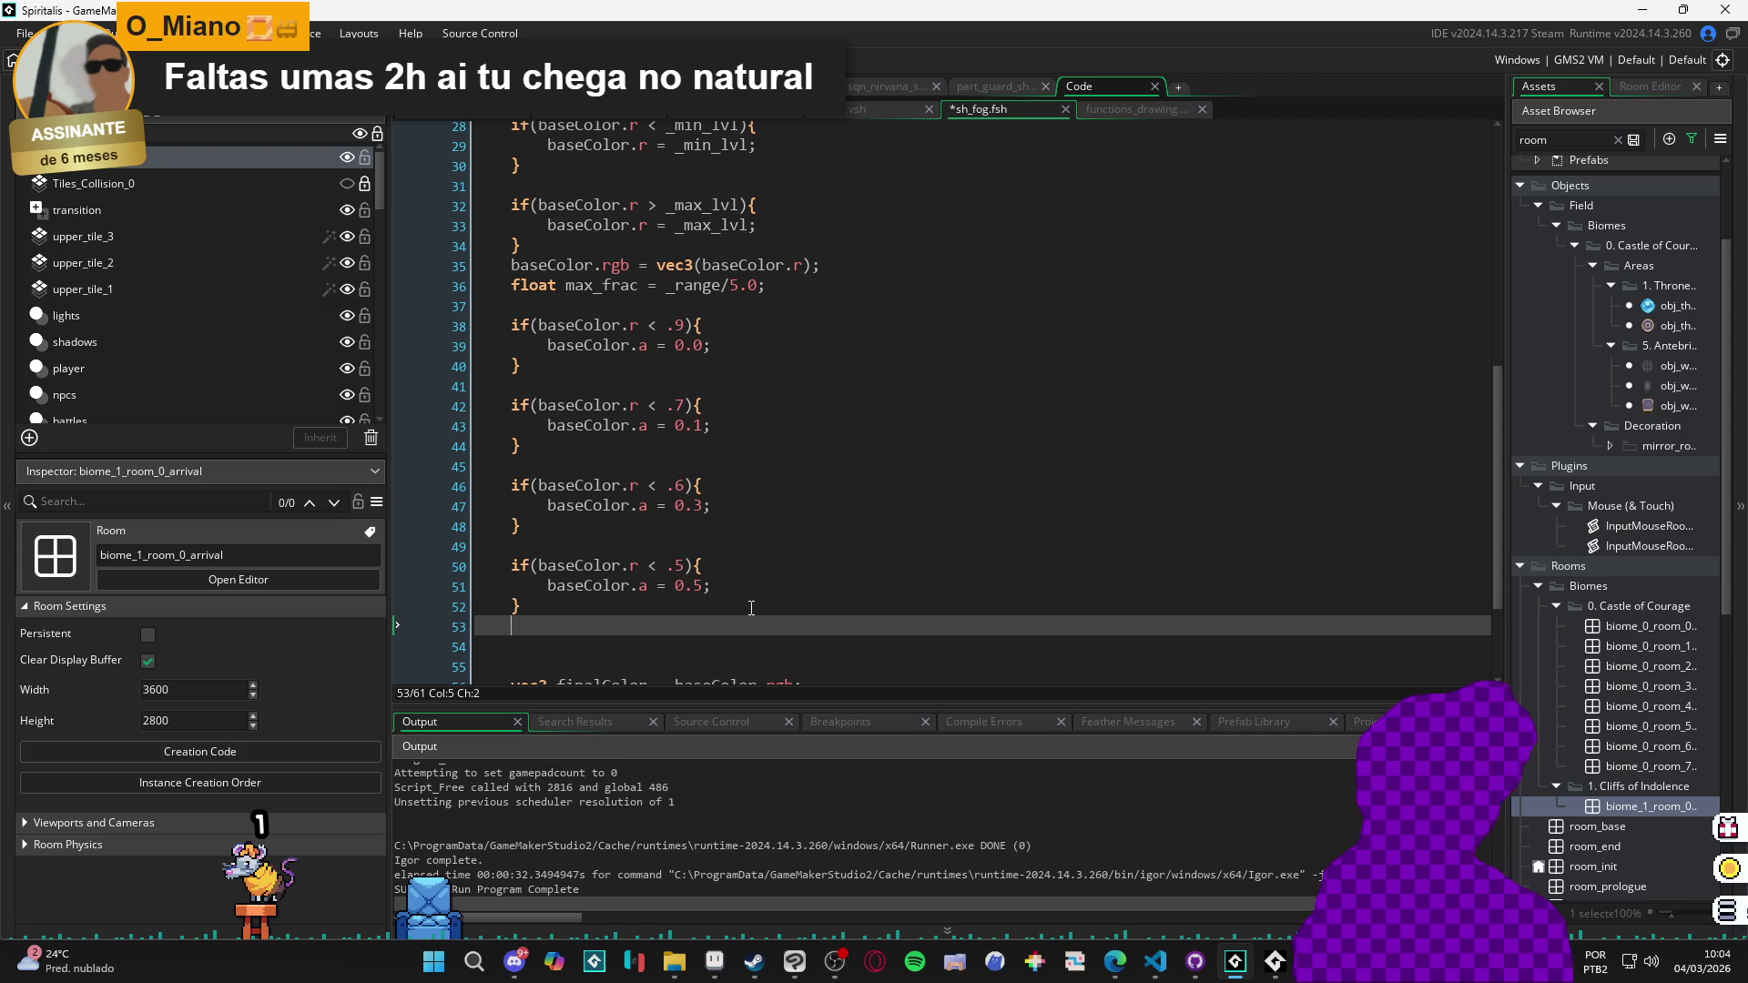
pyautogui.hotkey('ctrl', 'z')
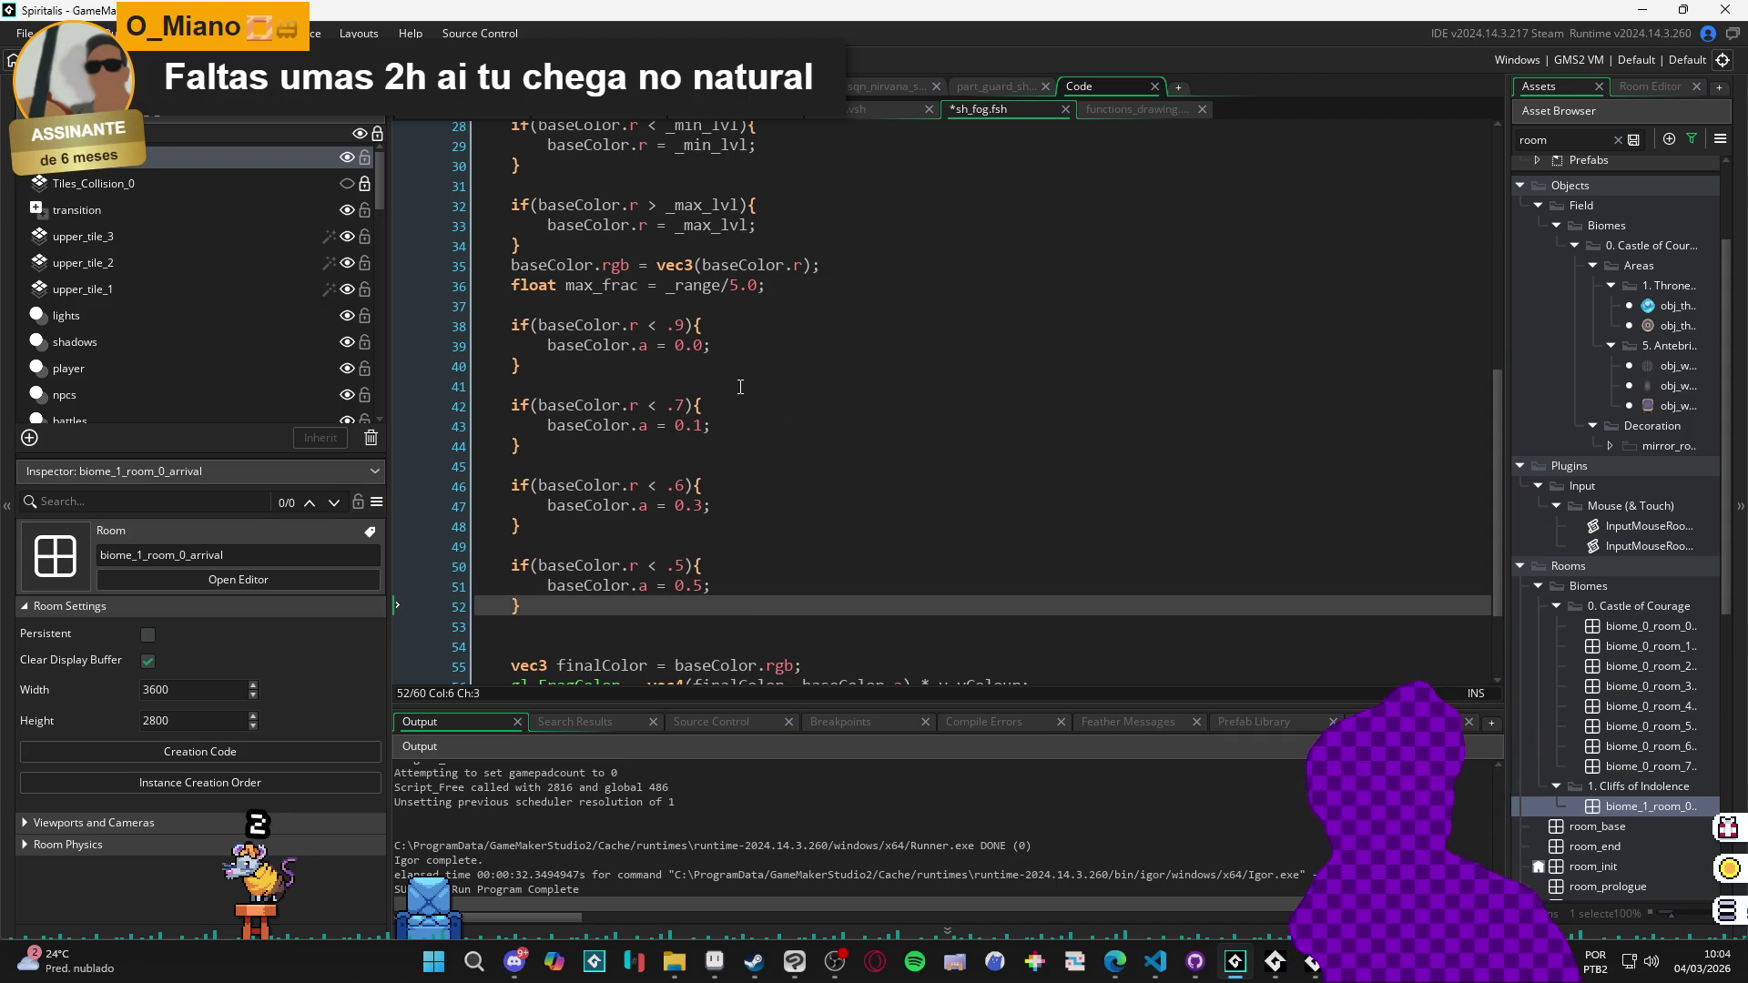
pyautogui.click(740, 387)
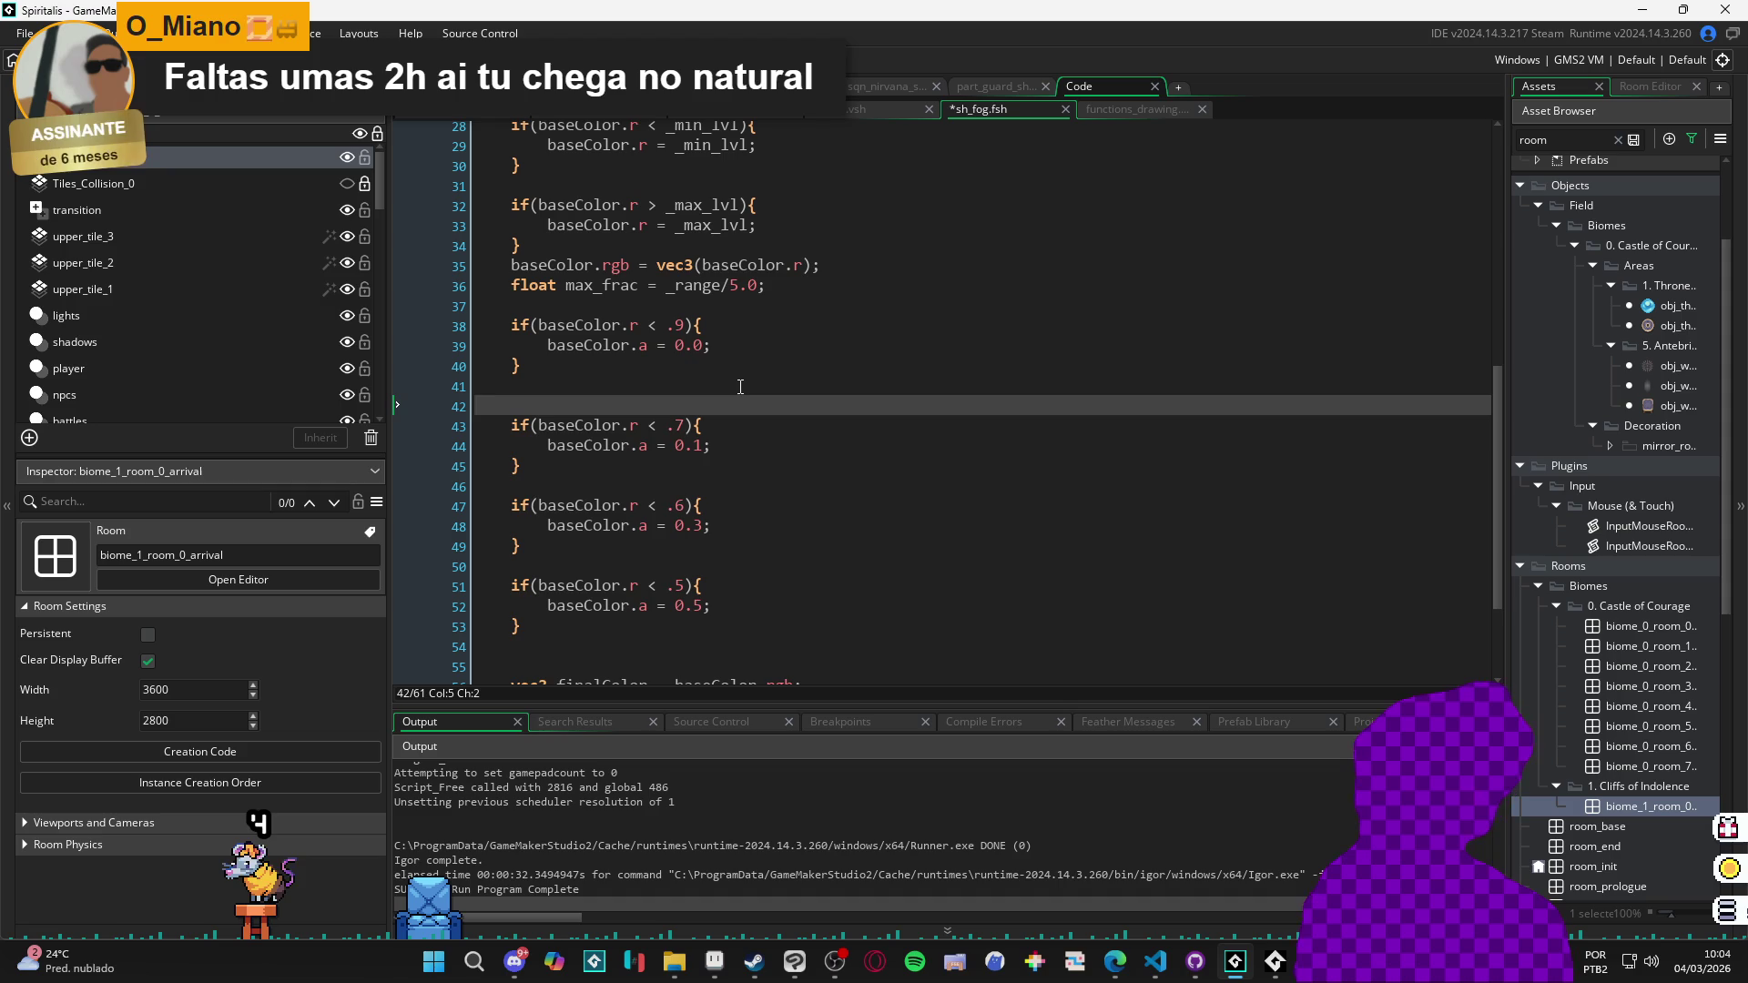
pyautogui.press('BackSpace')
# Make the first check discard pixels brighter than .7, then run the game and close it.
pyautogui.press('Up')
pyautogui.press('Up')
pyautogui.press('Up')
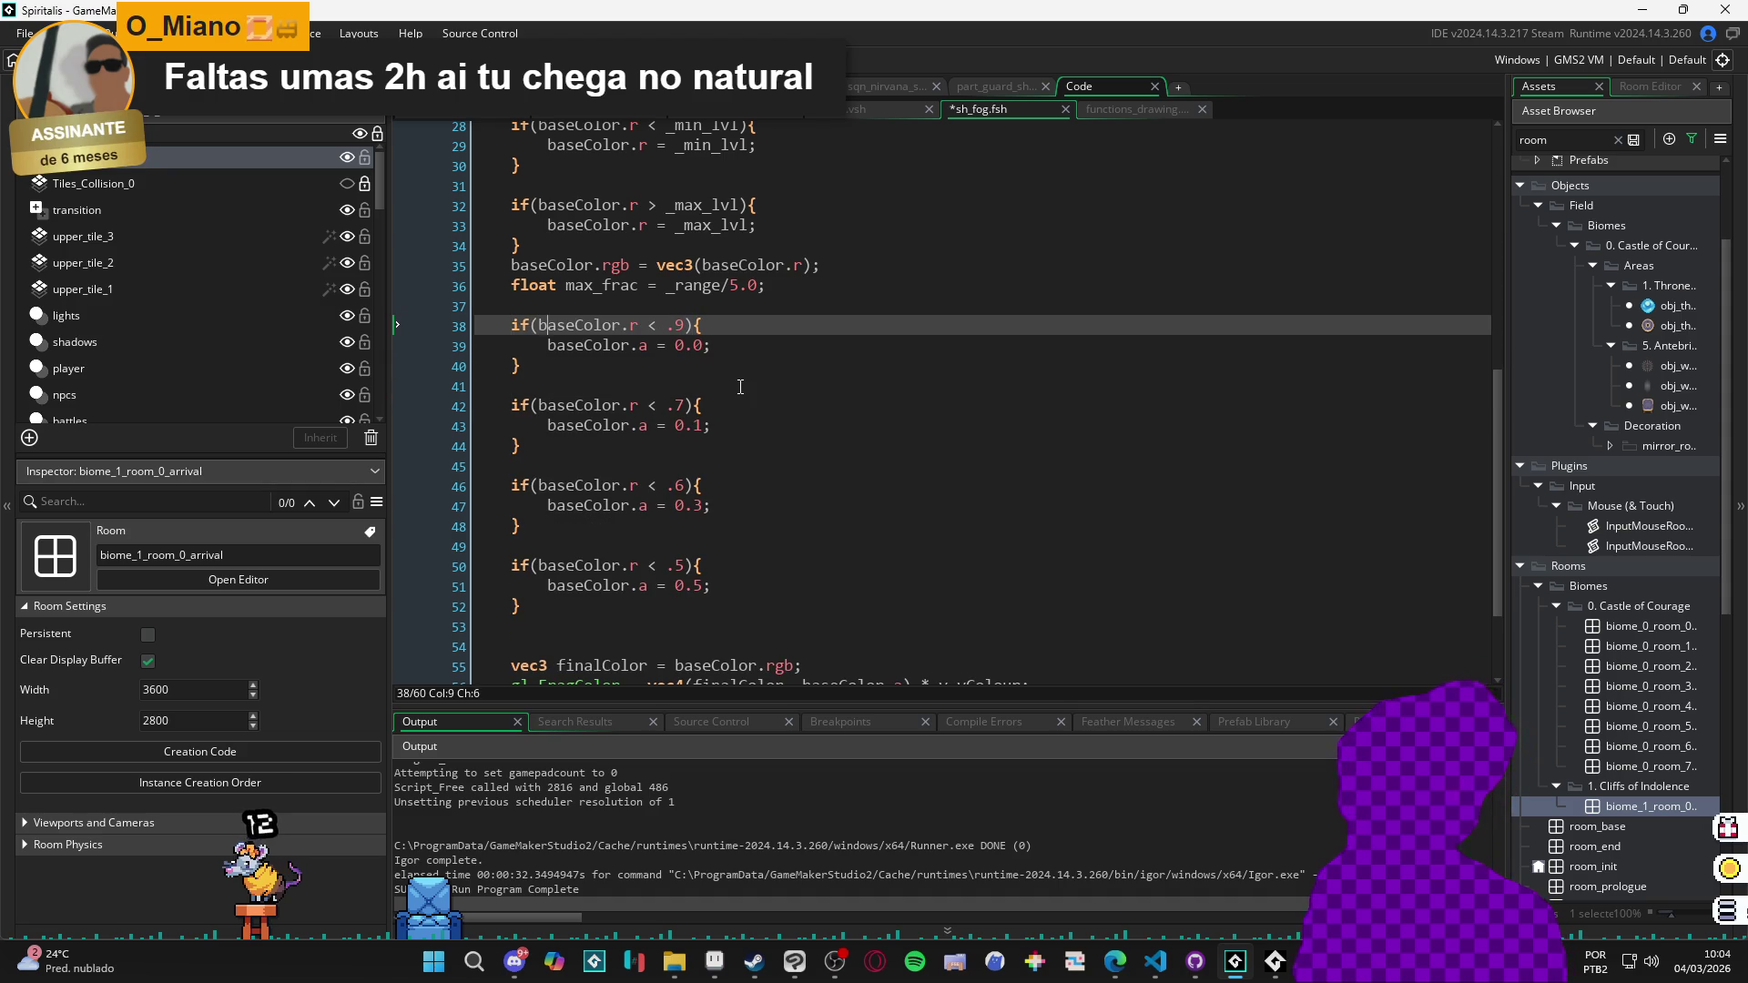
pyautogui.press('Right')
pyautogui.press('Right')
pyautogui.press('Right')
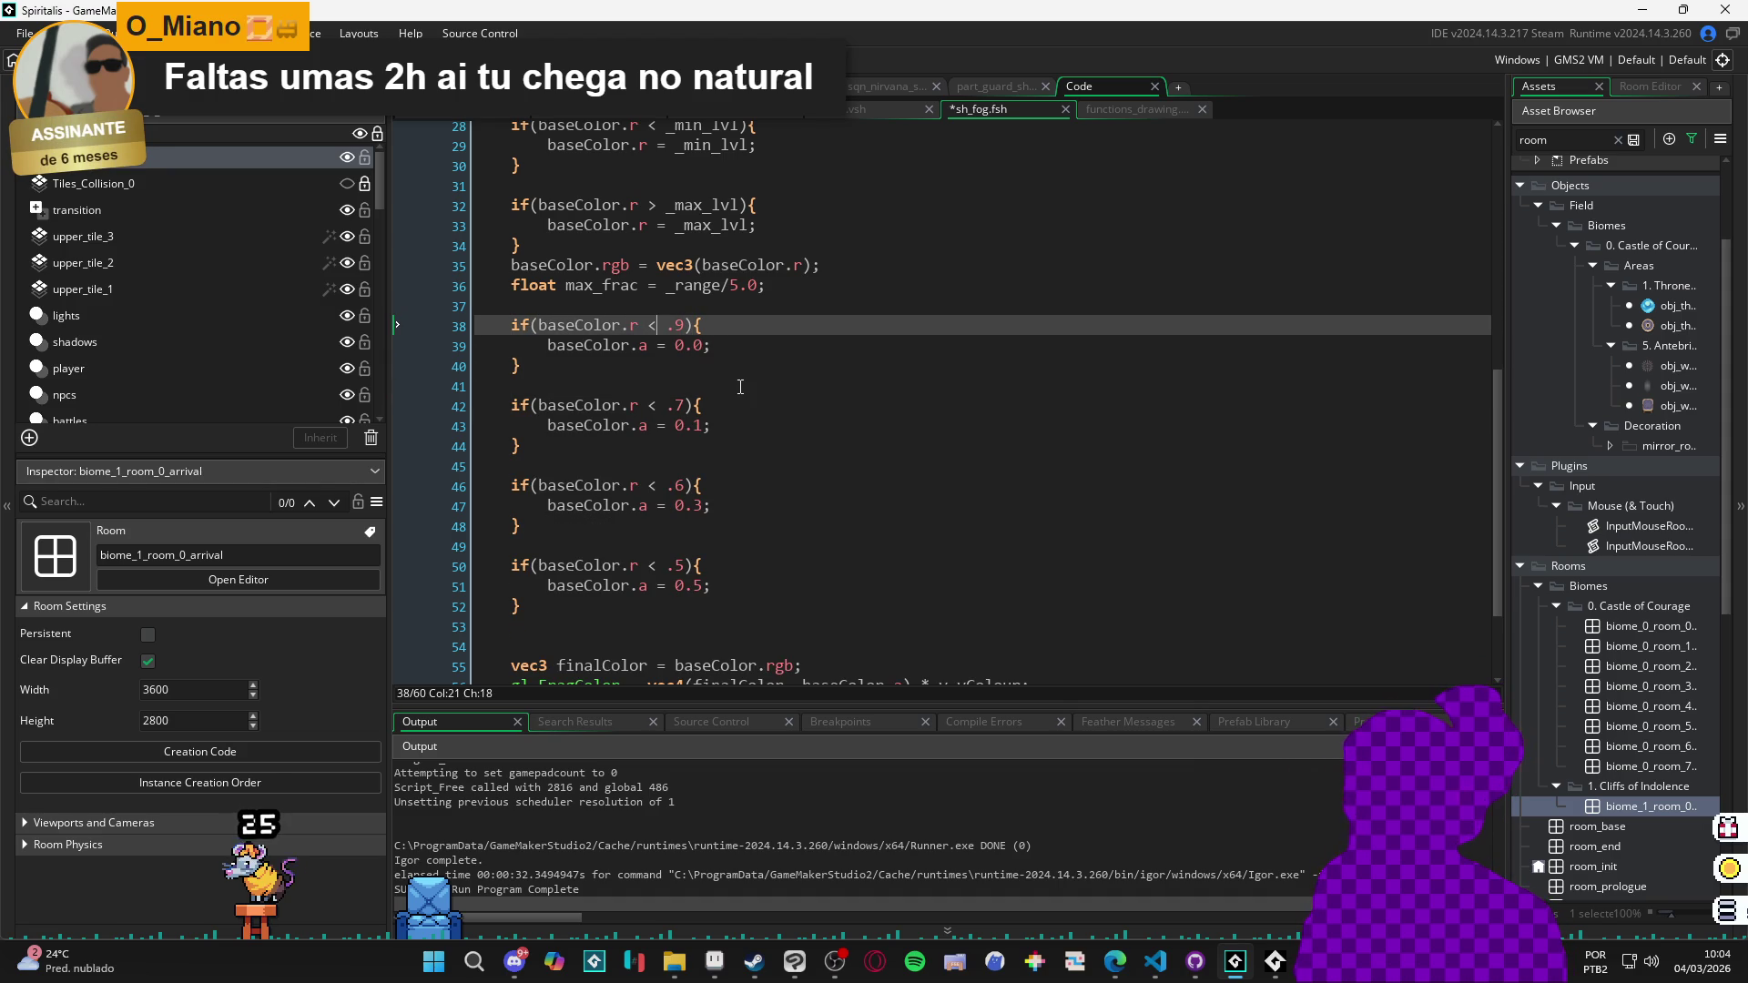
pyautogui.press('BackSpace')
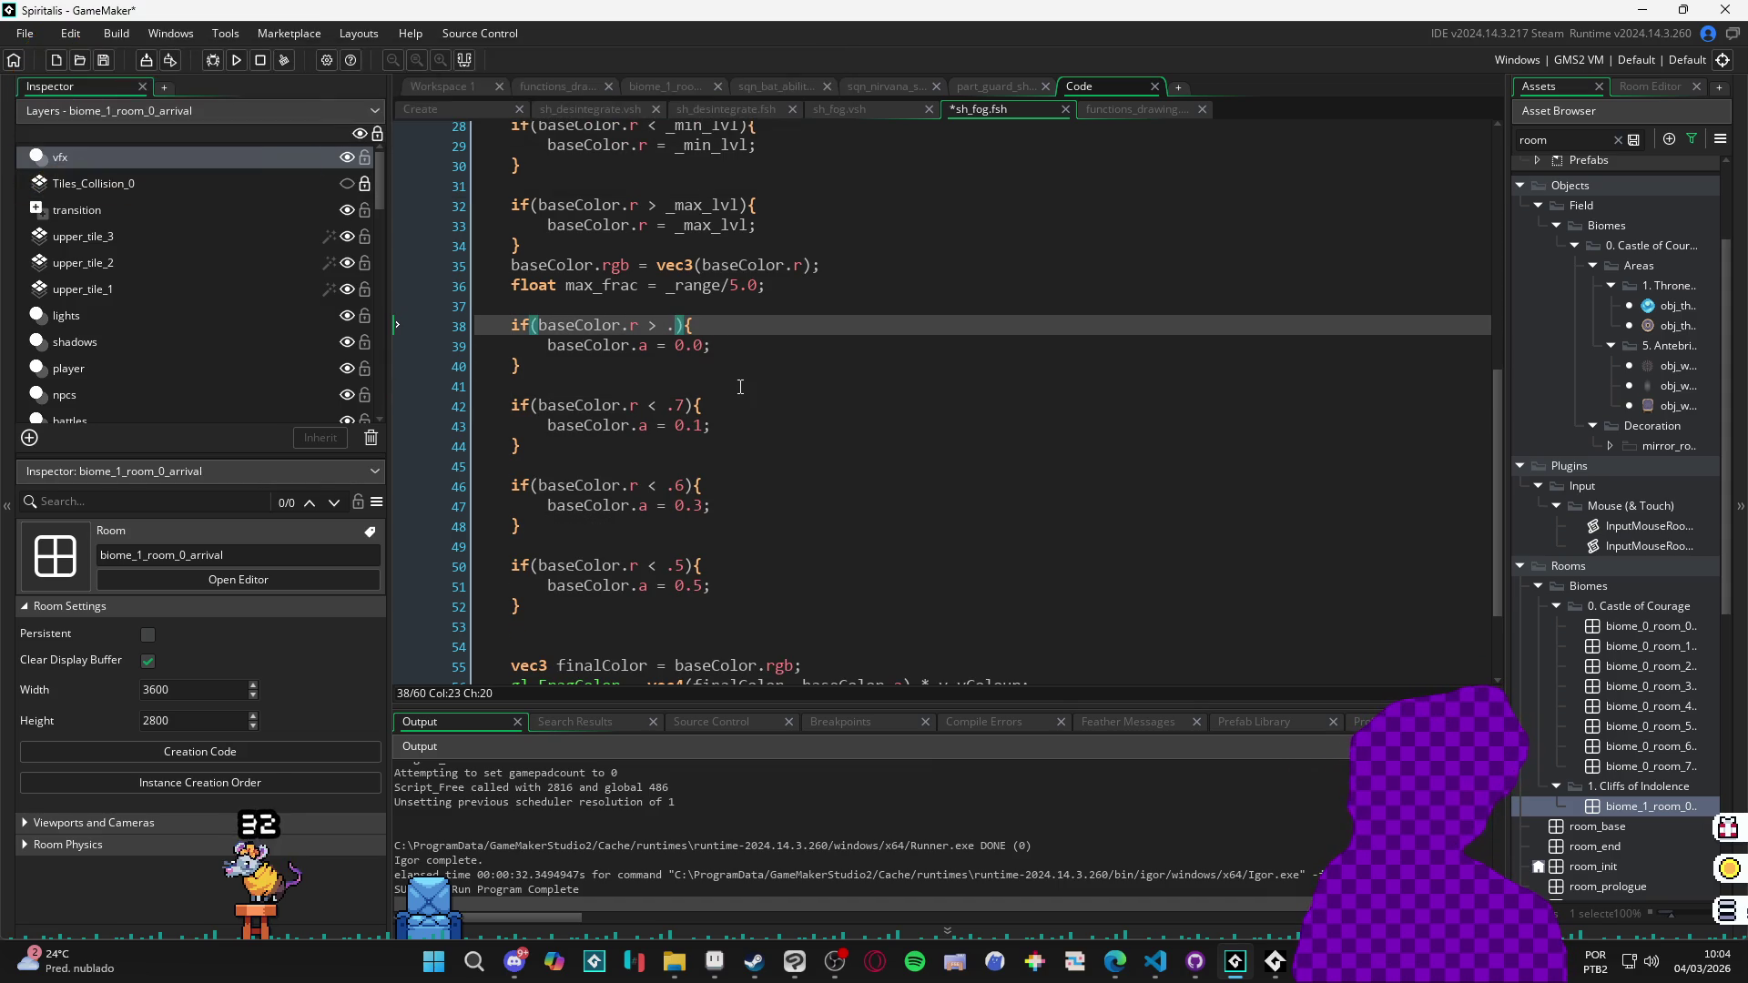
pyautogui.press('Down')
pyautogui.press('Down')
pyautogui.press('Down')
pyautogui.press('Up')
pyautogui.press('Up')
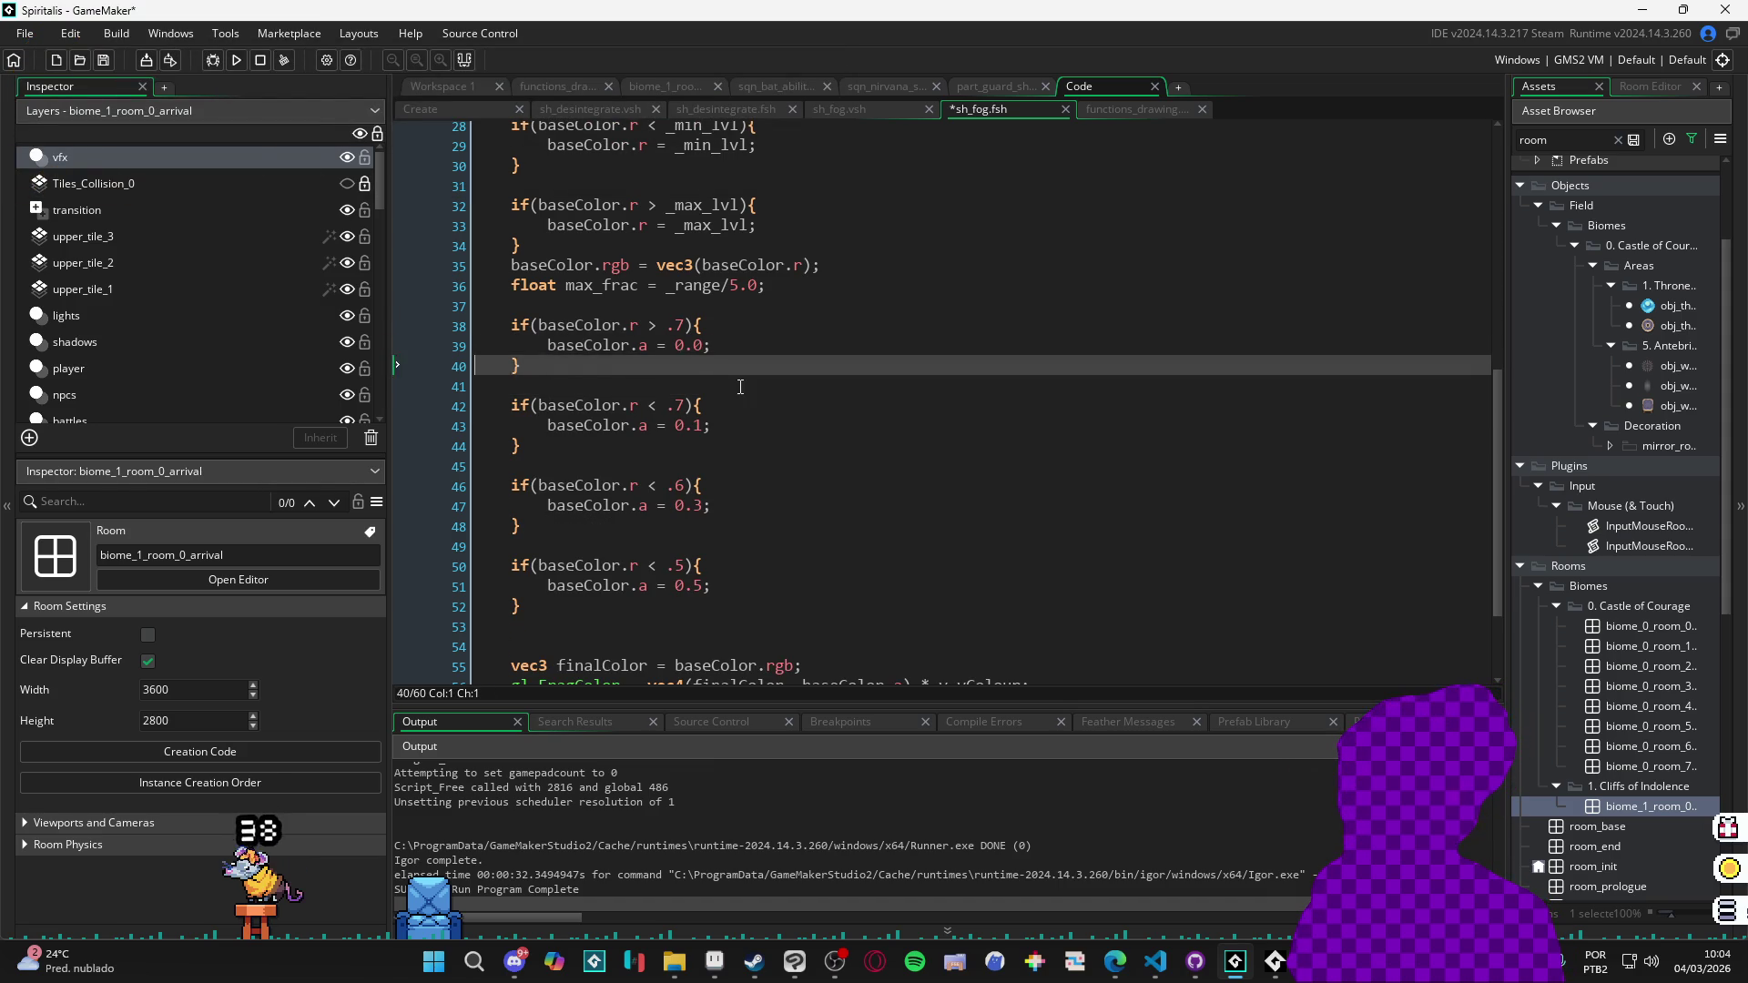
pyautogui.press('Home')
pyautogui.hotkey('ctrl', 'shift', 'Right')
pyautogui.hotkey('ctrl', 'shift', 'Right')
pyautogui.hotkey('ctrl', 'shift', 'Right')
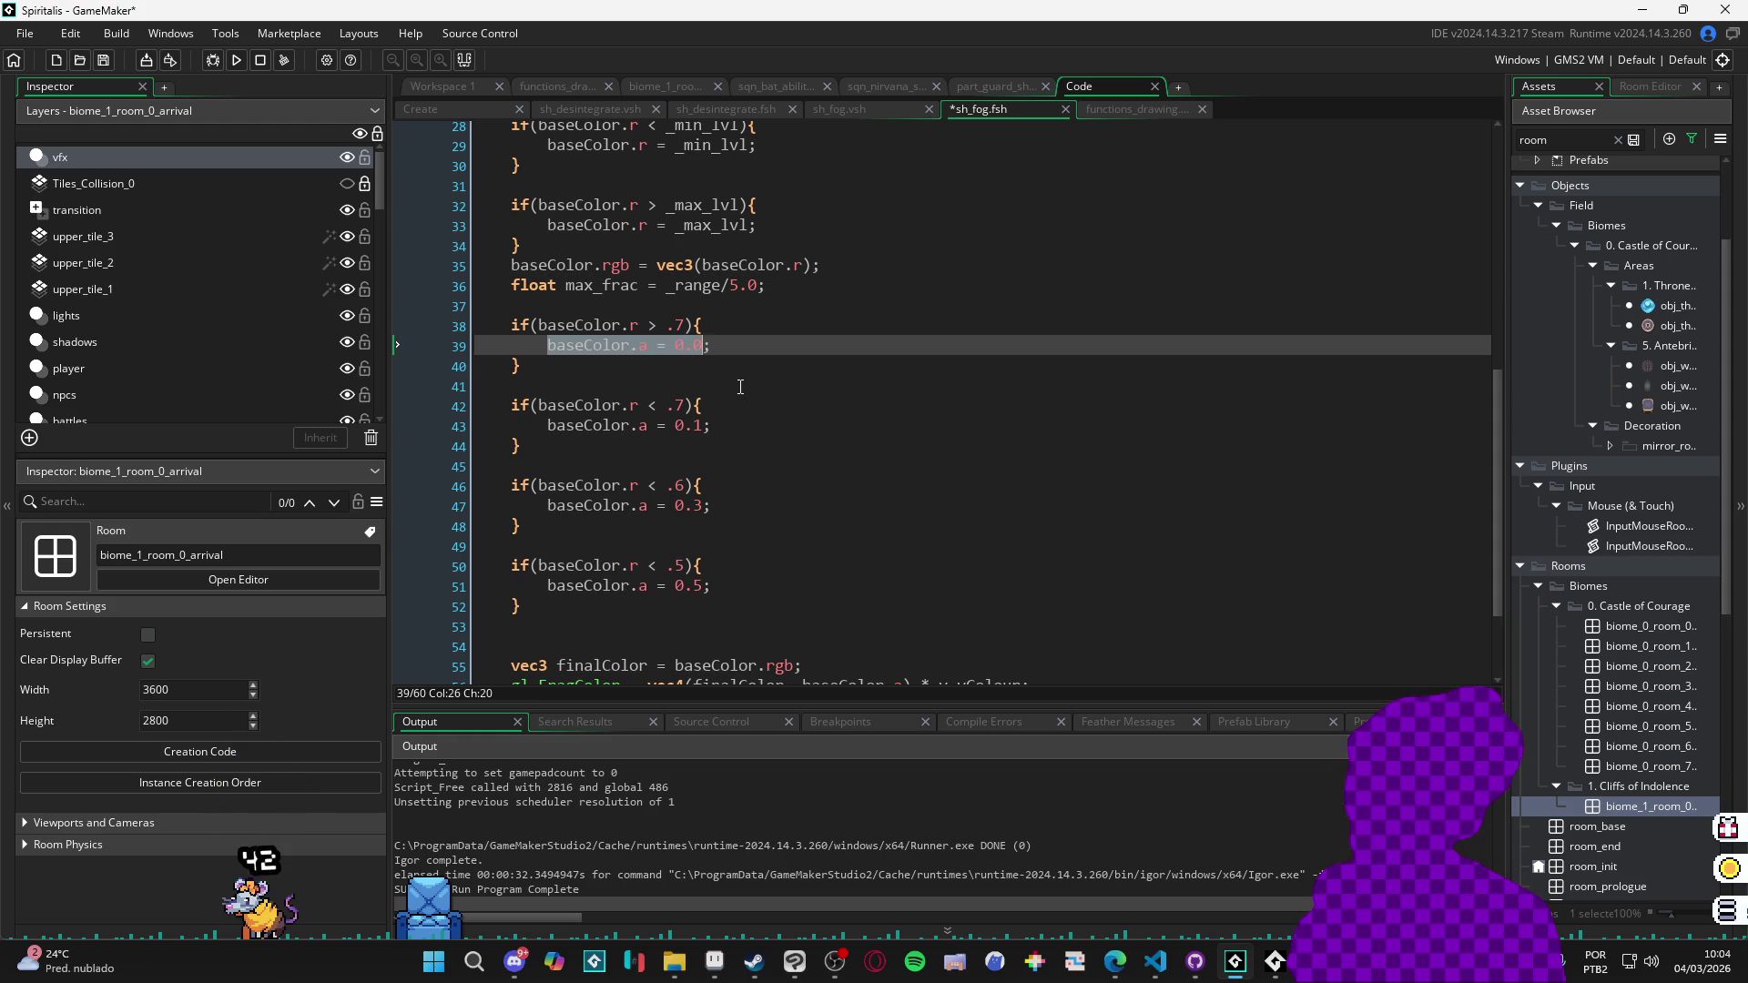
pyautogui.write(';')
pyautogui.press('F5')
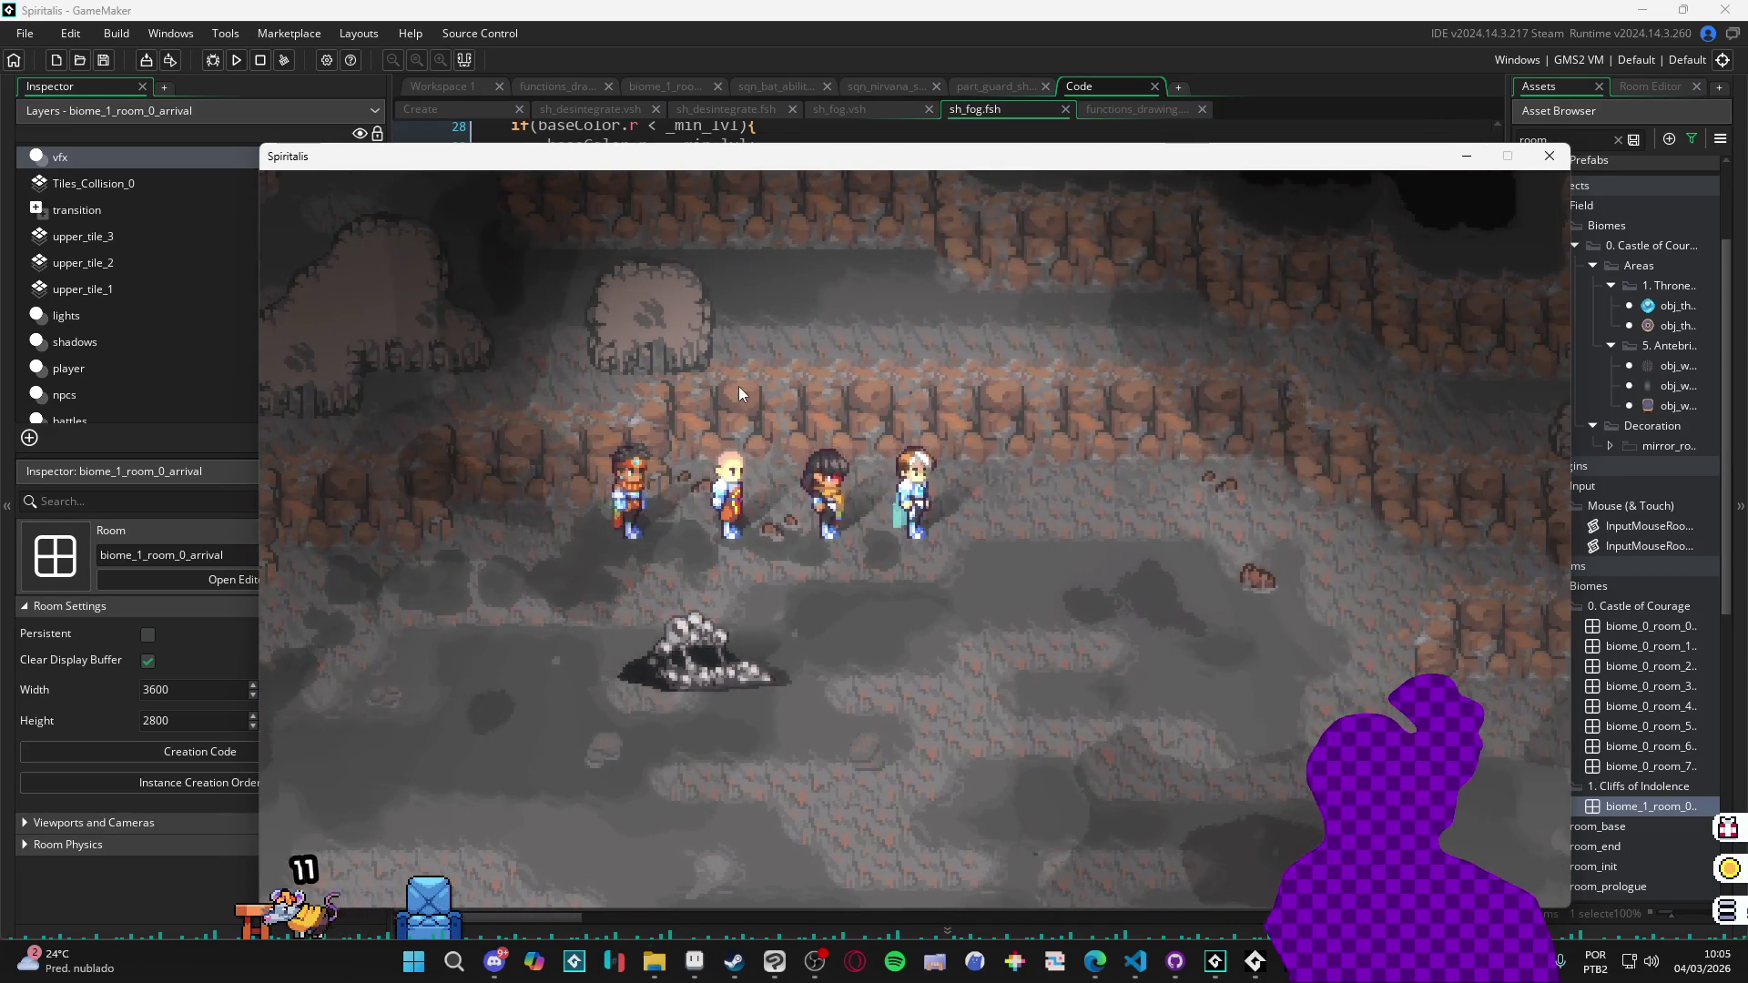
pyautogui.press('Escape')
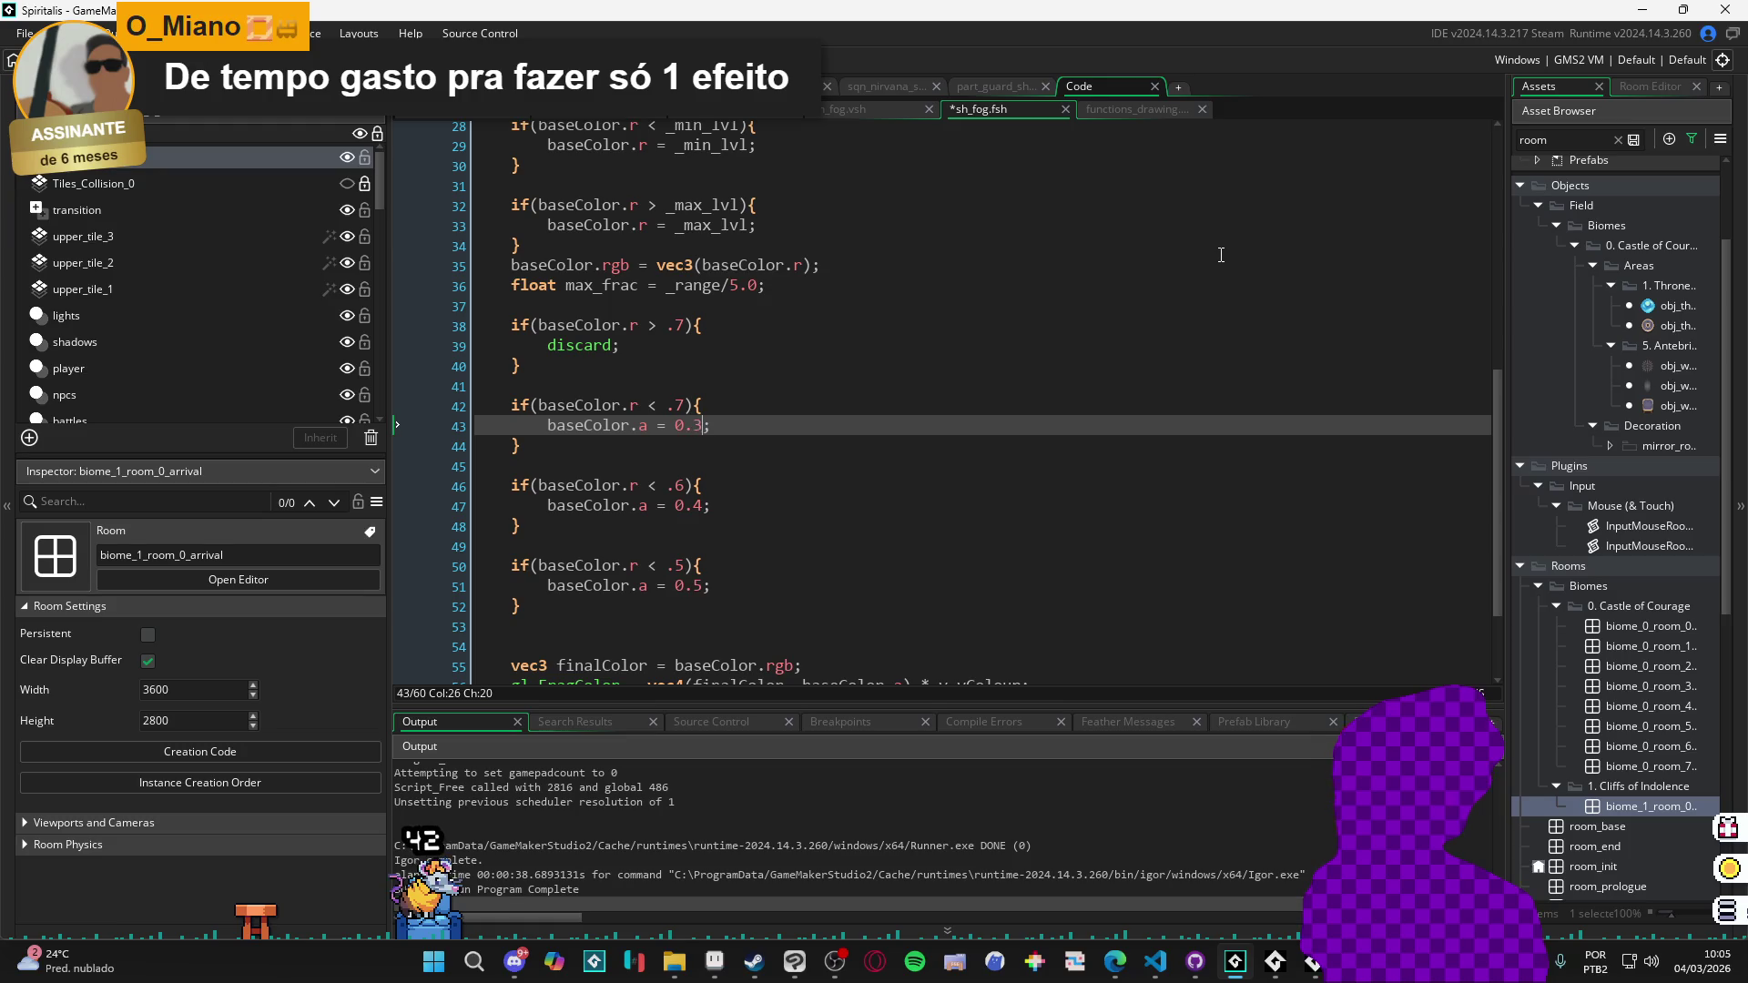
# Rebuild Spiritalis, test the layered fog in a cave battle, then return to GameMaker.
pyautogui.press('F5')
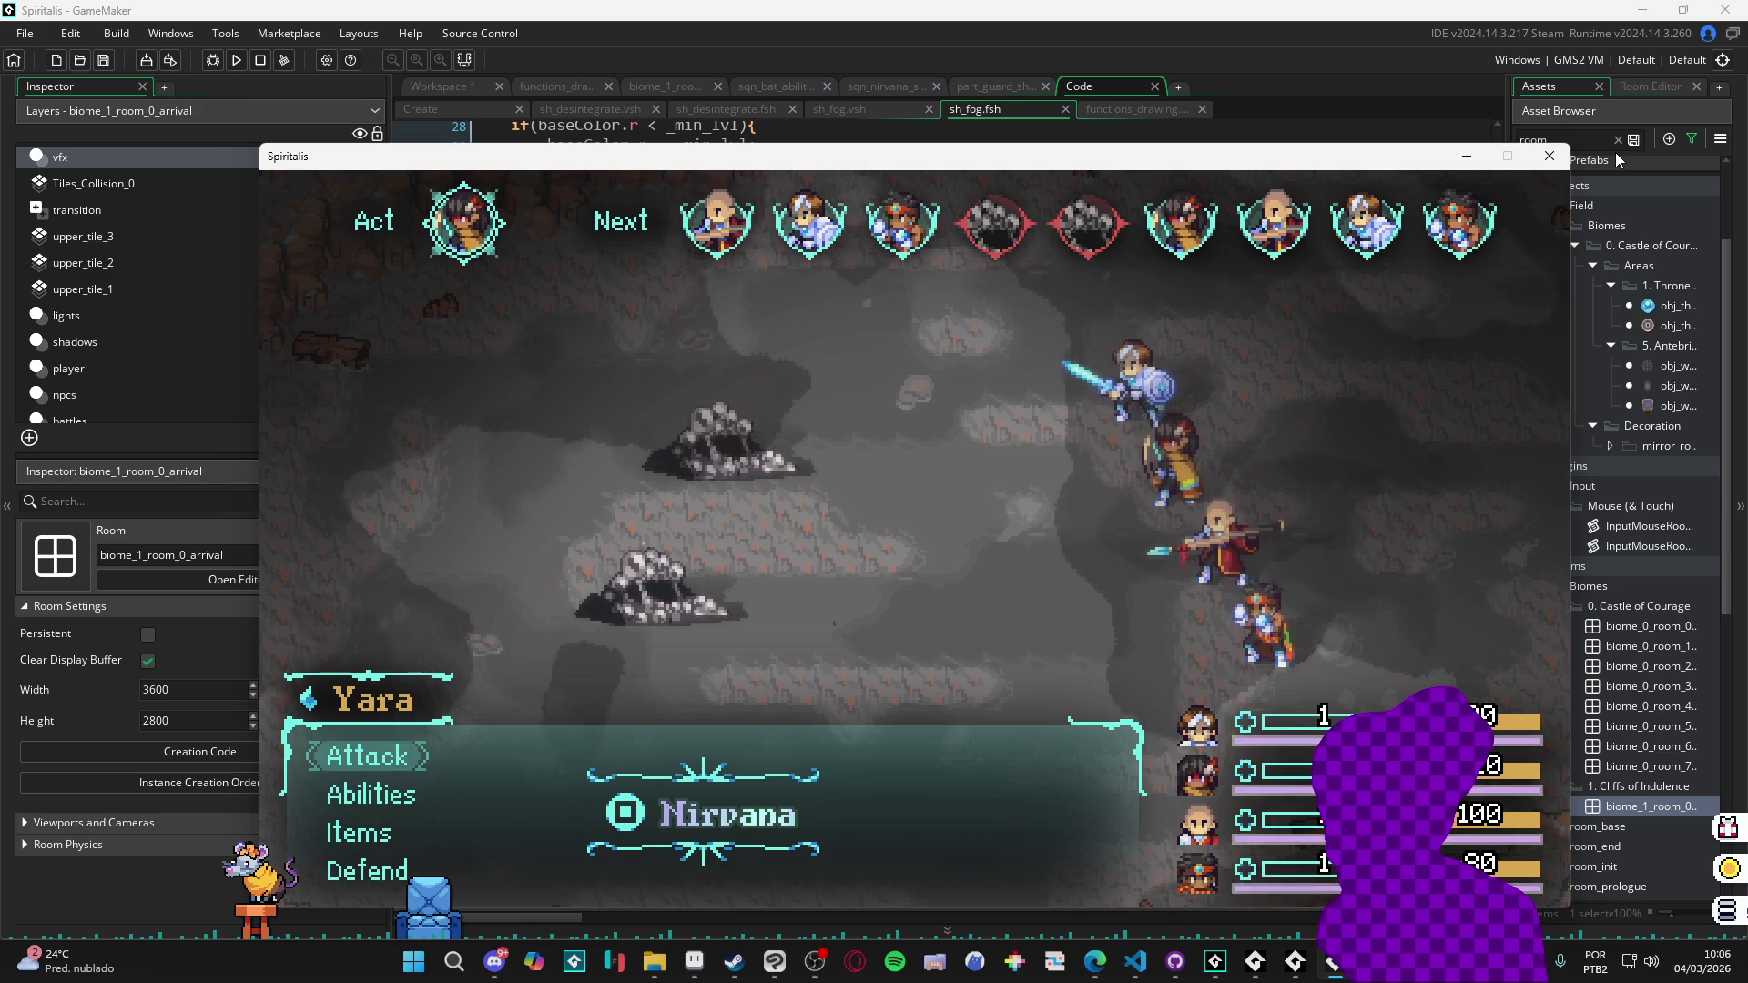
pyautogui.click(1619, 147)
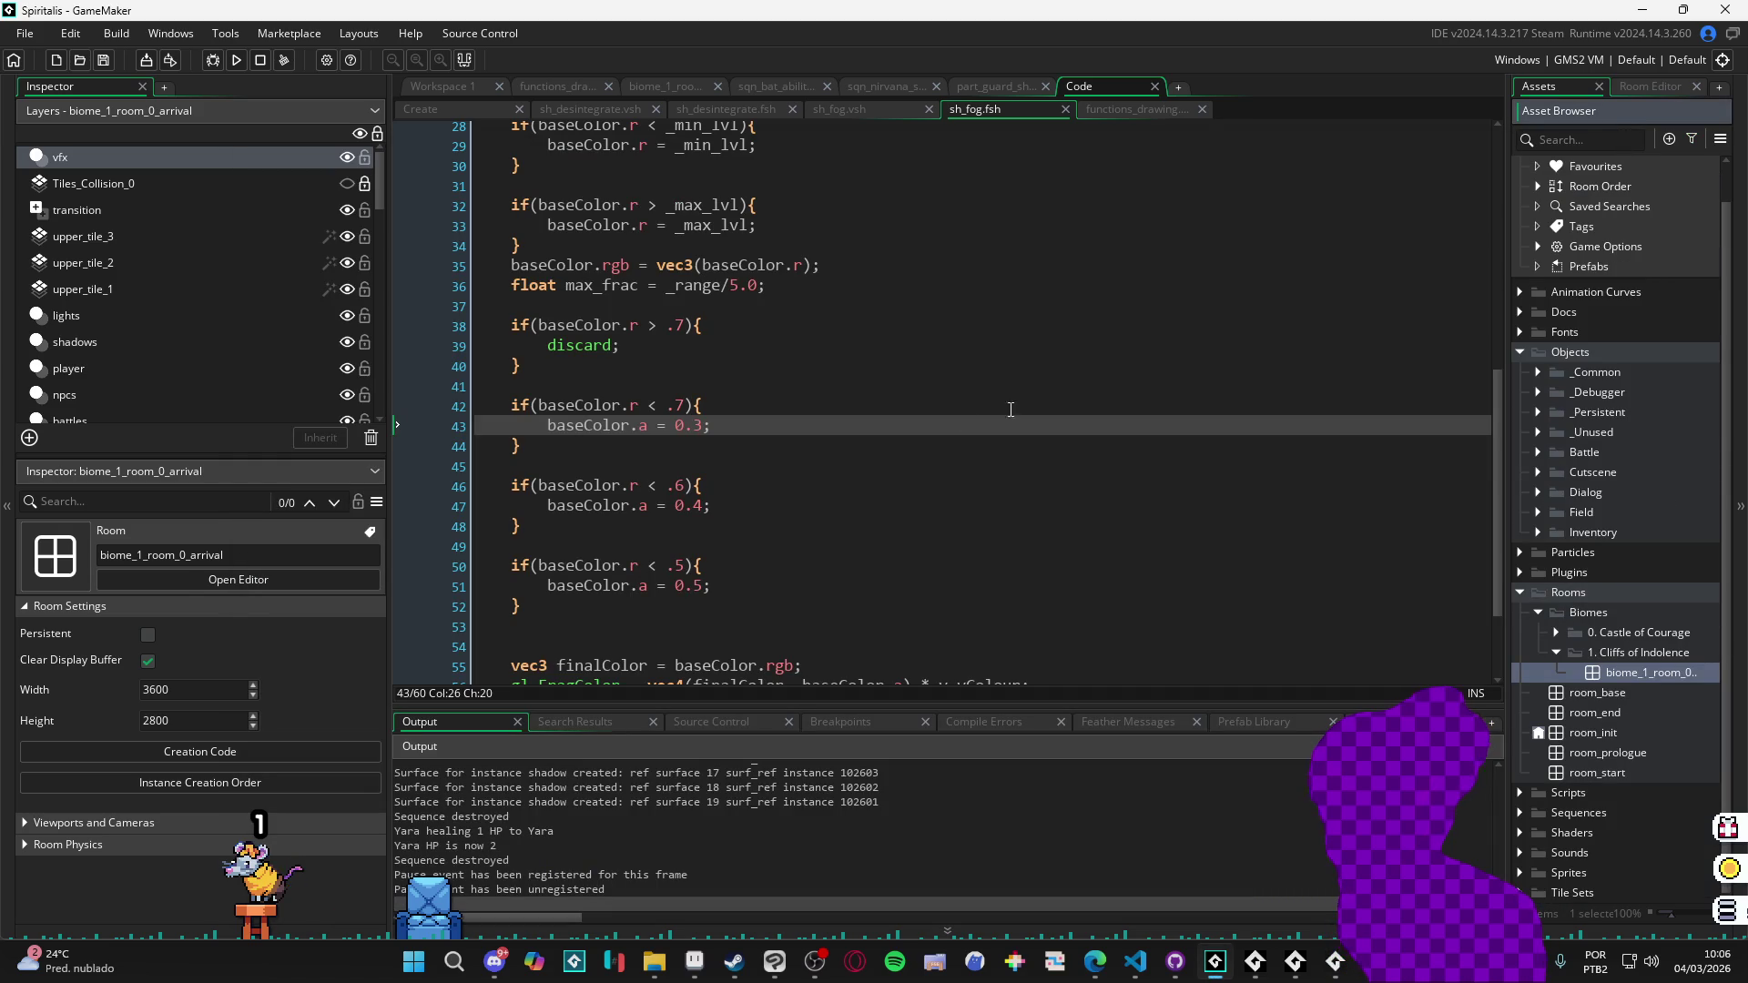
# Show the fog object's Create code, then close the running Spiritalis game.
pyautogui.scroll(2, 941, 303)
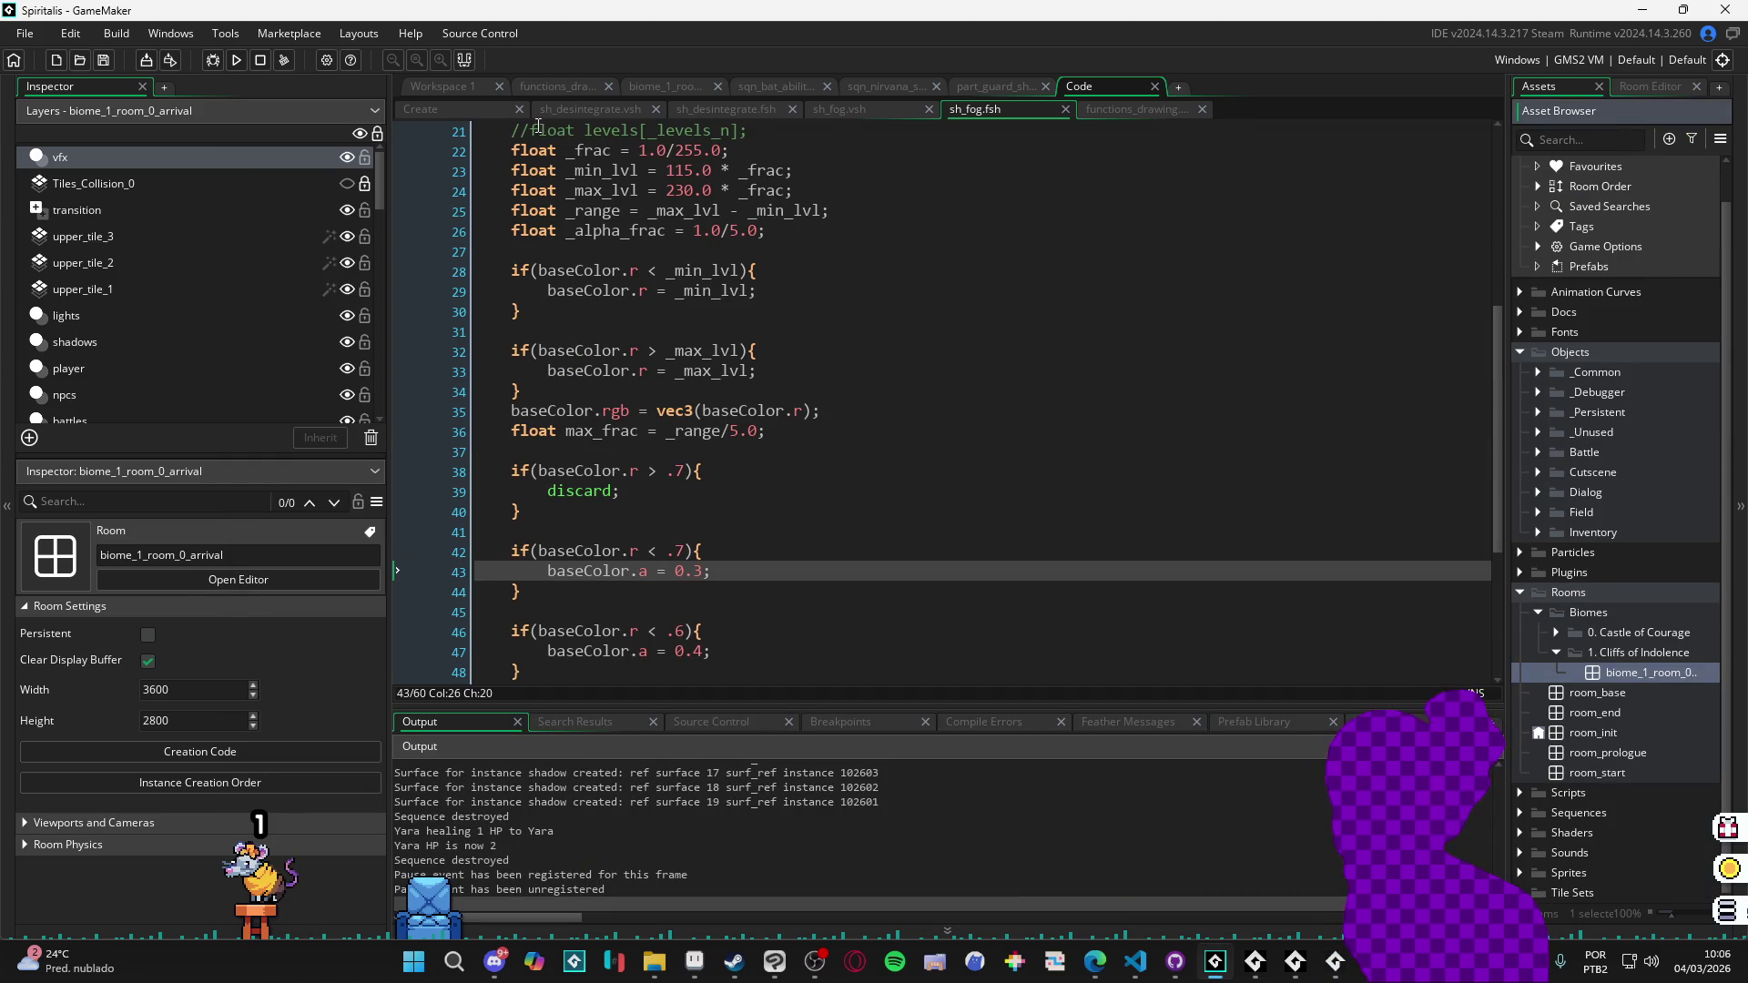
pyautogui.click(489, 113)
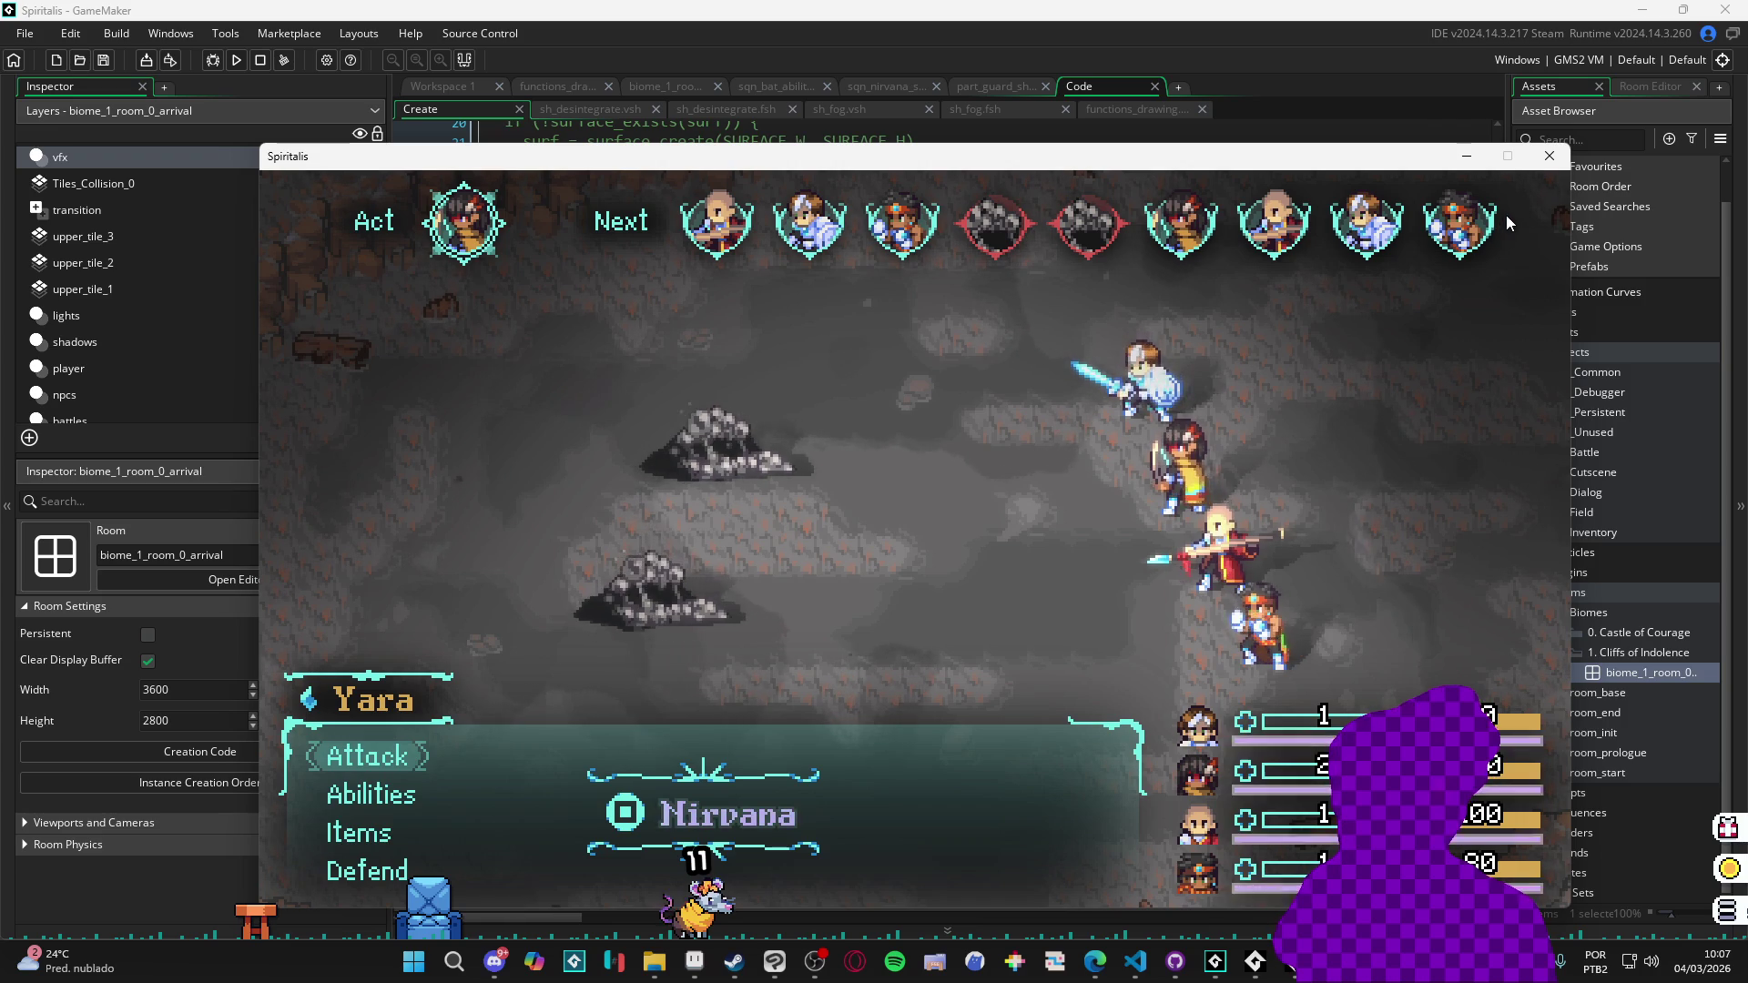
pyautogui.click(1551, 157)
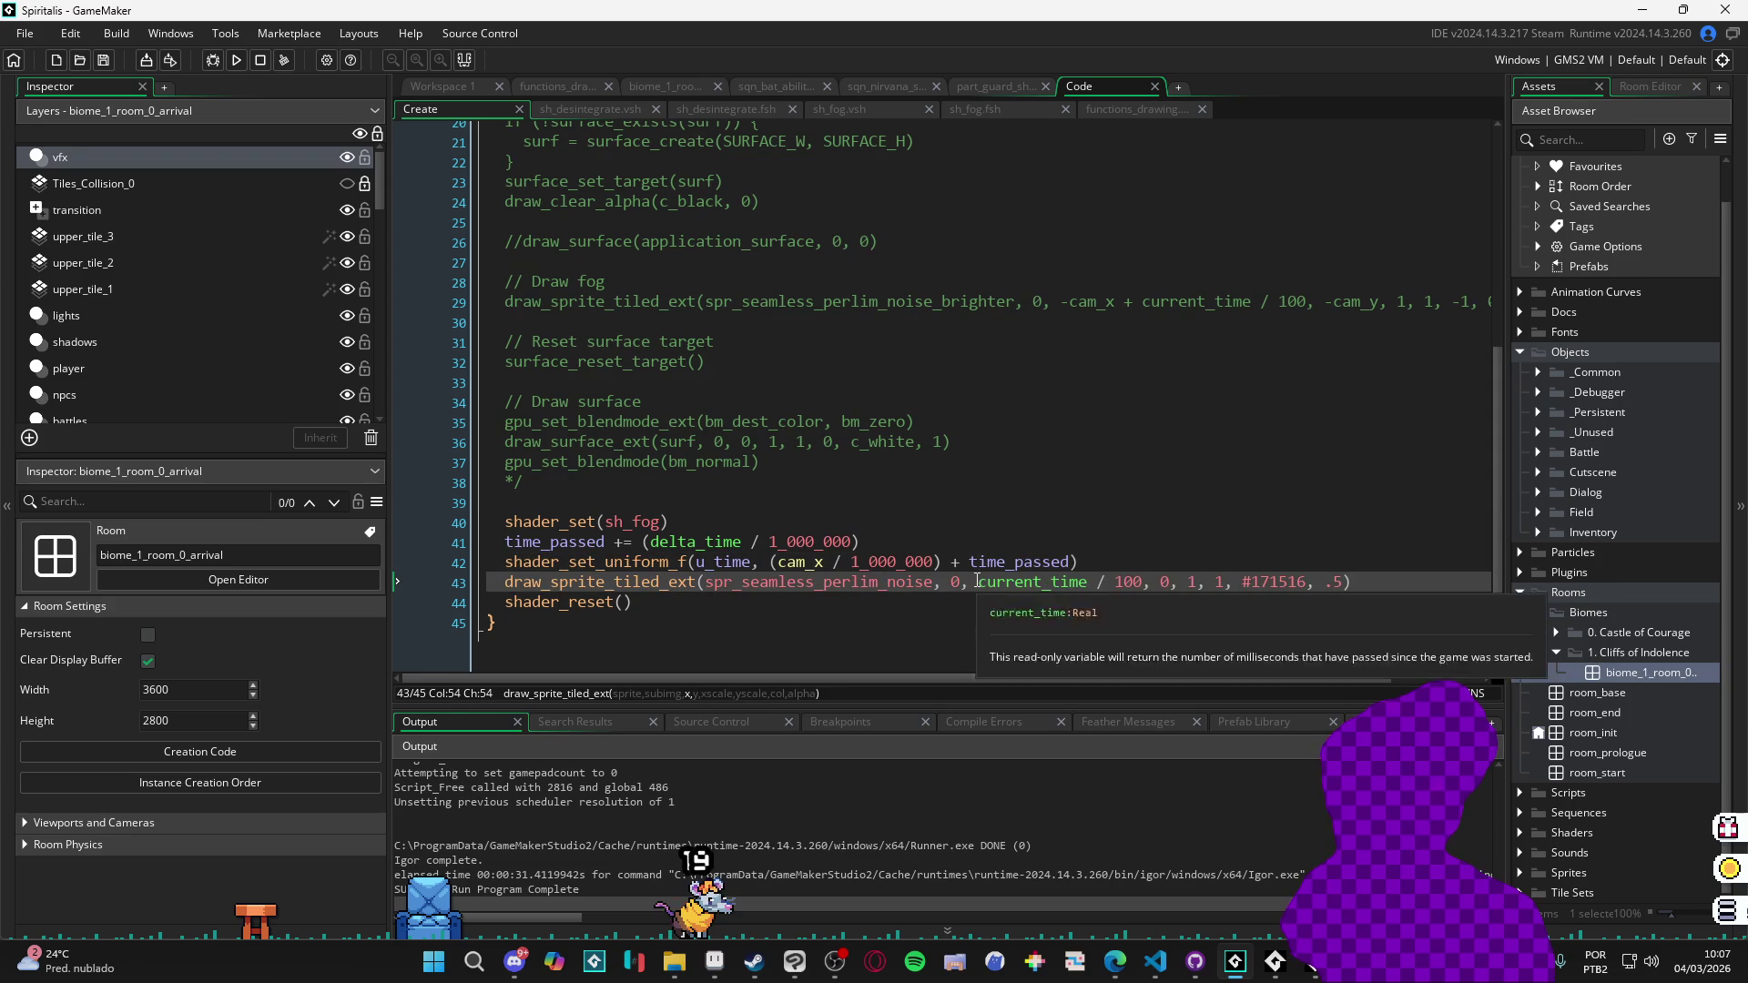
# Rewrite the line 43 offset as -(current_time / 100) and save.
pyautogui.click(977, 582)
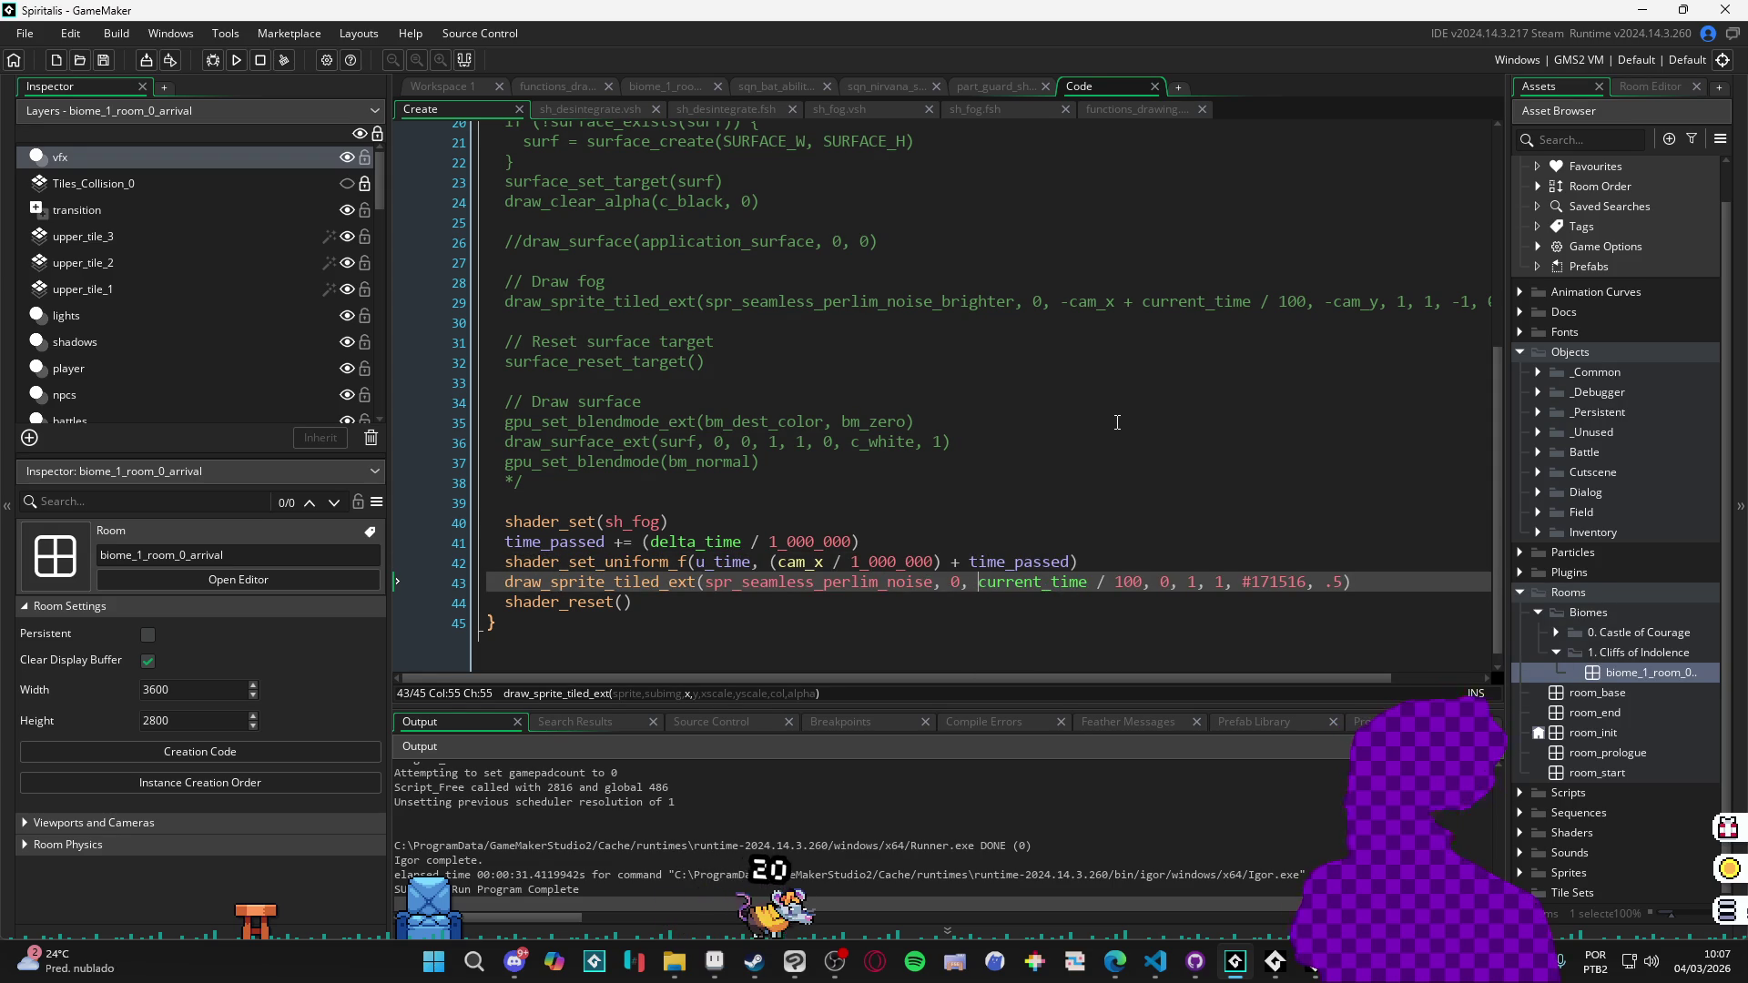
pyautogui.write('-')
pyautogui.write('(')
pyautogui.hotkey('ctrl', 'Right')
pyautogui.hotkey('ctrl', 'Right')
pyautogui.write(')')
pyautogui.hotkey('ctrl', 's')
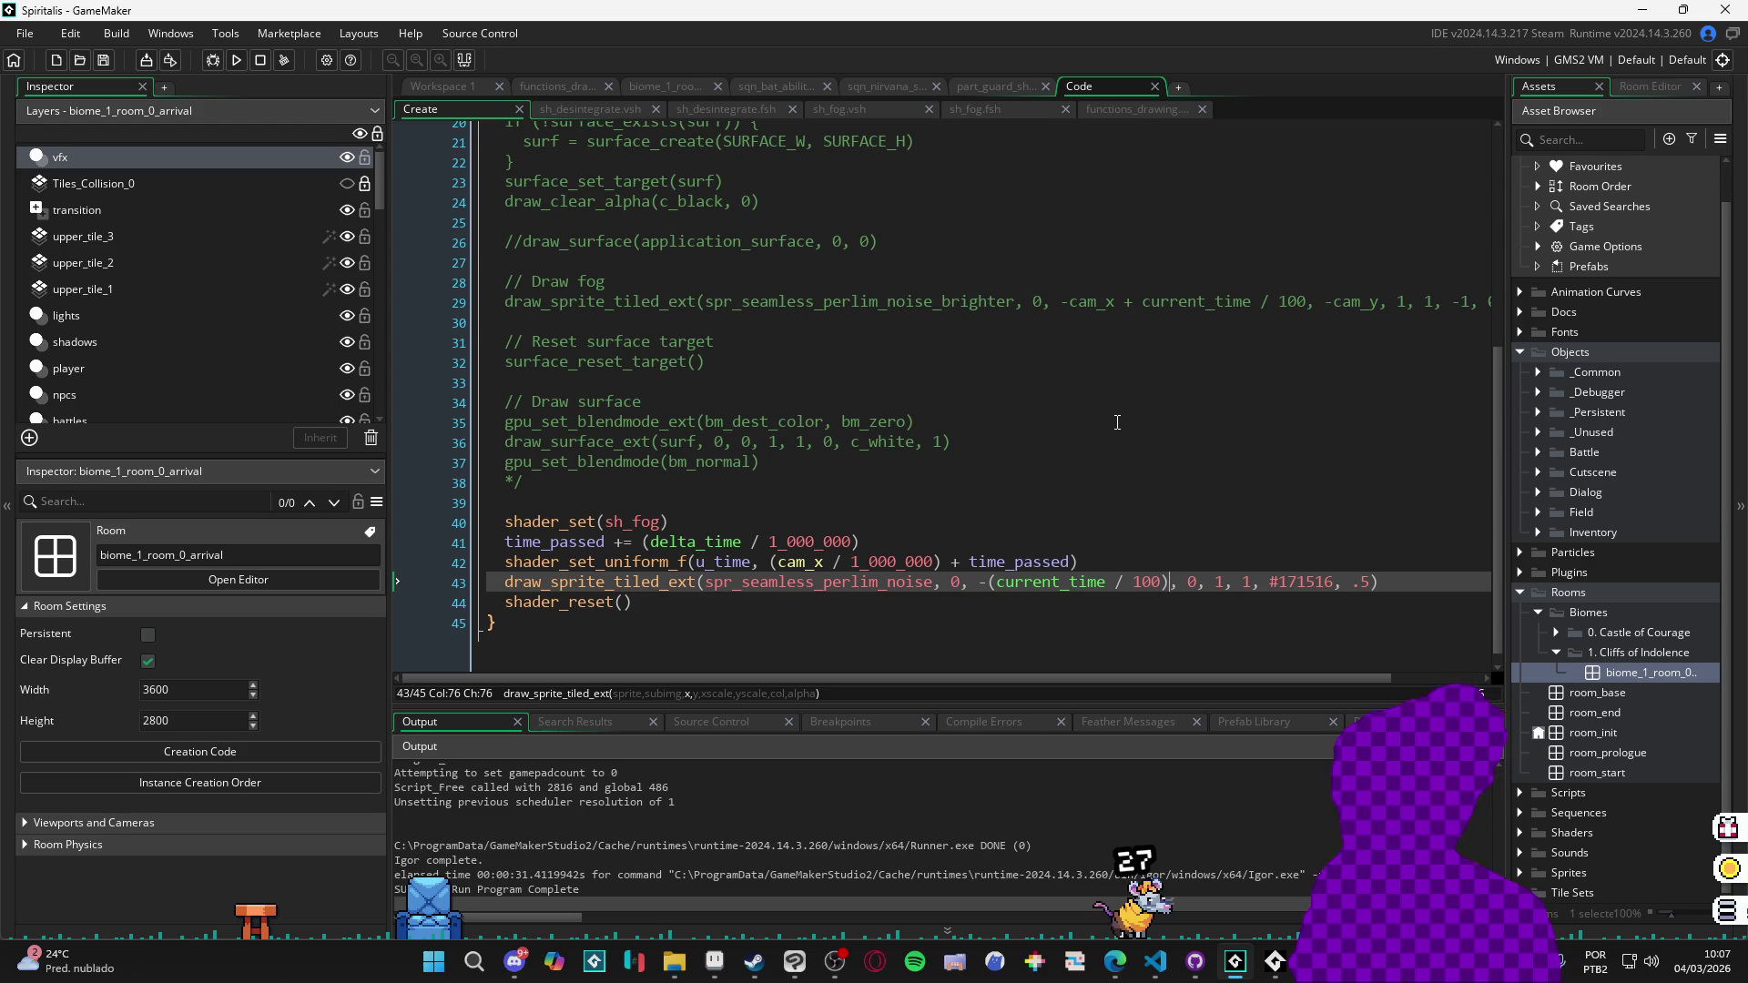
# Test the reversed fog drift in Spiritalis, then switch to the sqn_nirvana_start sequence.
pyautogui.press('F5')
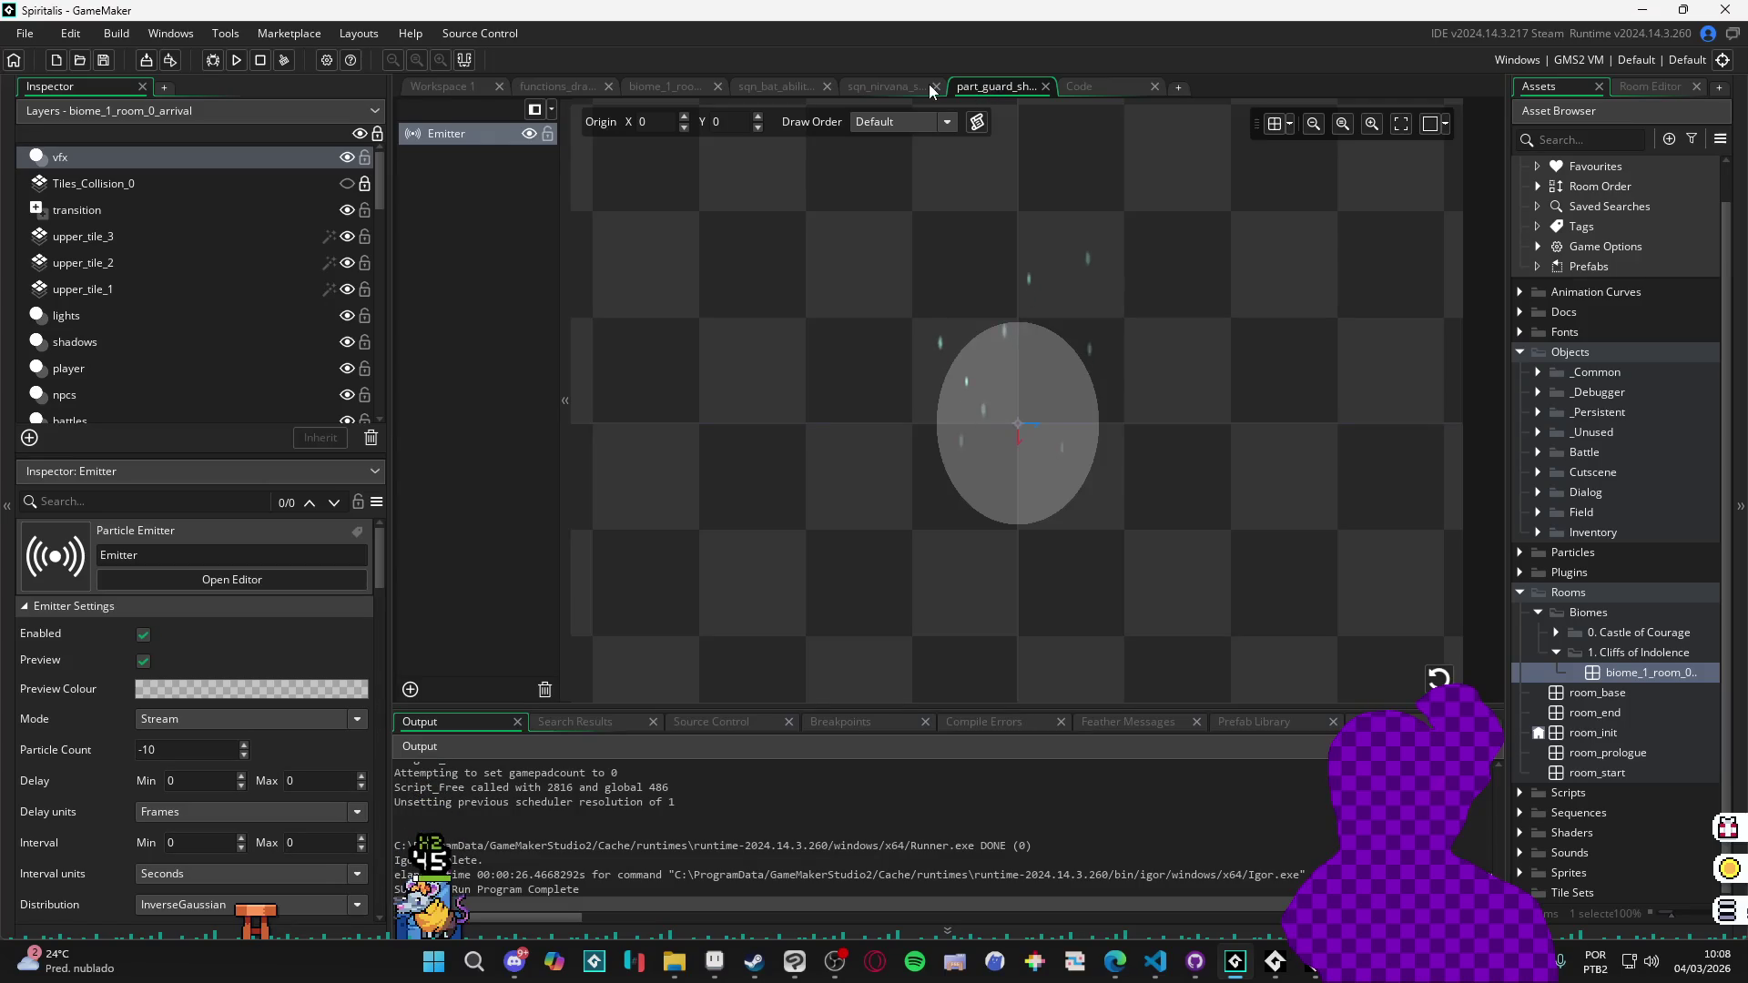
pyautogui.click(1091, 91)
pyautogui.click(895, 89)
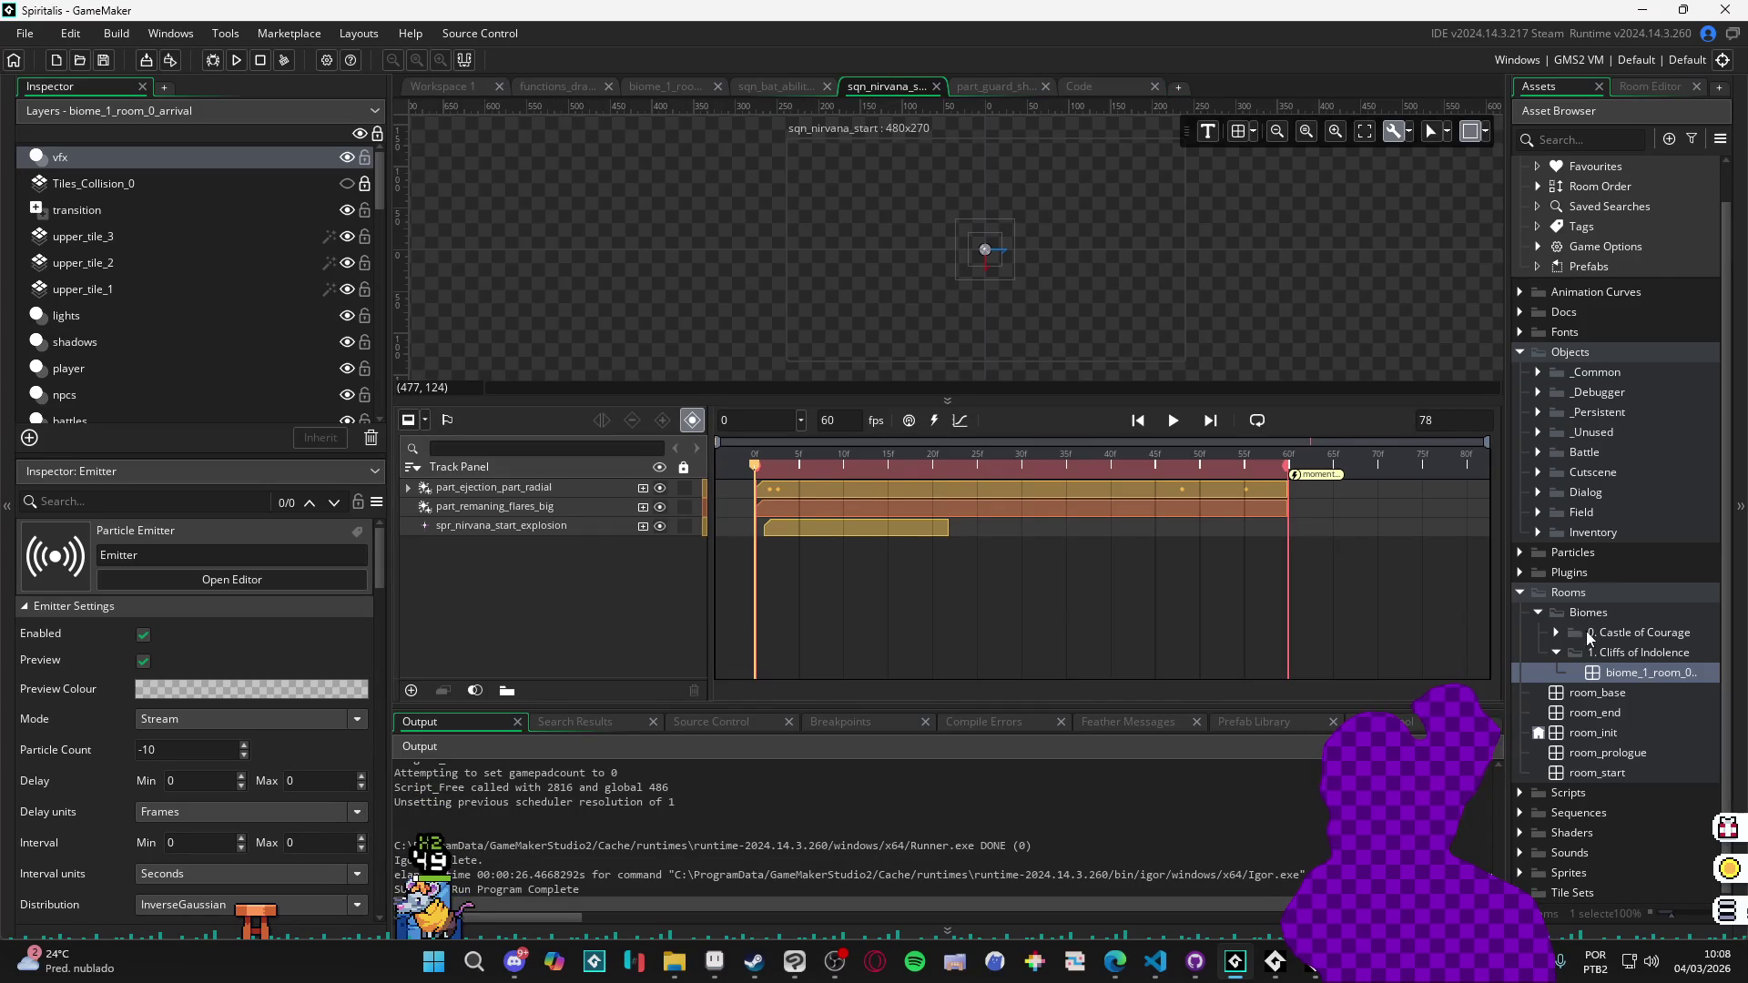
# Return to the sh_fog.fsh shader code and look over the .5 threshold block.
pyautogui.click(1093, 87)
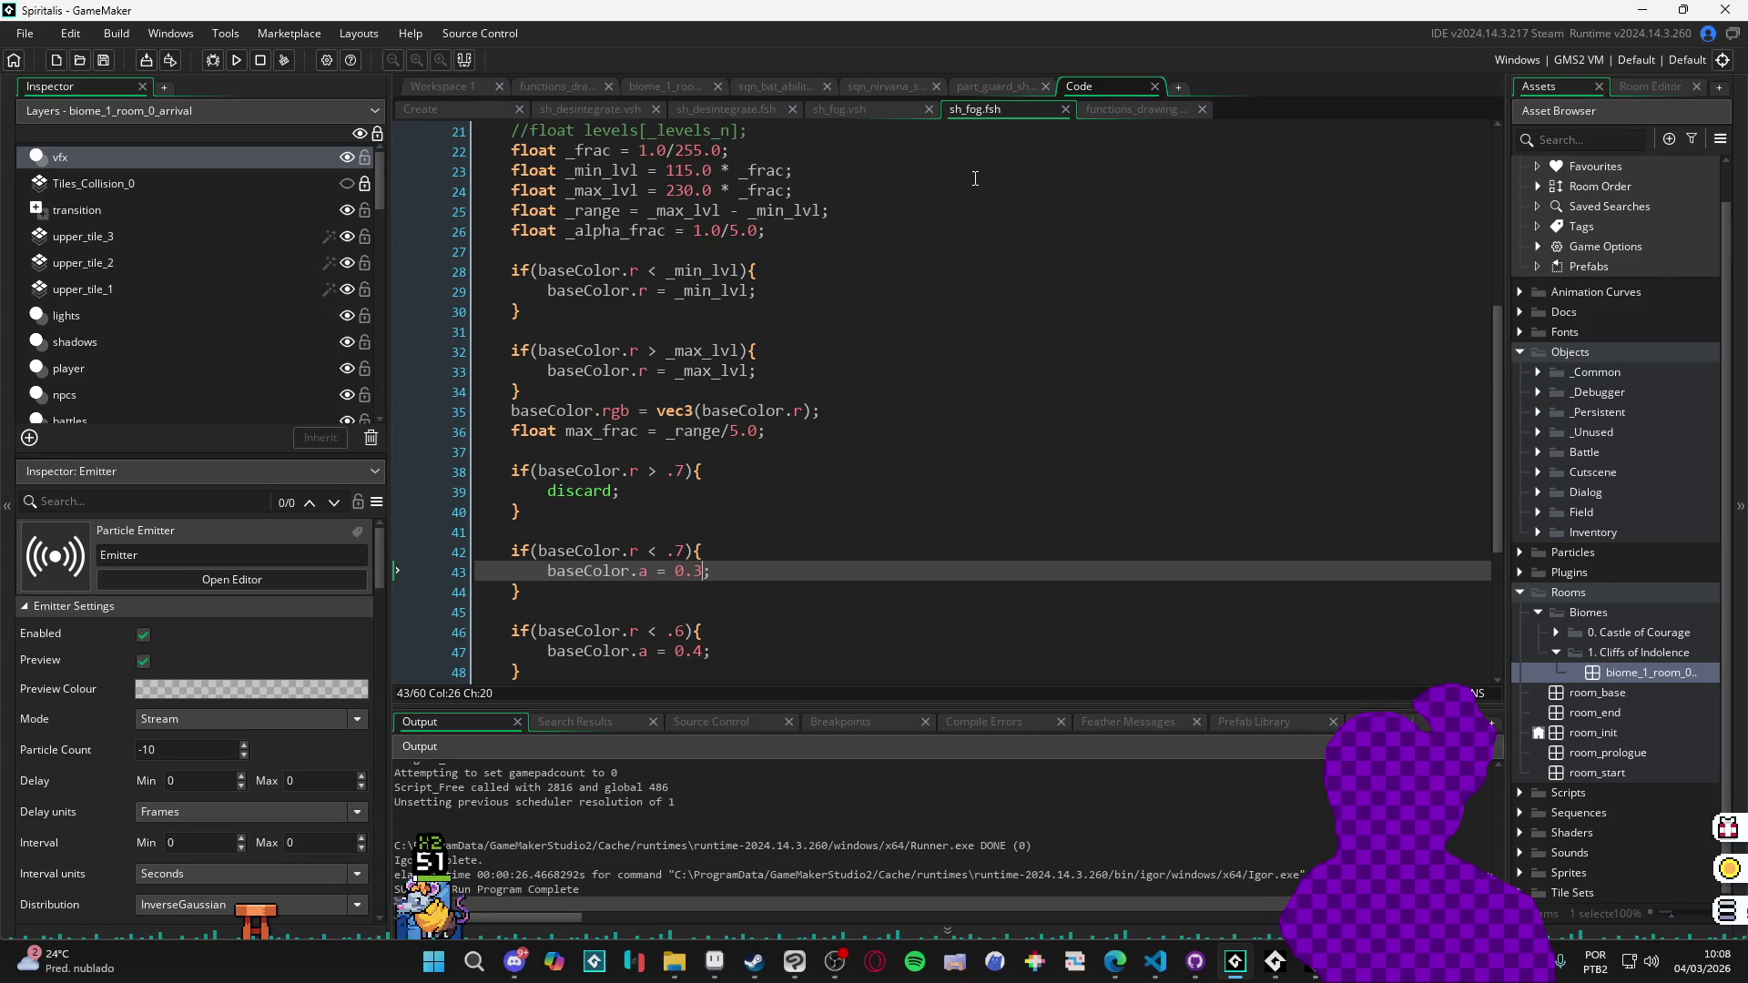
pyautogui.click(1138, 110)
pyautogui.click(1006, 110)
pyautogui.scroll(-5, 879, 438)
pyautogui.scroll(1, 582, 543)
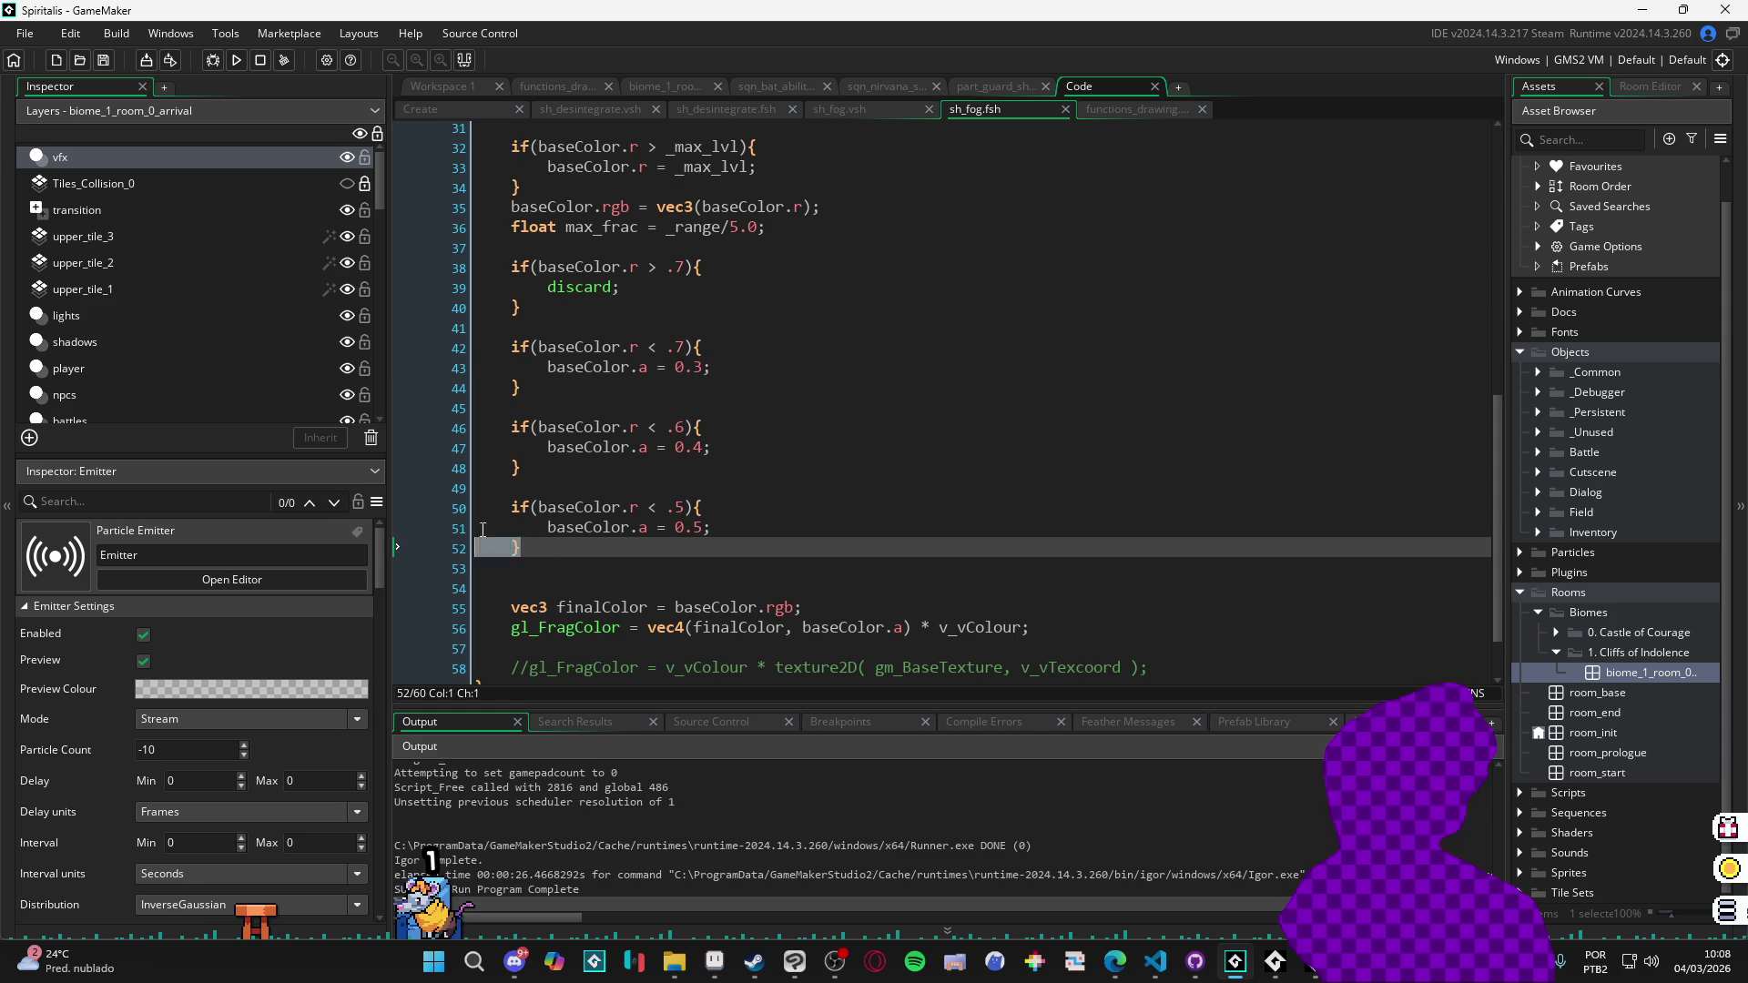
pyautogui.keyDown('shift'); pyautogui.click(453, 516); pyautogui.keyUp('shift')
pyautogui.click(765, 408)
pyautogui.scroll(2, 765, 446)
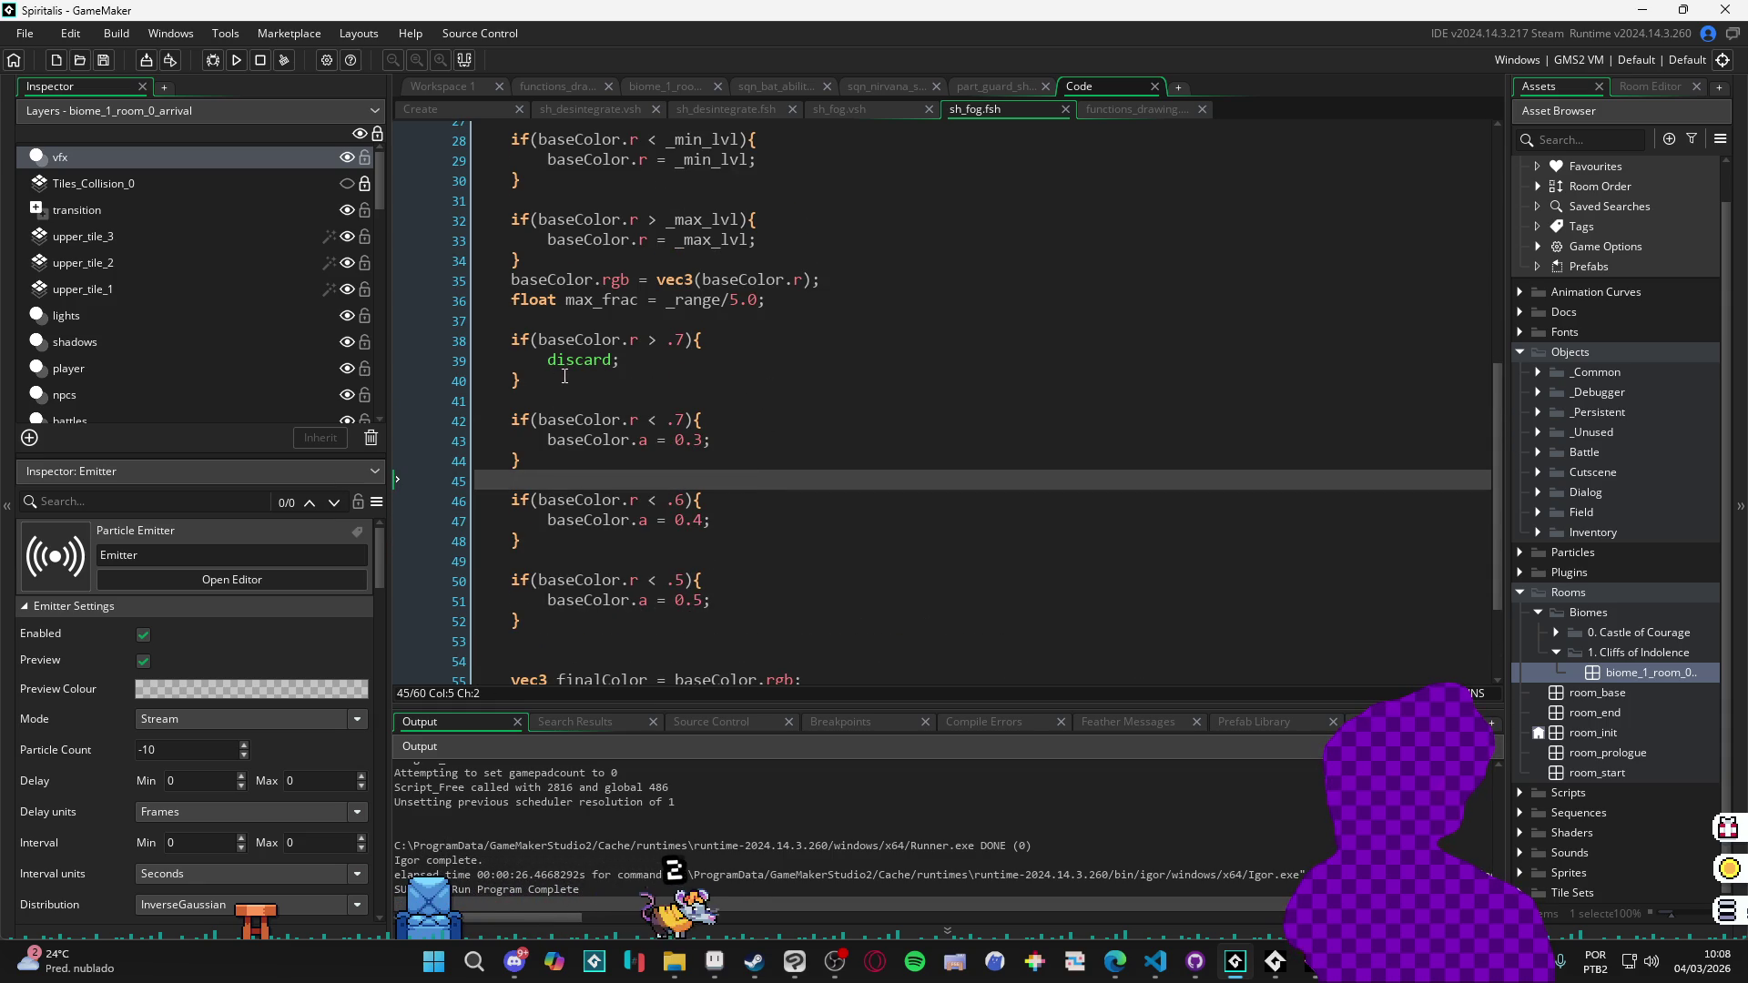
# Duplicate the if(baseColor.r < .7) block with Ctrl+D, separating the two copies with a blank line.
pyautogui.keyDown('shift'); pyautogui.click(470, 428); pyautogui.keyUp('shift')
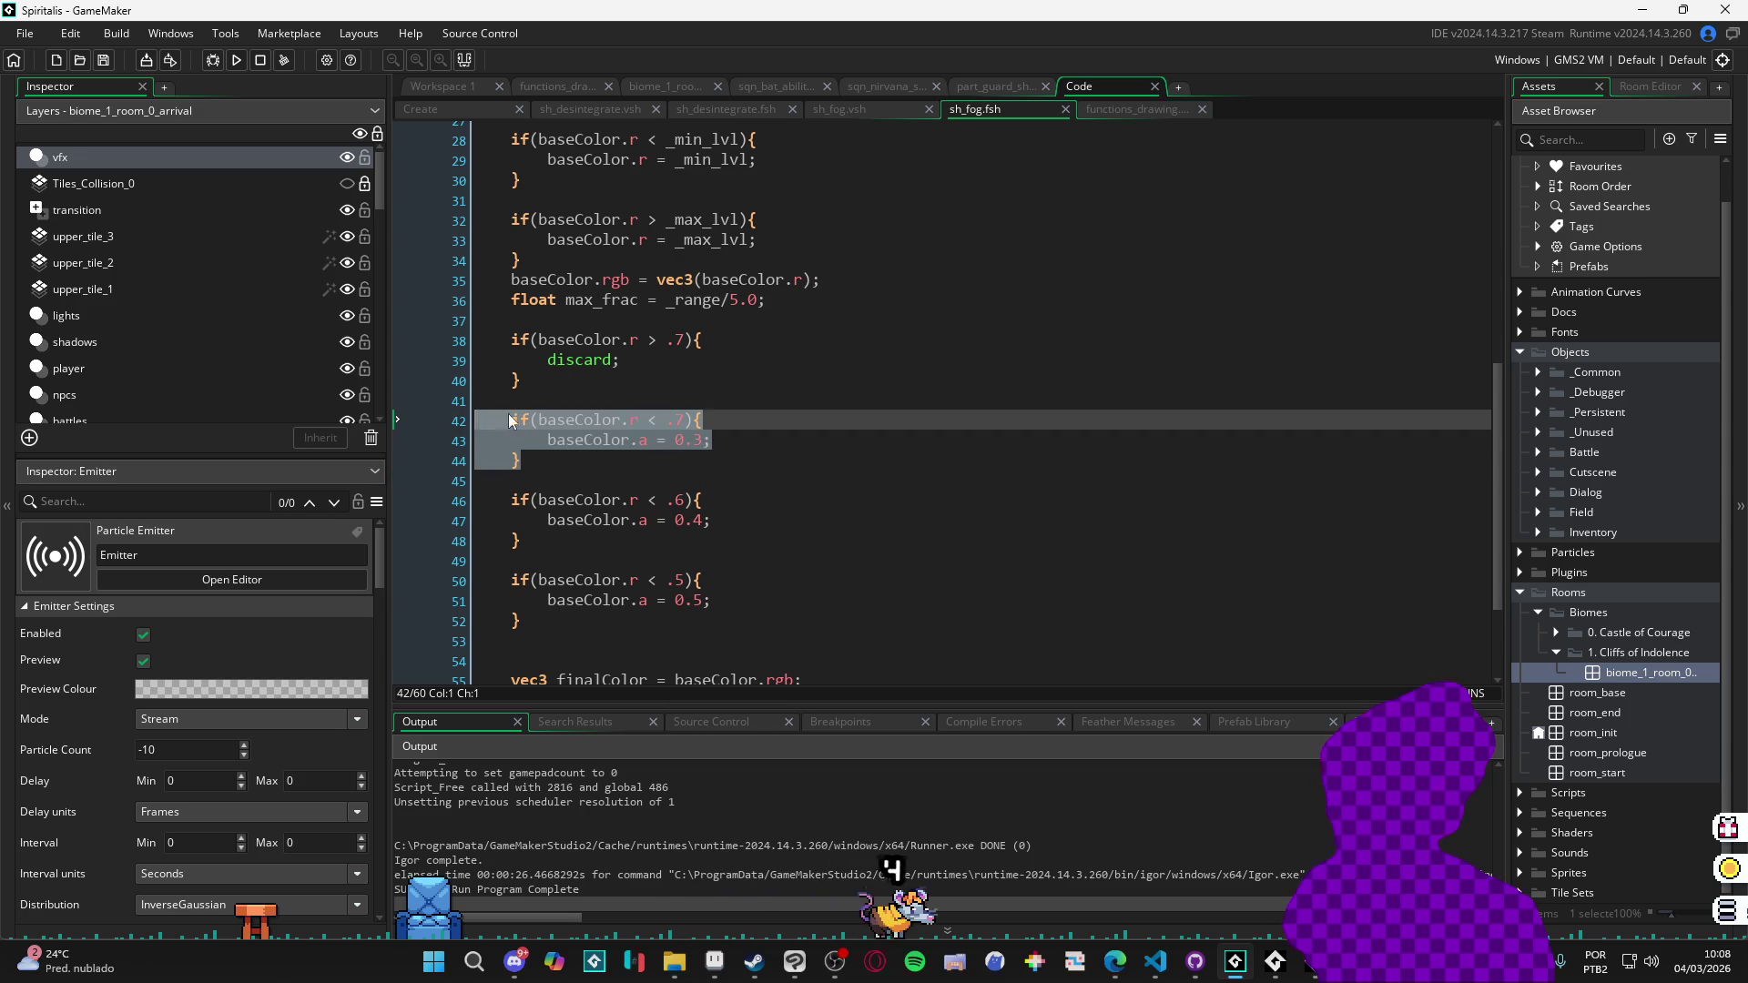
pyautogui.hotkey('ctrl', 'd')
pyautogui.click(573, 456)
pyautogui.press('Return')
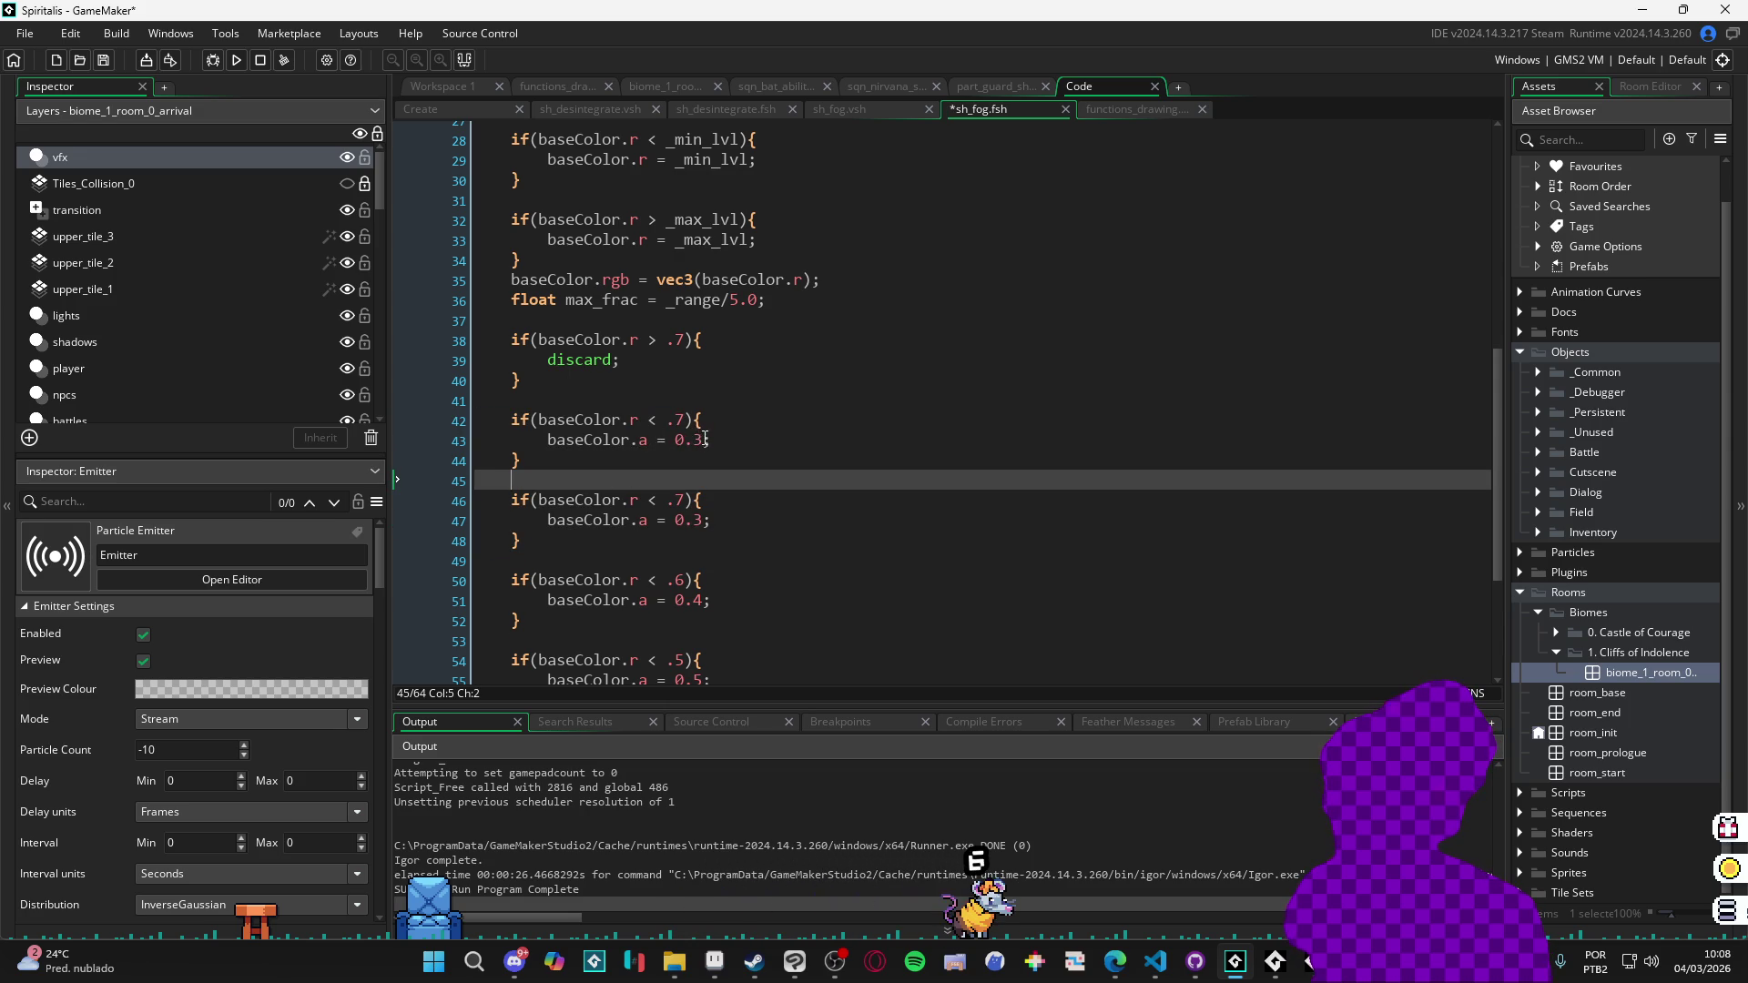
pyautogui.scroll(-1, 687, 427)
pyautogui.scroll(1, 692, 423)
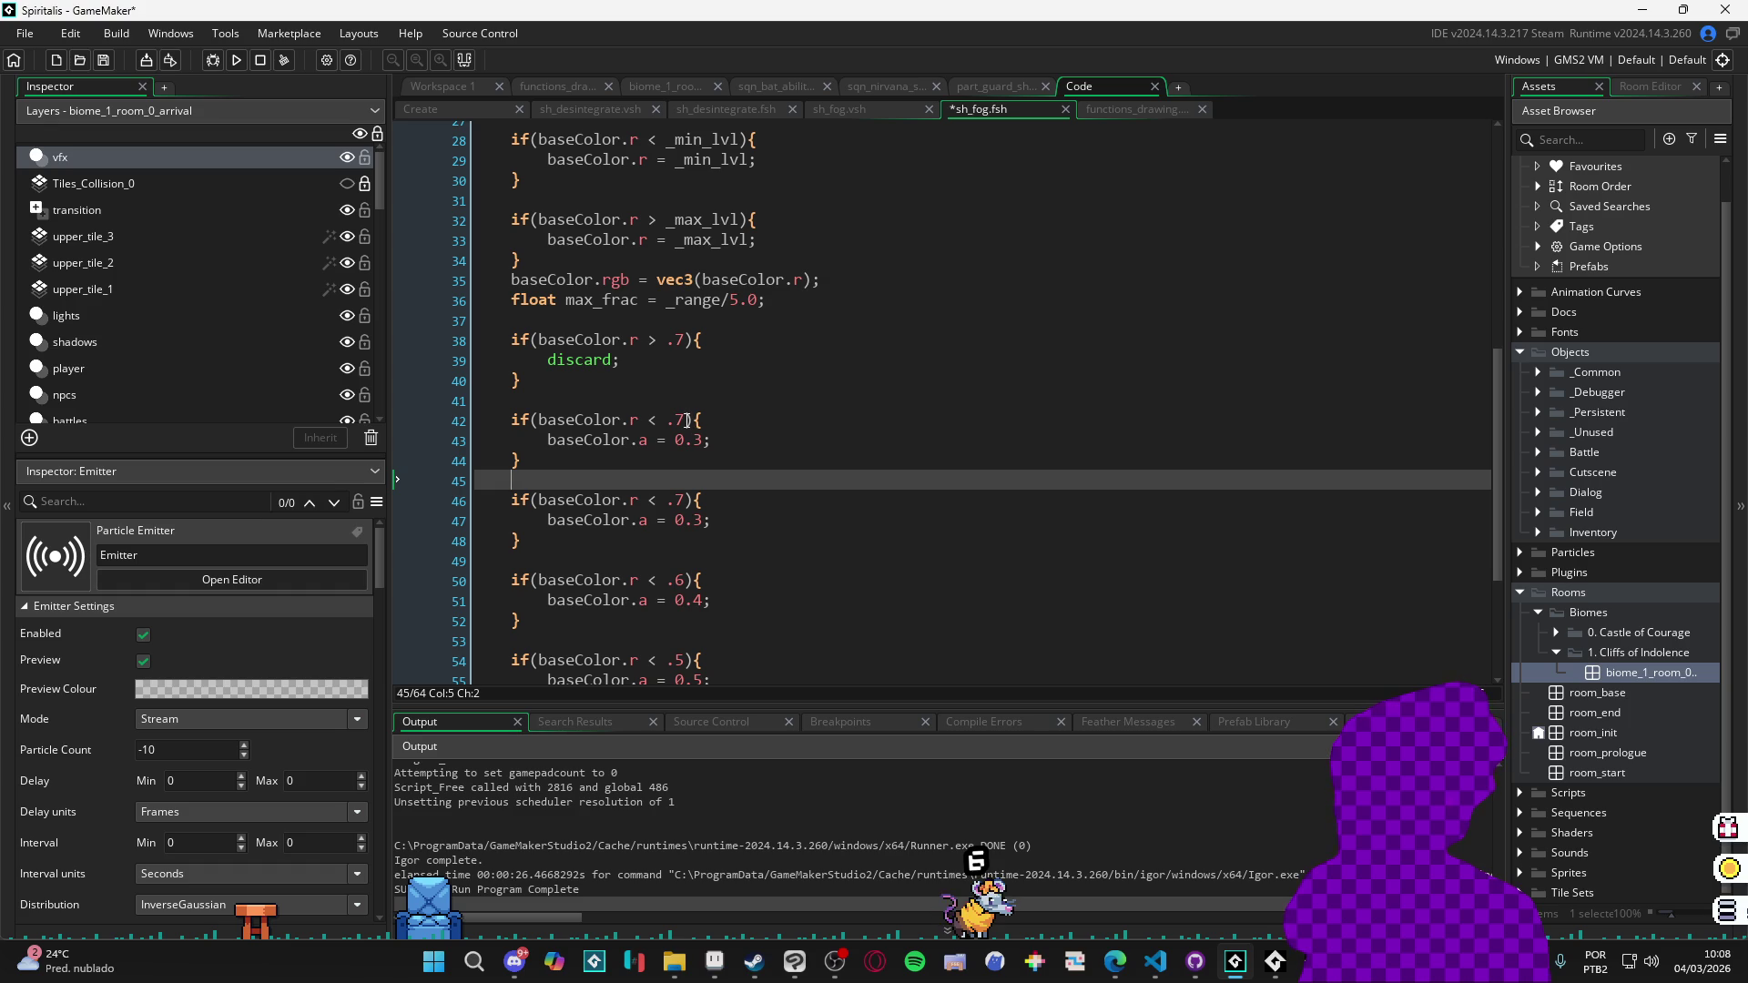
pyautogui.click(688, 420)
pyautogui.write('65')
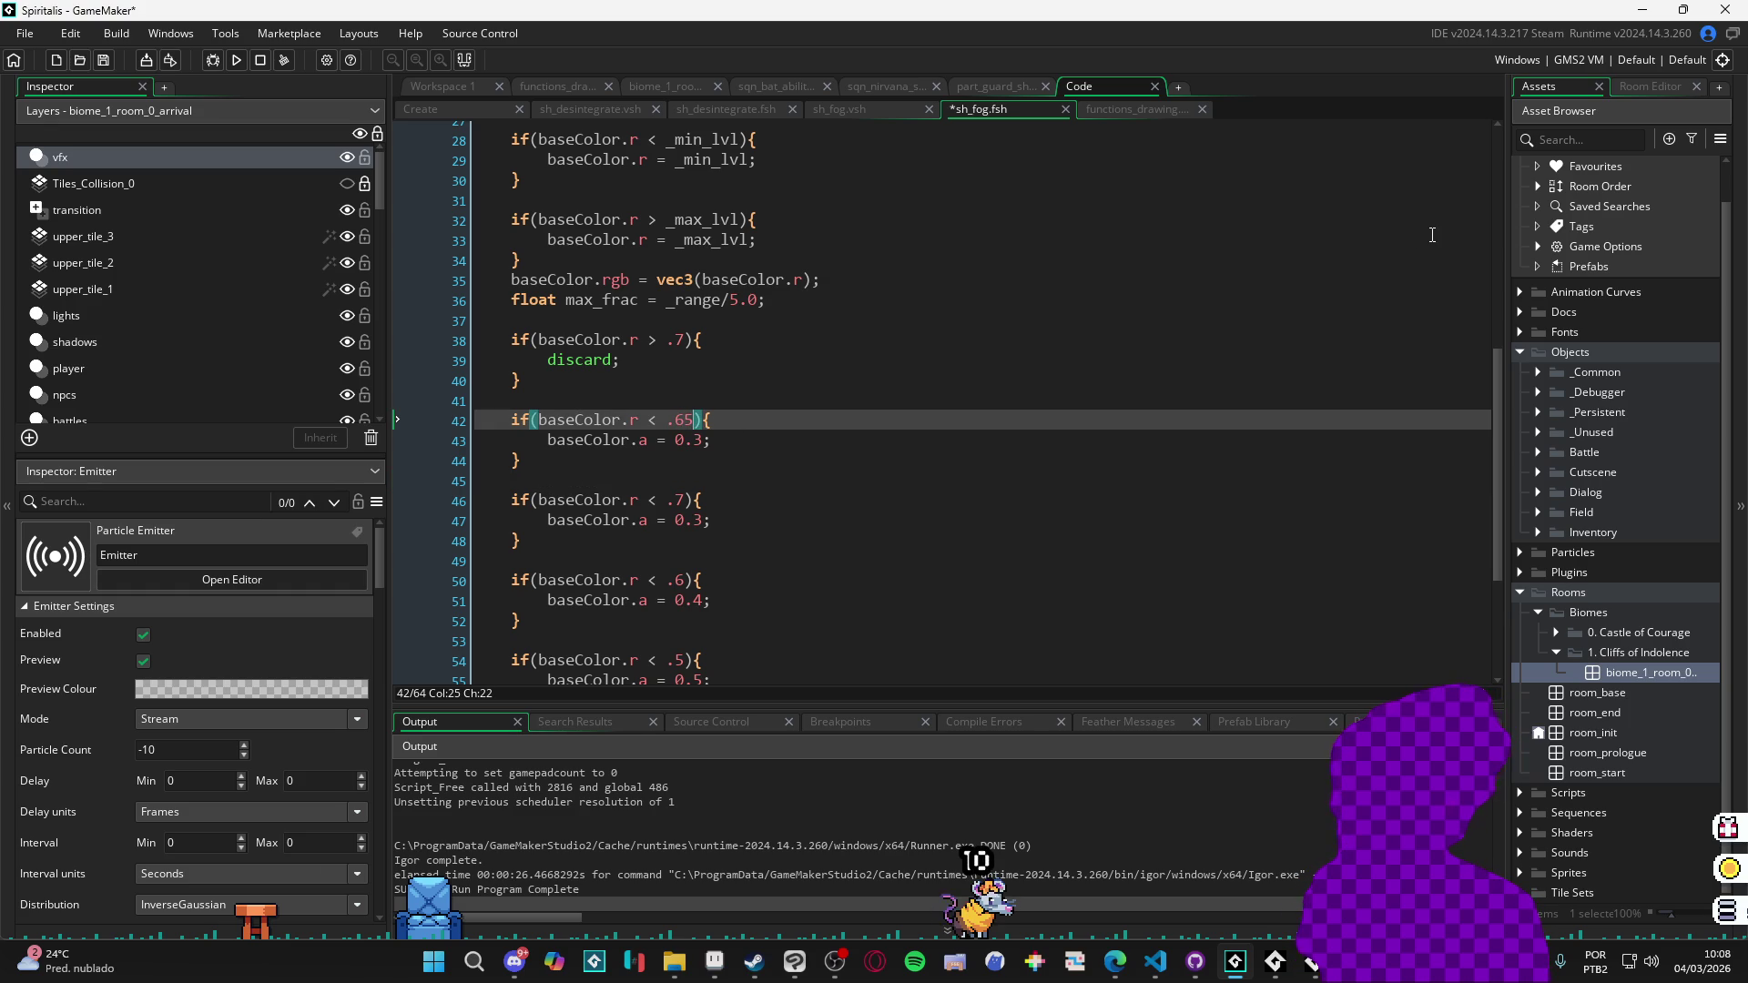
# Change the new block's alpha to 0.25 under a .68 threshold, save, and rebuild the game with F5.
pyautogui.press('Down')
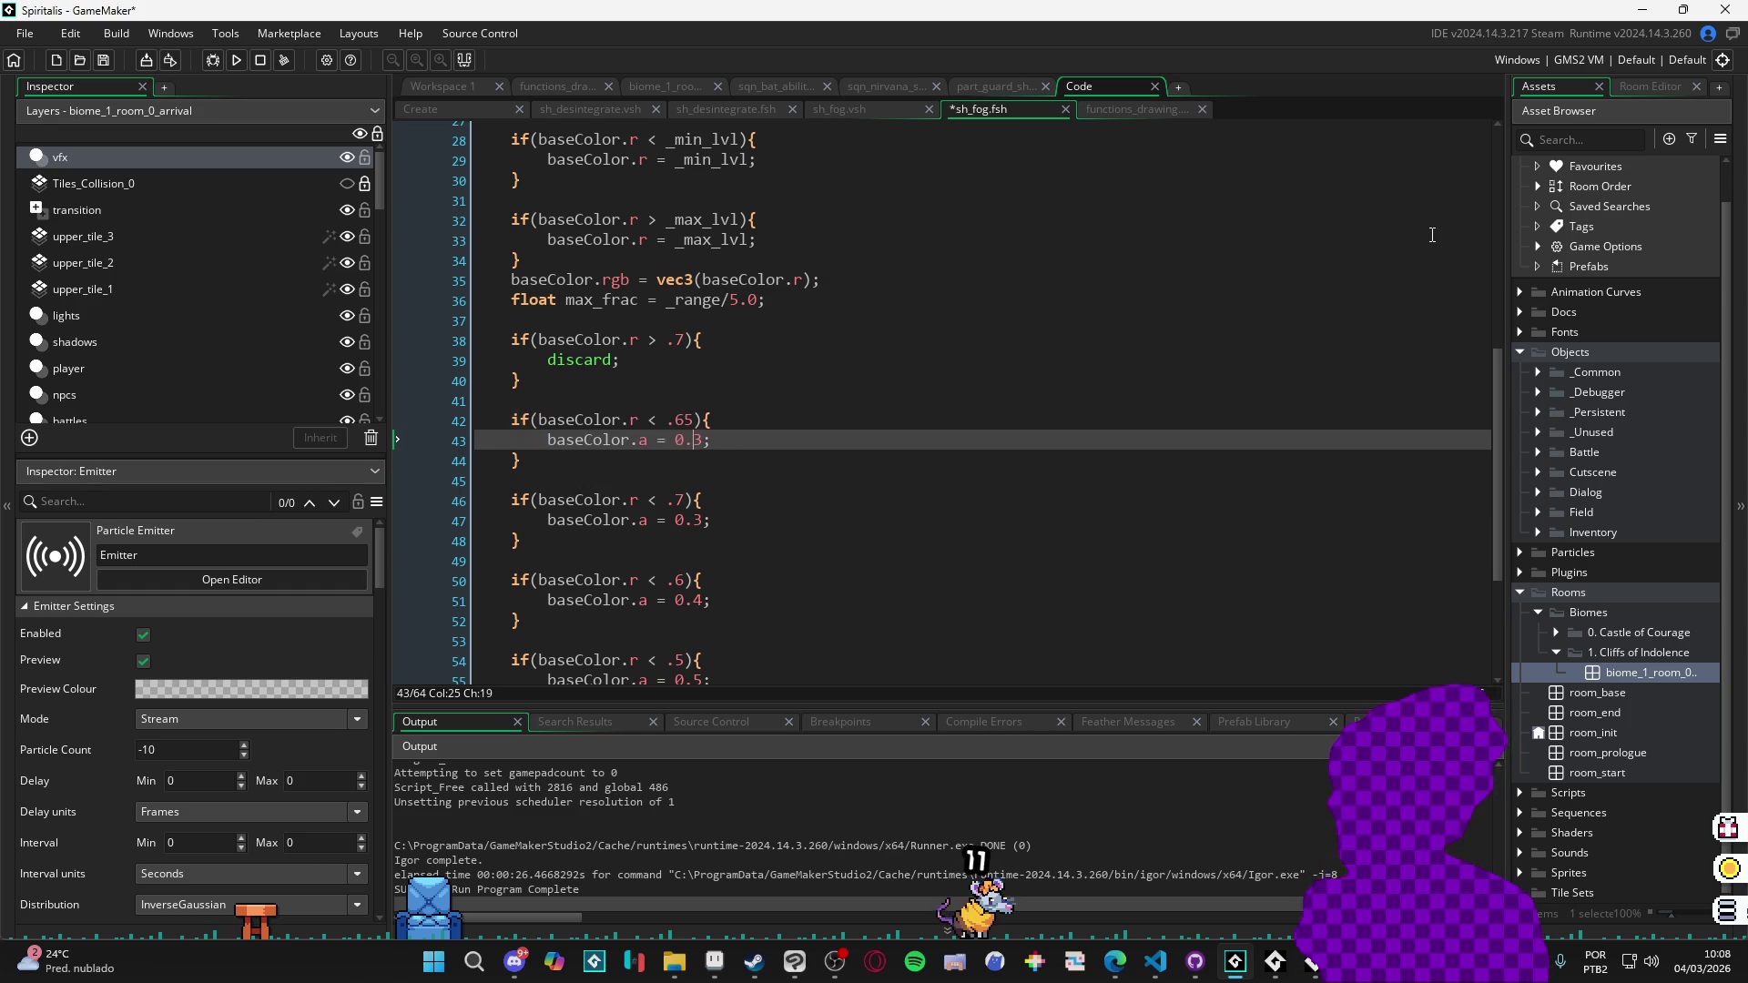
pyautogui.press('Delete')
pyautogui.write('25')
pyautogui.hotkey('ctrl', 's')
pyautogui.press('F5')
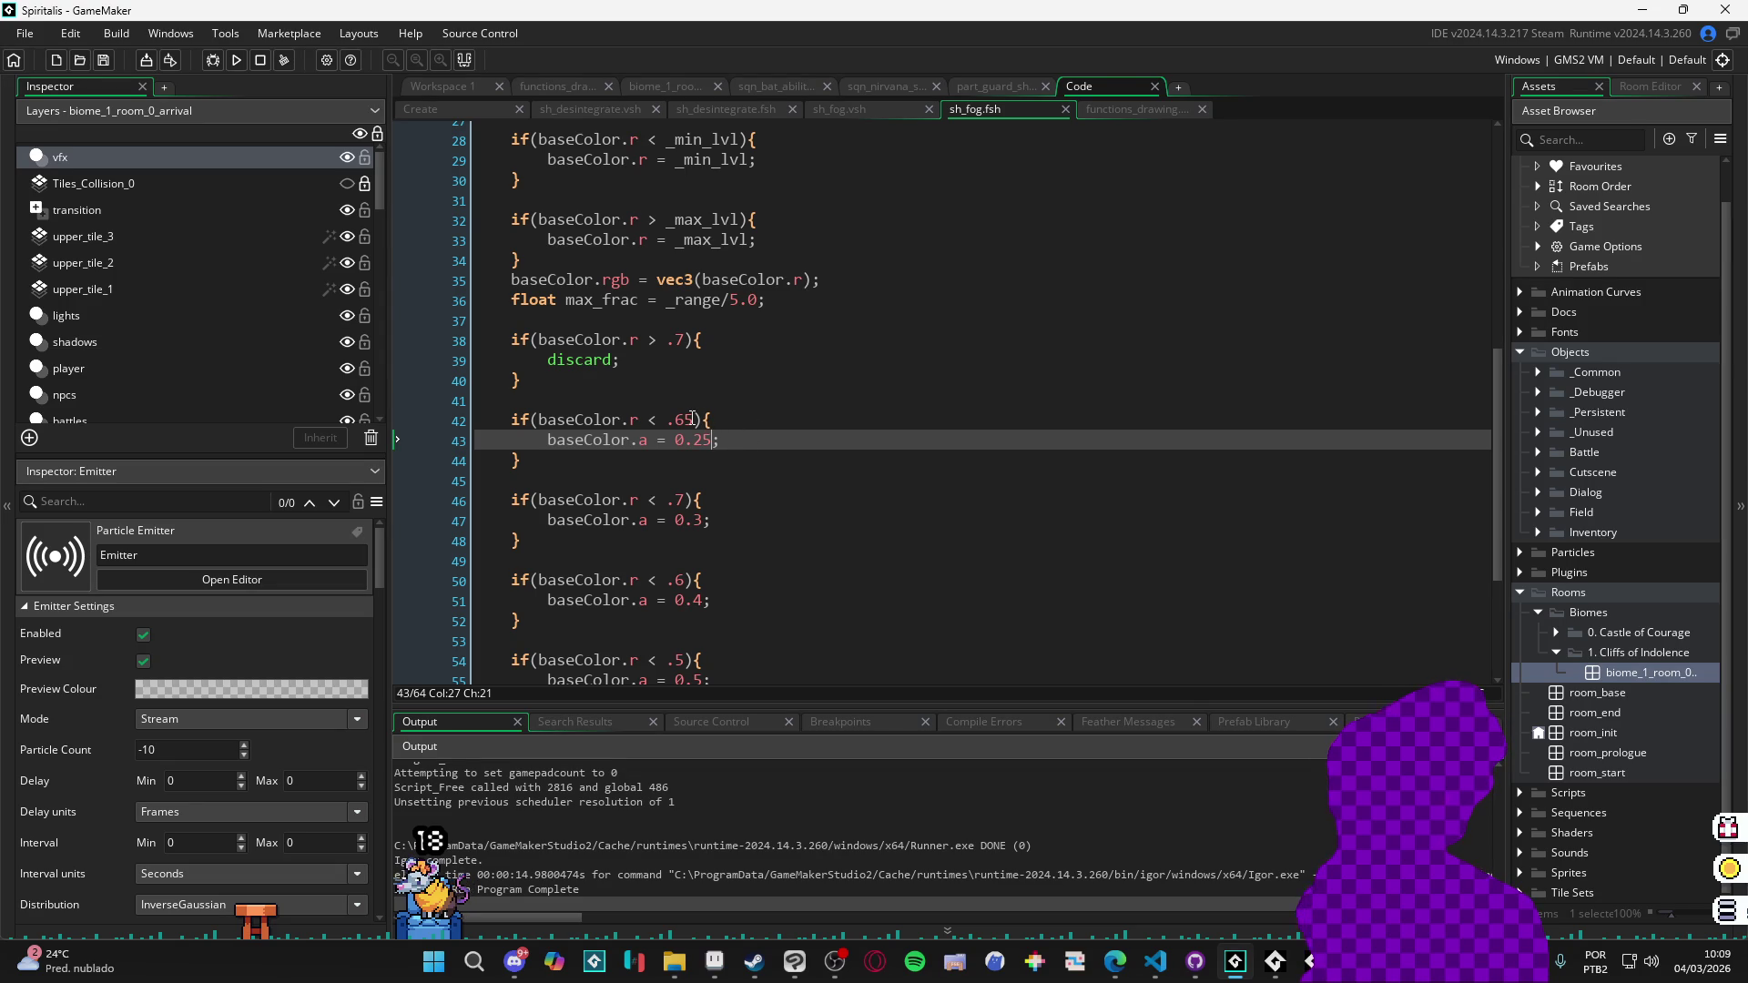
pyautogui.click(692, 418)
pyautogui.write('8')
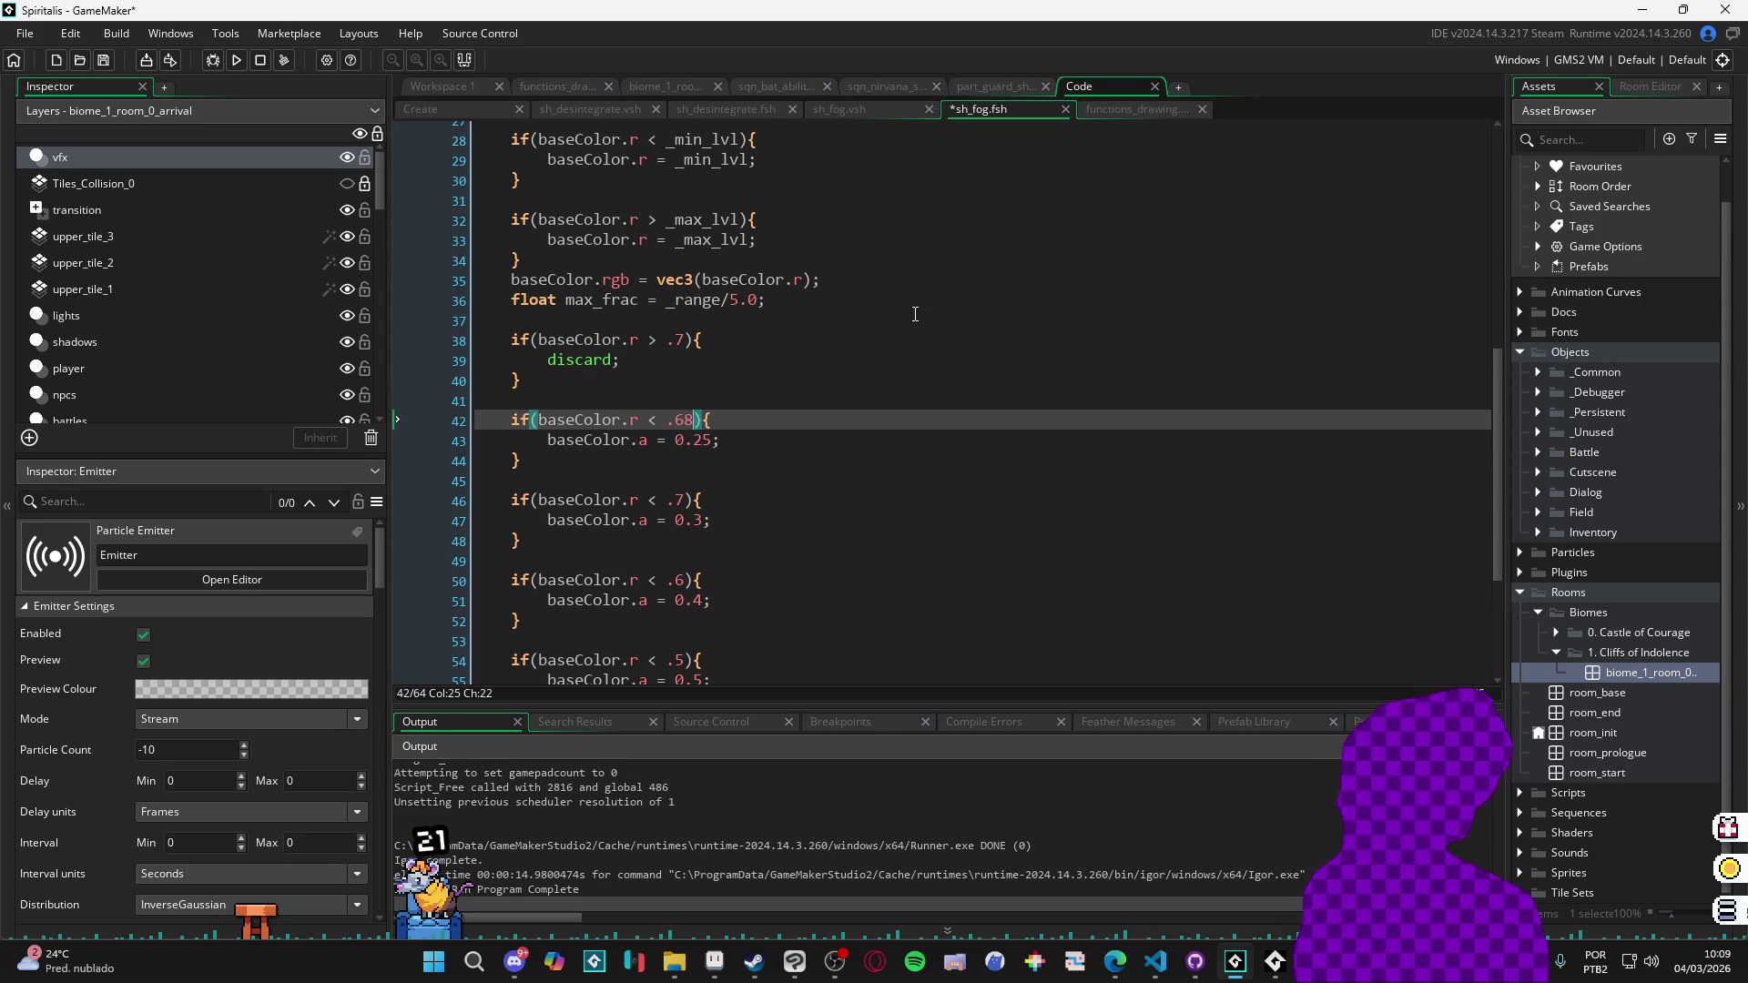
pyautogui.press('F5')
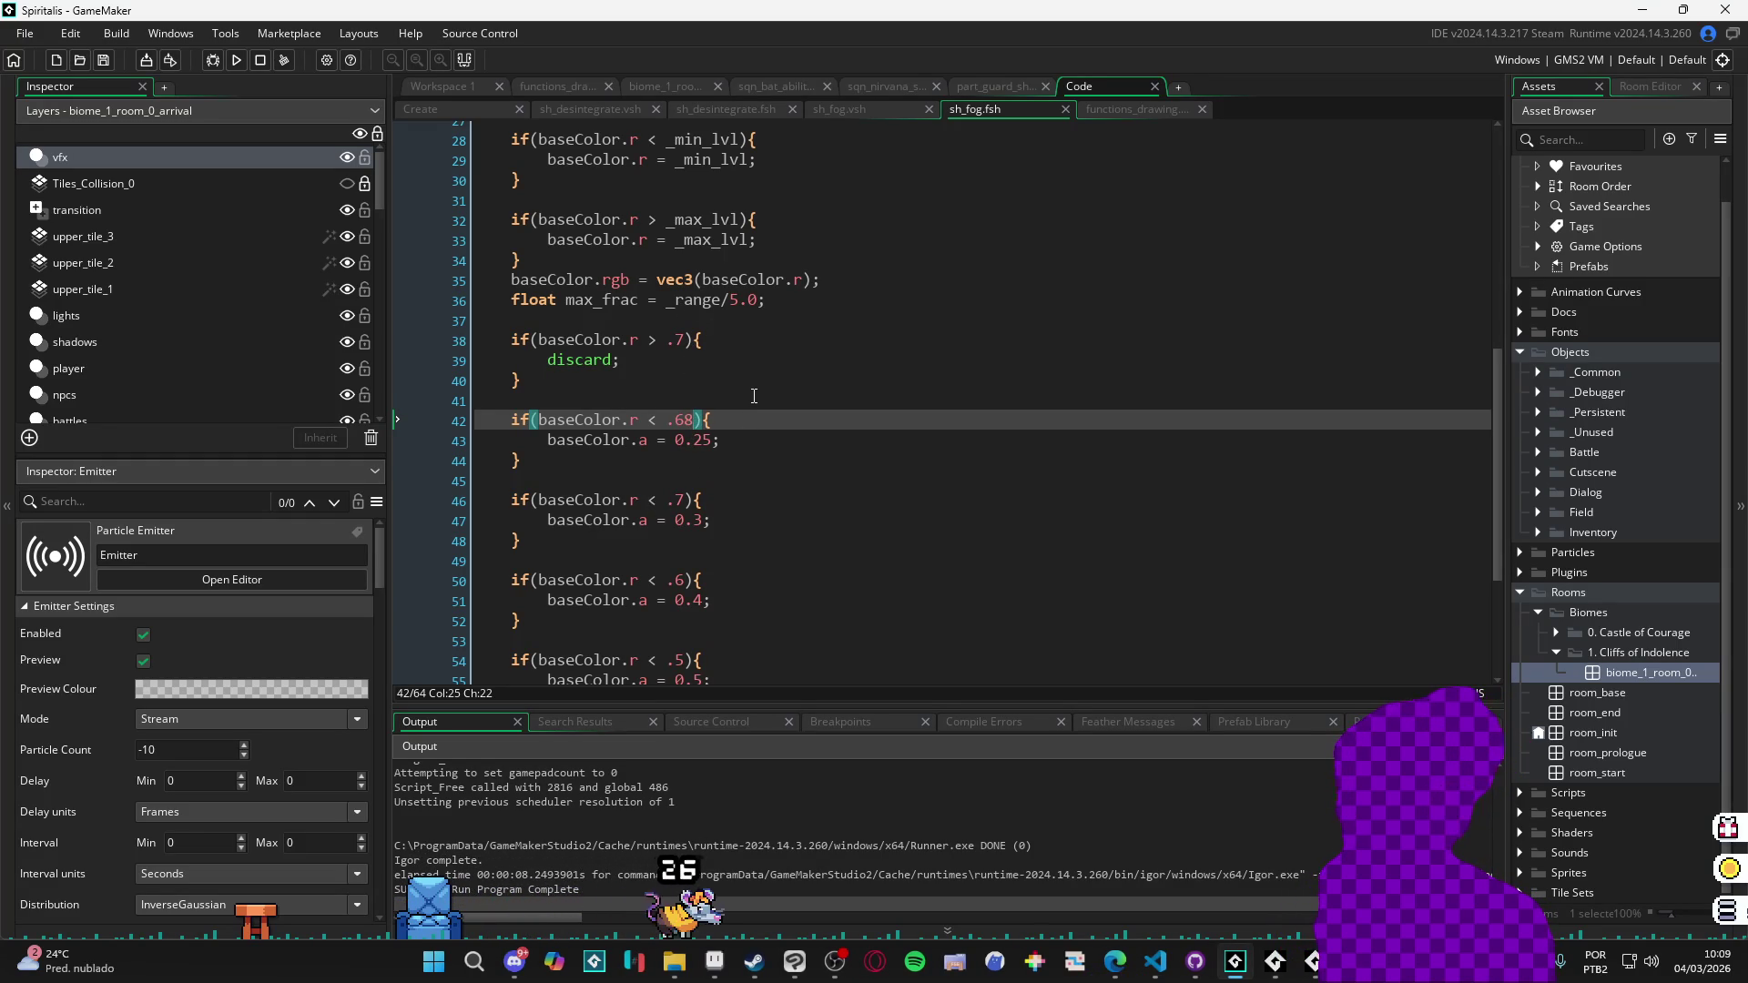
# Set the line 38 discard and line 42 alpha thresholds to .76, saving and running the game.
pyautogui.click(678, 344)
pyautogui.press('Delete')
pyautogui.write('8')
pyautogui.press('Down')
pyautogui.press('Down')
pyautogui.press('Down')
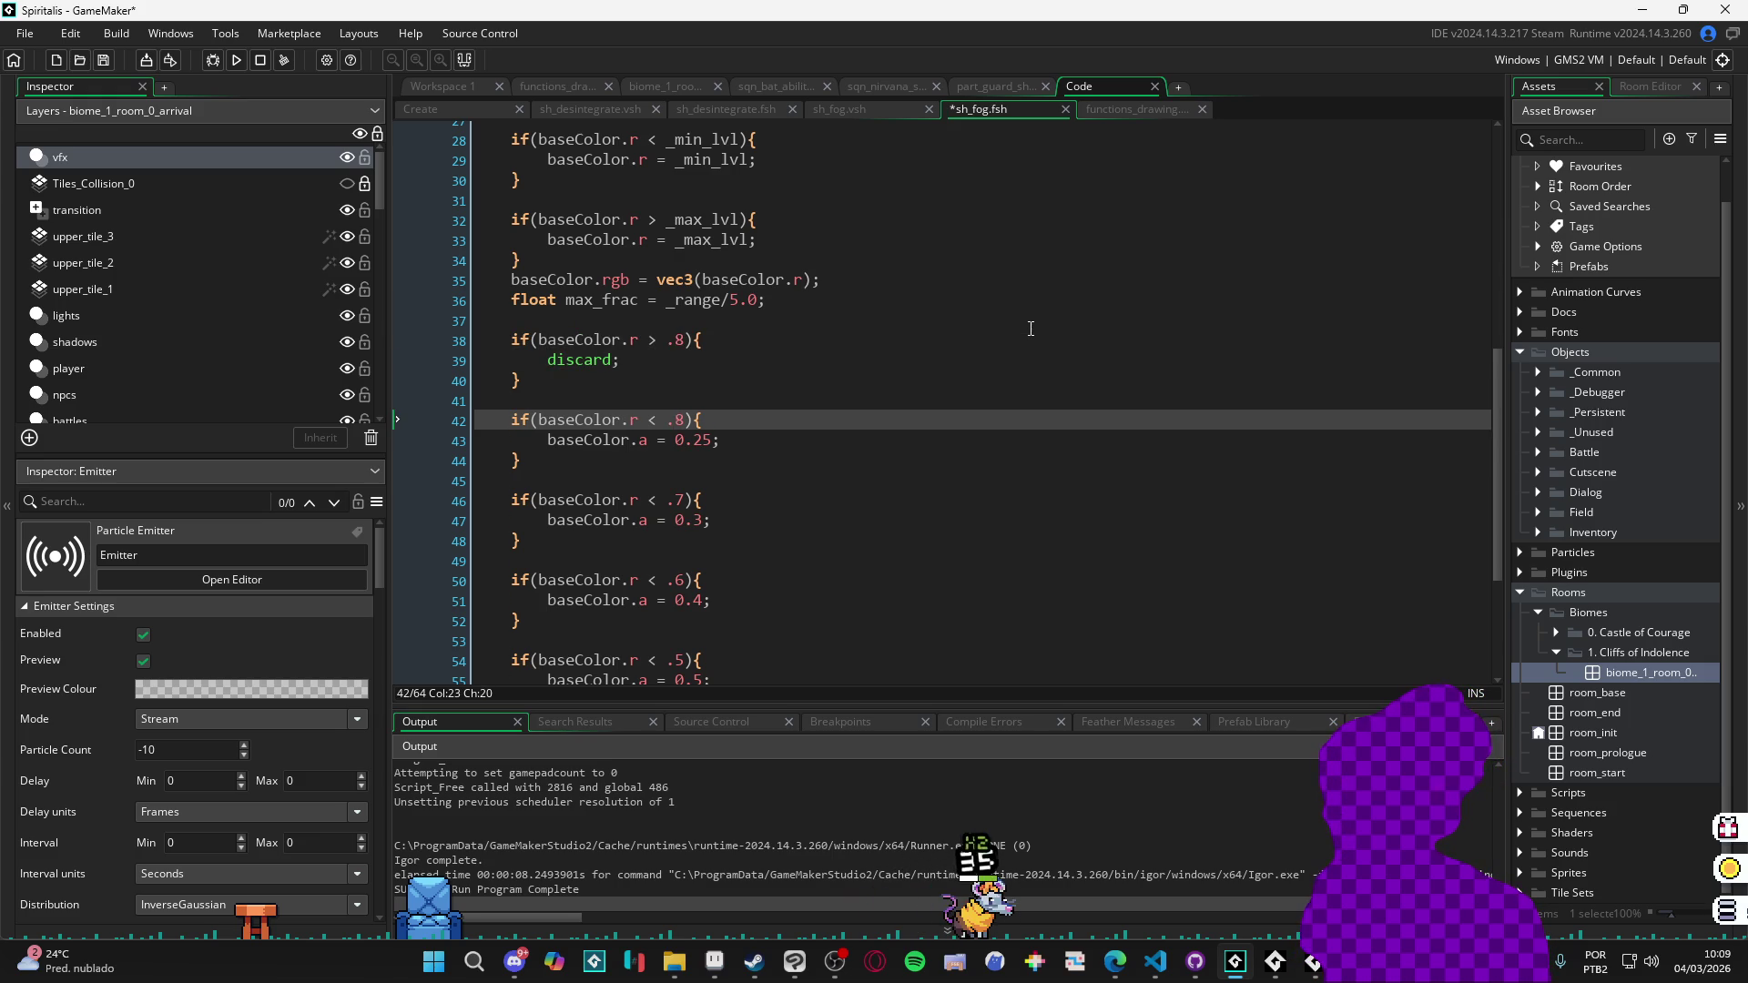
pyautogui.press('F5')
pyautogui.write('76')
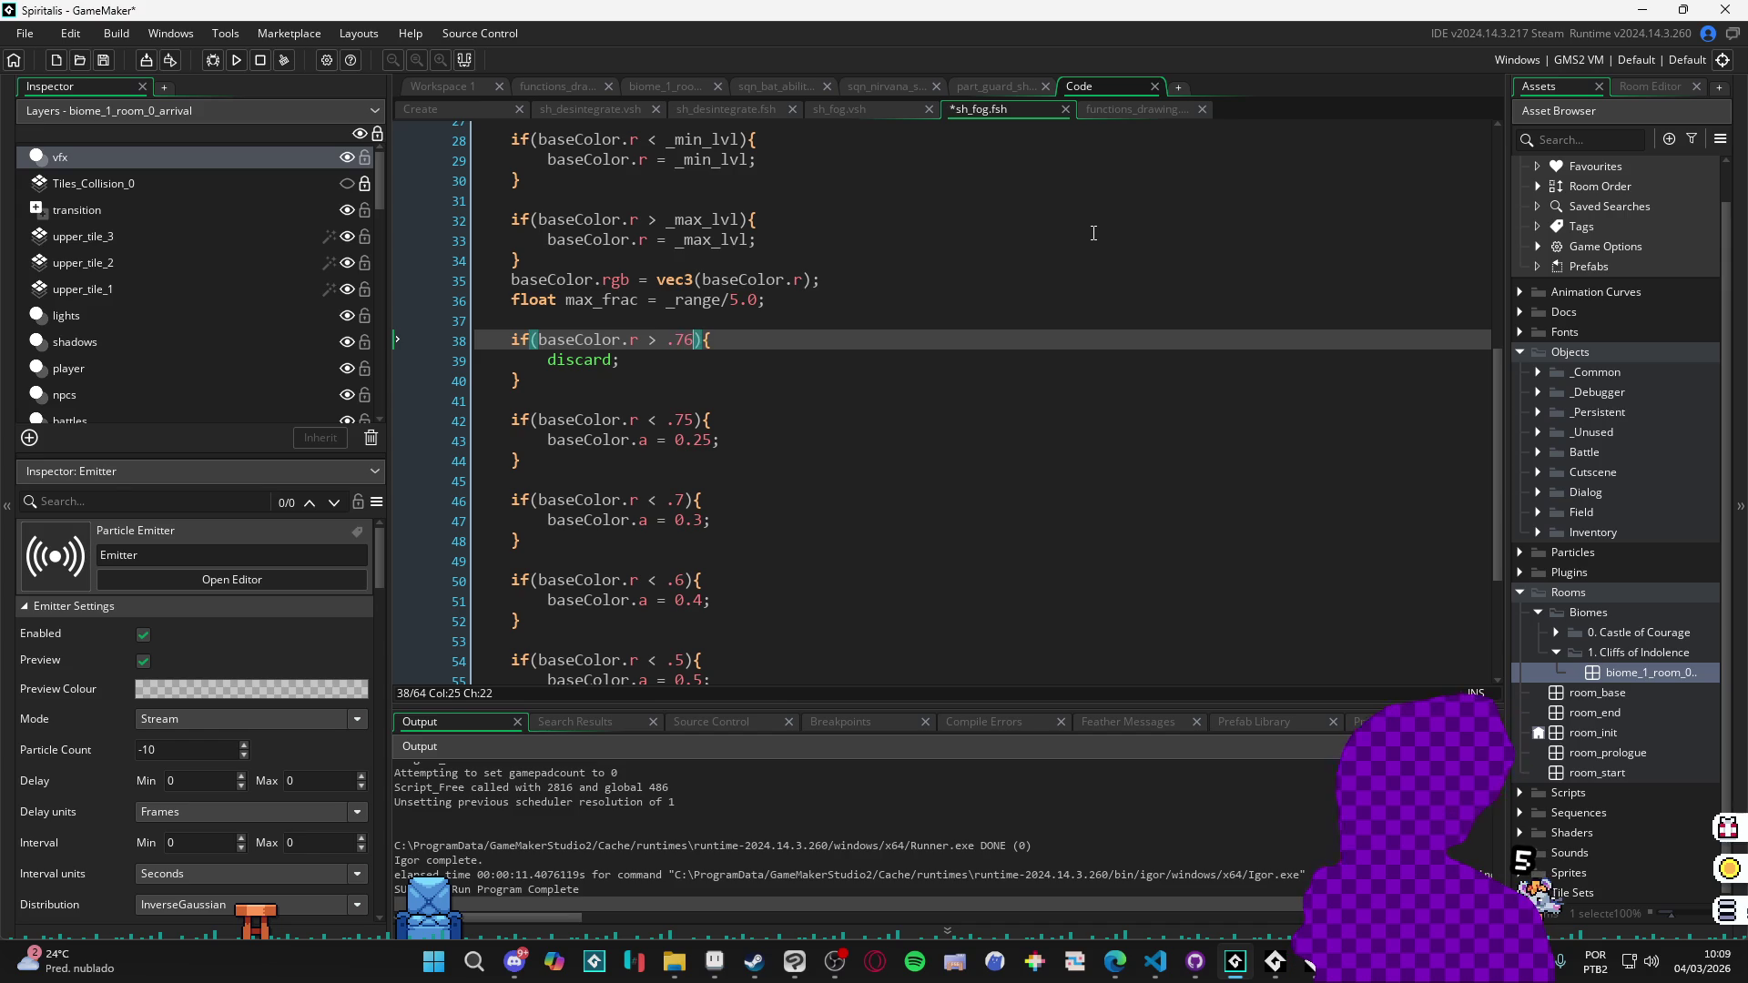
pyautogui.hotkey('ctrl', 's')
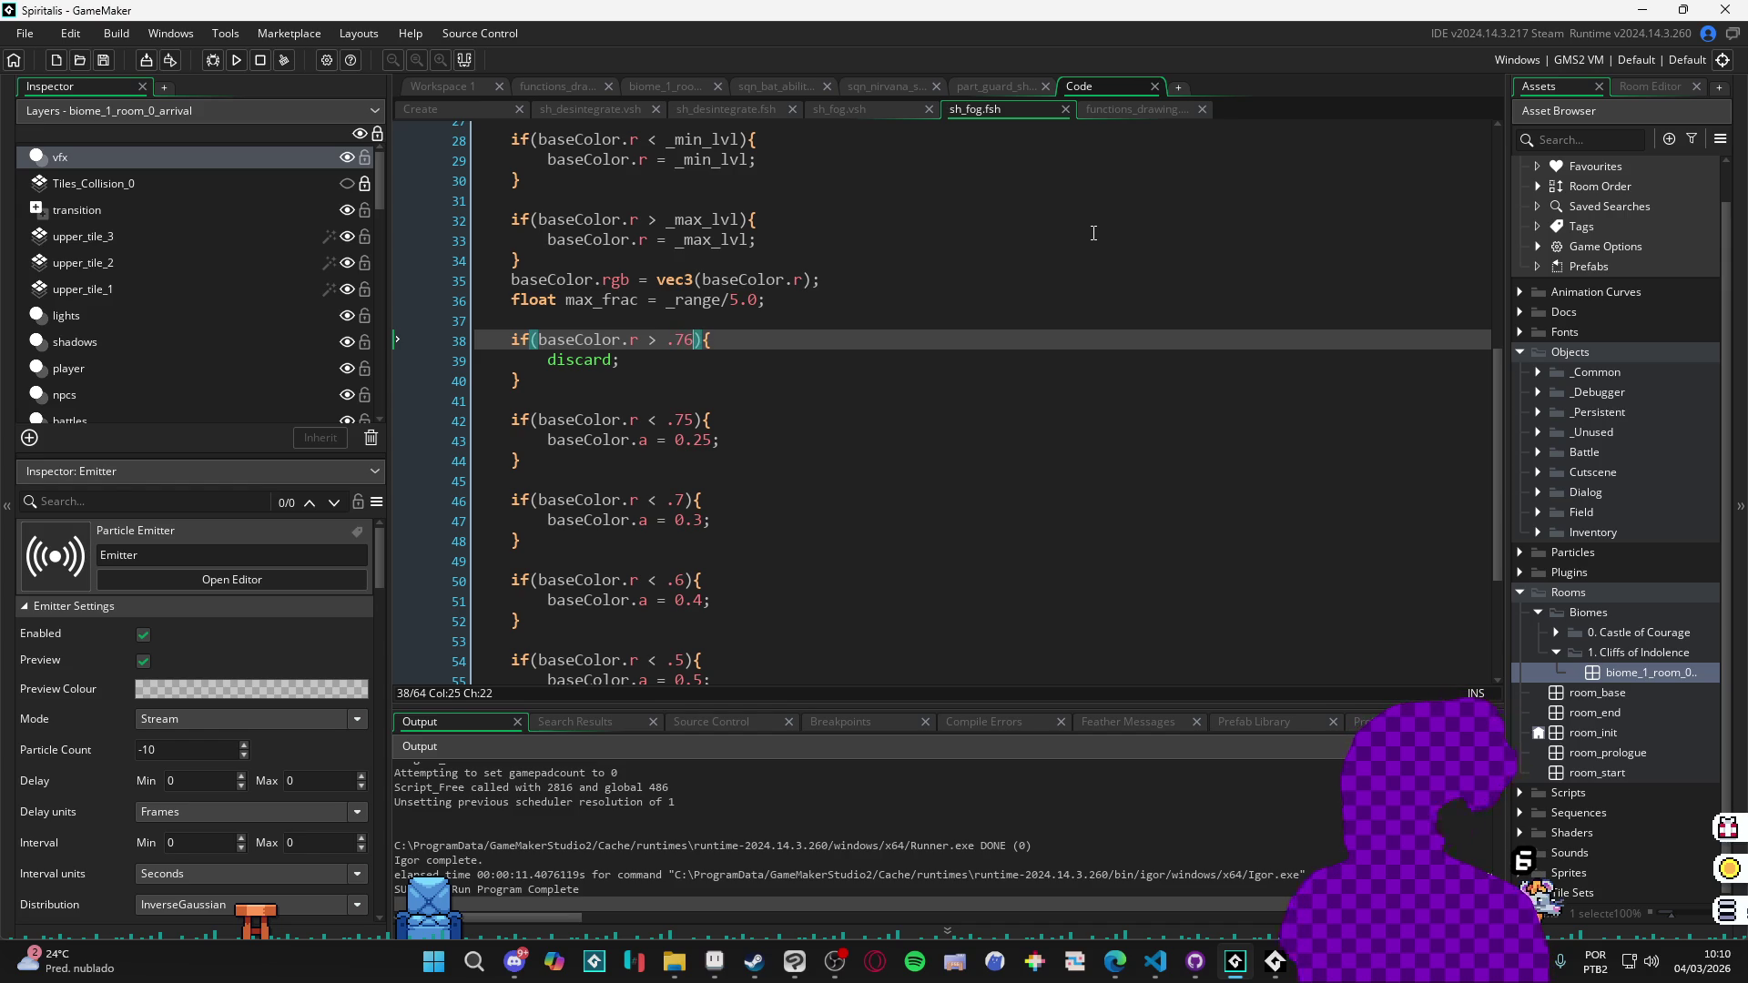
pyautogui.press('F5')
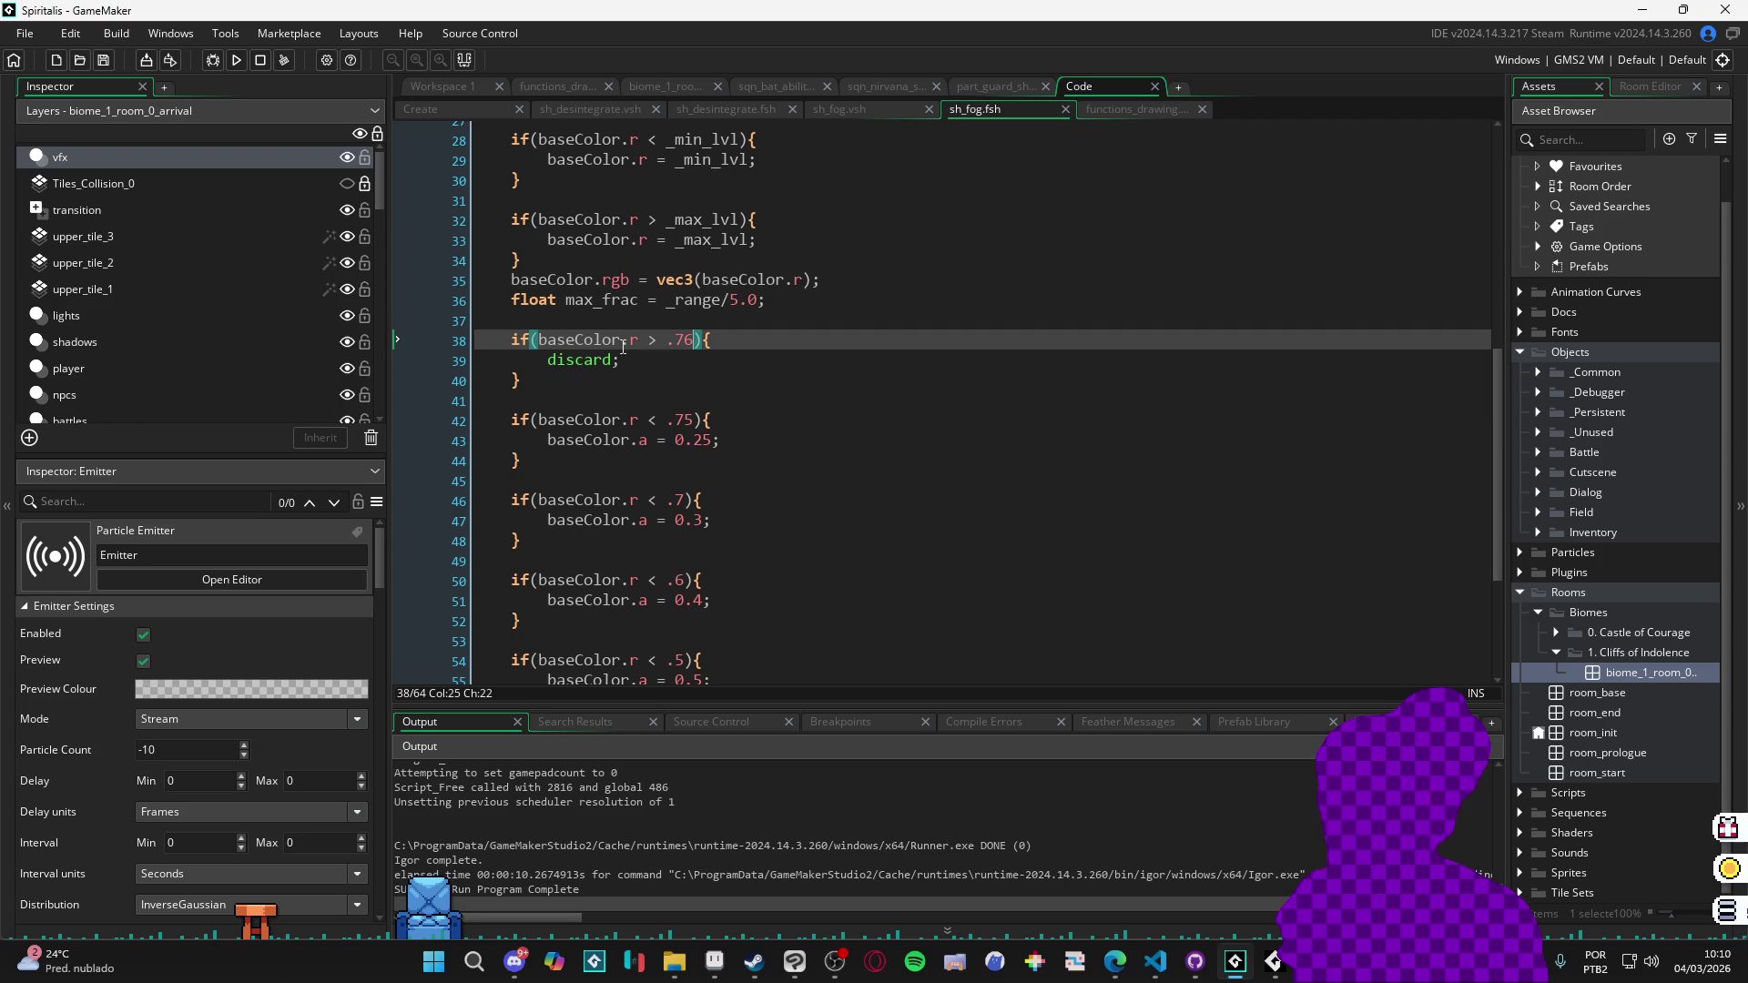
pyautogui.click(691, 419)
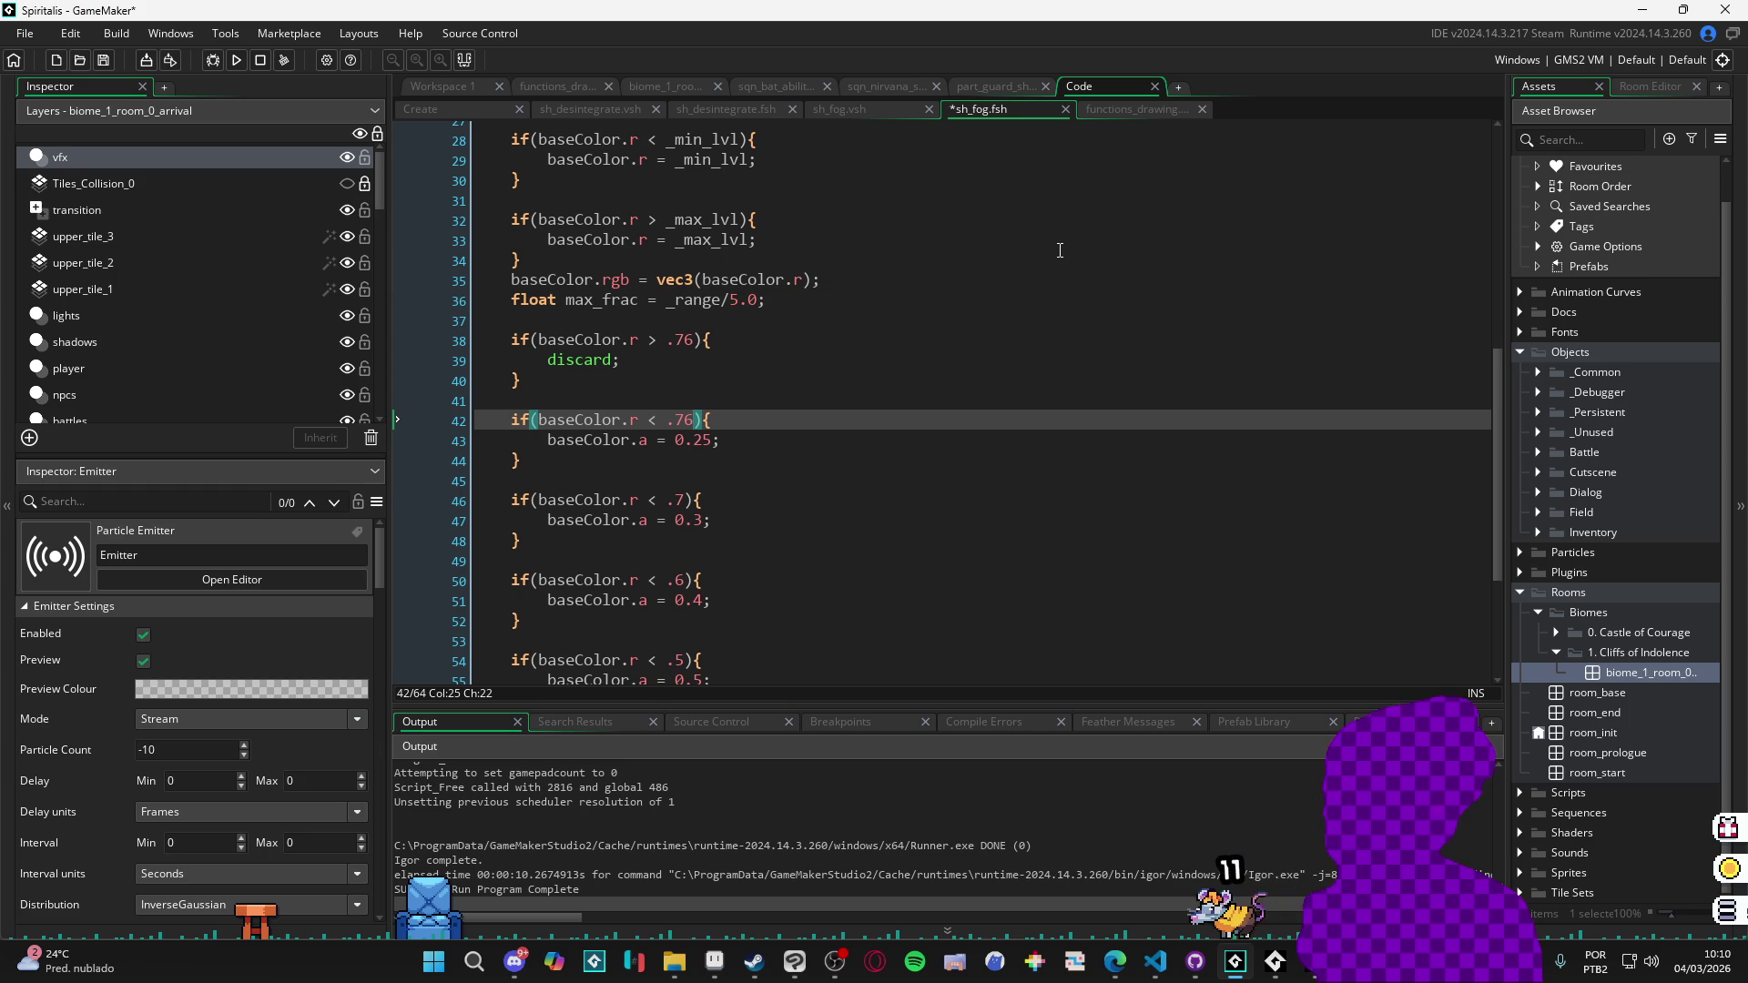
pyautogui.press('Down')
pyautogui.press('F5')
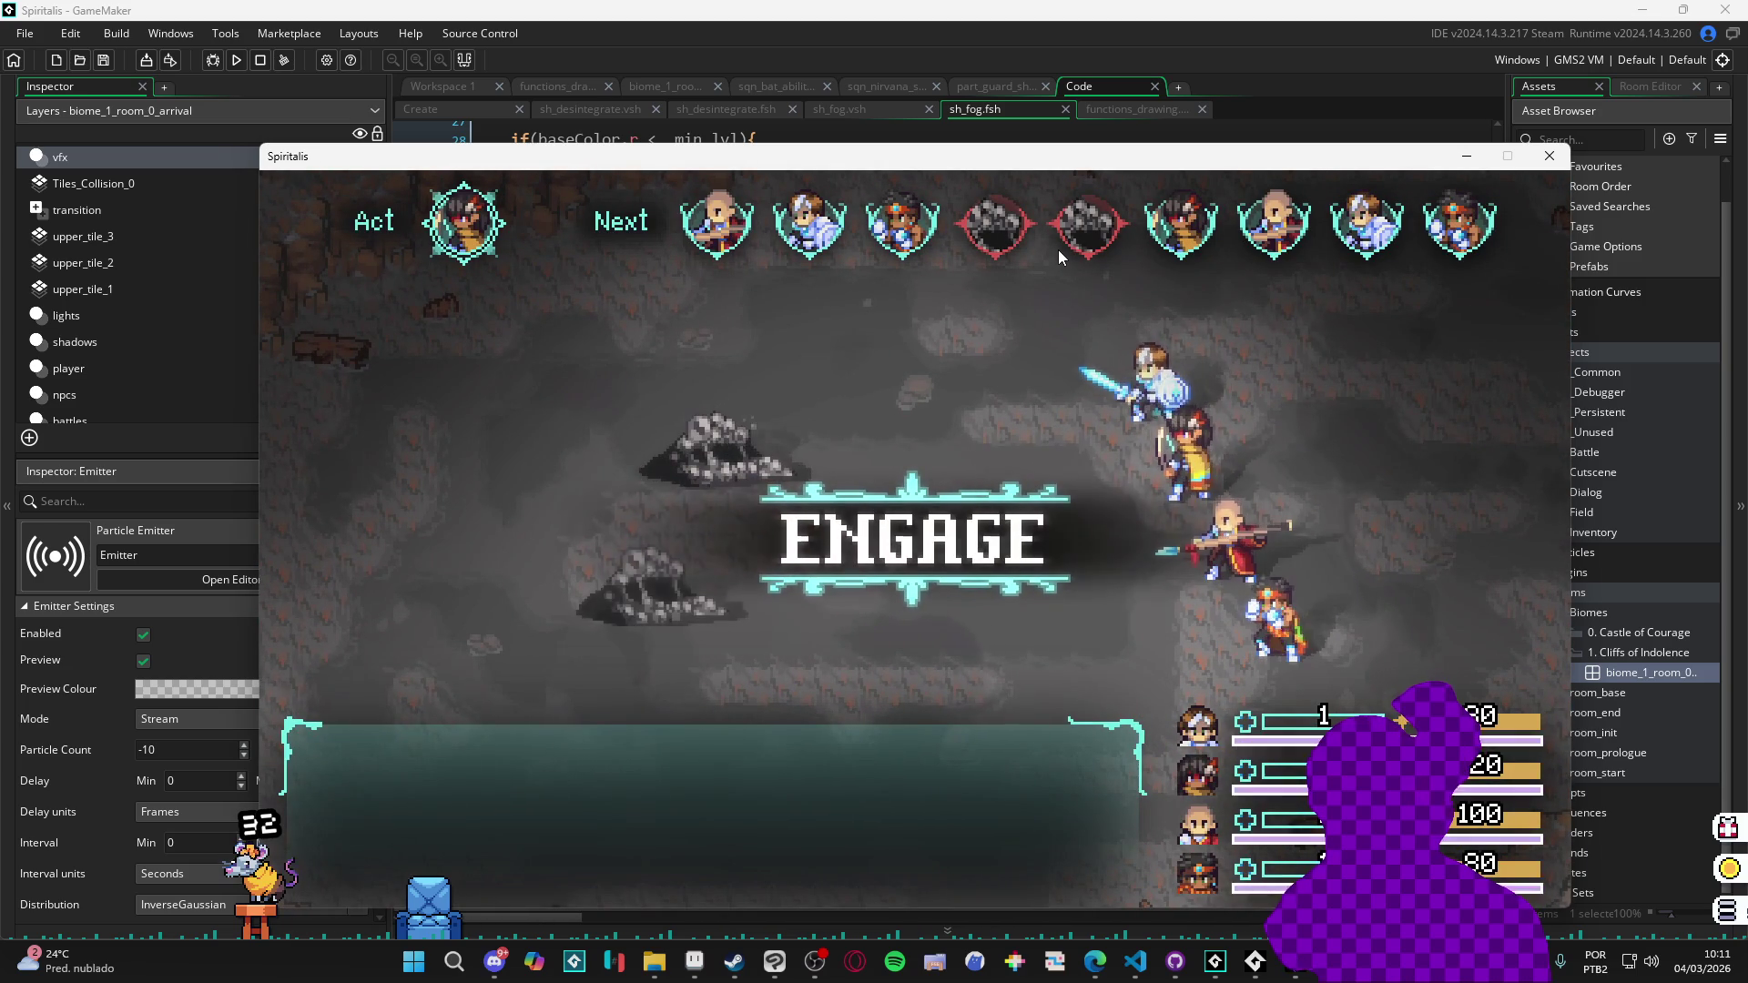
# Choose Attack for Yara, Zhe Wu and Sam and target the enemies, downing one Sloth Blob.
pyautogui.press('Return')
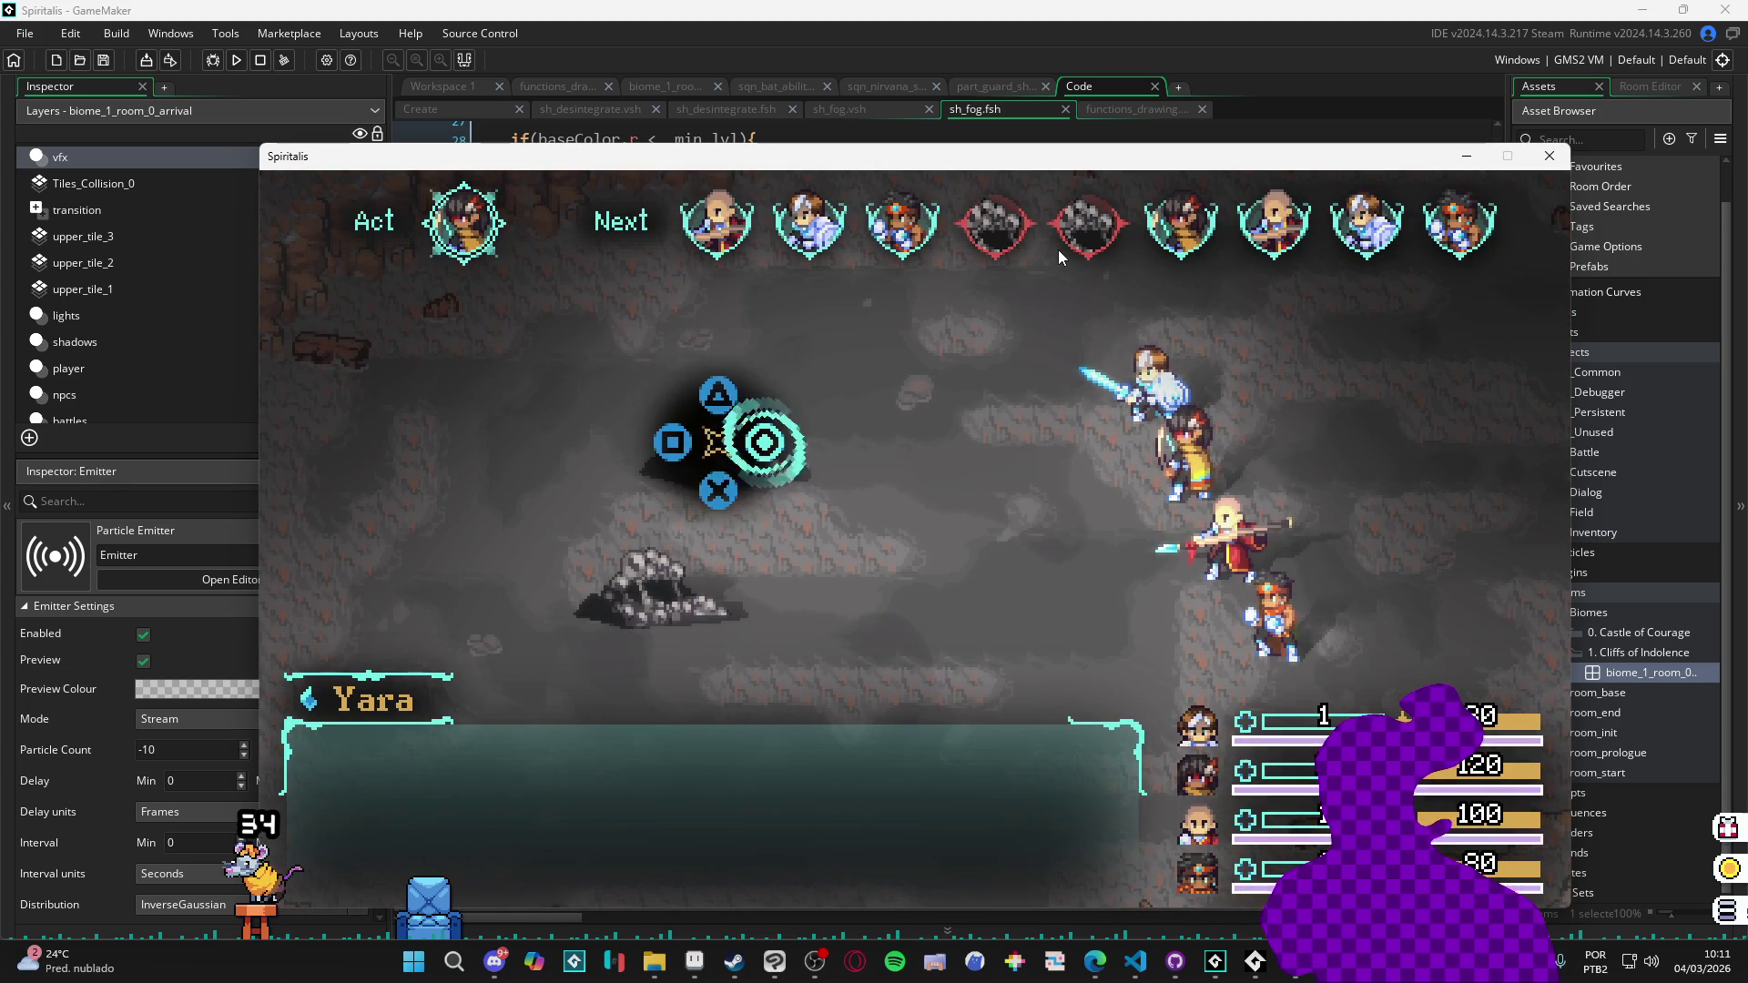
pyautogui.press('Return')
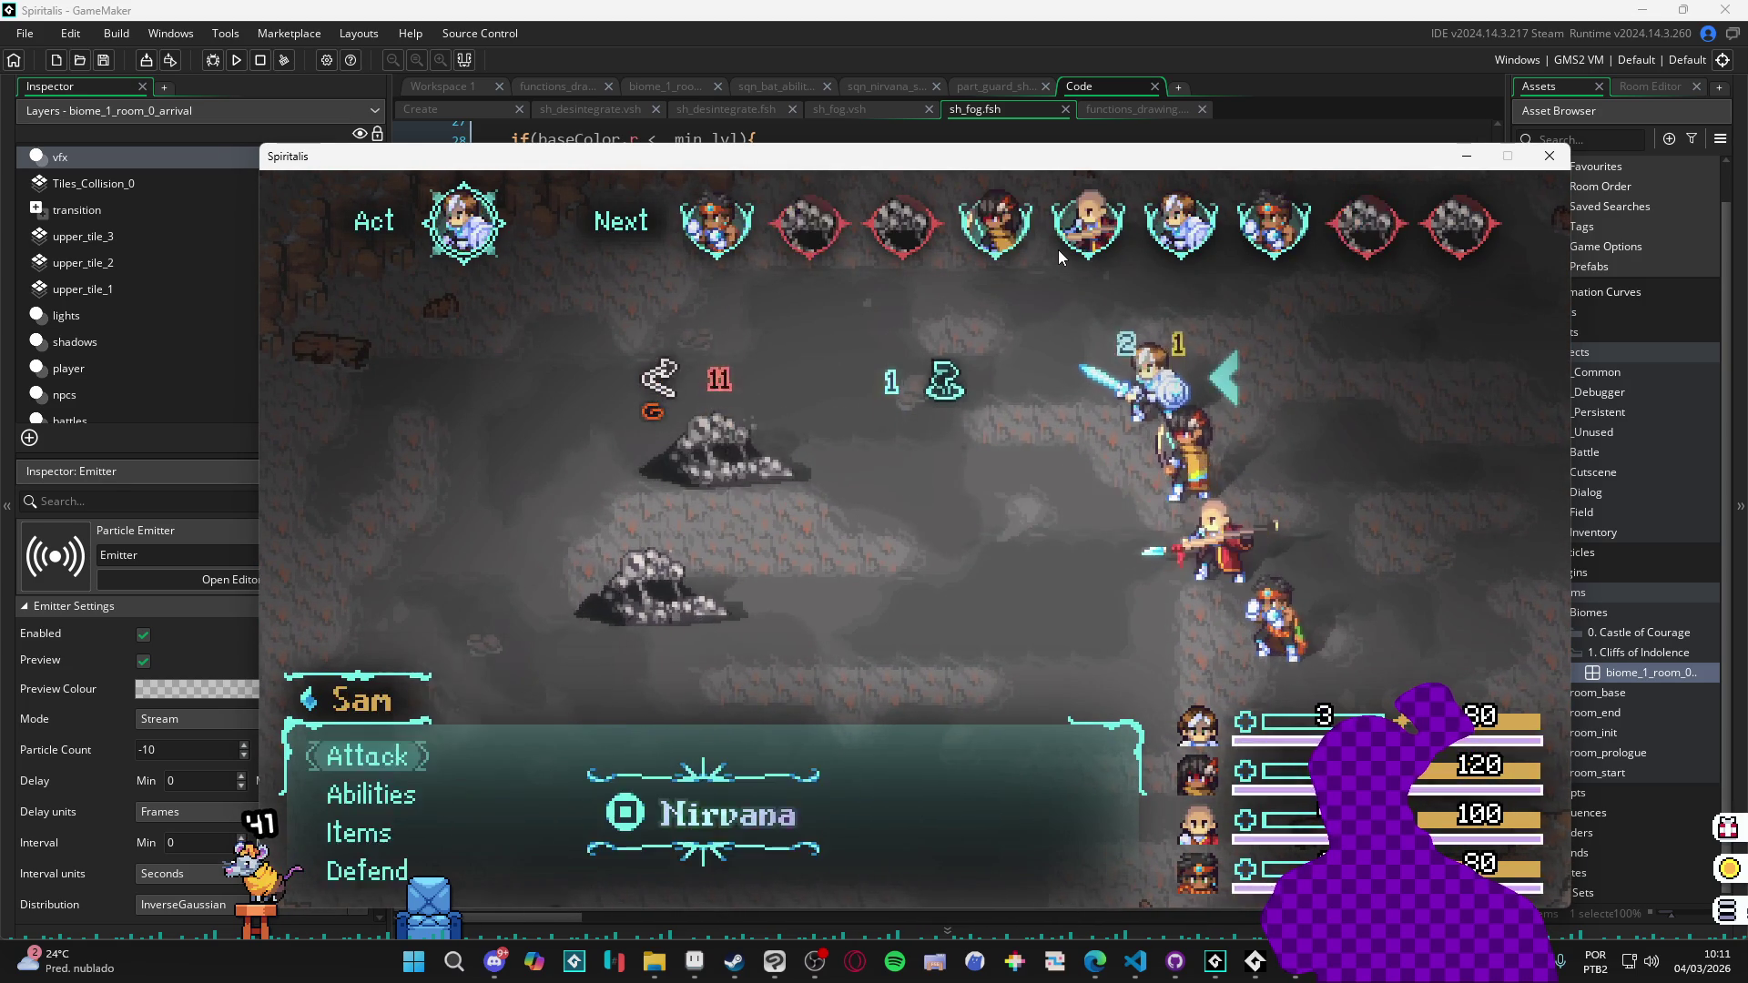
pyautogui.press('Return')
pyautogui.press('Return')
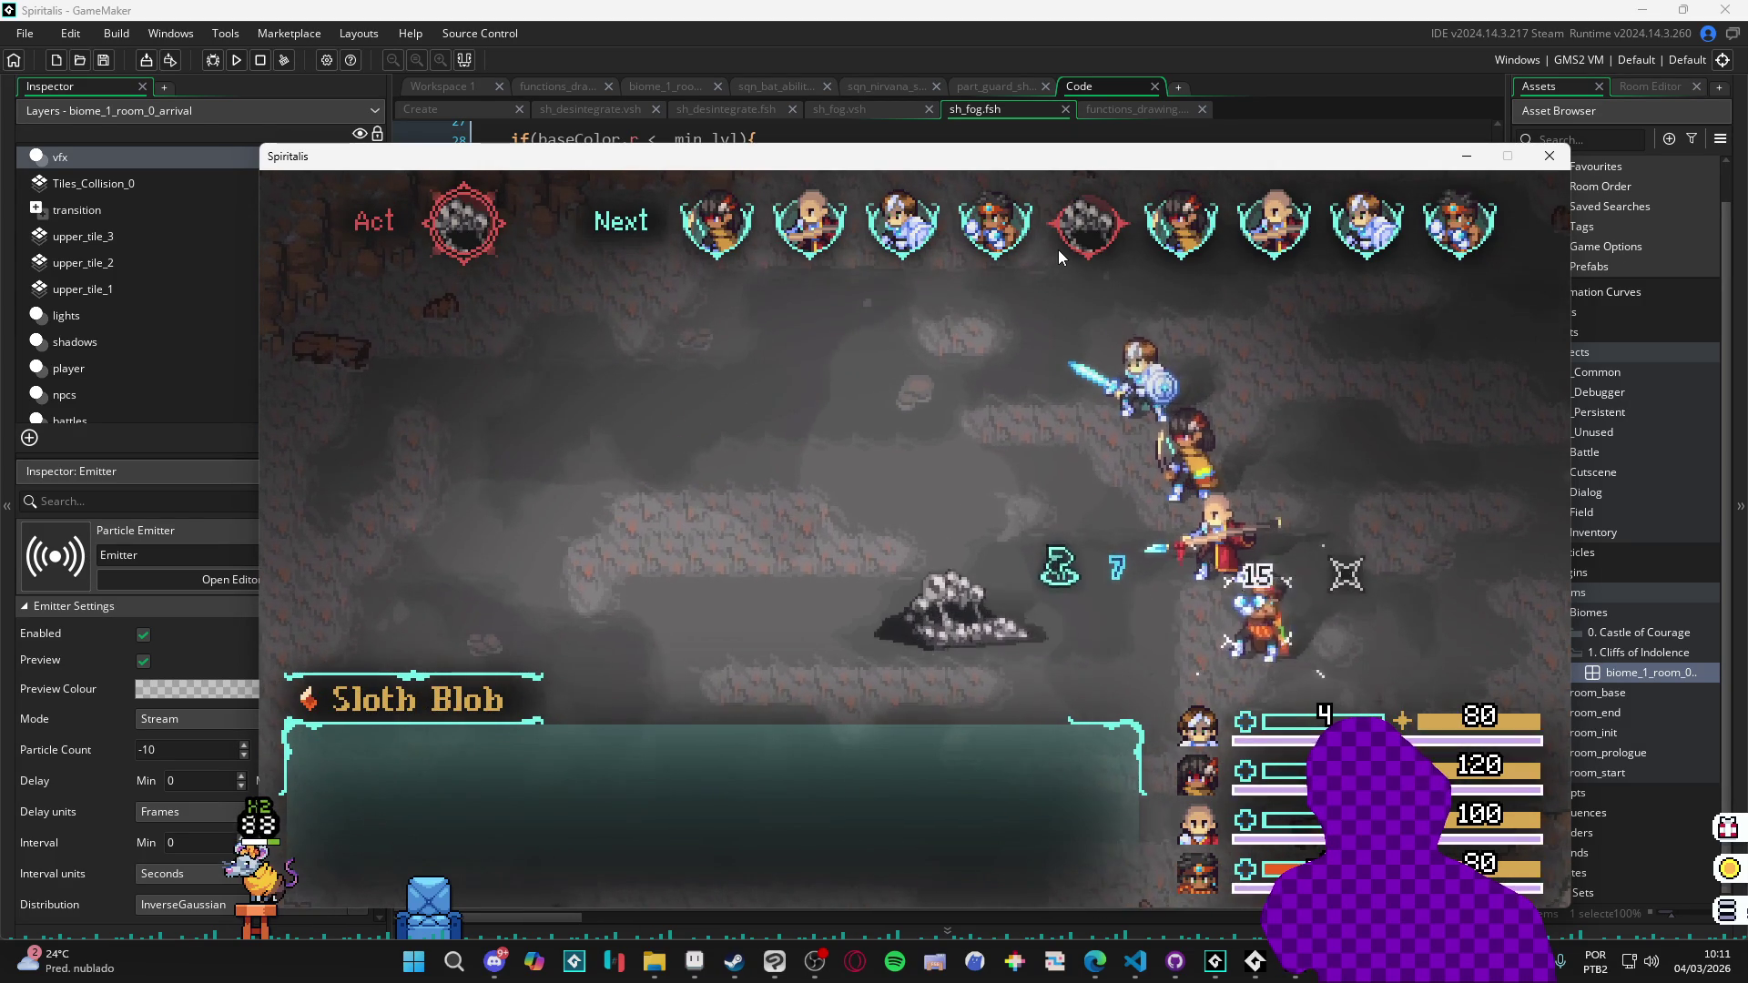
pyautogui.press('Return')
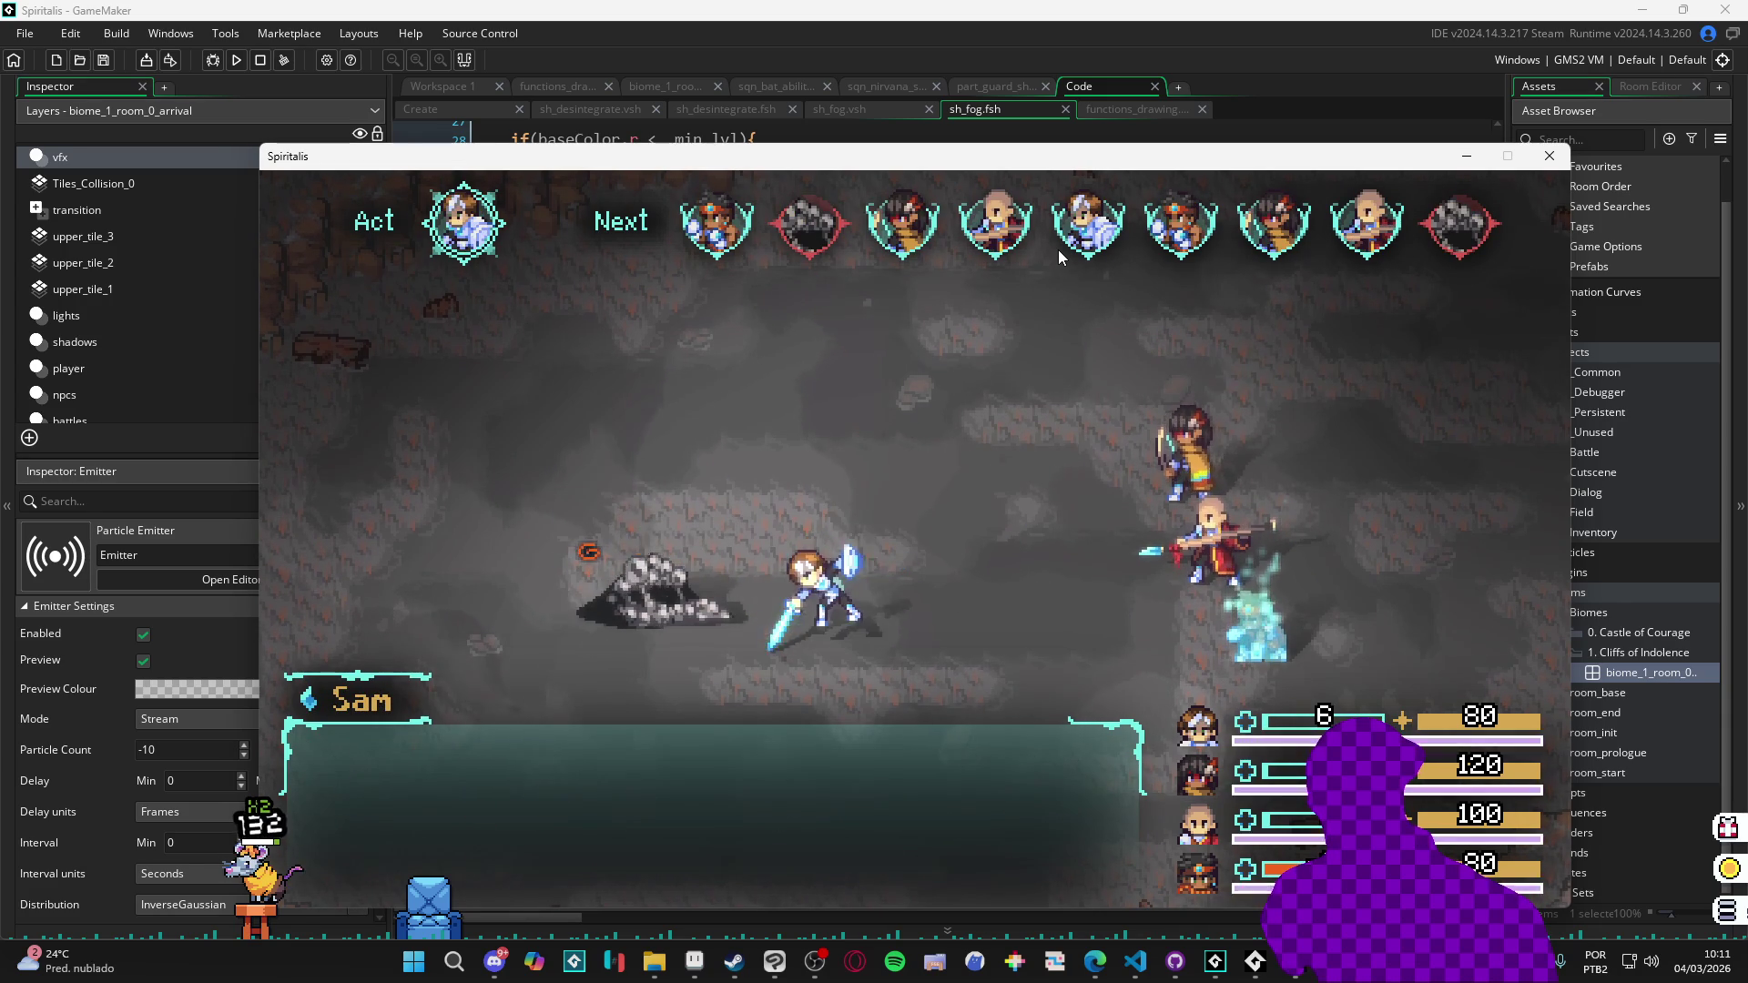
pyautogui.press('Return')
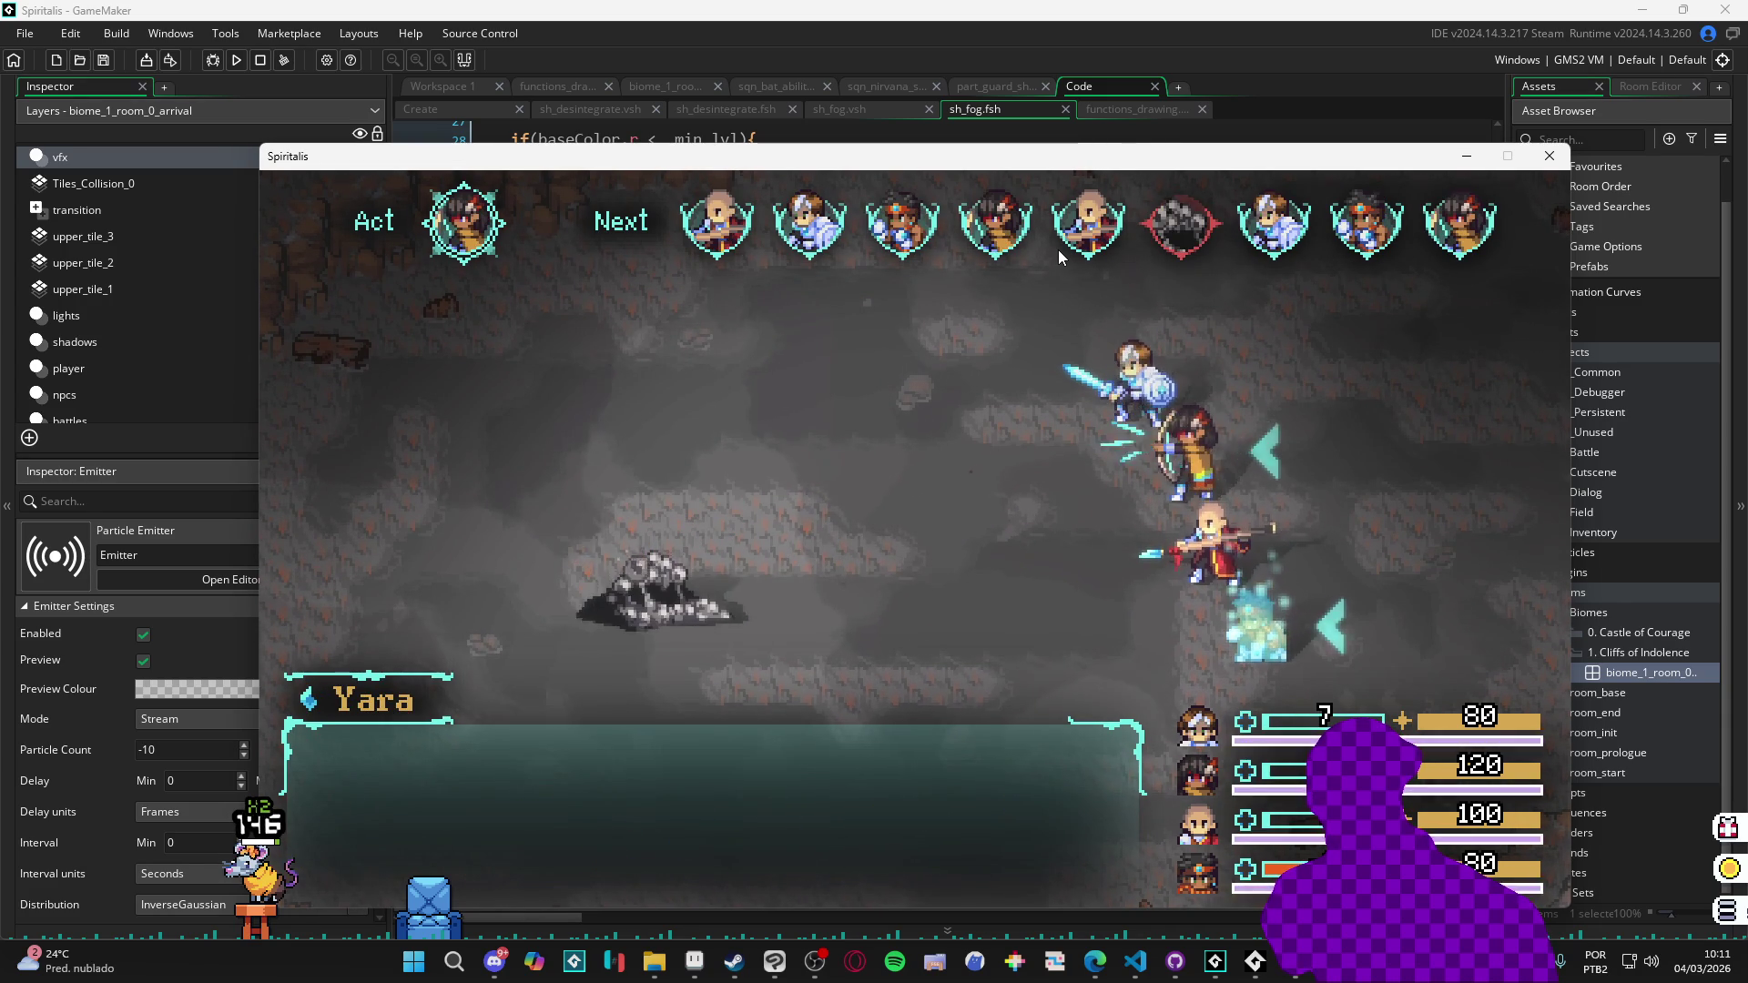
pyautogui.press('Return')
pyautogui.press('Return')
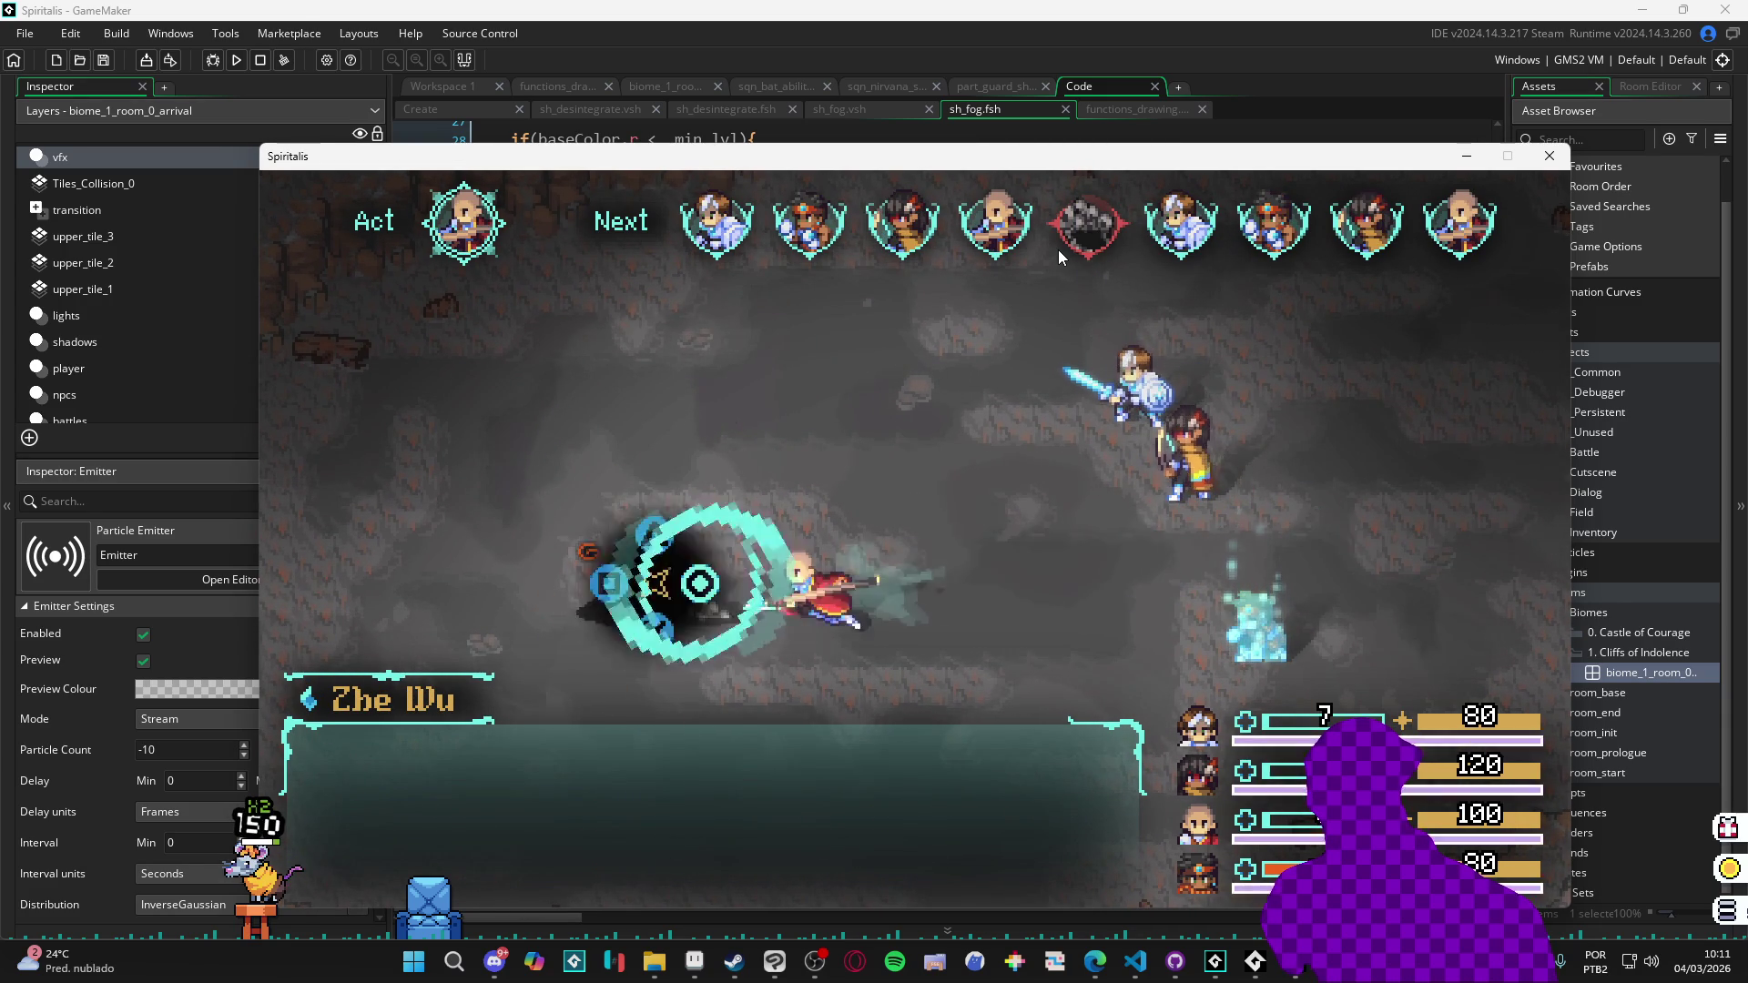
pyautogui.press('Return')
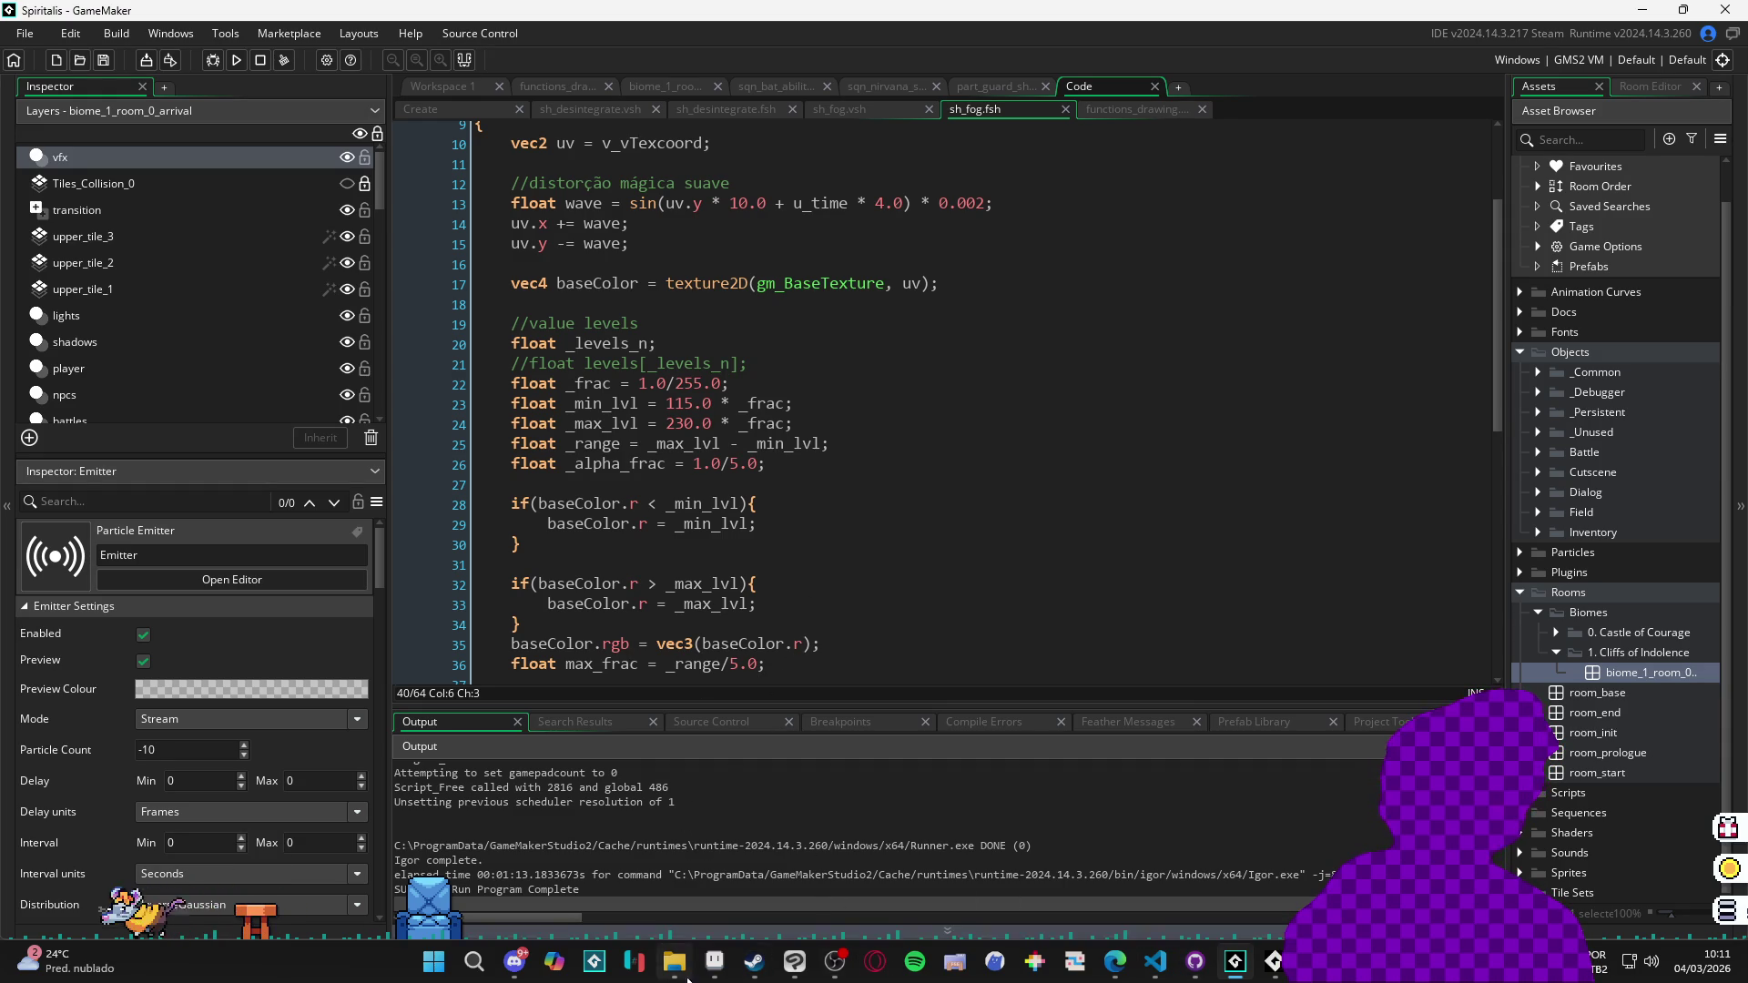
pyautogui.moveTo(1125, 974)
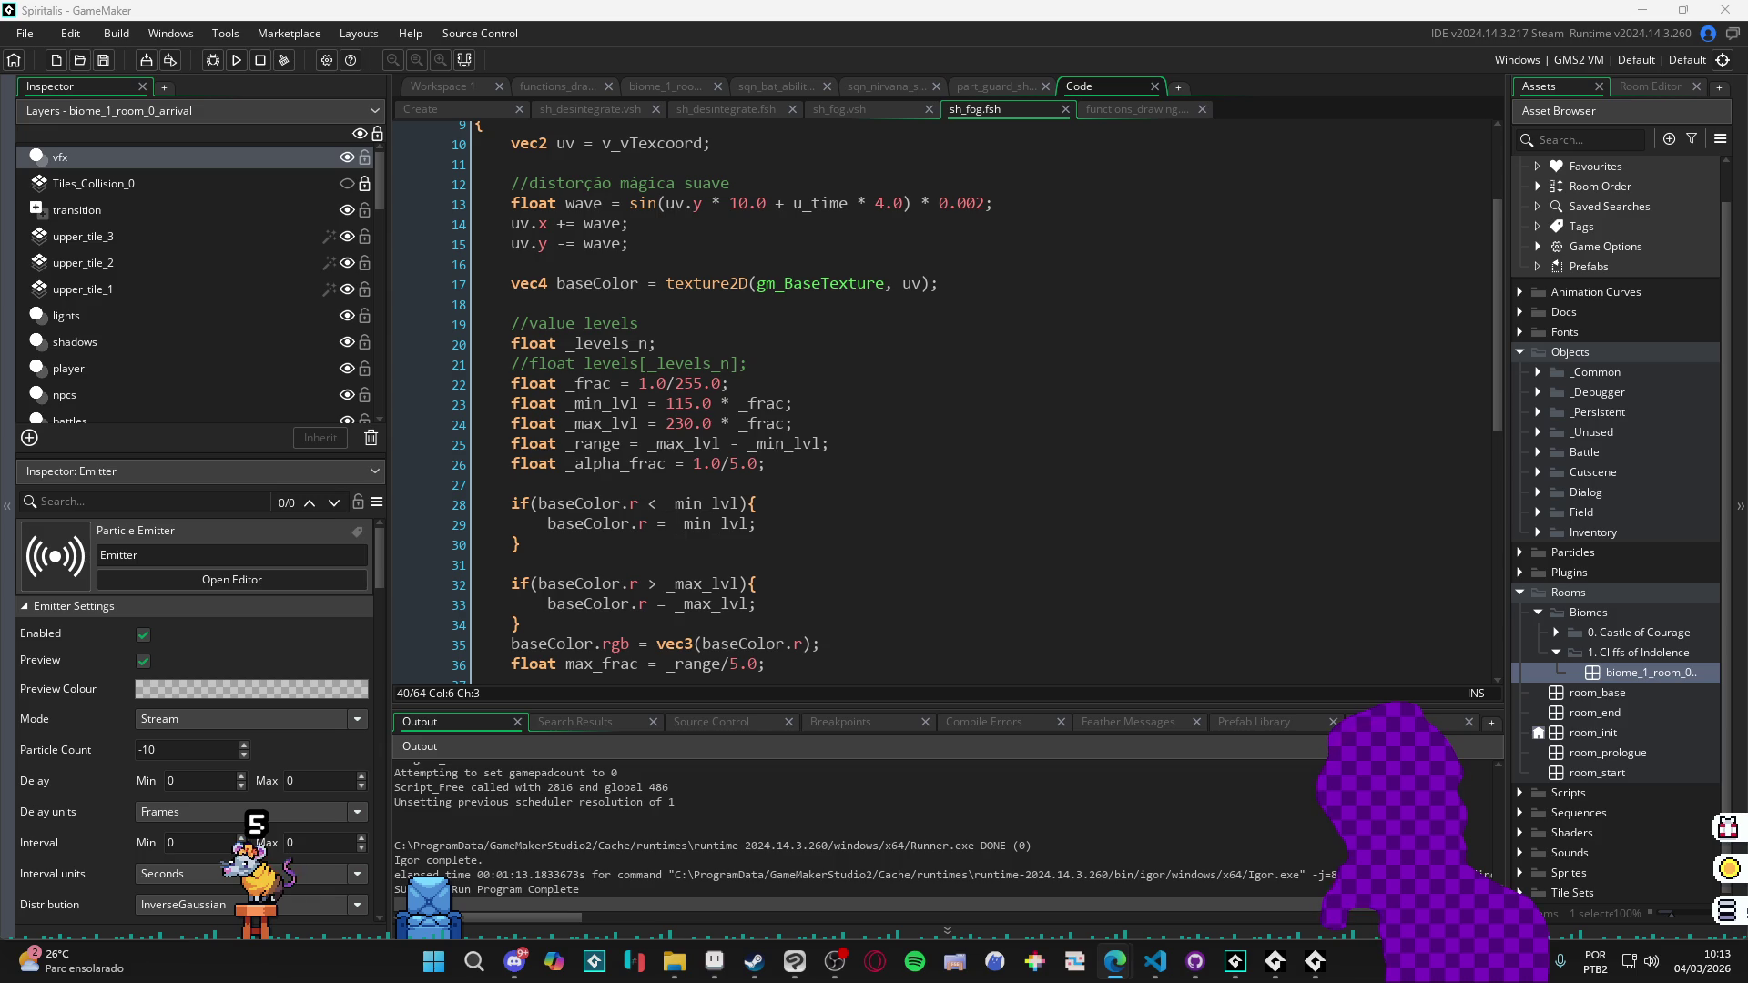
# Focus the sh_fog.fsh code and compile and run the project with F5.
pyautogui.click(975, 444)
pyautogui.moveTo(1274, 961)
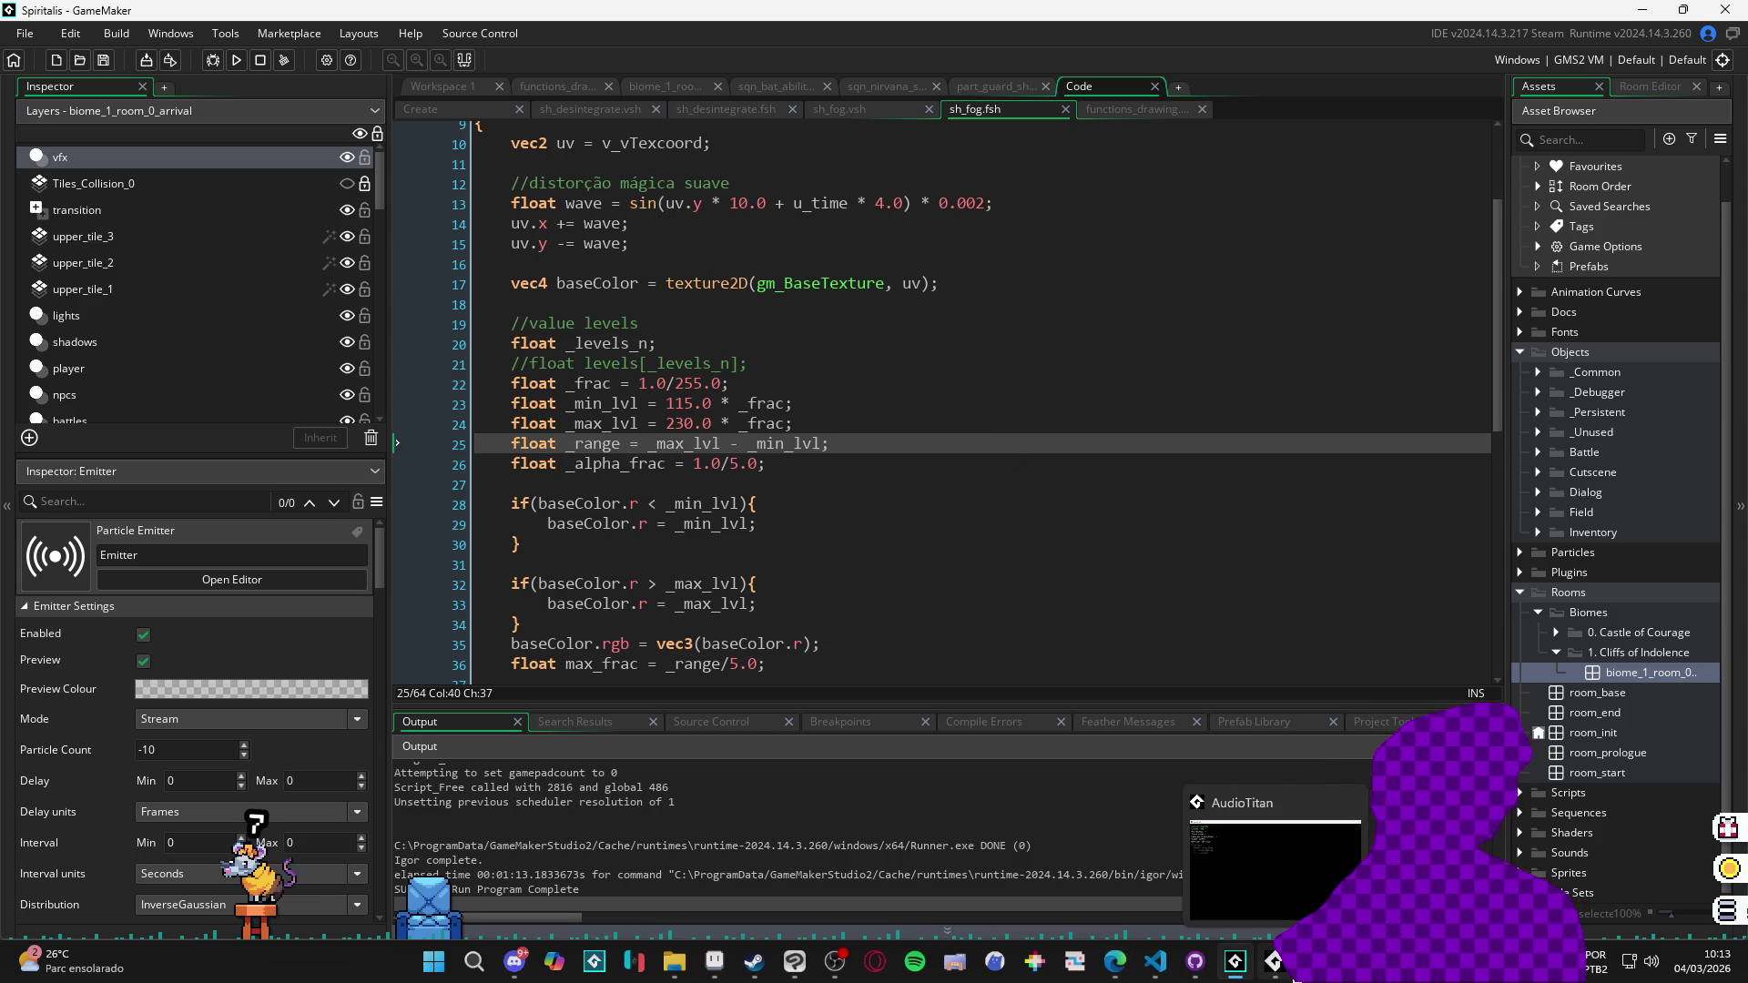
pyautogui.click(840, 424)
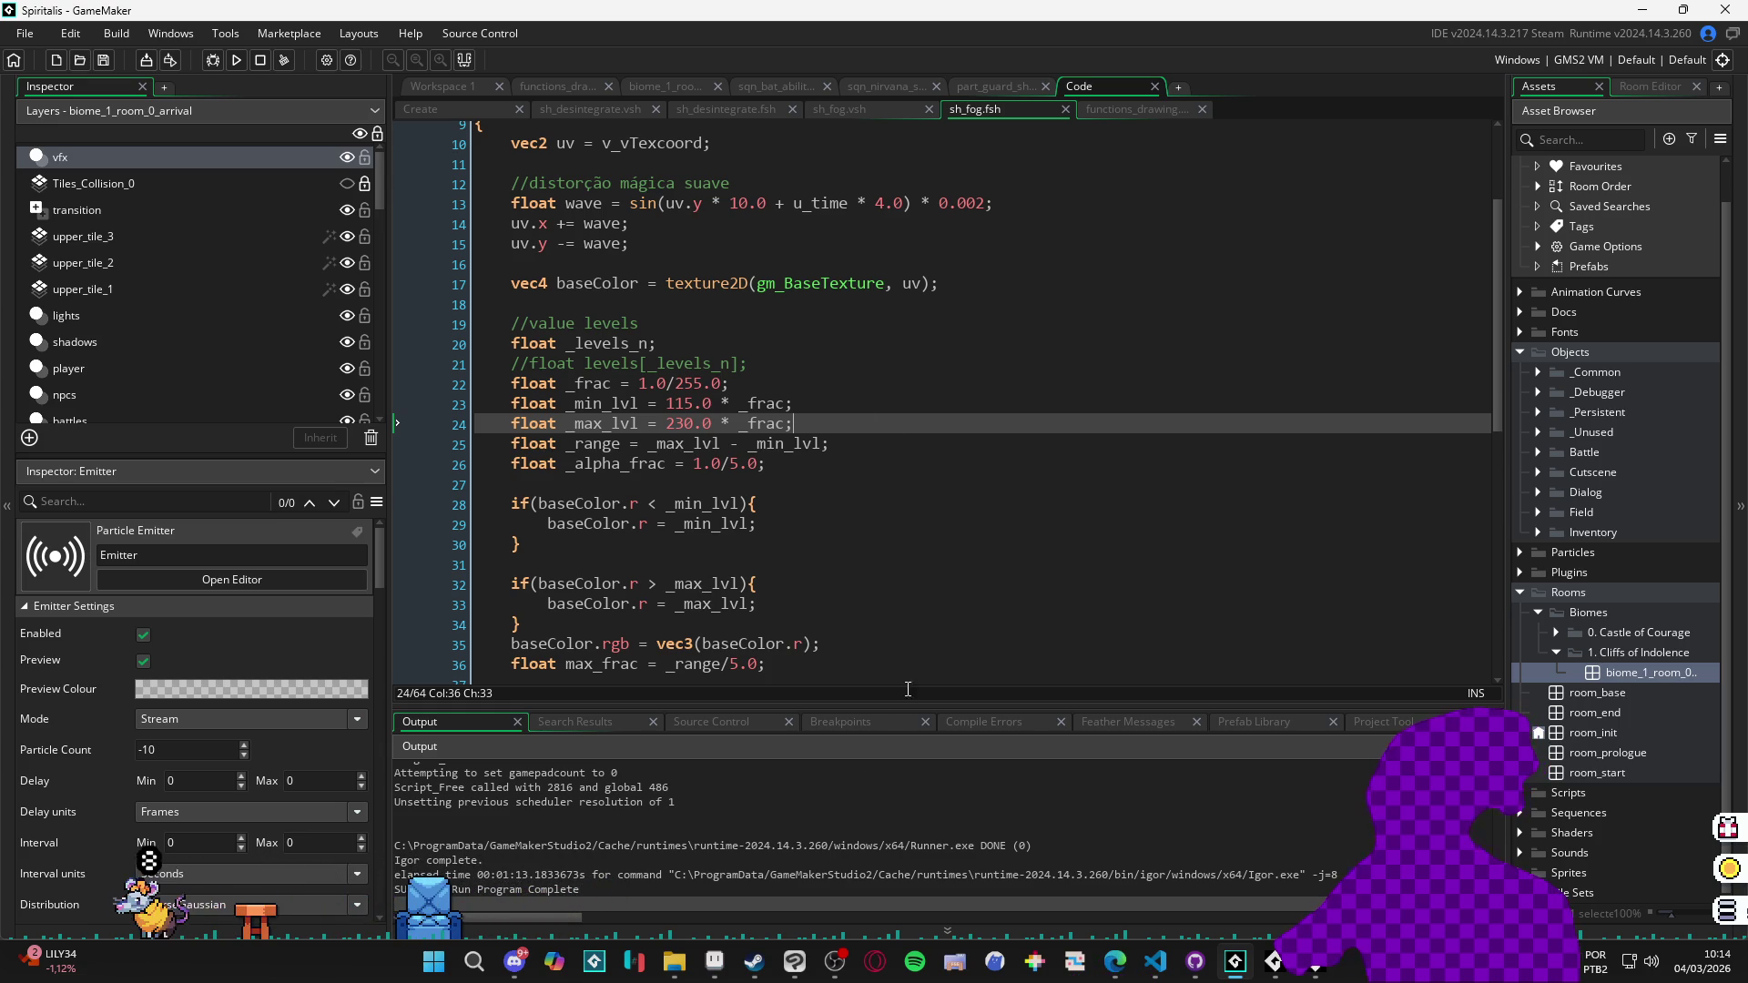
pyautogui.click(814, 518)
pyautogui.press('F5')
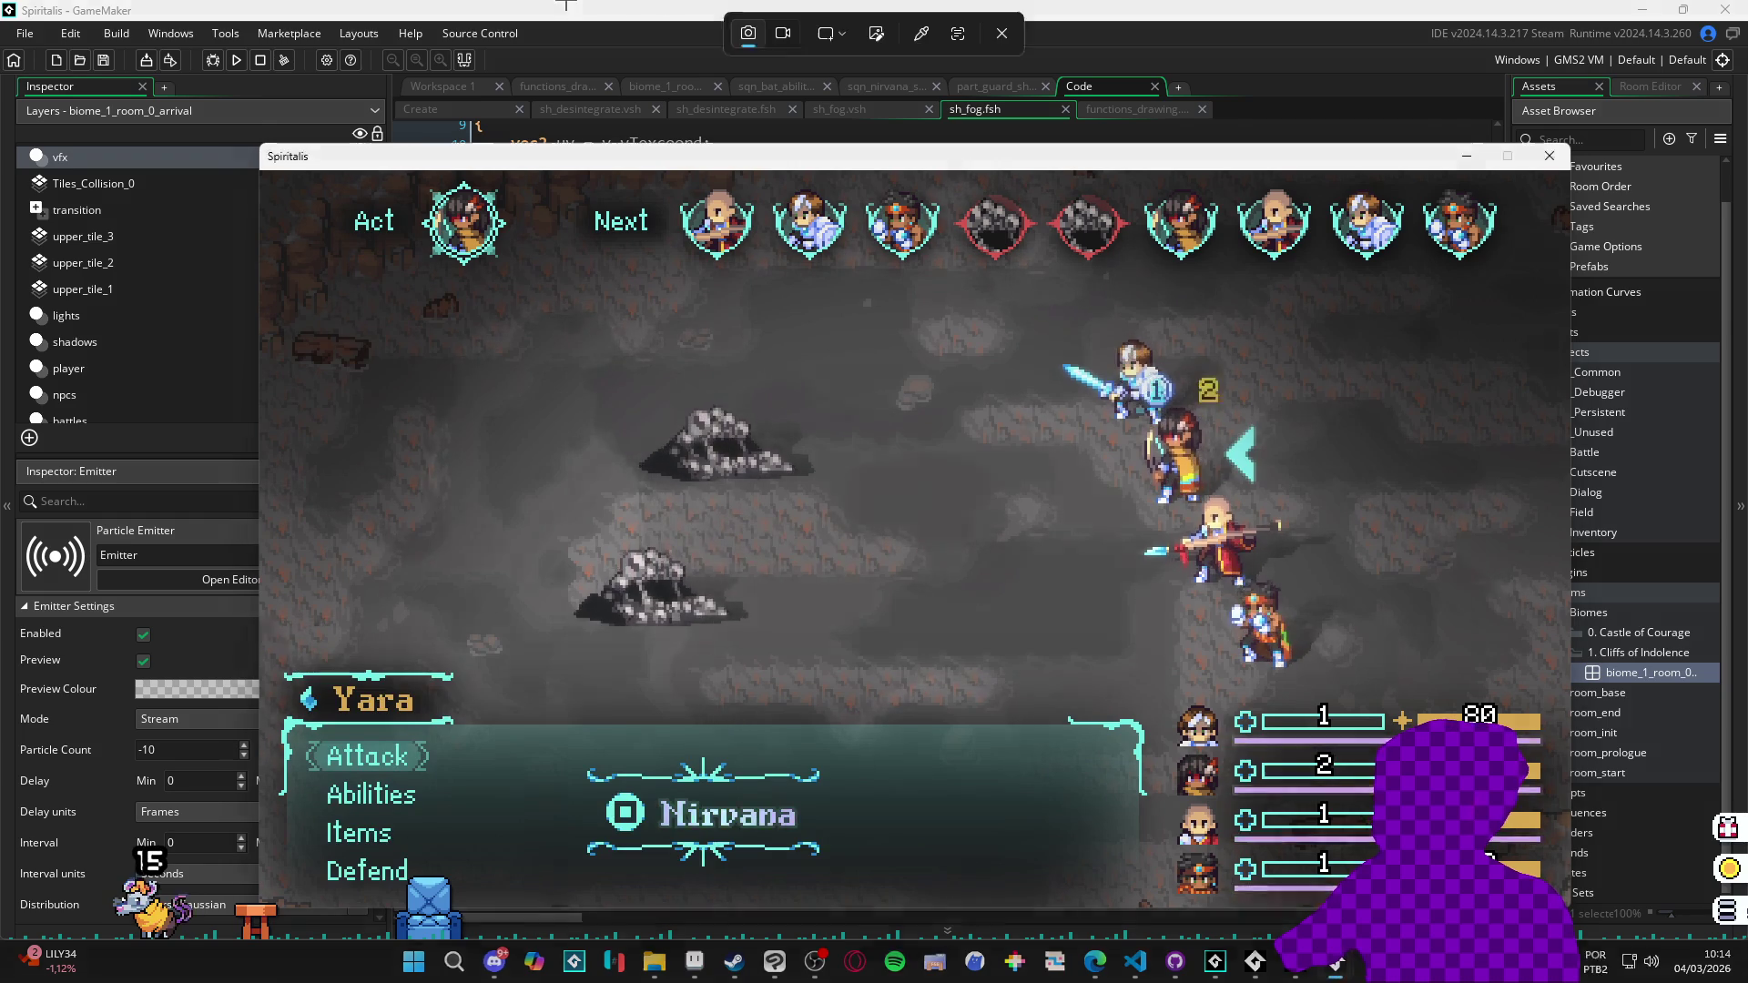
# Capture the Spiritalis battle window with a Win+Shift+S rectangle snip.
pyautogui.press('super+shift+s')
pyautogui.click(1002, 33)
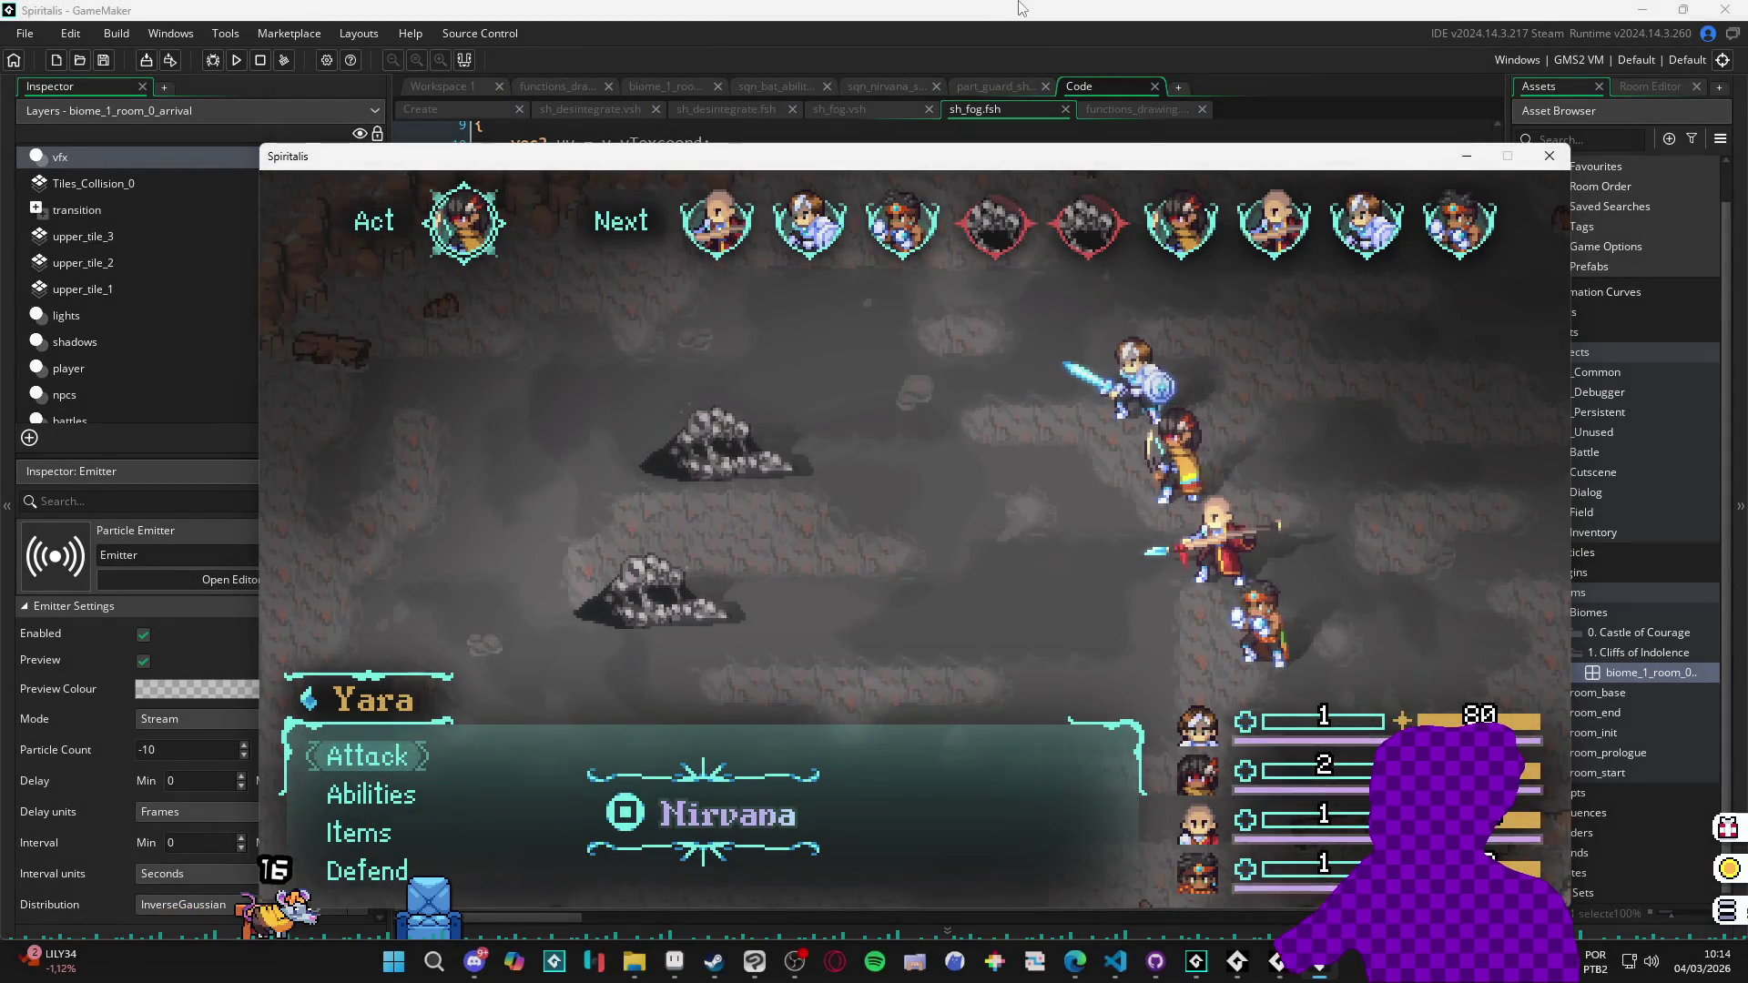
pyautogui.press('super+shift+s')
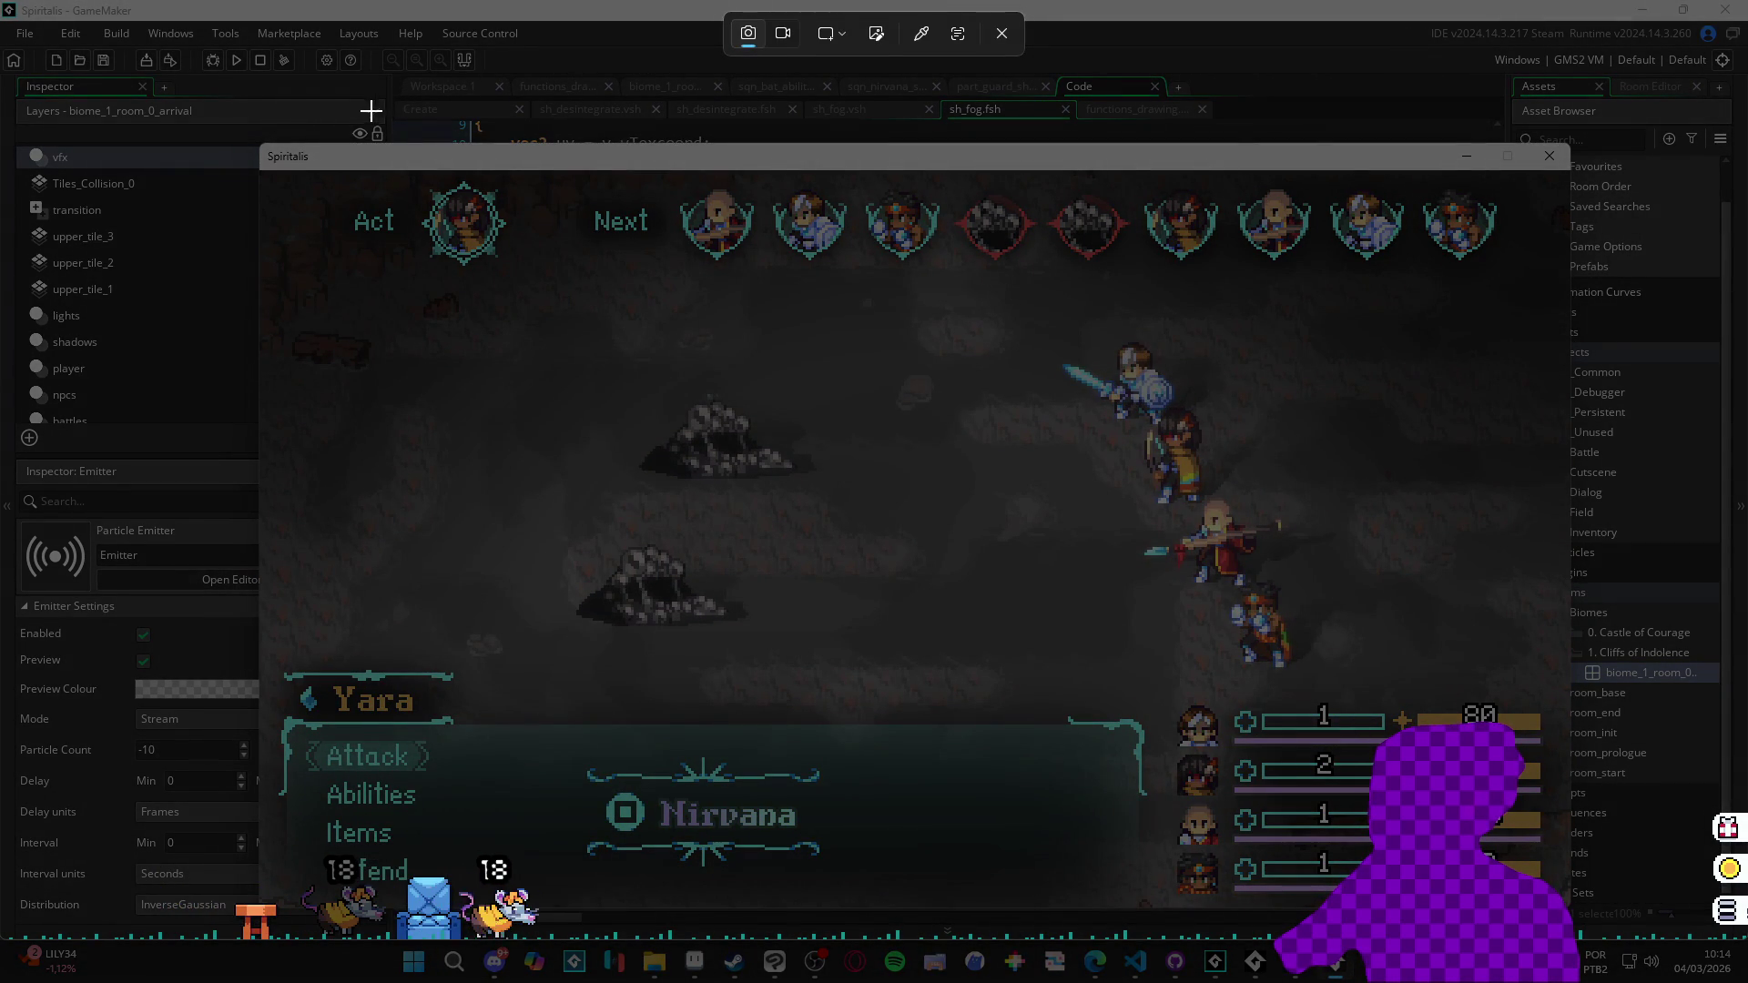
pyautogui.moveTo(249, 155)
pyautogui.mouseDown()
pyautogui.moveTo(1446, 920)
pyautogui.moveTo(1581, 912)
pyautogui.mouseUp()
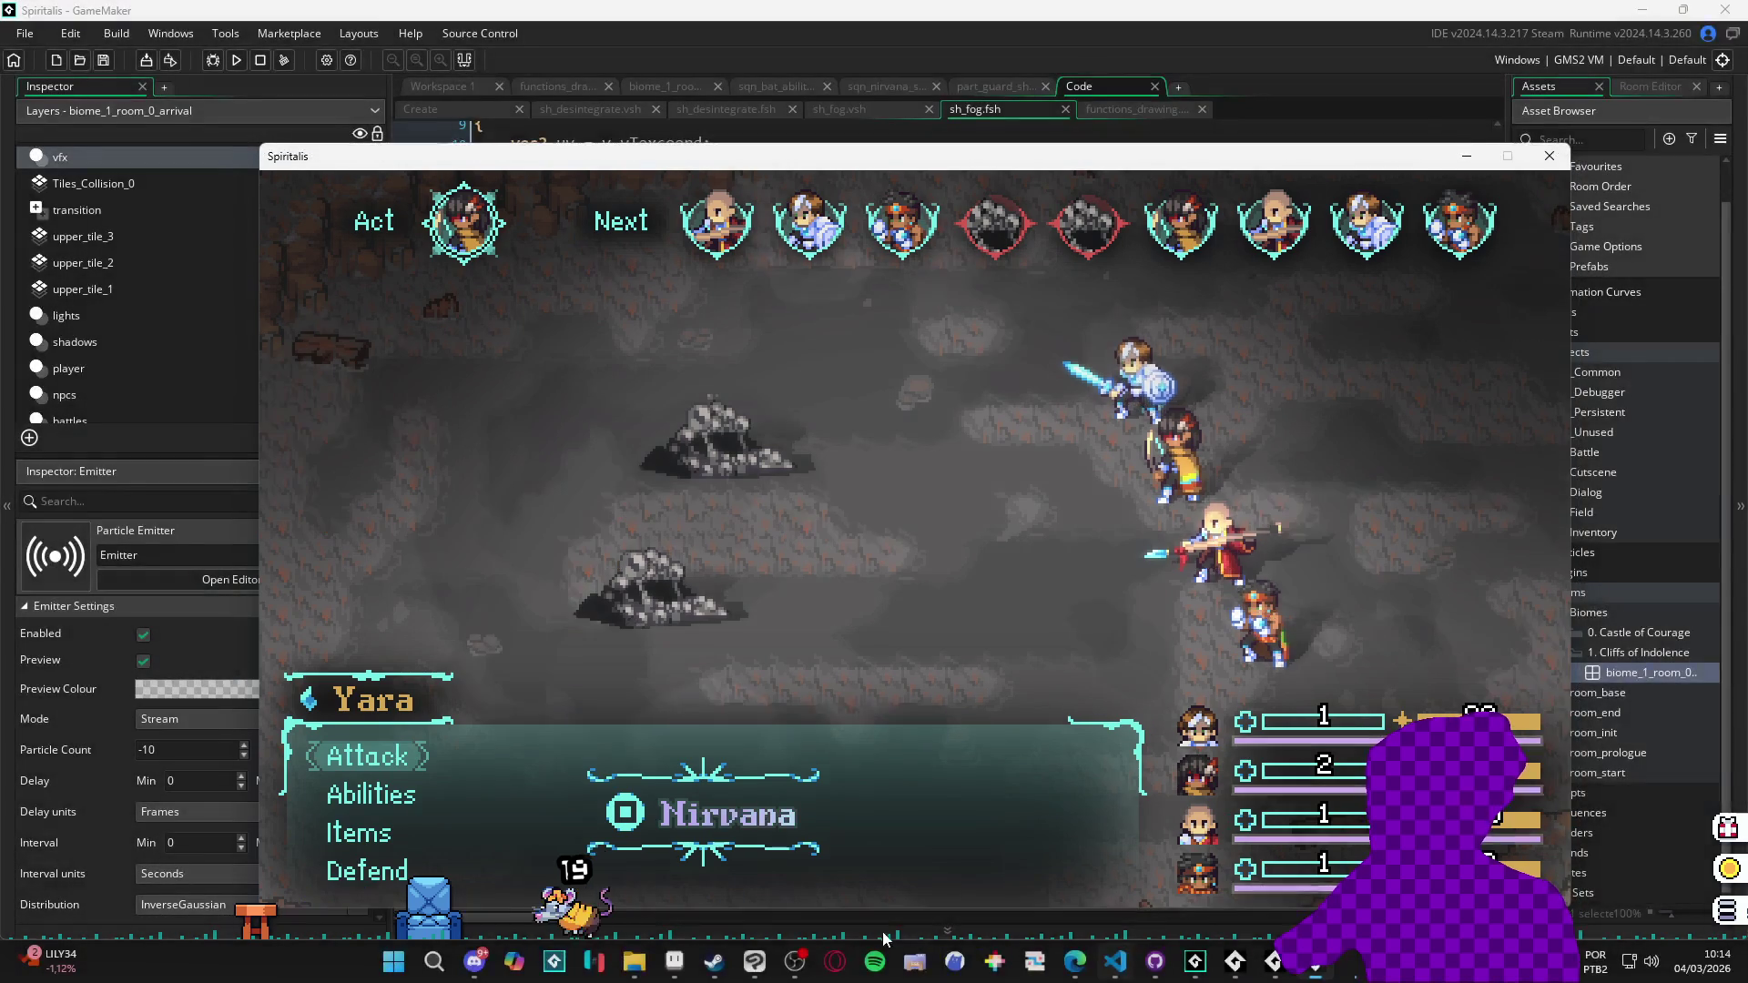
pyautogui.click(674, 961)
# Create a new sprite and paste the battle screenshot into it.
pyautogui.click(18, 30)
pyautogui.click(37, 52)
pyautogui.click(819, 672)
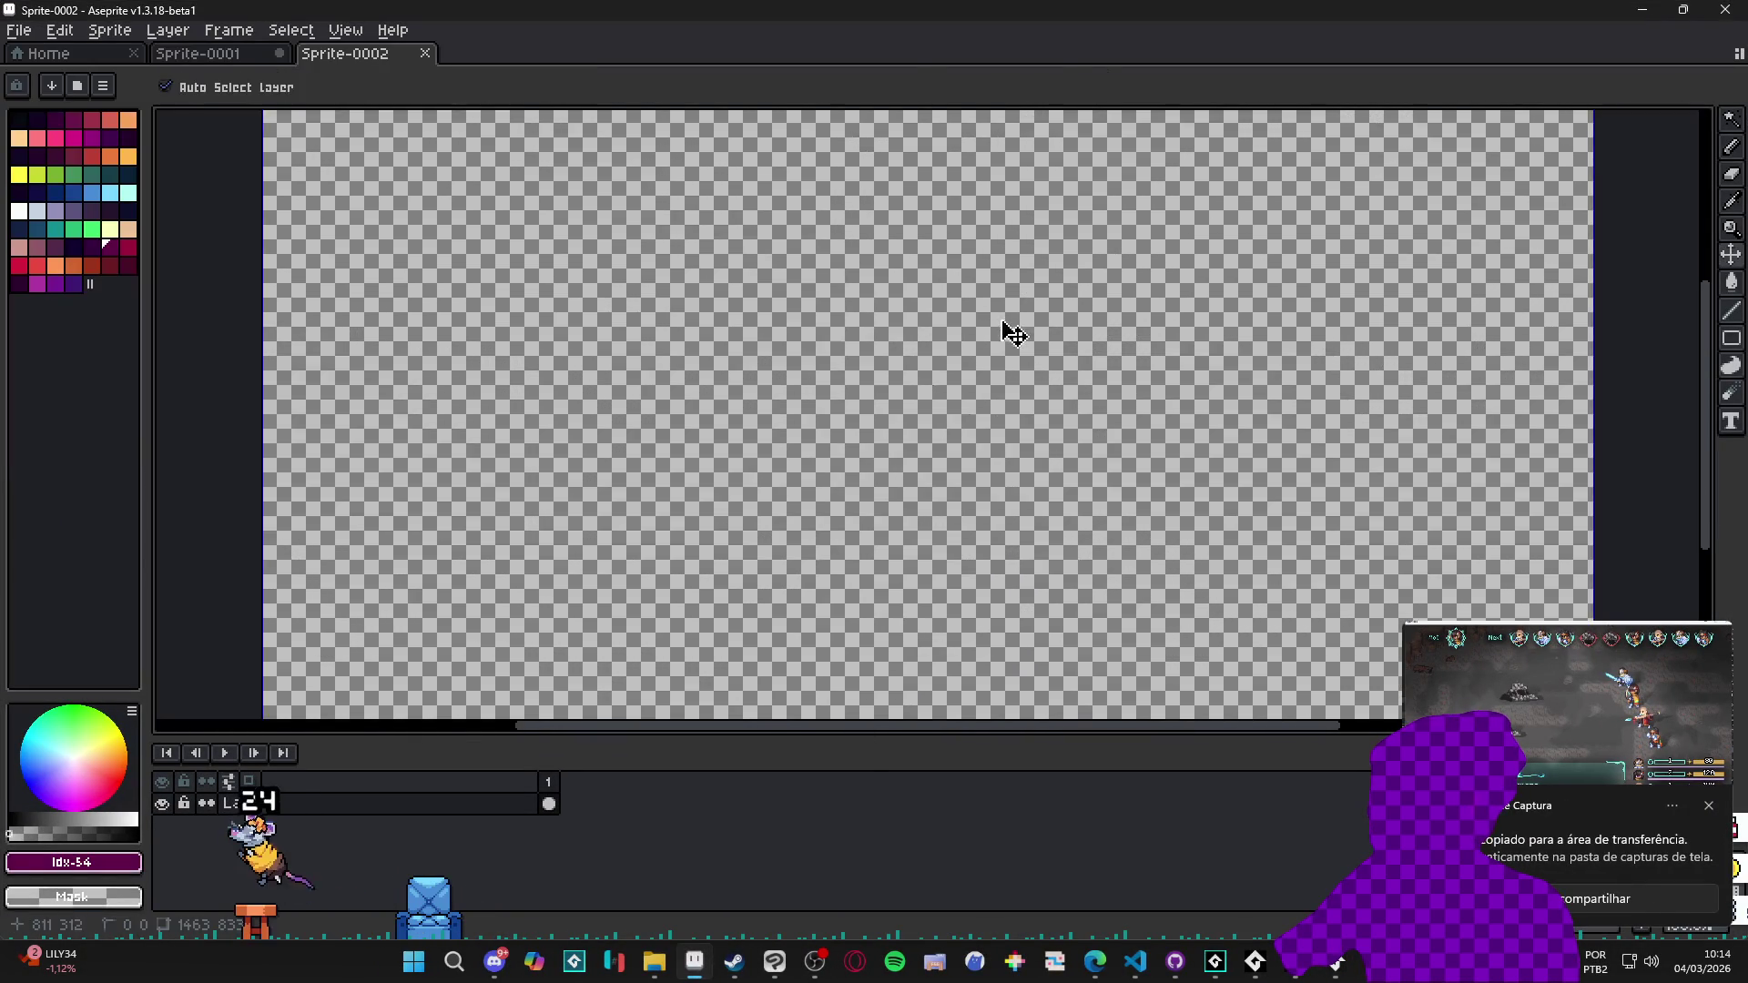
pyautogui.hotkey('ctrl', 'v')
pyautogui.scroll(-2, 964, 336)
pyautogui.scroll(5, 1270, 420)
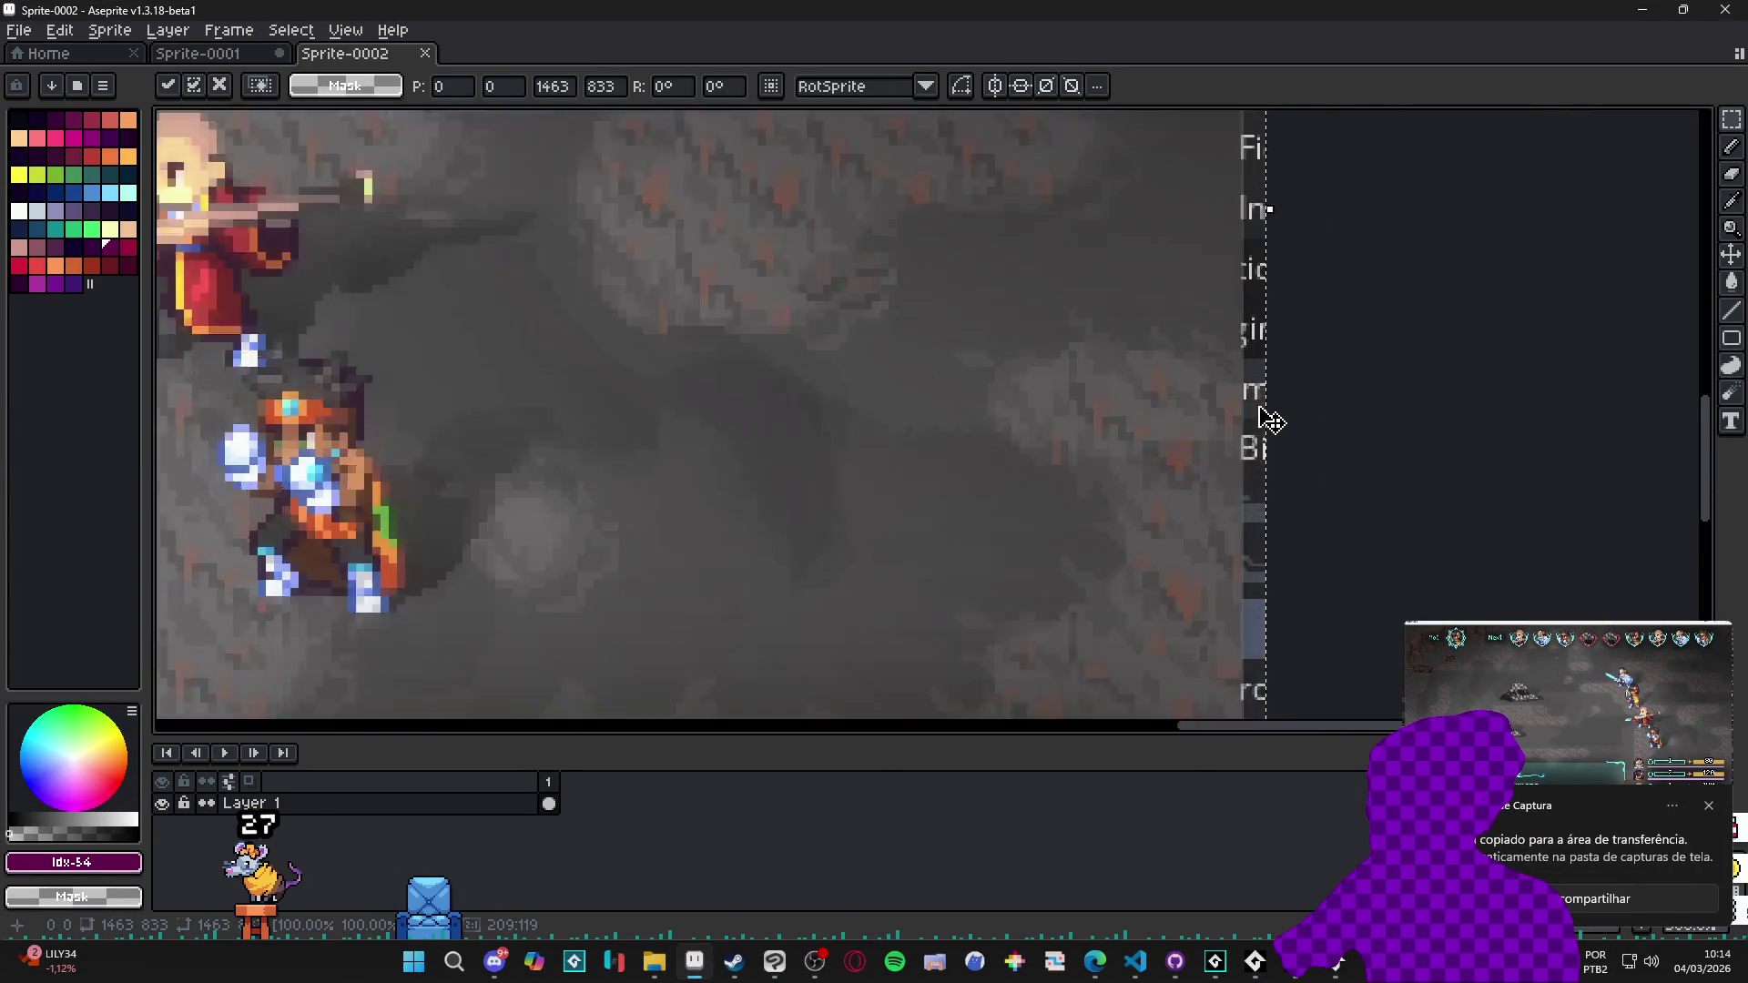
pyautogui.press('Return')
# Crop the canvas from 1463×833 to 1443×811, trimming 18 px top, 12 left, 4 bottom and the right edge.
pyautogui.hotkey('ctrl', 'alt', 'c')
pyautogui.moveTo(1268, 407)
pyautogui.mouseDown()
pyautogui.moveTo(1163, 429)
pyautogui.moveTo(1246, 444)
pyautogui.mouseUp()
pyautogui.scroll(-5, 1246, 444)
pyautogui.scroll(6, 1275, 312)
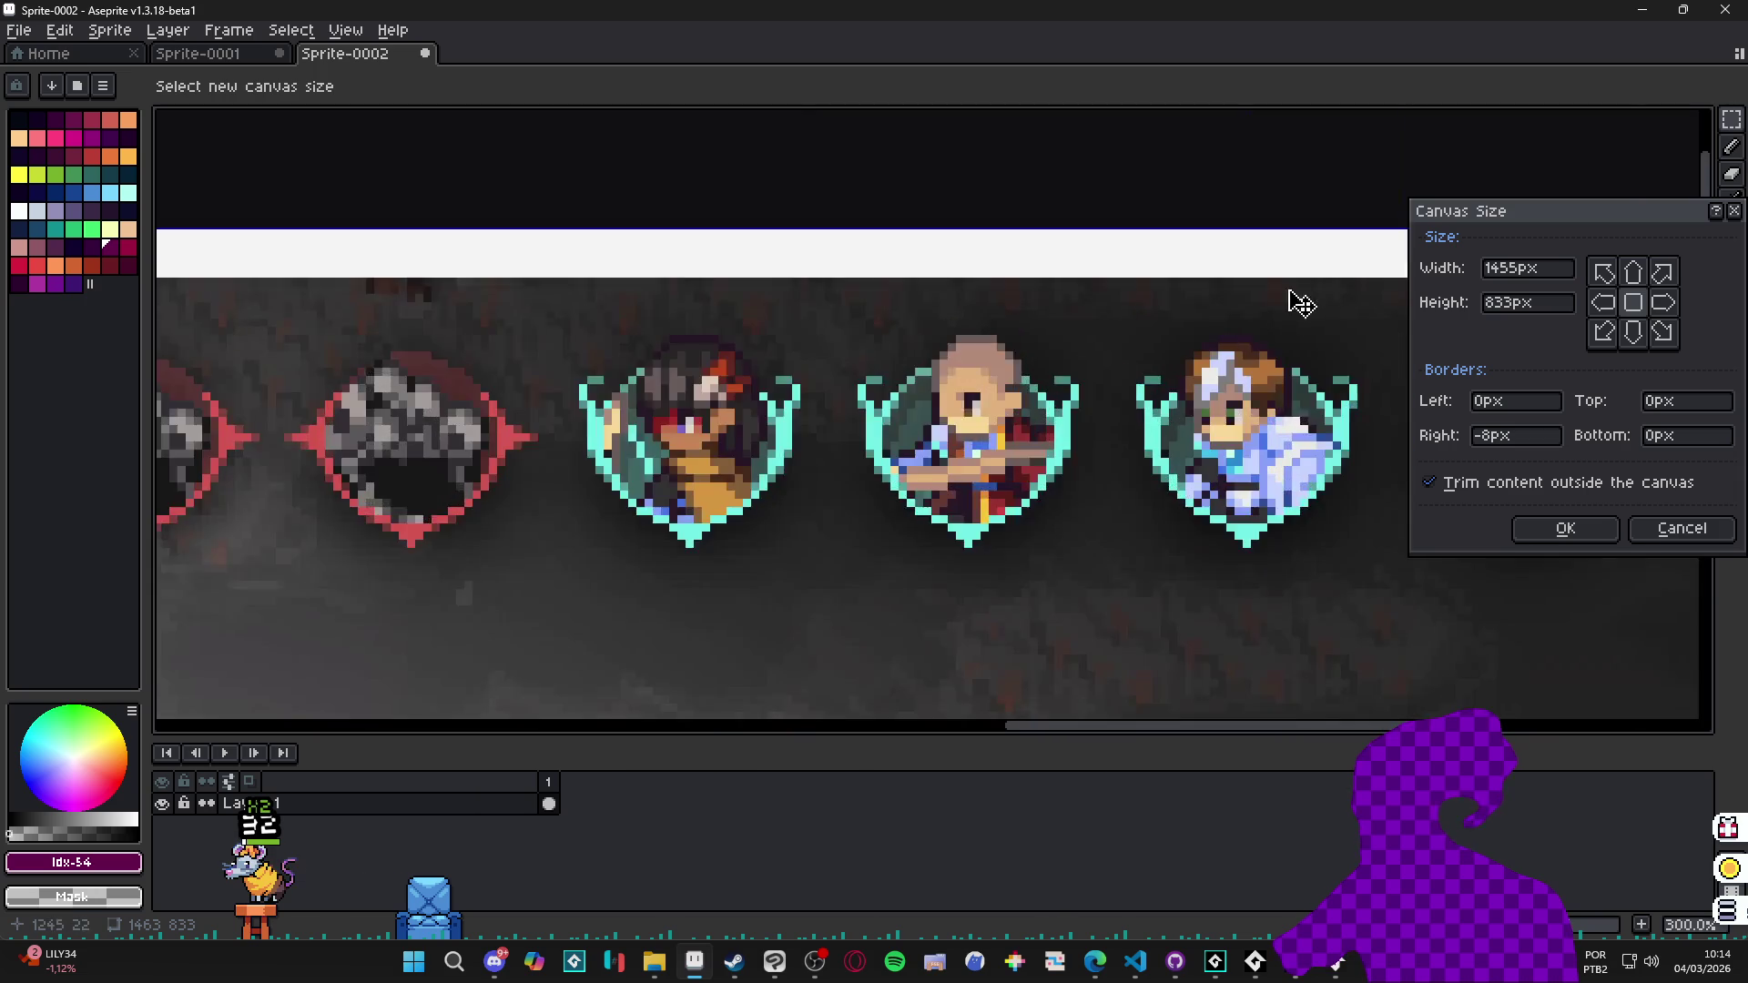
pyautogui.moveTo(1246, 208); pyautogui.dragTo(1248, 288)
pyautogui.scroll(-5, 1169, 344)
pyautogui.scroll(2, 706, 429)
pyautogui.scroll(4, 307, 416)
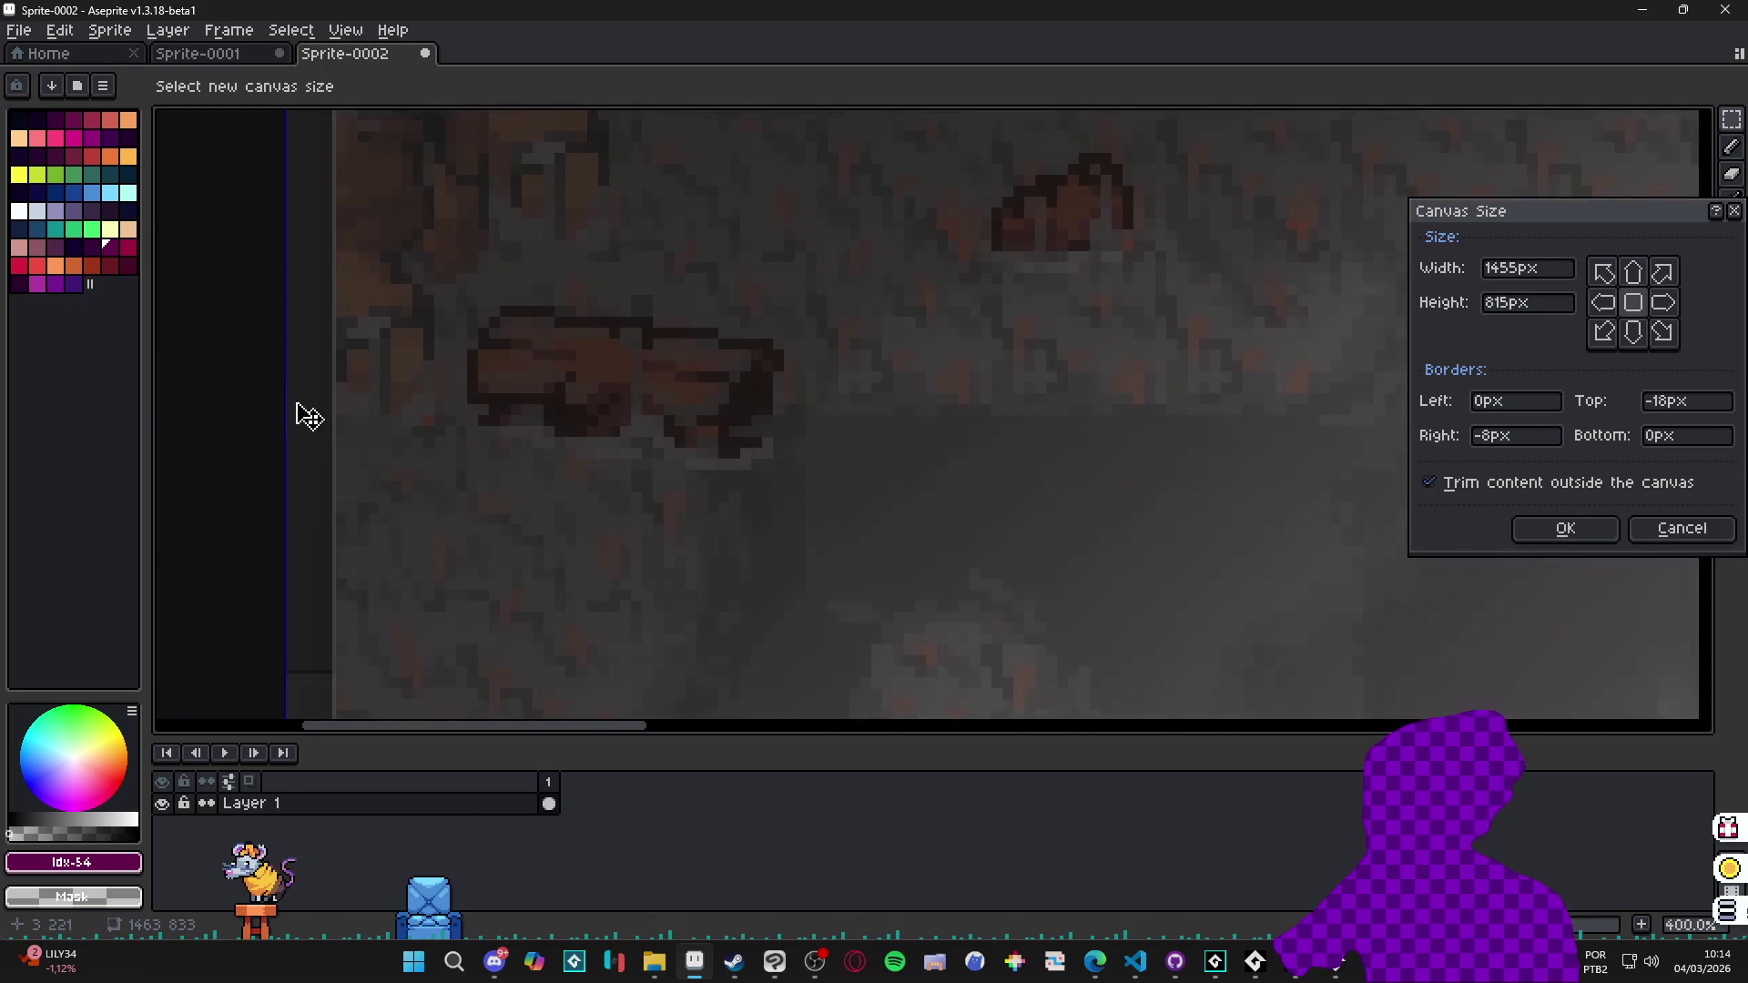
pyautogui.moveTo(303, 422); pyautogui.dragTo(331, 417)
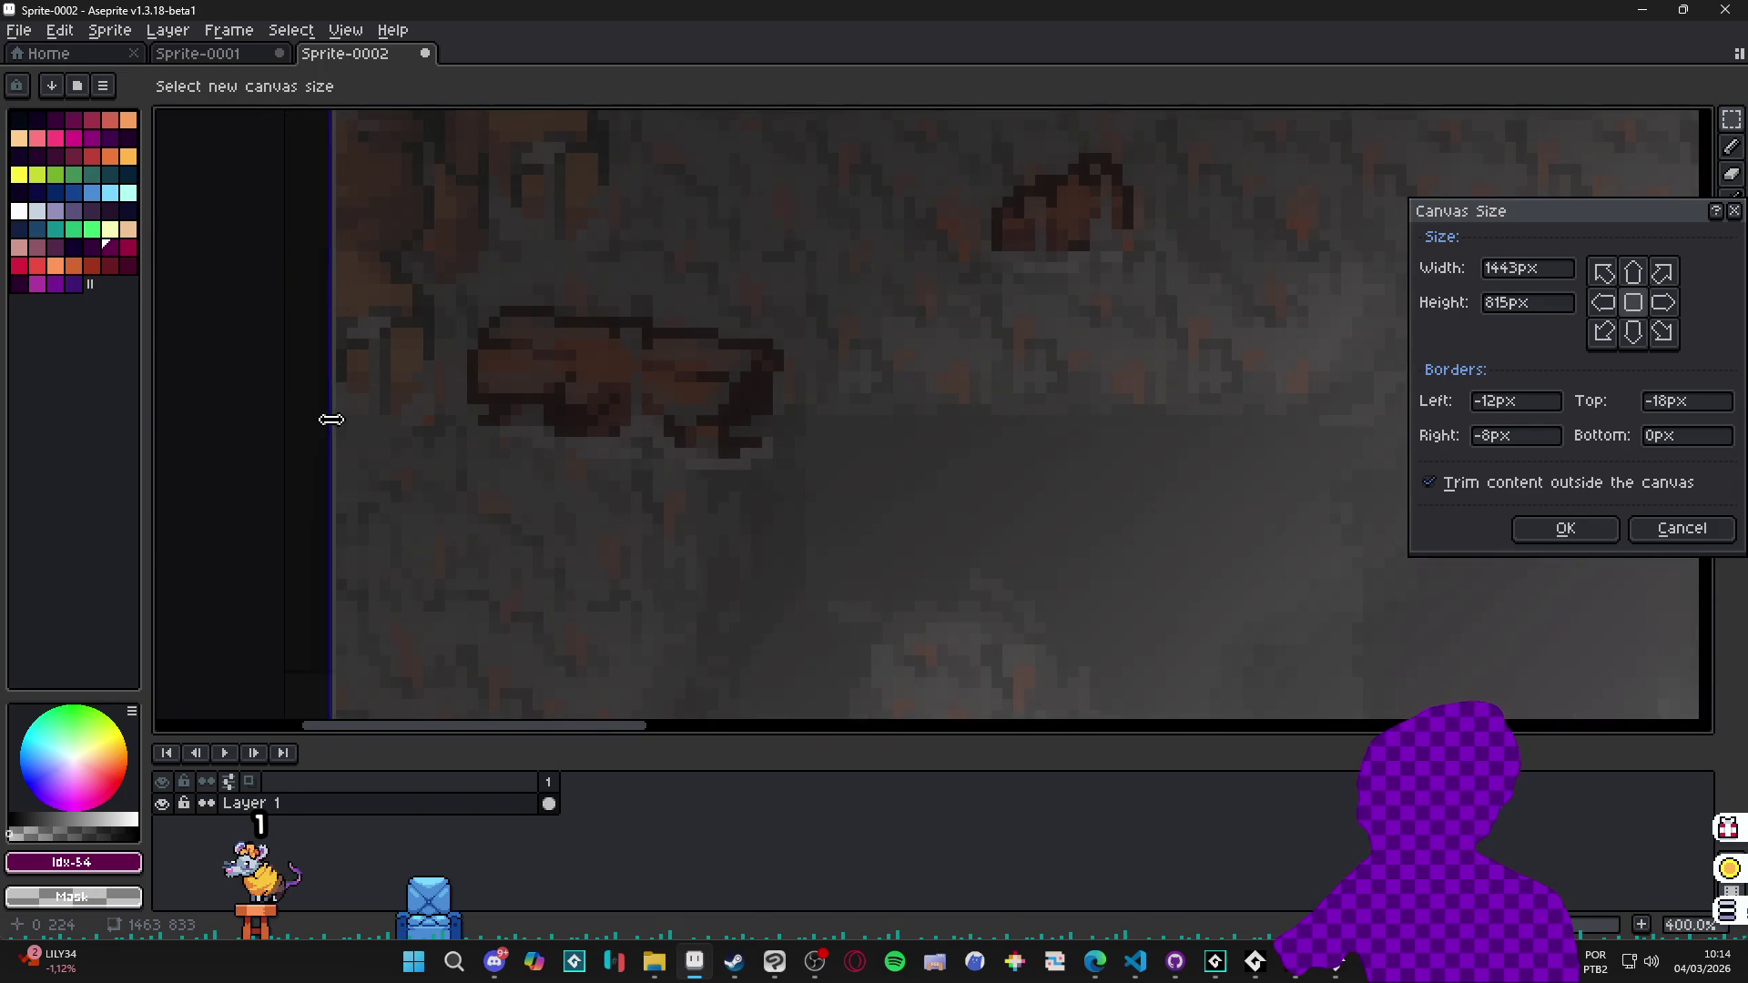
pyautogui.scroll(-6, 590, 569)
pyautogui.scroll(-2, 656, 628)
pyautogui.scroll(8, 678, 687)
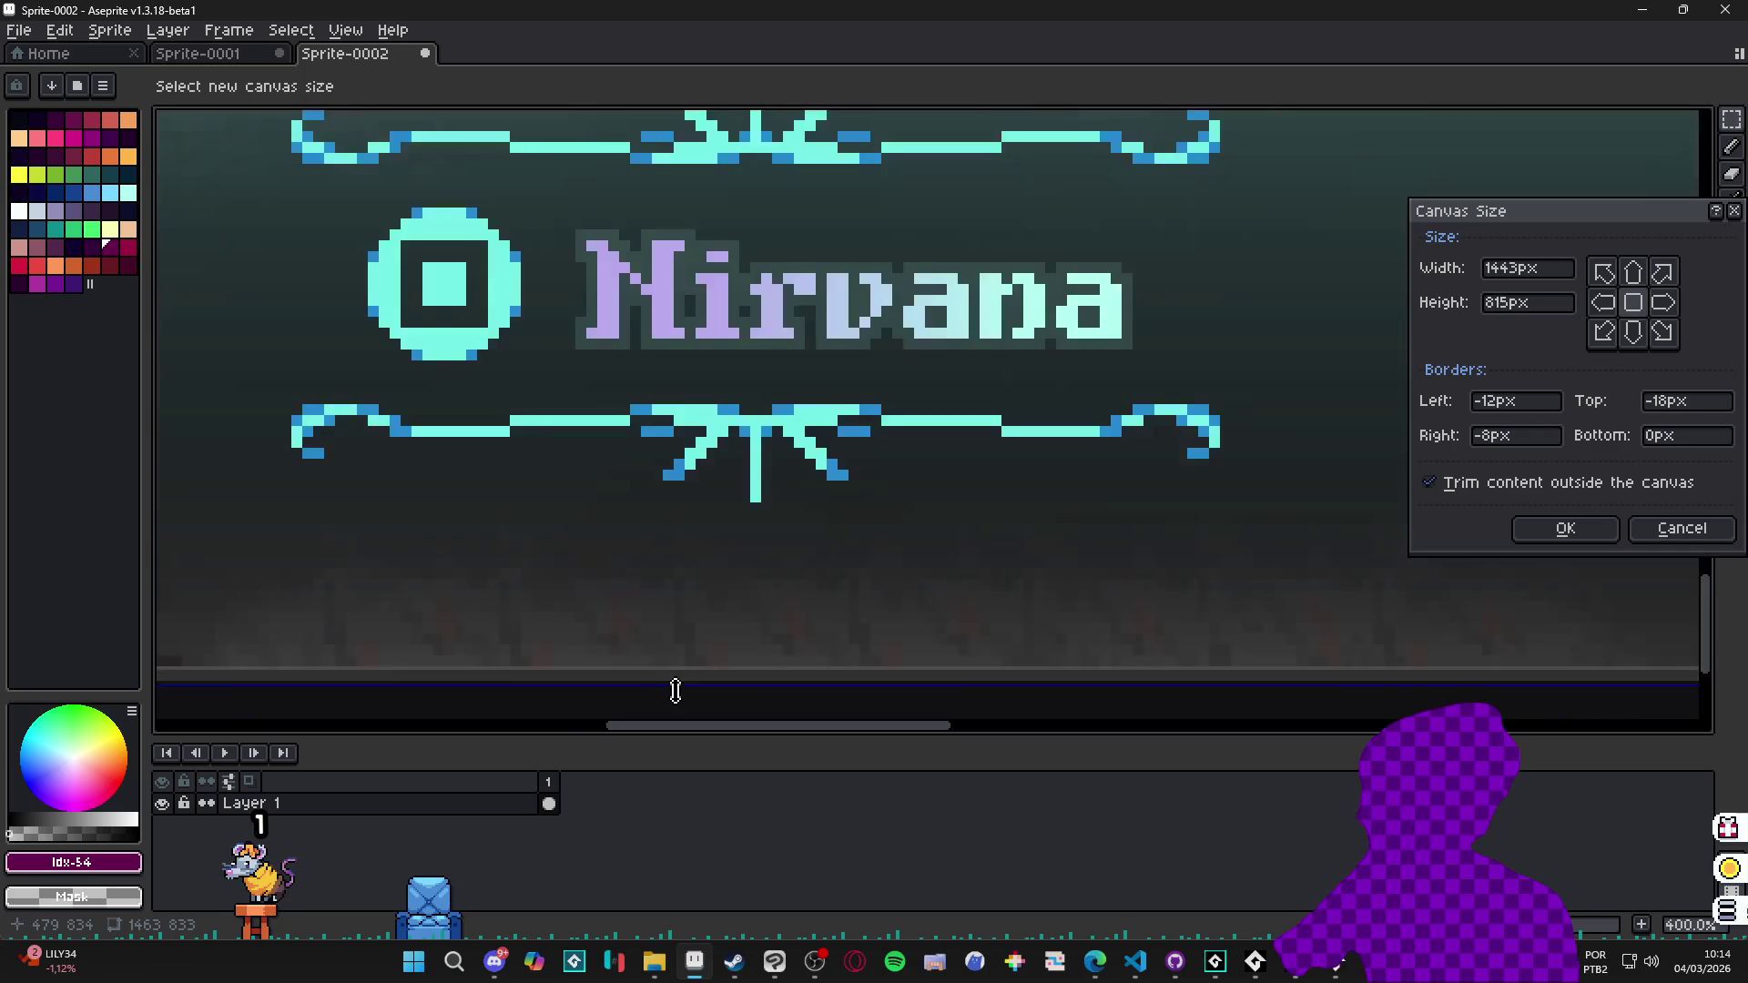
pyautogui.moveTo(682, 687); pyautogui.dragTo(706, 664)
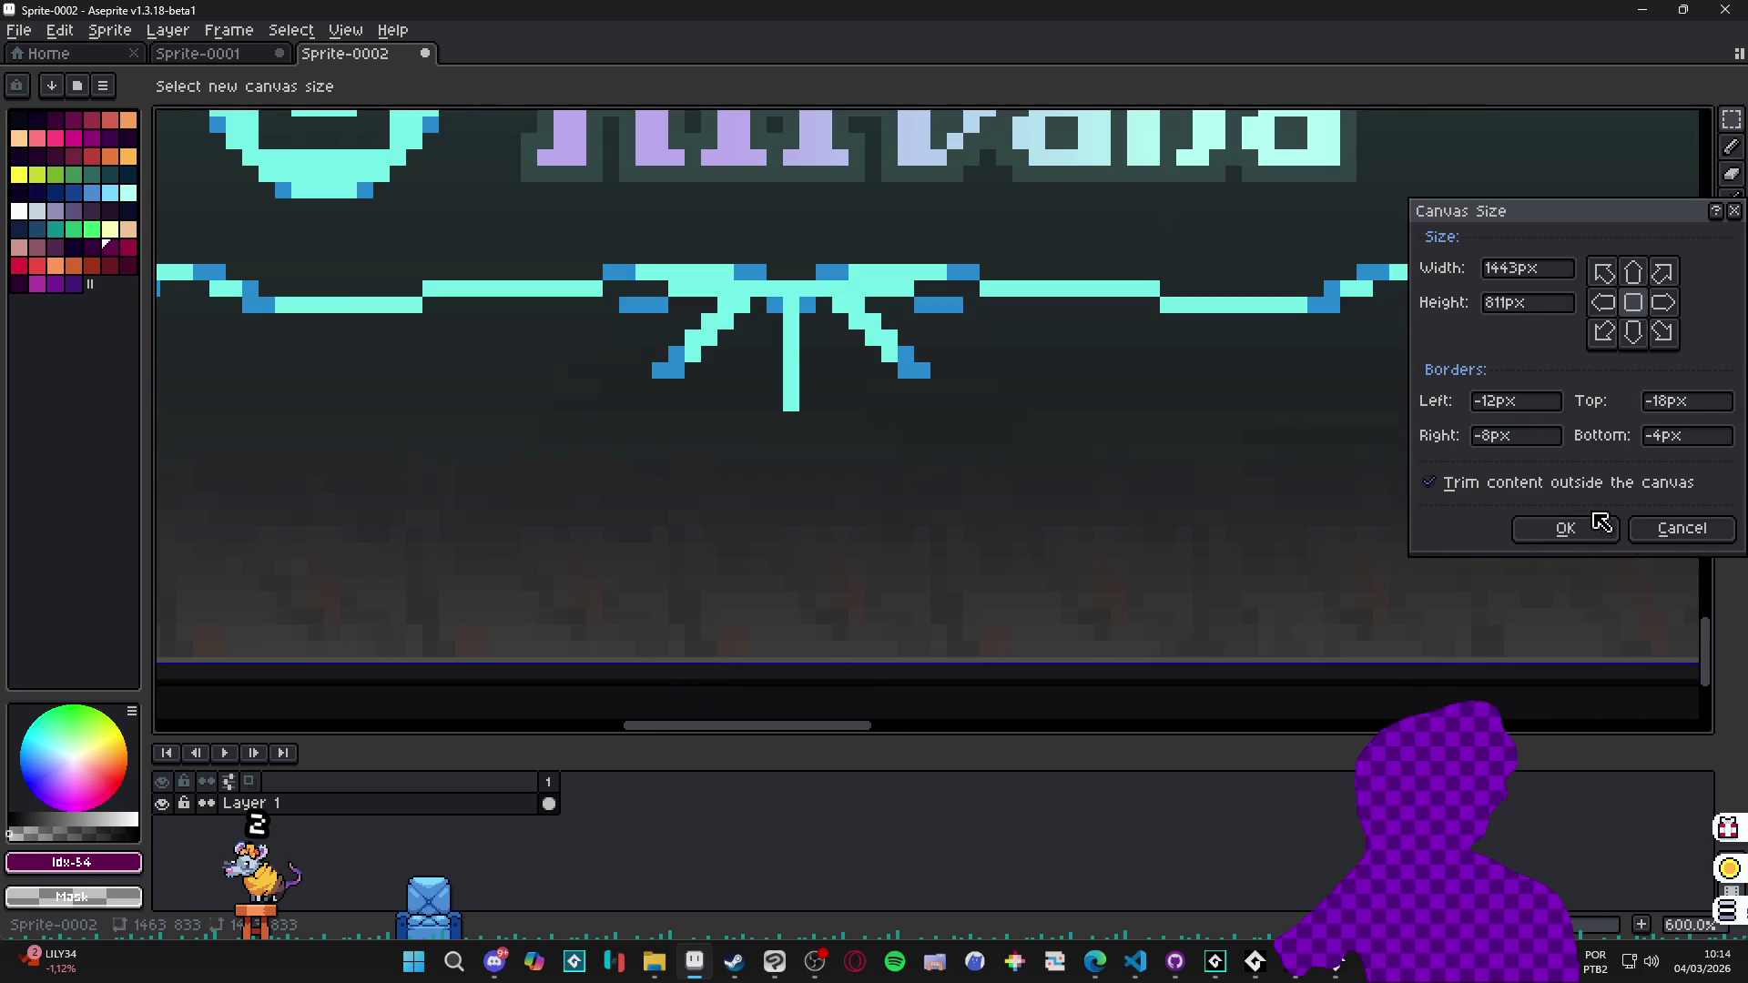
pyautogui.click(1595, 526)
pyautogui.scroll(-7, 1004, 484)
pyautogui.scroll(2, 831, 510)
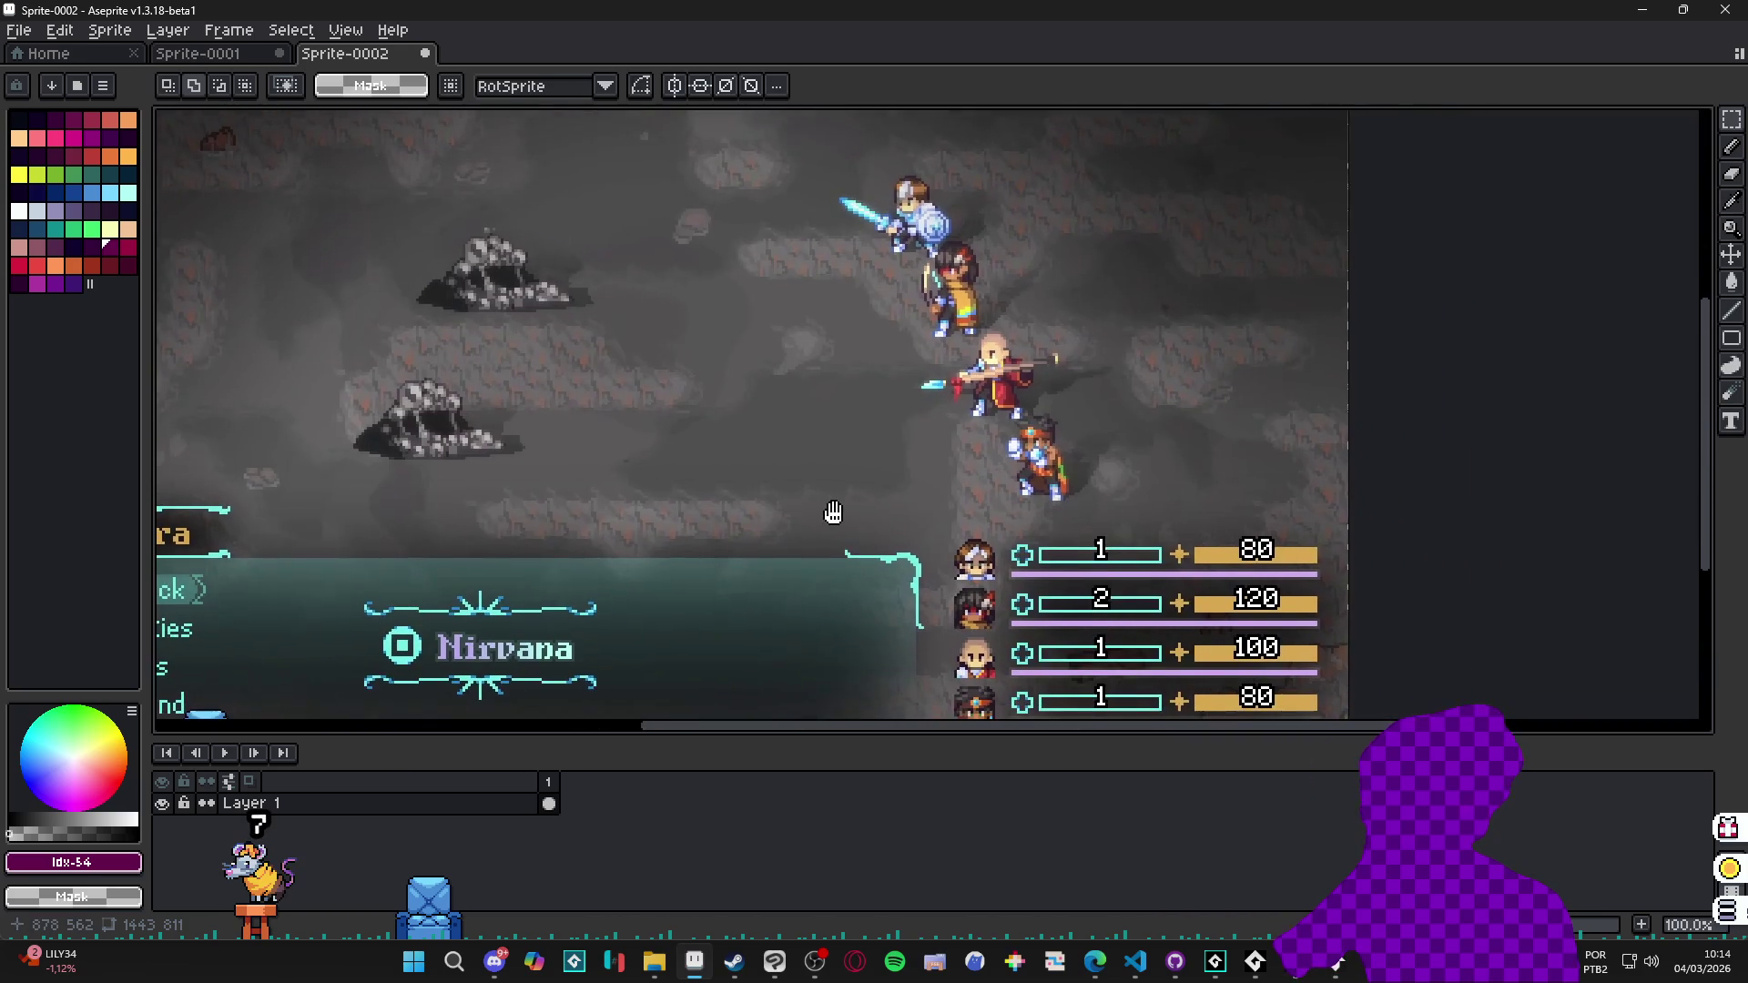
# Start Save As and browse through recent folders up to the Bob folder.
pyautogui.scroll(-1, 832, 511)
pyautogui.click(19, 30)
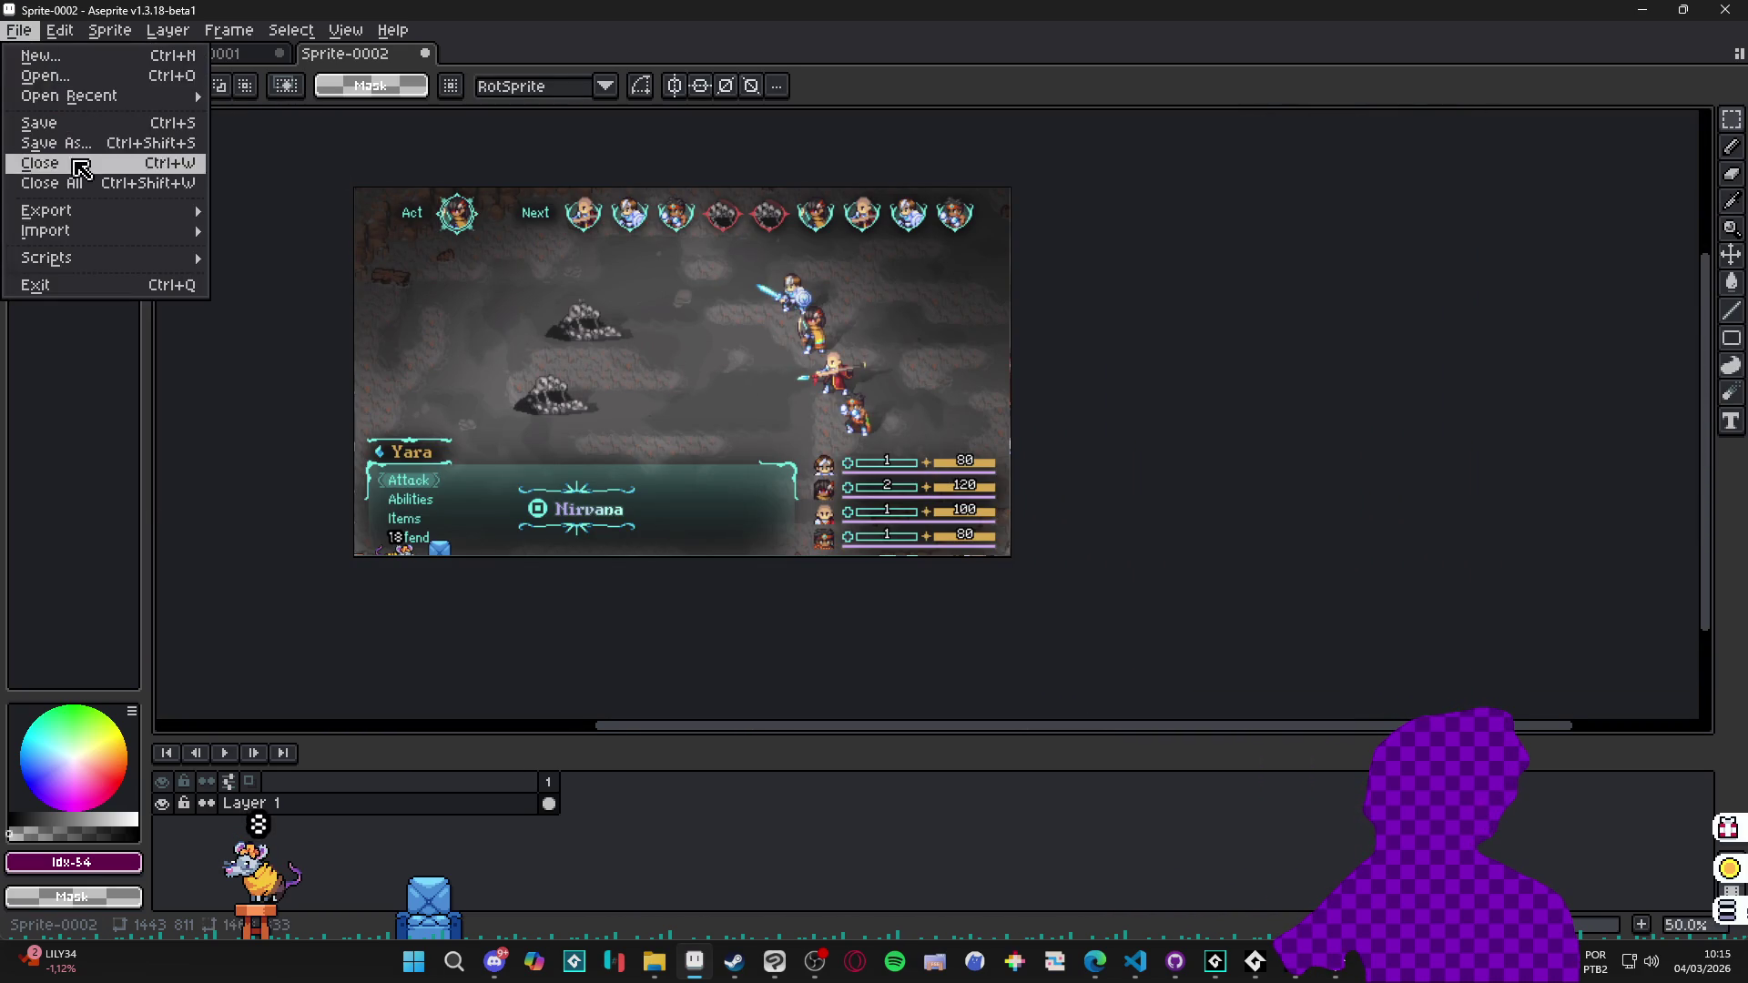
pyautogui.click(55, 143)
pyautogui.click(424, 183)
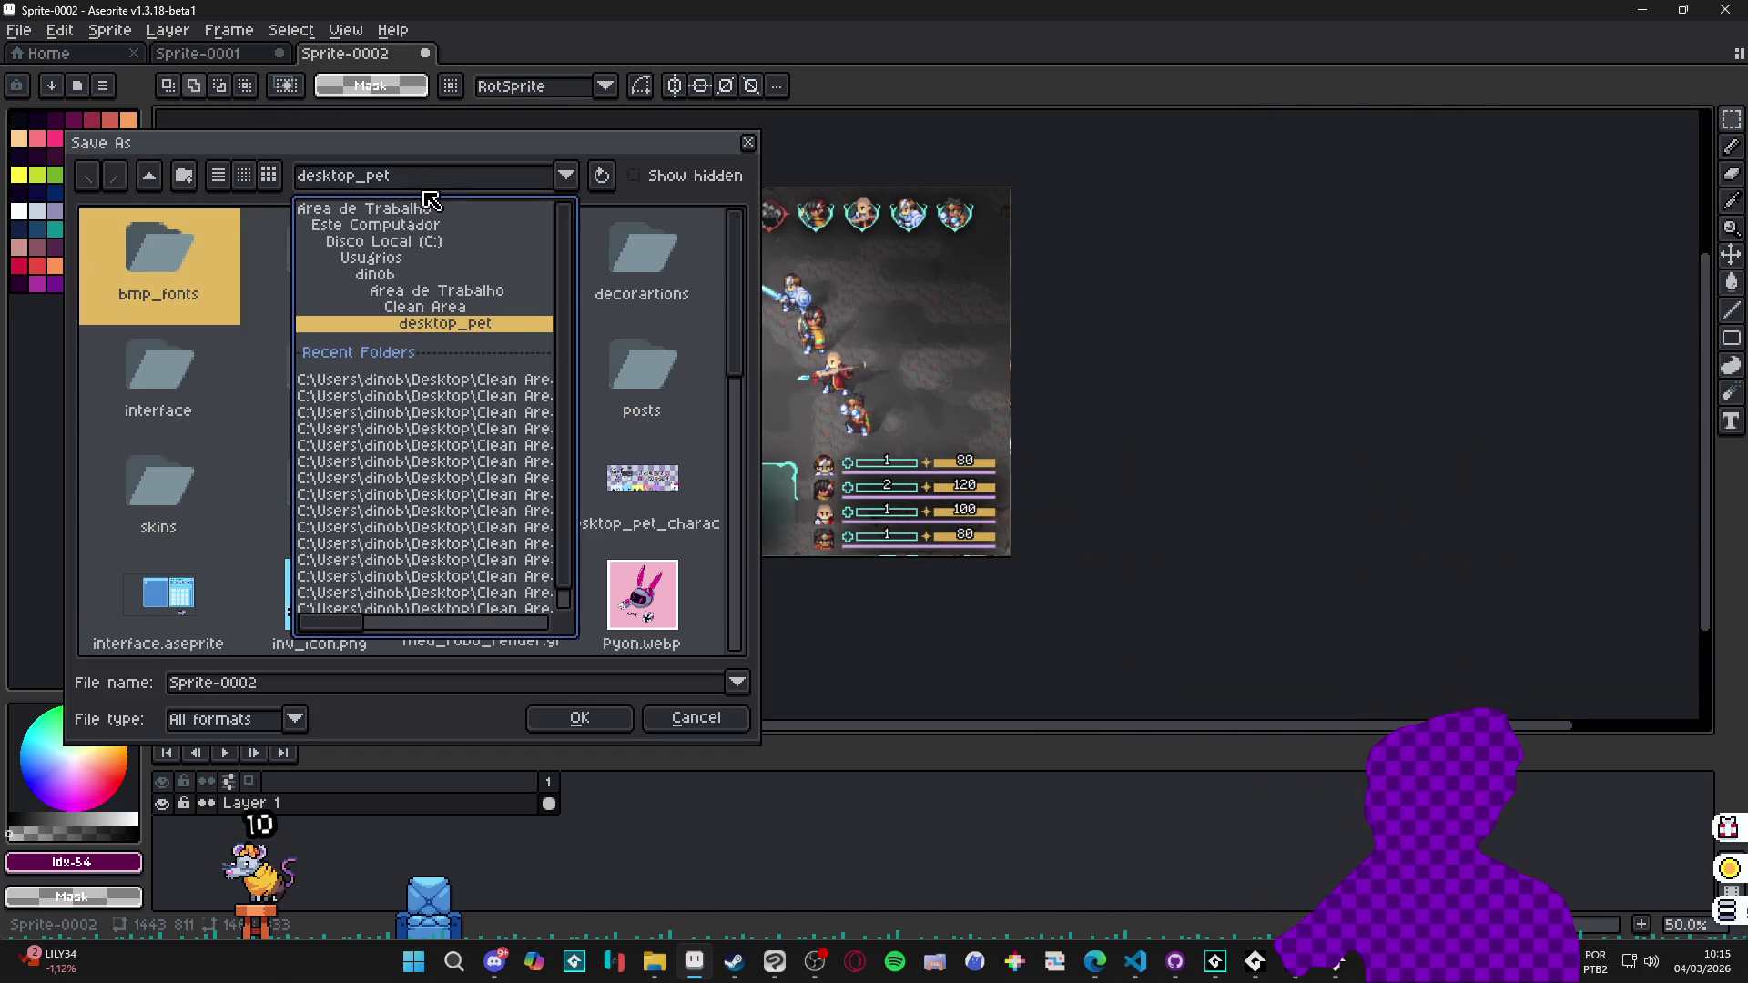
pyautogui.click(452, 397)
pyautogui.click(422, 179)
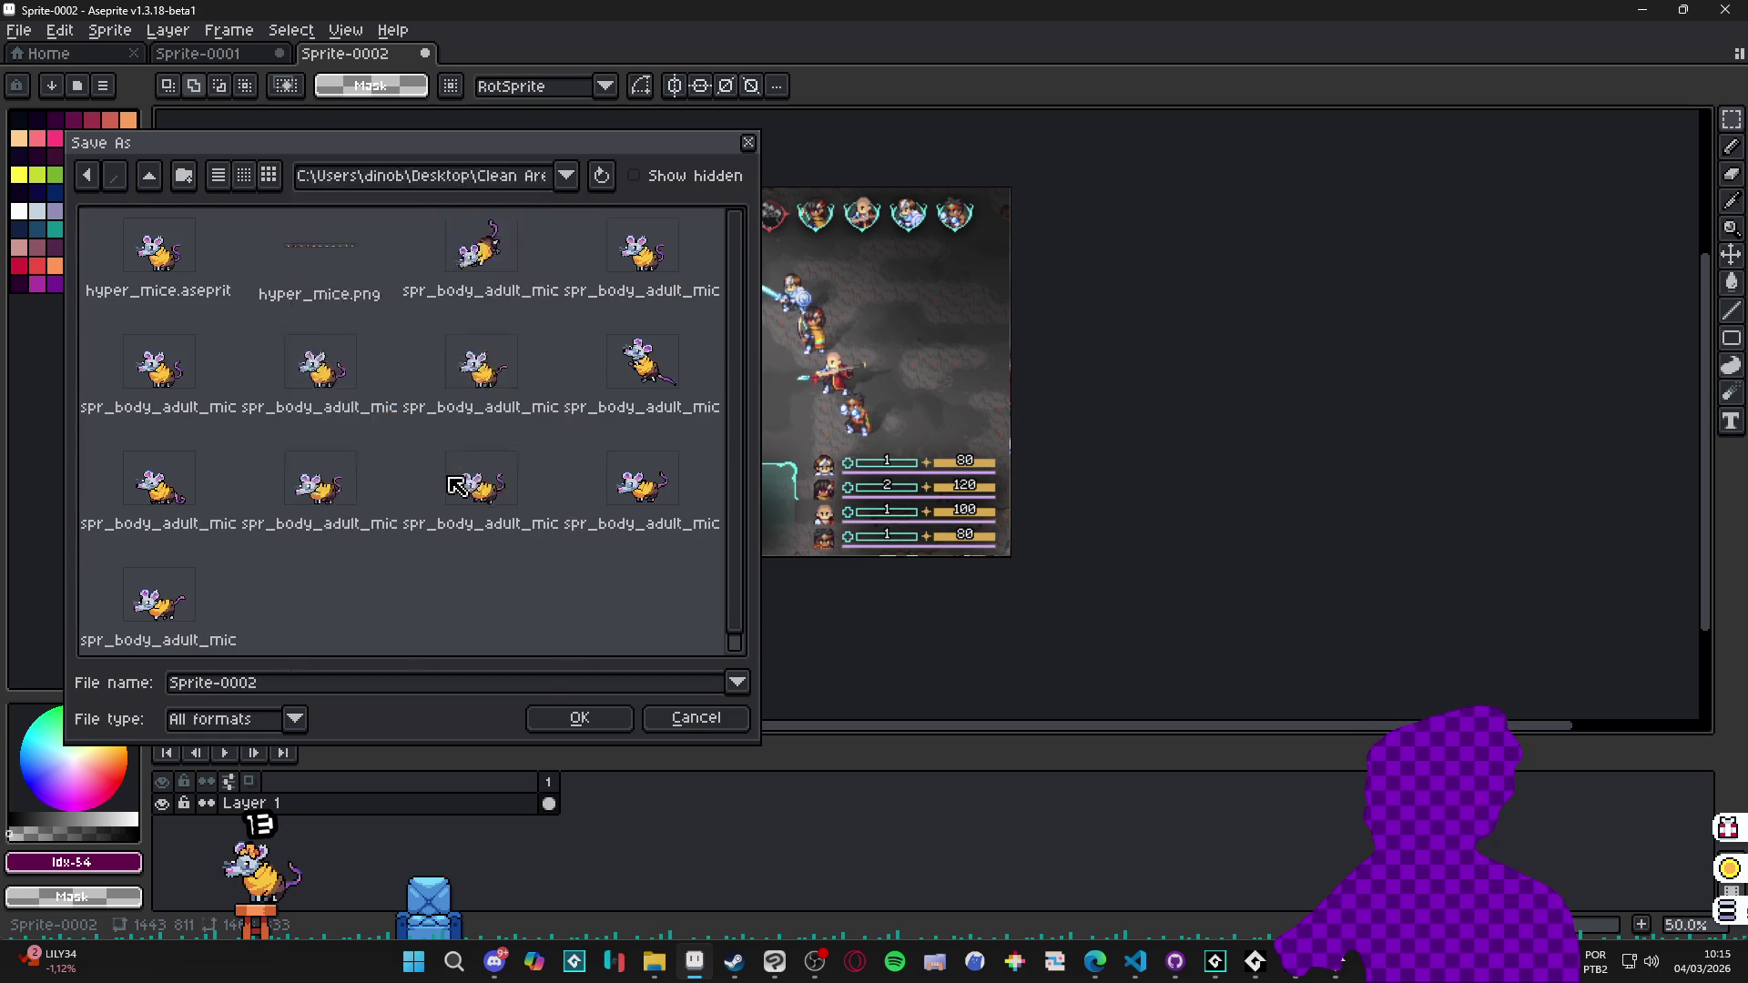
pyautogui.click(452, 480)
pyautogui.click(424, 180)
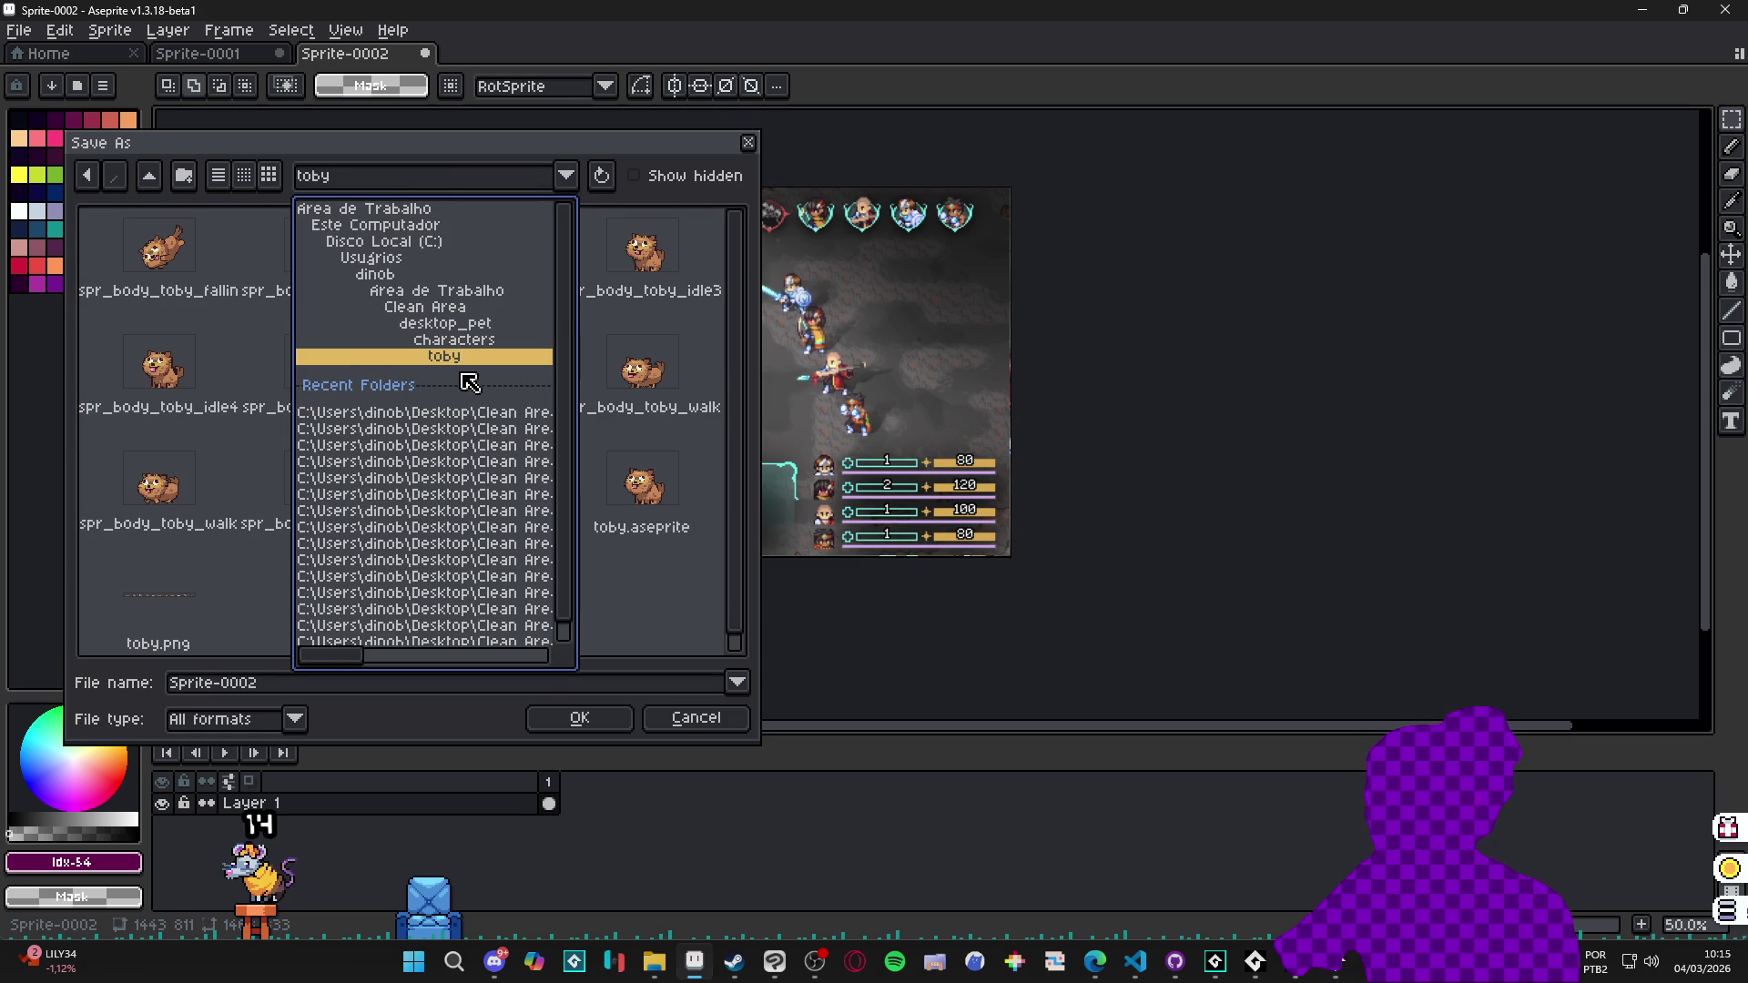
pyautogui.scroll(-1, 455, 515)
pyautogui.click(451, 606)
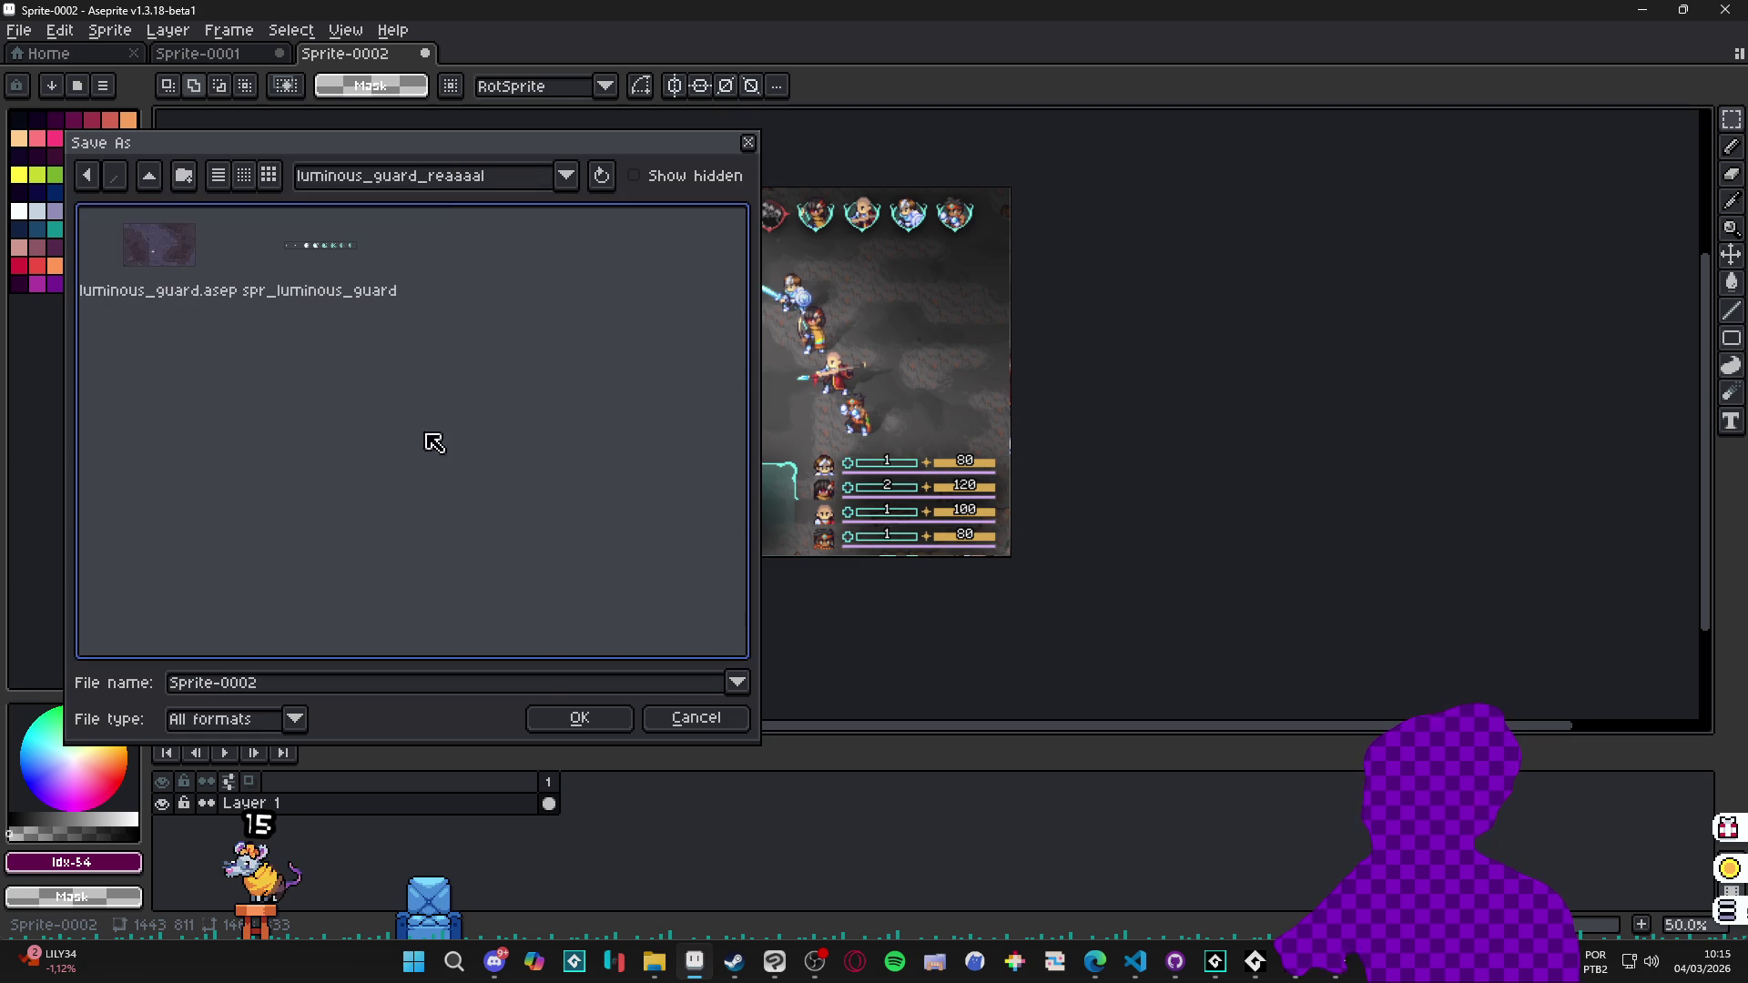
pyautogui.click(149, 175)
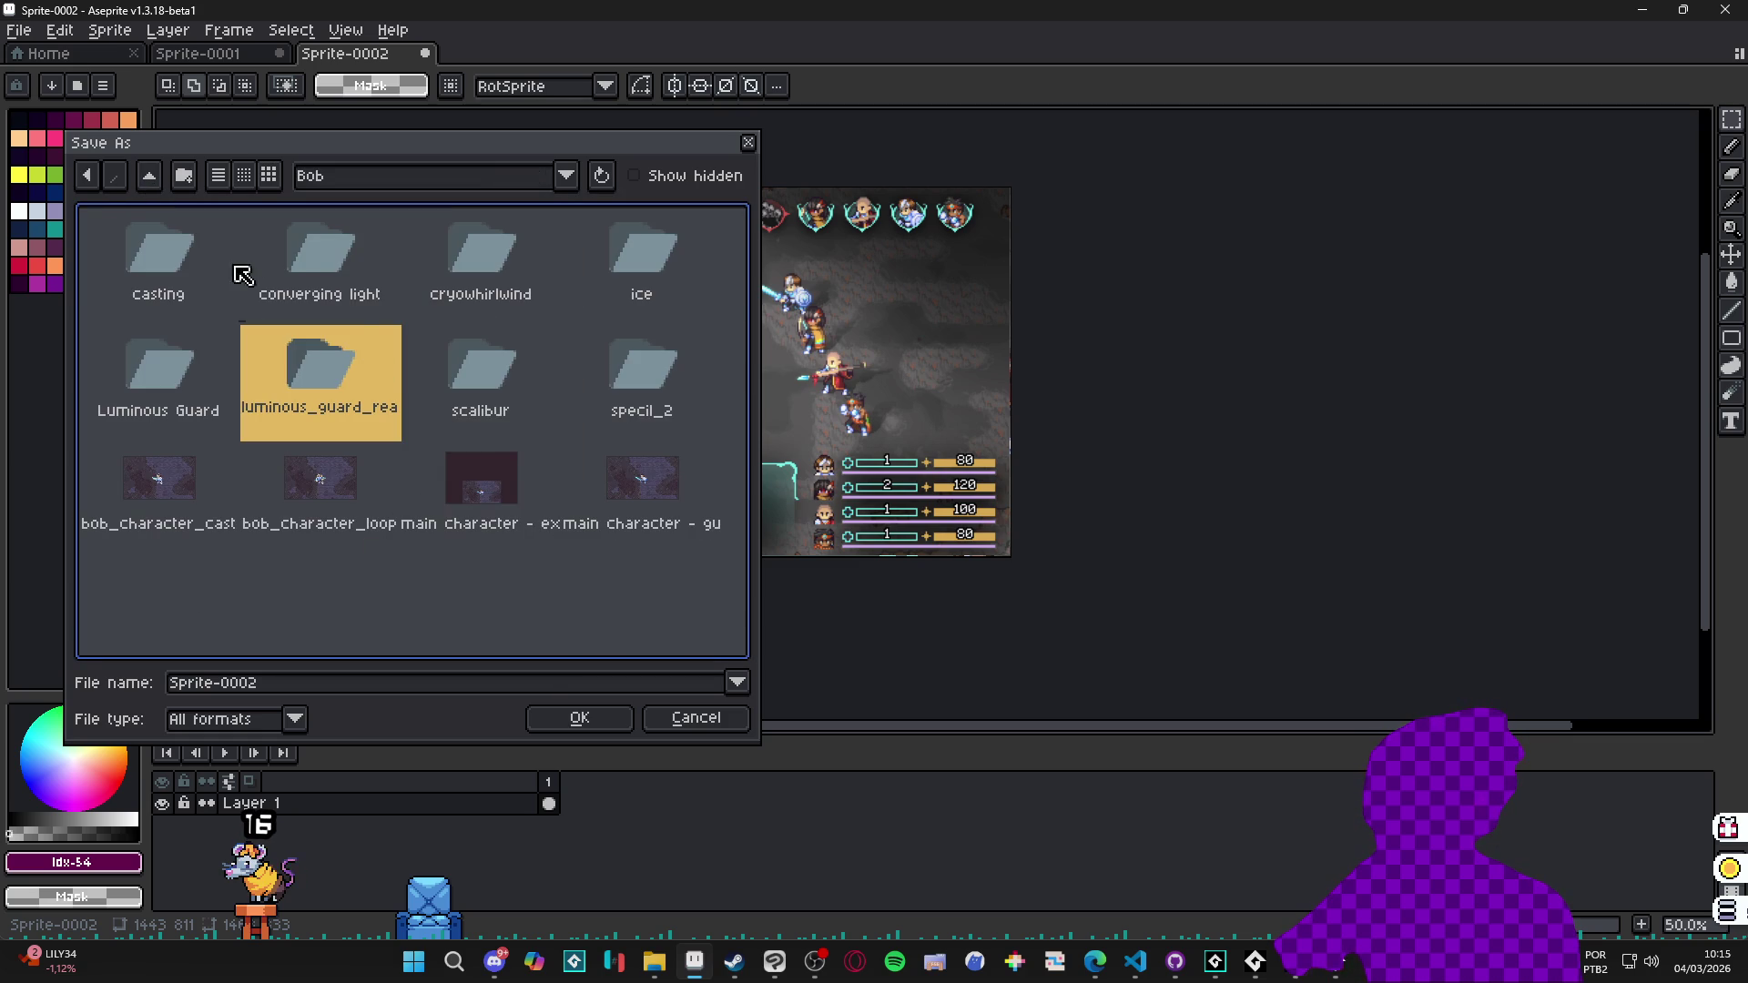
# Create a new fortress_of_serenity folder inside Bob.
pyautogui.click(357, 579)
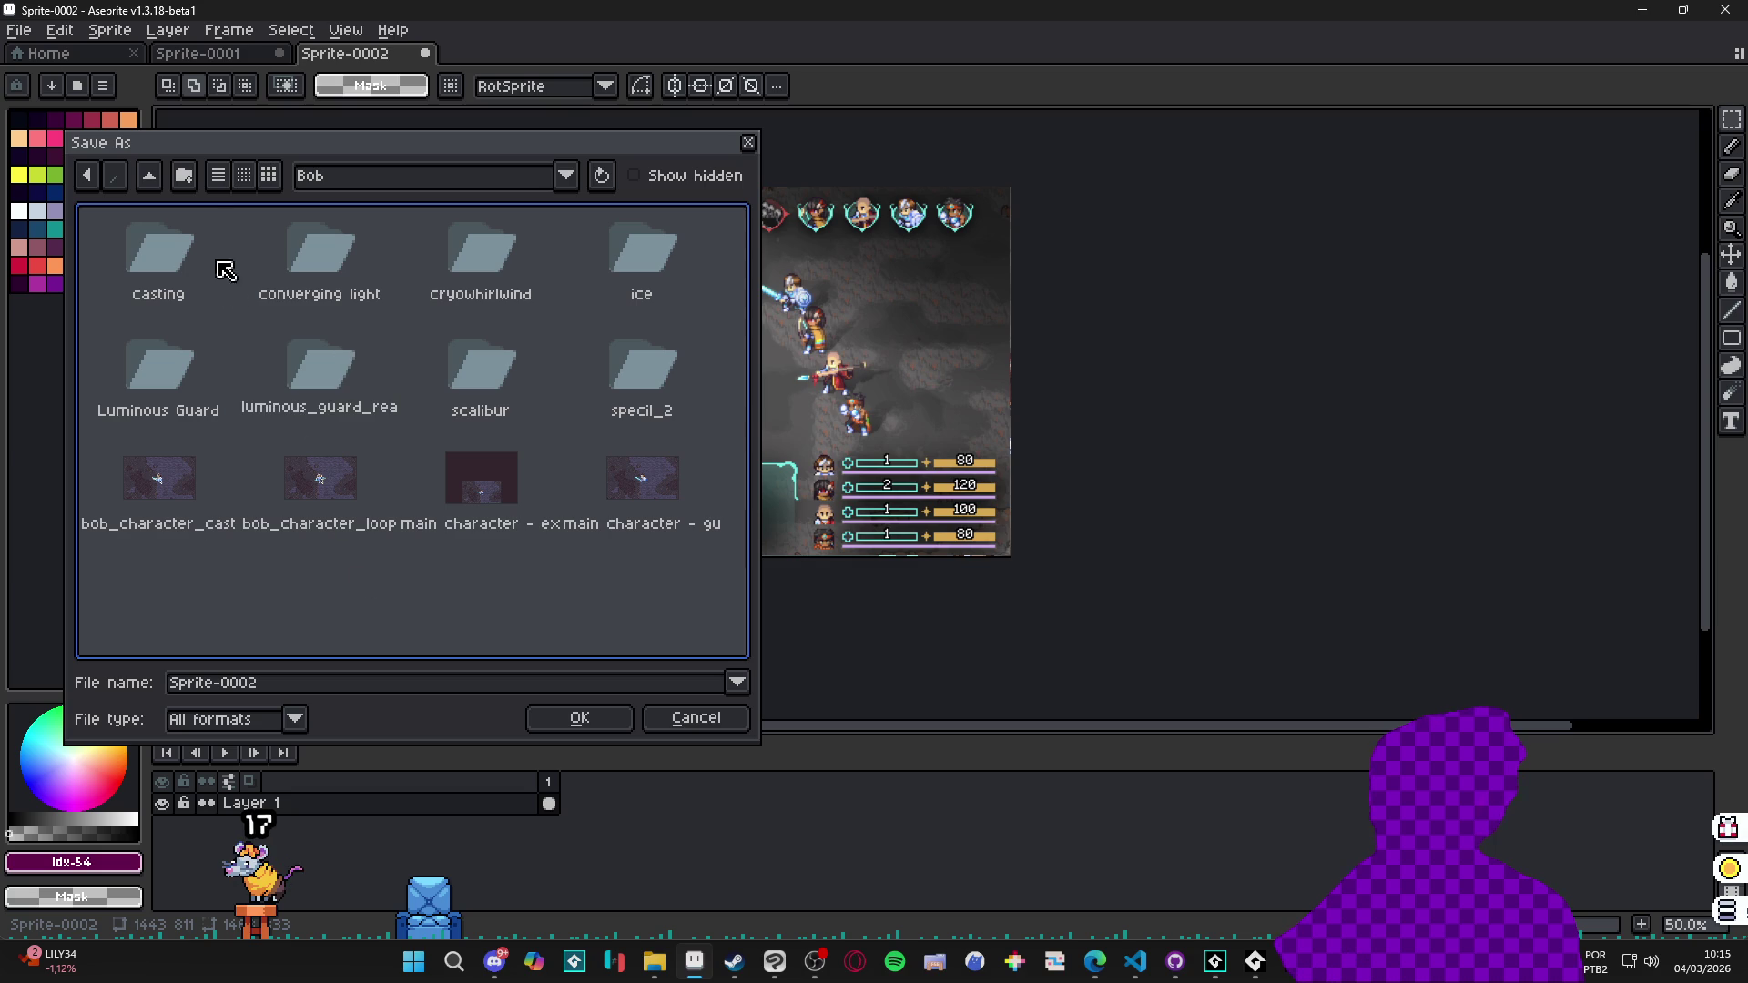
pyautogui.click(195, 174)
pyautogui.write('fortress_of_serenity')
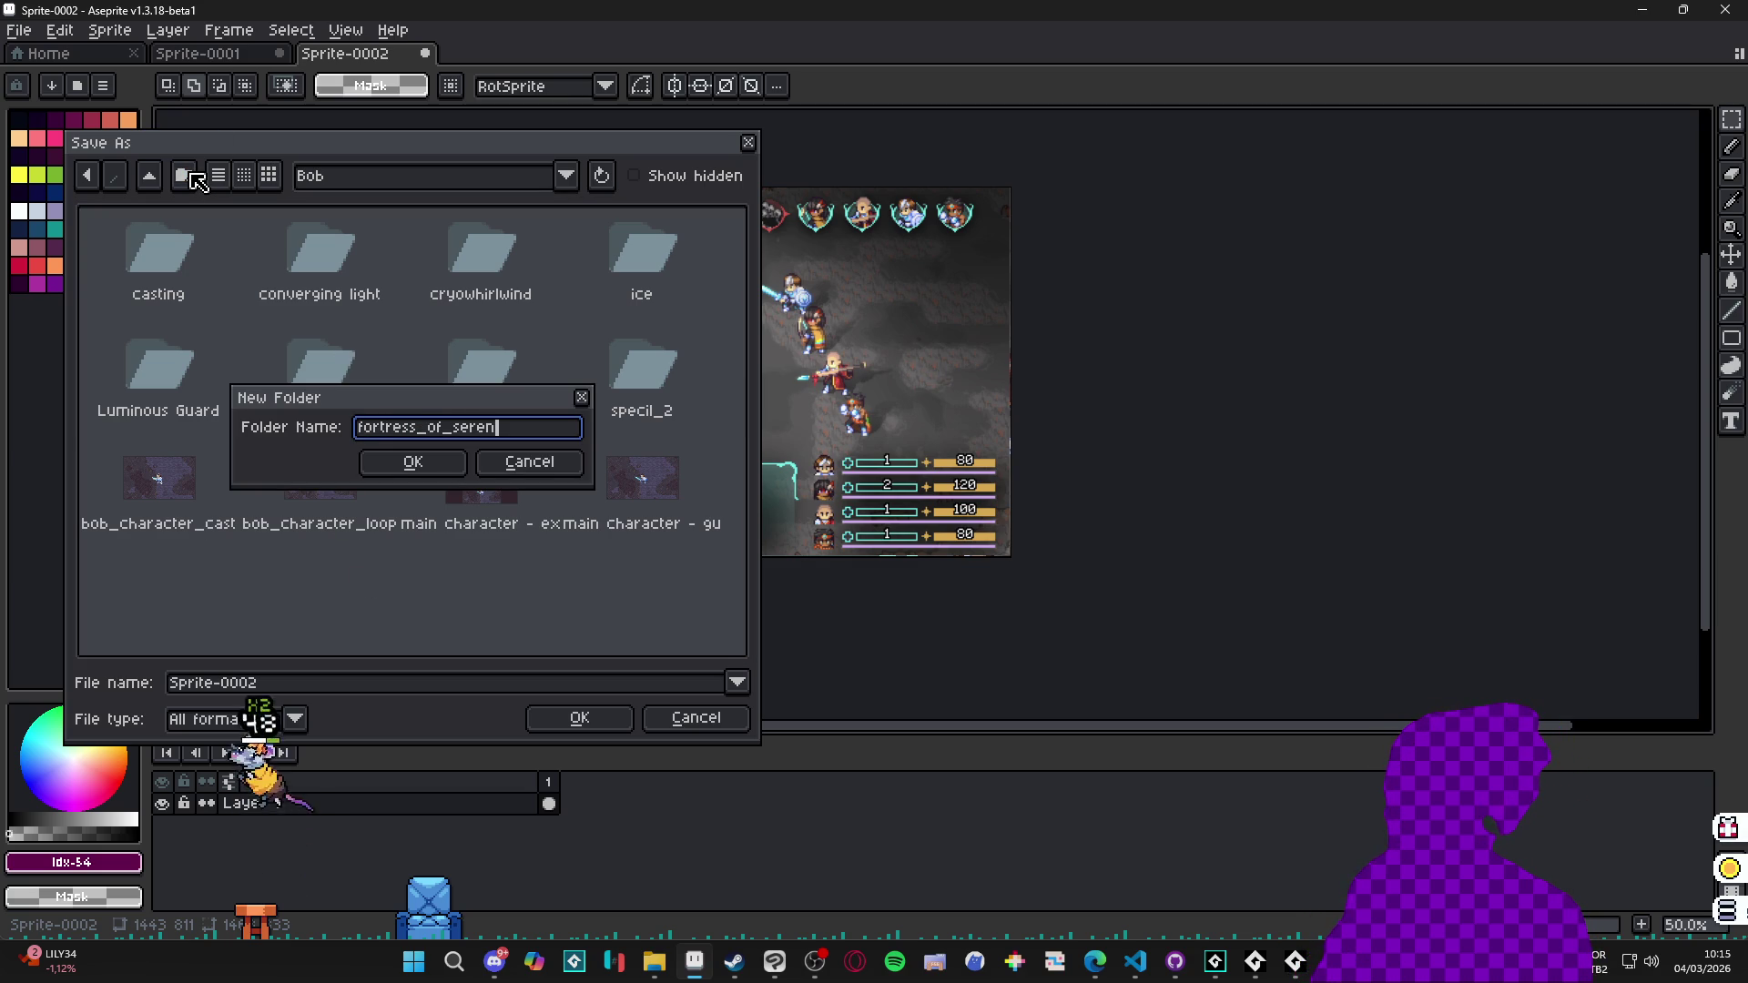
pyautogui.press('Return')
# Save the sprite as fortress_of_serenity.aseprite in the new folder.
pyautogui.click(316, 691)
pyautogui.hotkey('ctrl', 'a')
pyautogui.write('for')
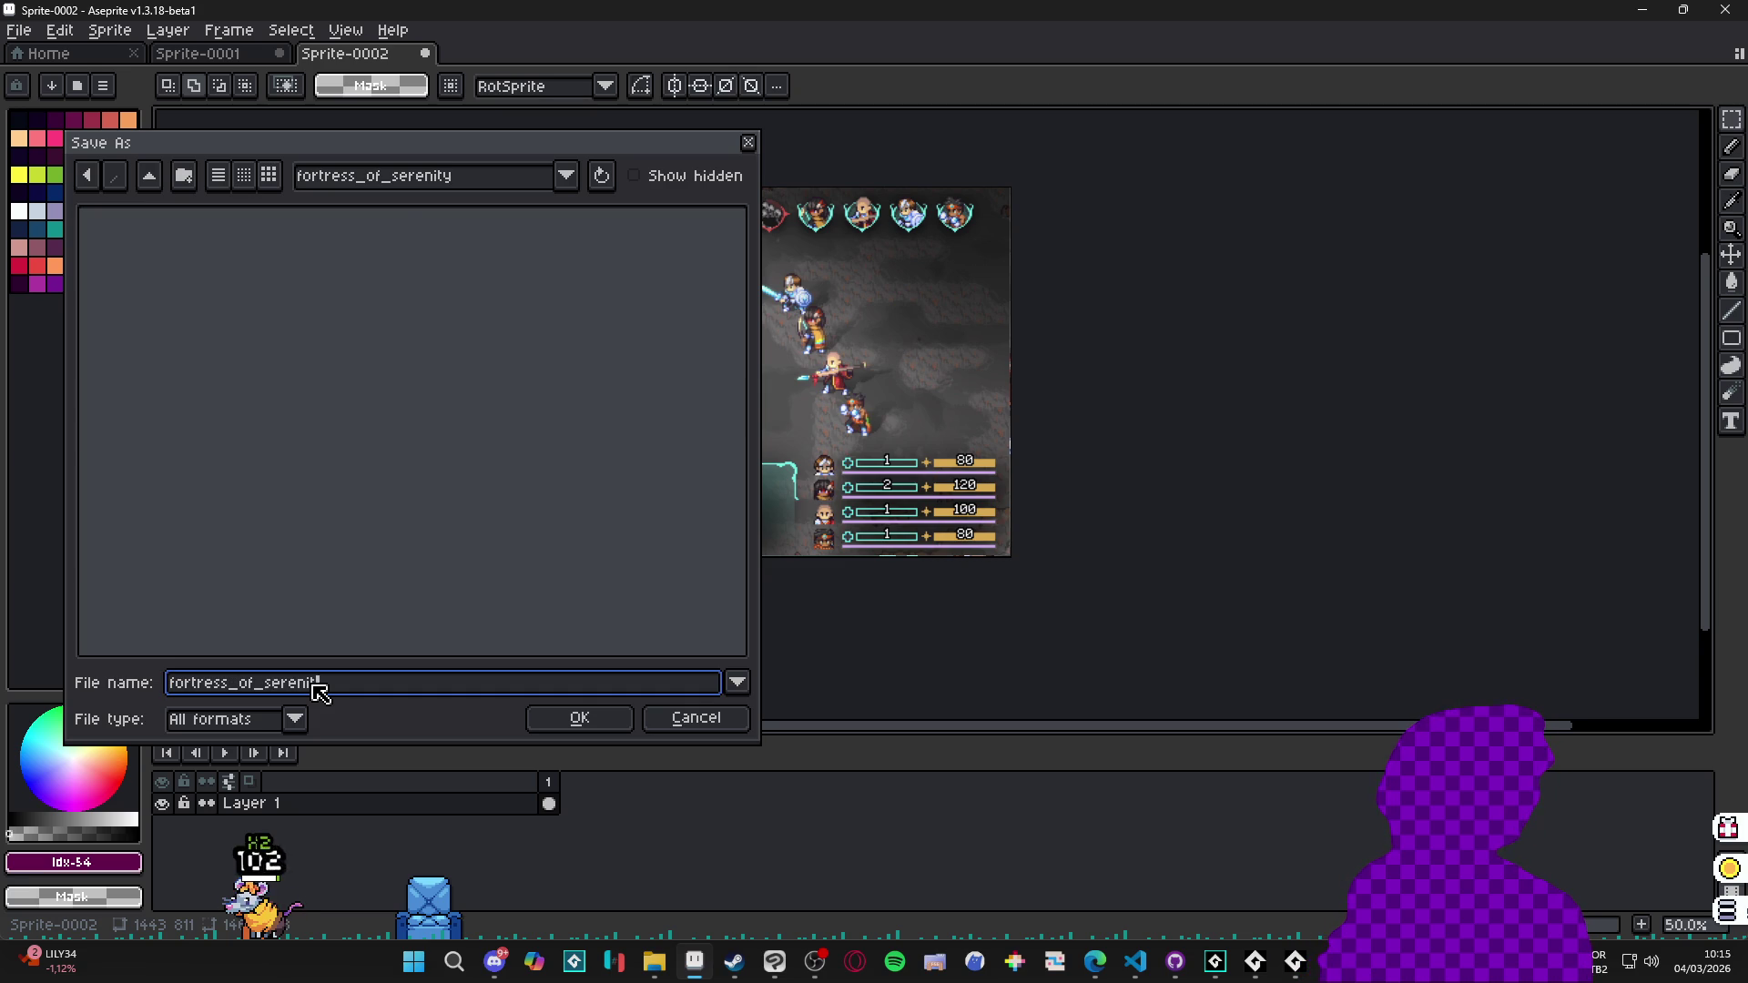
pyautogui.press('Return')
pyautogui.scroll(2, 794, 336)
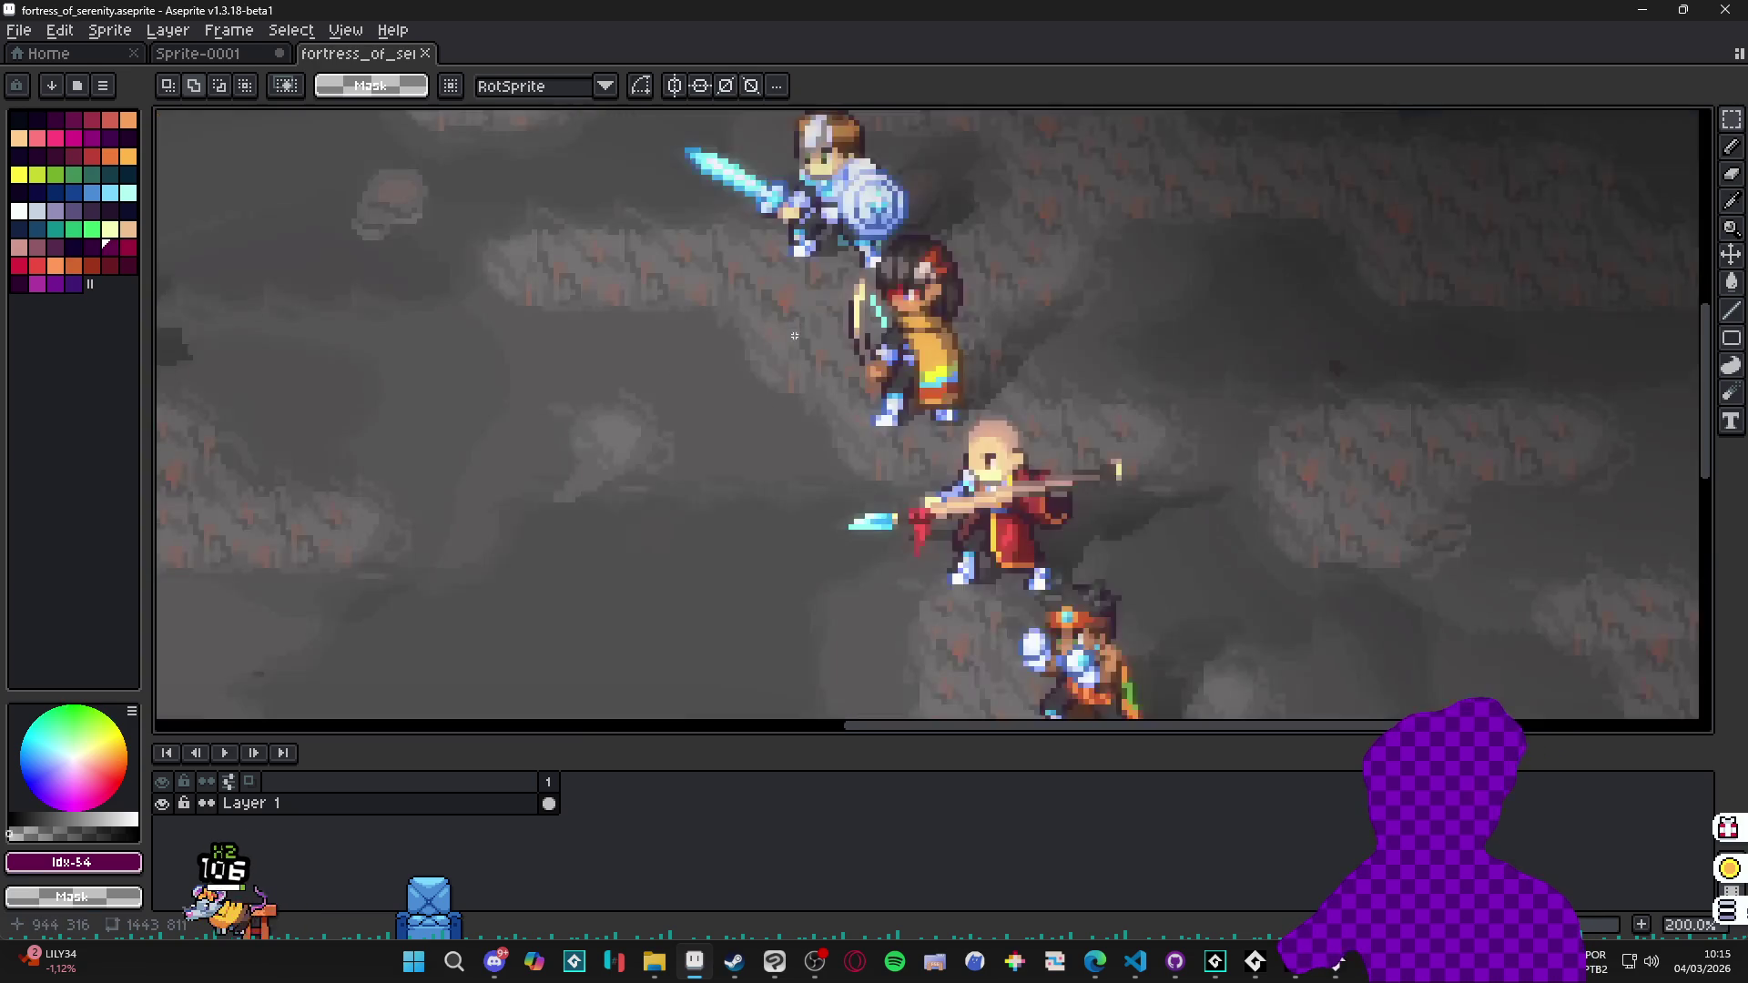
# Add a new Layer 2 above the screenshot layer.
pyautogui.scroll(-2, 951, 389)
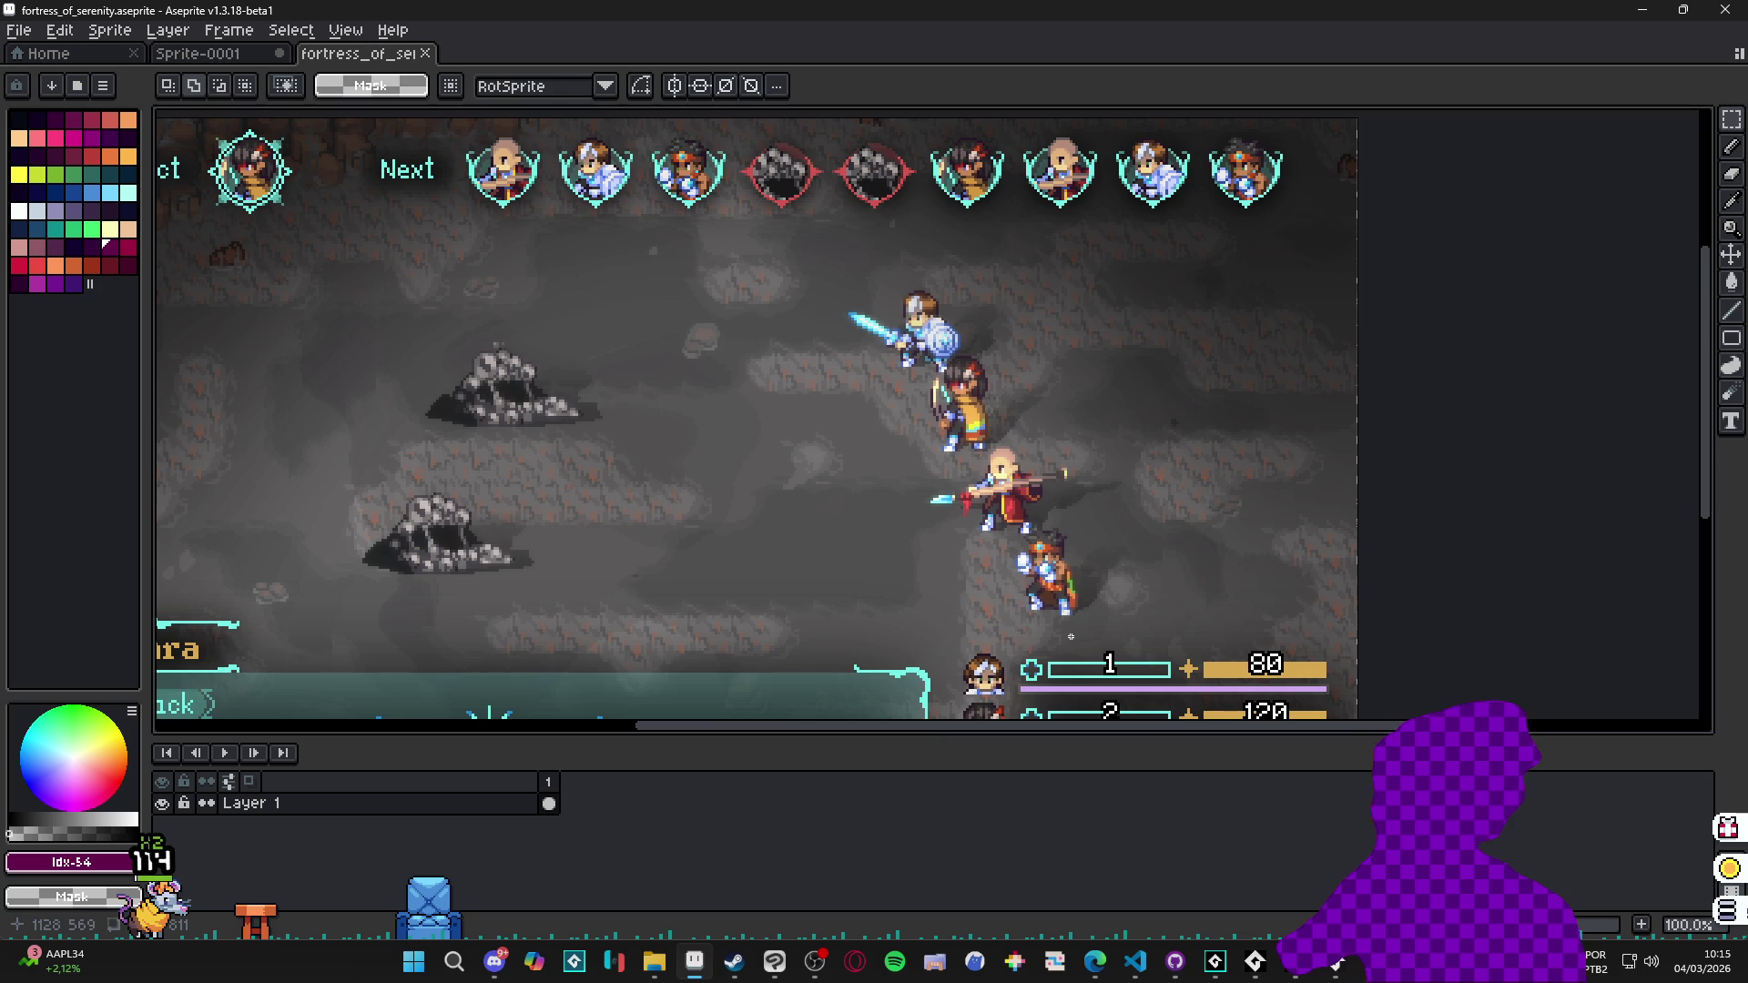
pyautogui.click(442, 812)
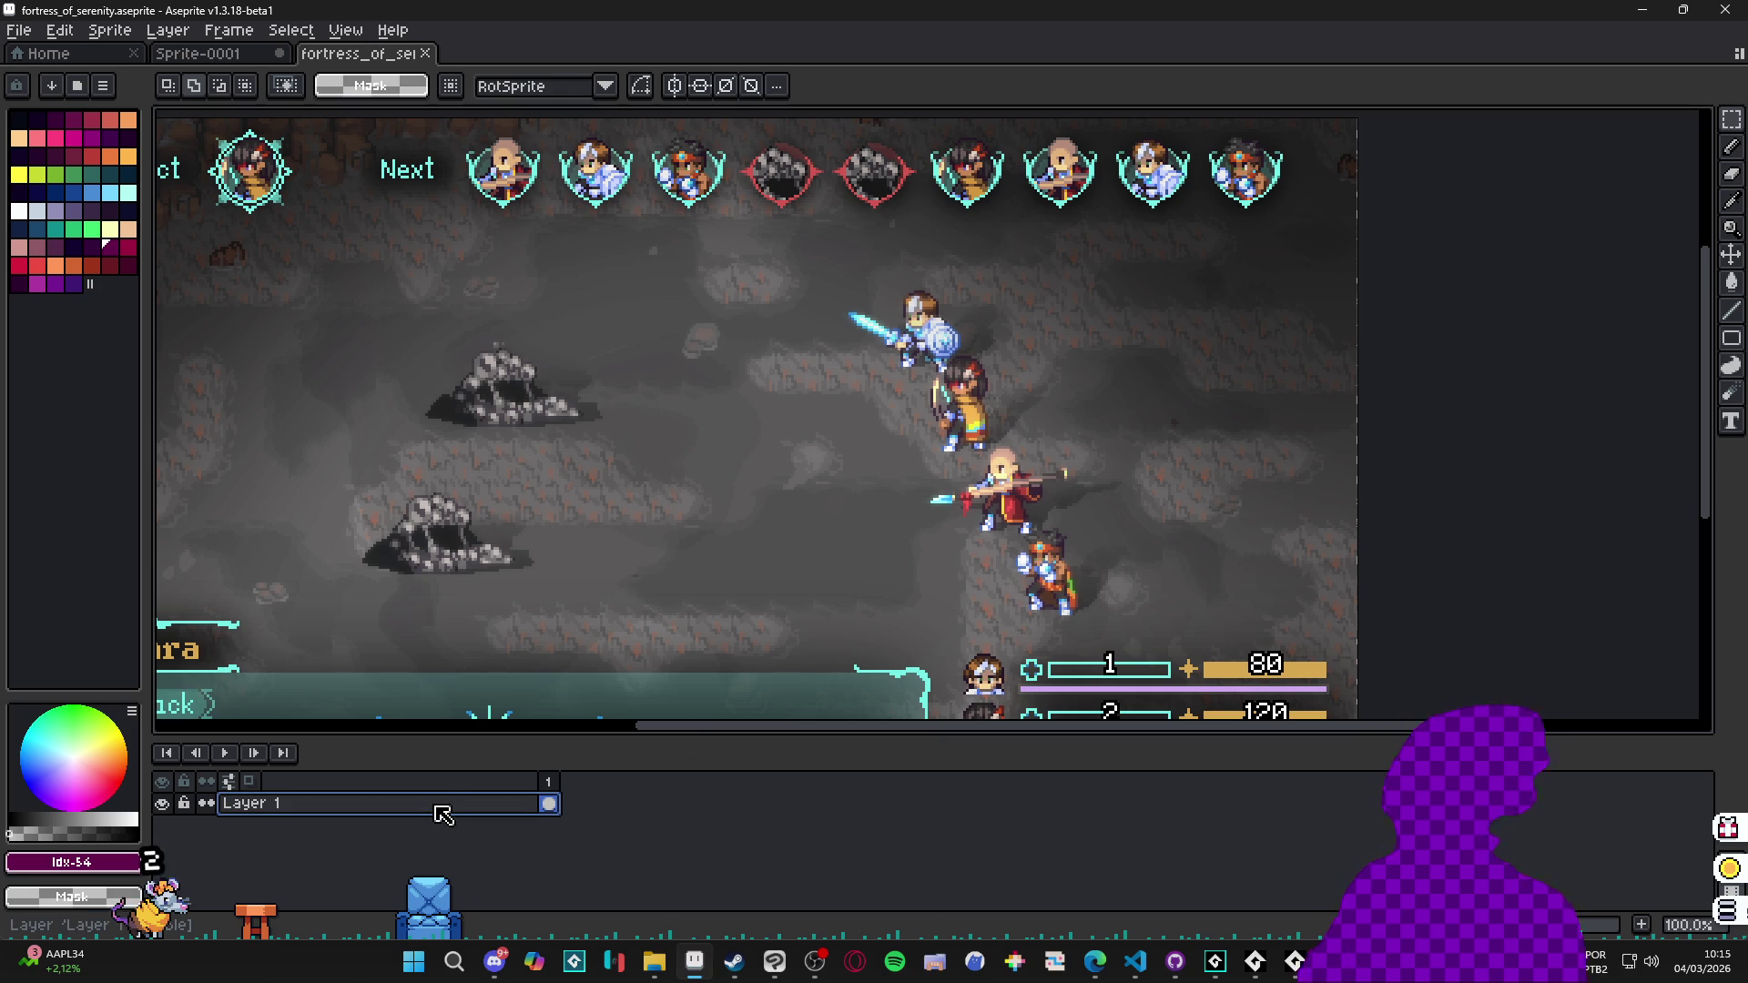
pyautogui.hotkey('shift', 'n')
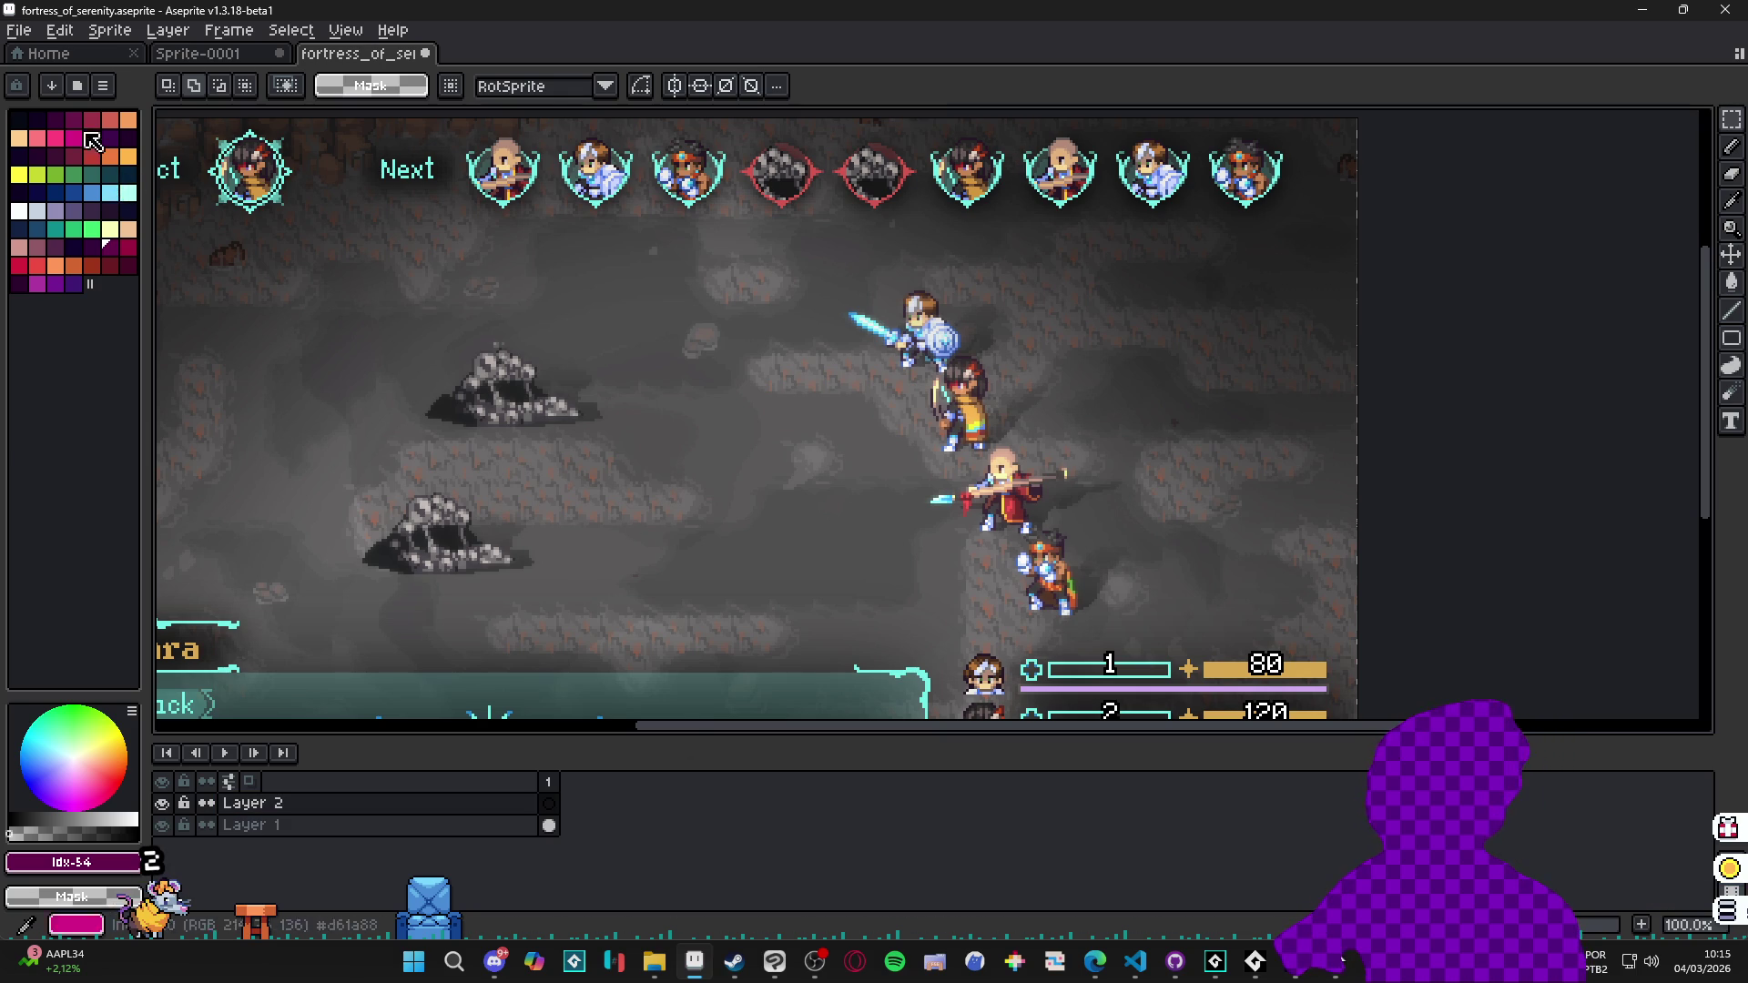
# Load the AAP-Splendor128 palette, pick cyan, and set a 4px pencil brush.
pyautogui.click(77, 86)
pyautogui.click(280, 322)
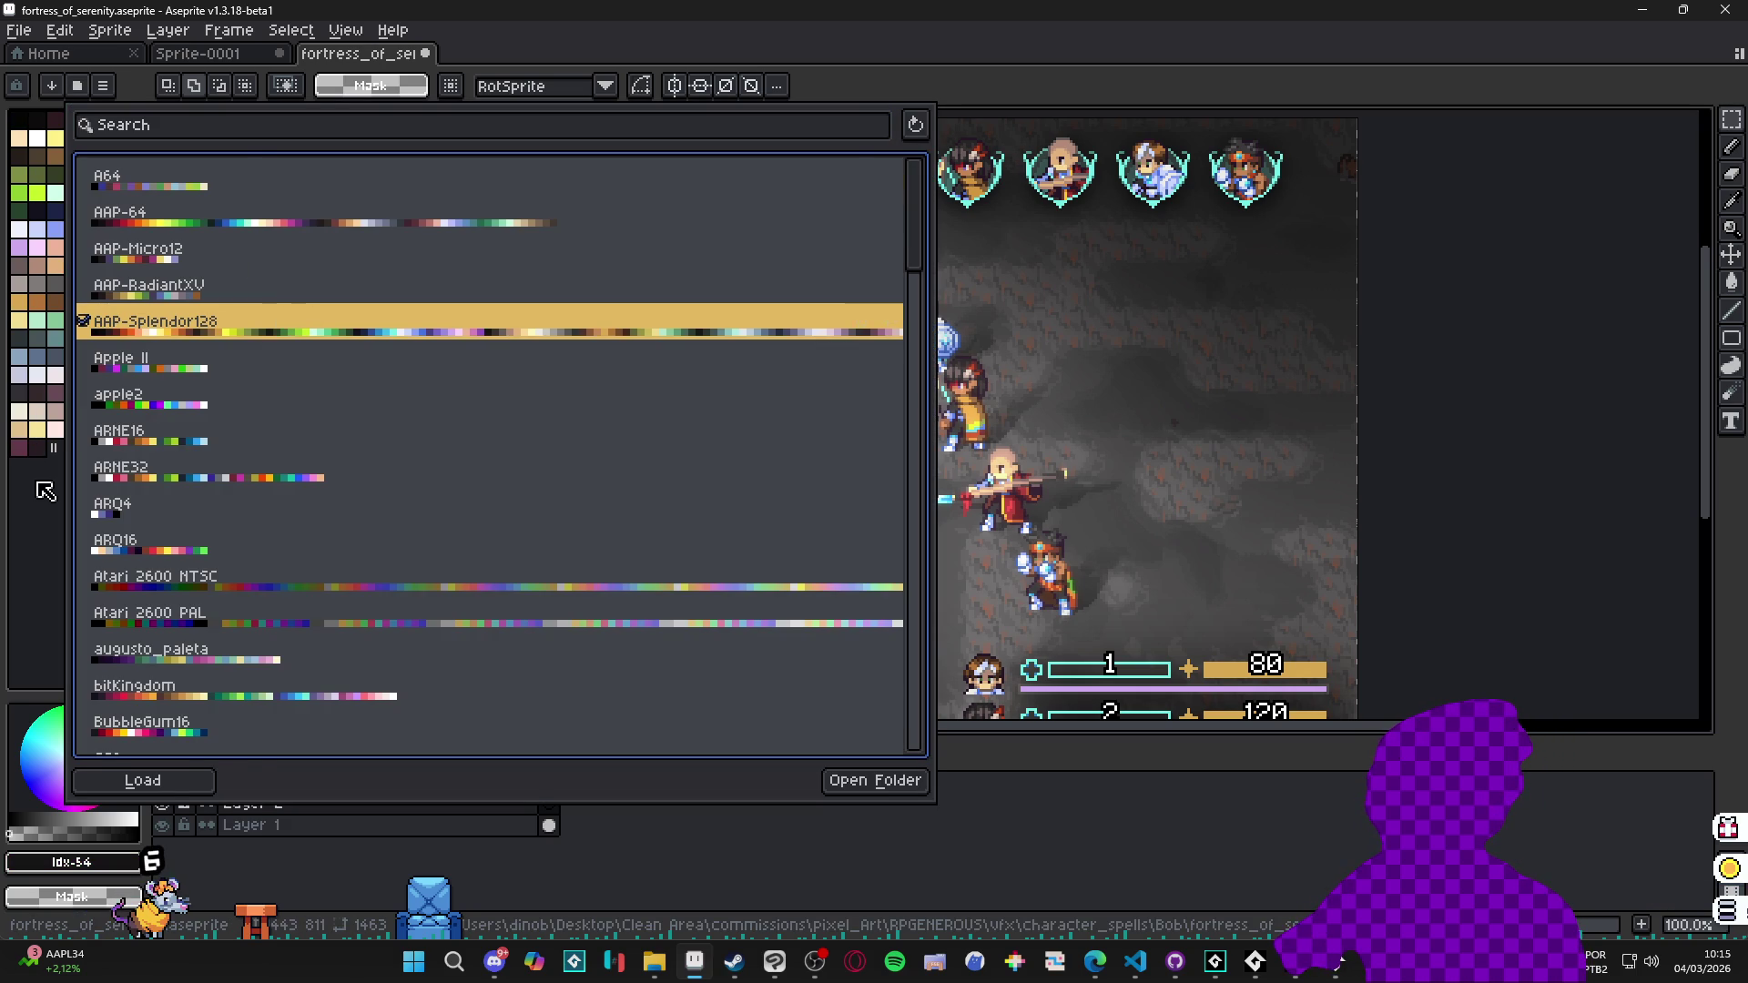
pyautogui.click(44, 490)
pyautogui.click(127, 211)
pyautogui.press('b')
pyautogui.scroll(1, 962, 532)
pyautogui.press('+')
# Draw a first cyan bar beside the bald character and undo the unwanted arch and hook.
pyautogui.moveTo(951, 539)
pyautogui.mouseDown()
pyautogui.moveTo(961, 417)
pyautogui.moveTo(990, 544)
pyautogui.moveTo(940, 534)
pyautogui.moveTo(967, 357)
pyautogui.mouseUp()
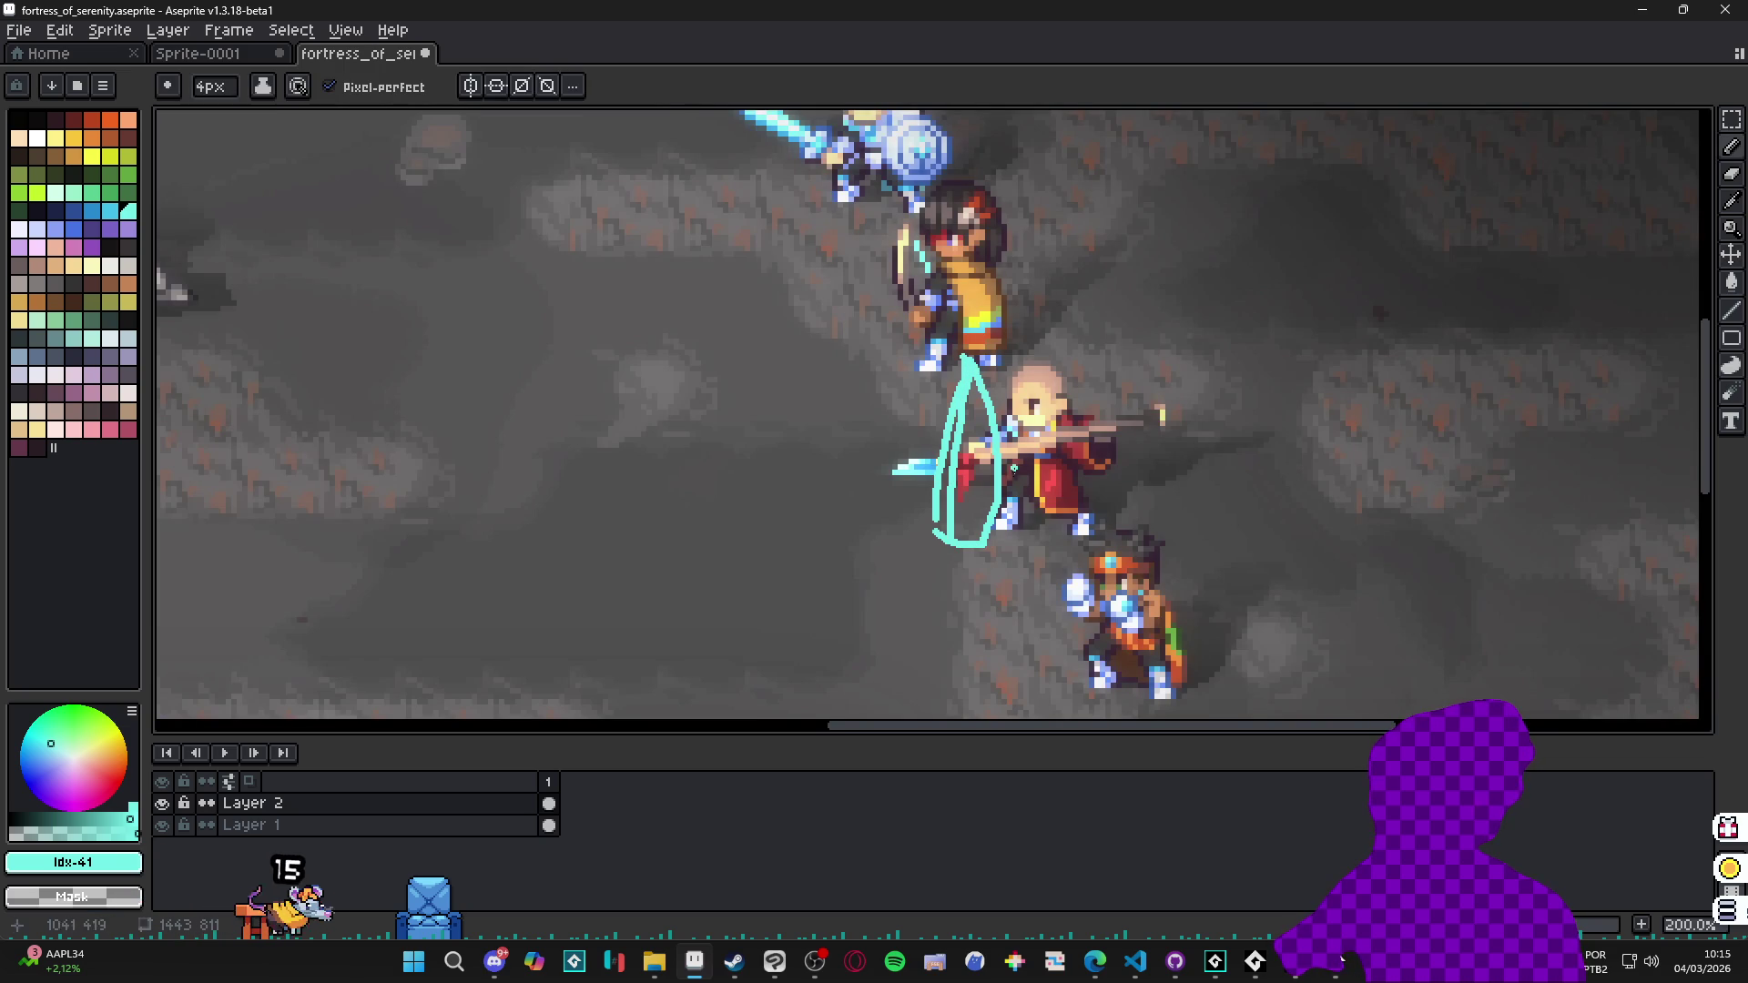
pyautogui.moveTo(1038, 566)
pyautogui.mouseDown()
pyautogui.moveTo(1044, 486)
pyautogui.moveTo(1077, 532)
pyautogui.mouseUp()
pyautogui.moveTo(1052, 566); pyautogui.dragTo(1028, 576)
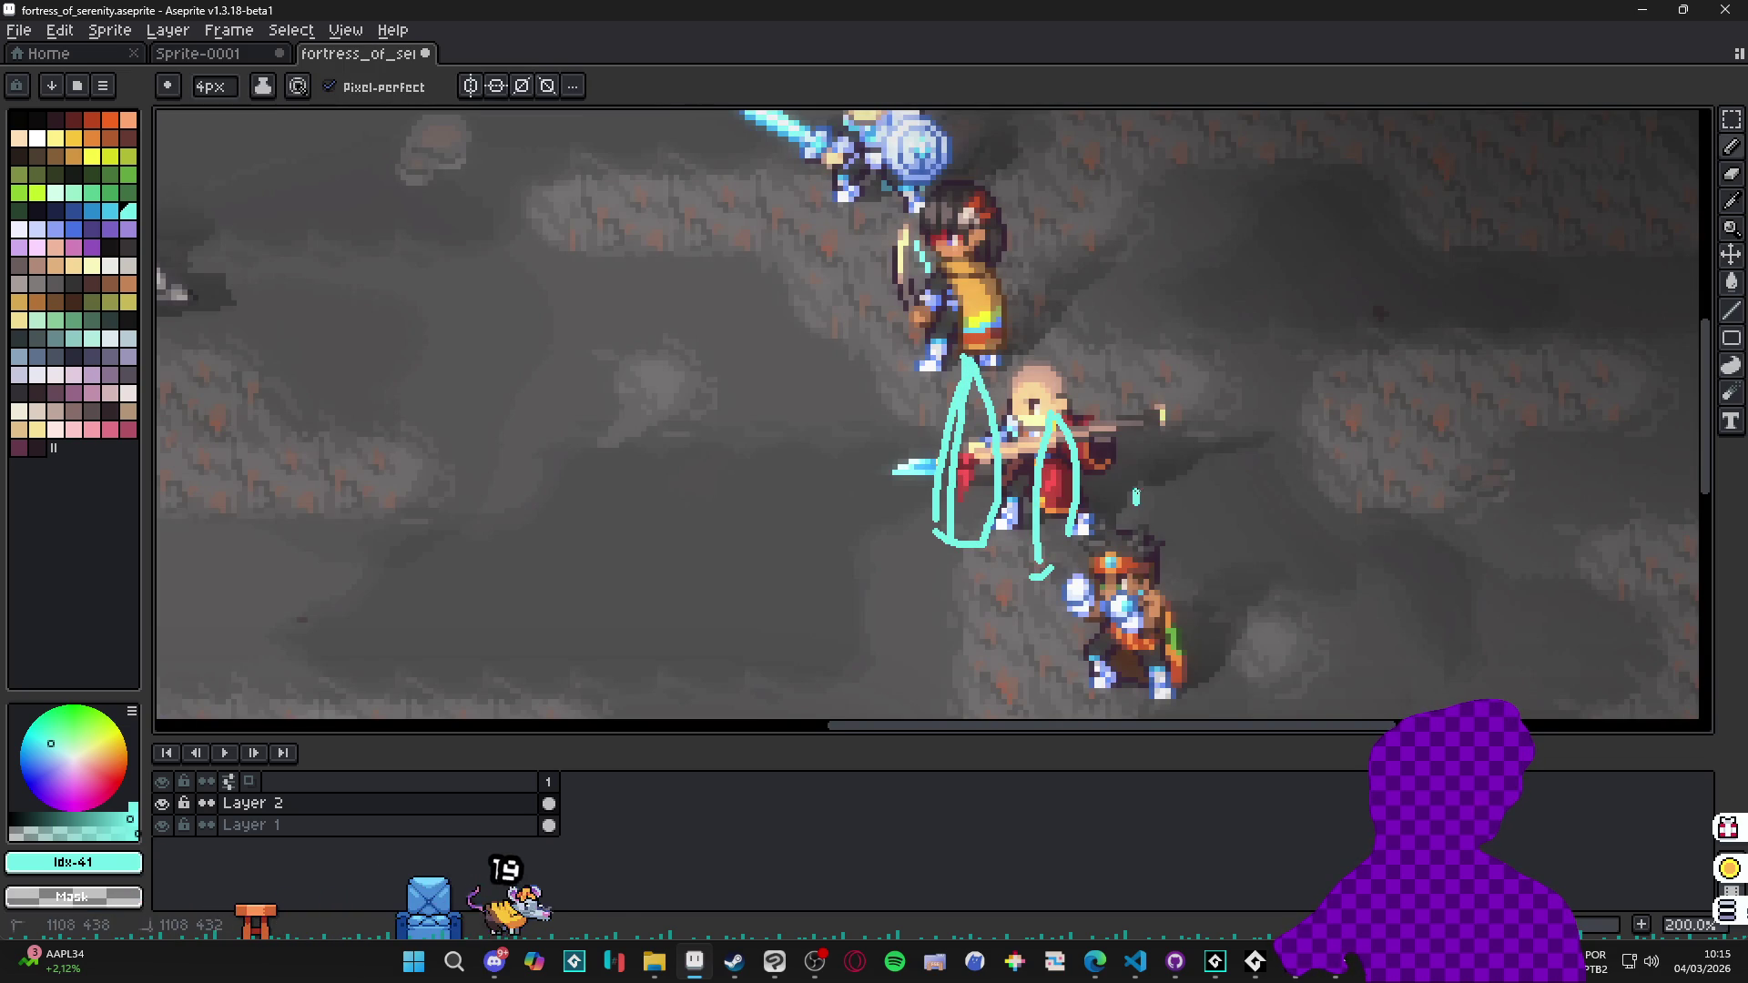
pyautogui.hotkey('ctrl', 'z')
pyautogui.hotkey('ctrl', 'z')
pyautogui.hotkey('ctrl', 'z')
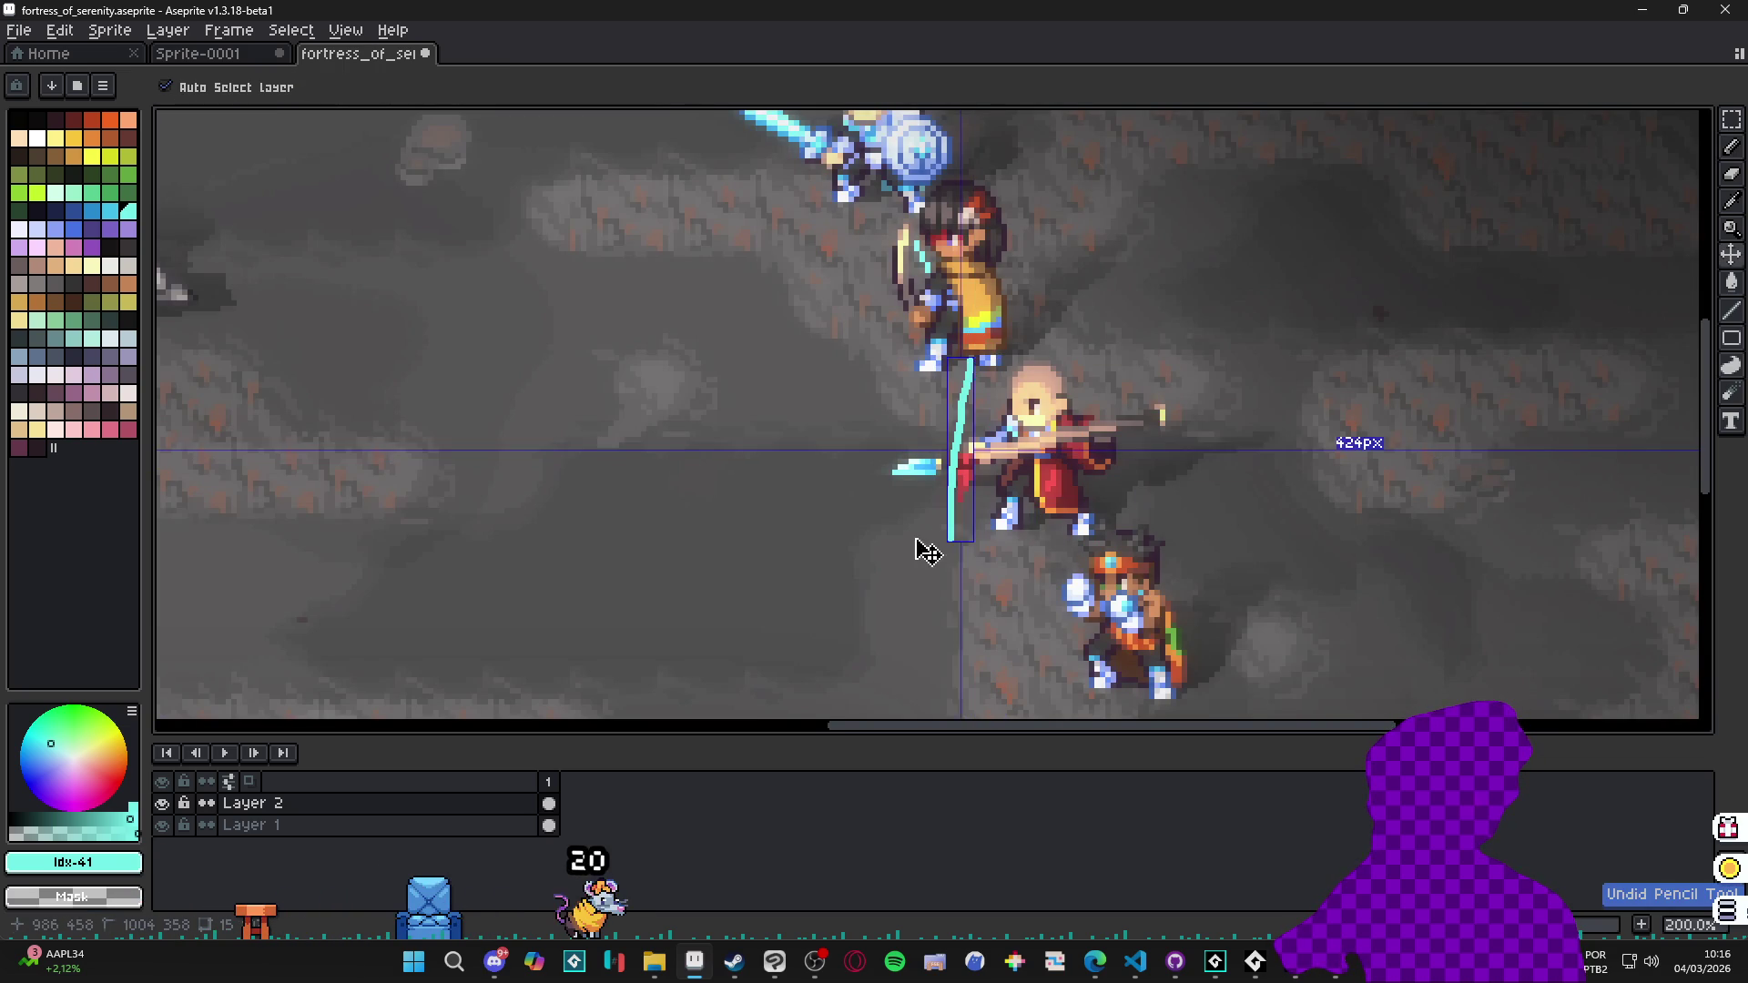
pyautogui.press('b')
# Sketch the cage's vertical cyan bars, head strands and thickened curved bands around the monk.
pyautogui.moveTo(930, 543)
pyautogui.mouseDown()
pyautogui.moveTo(947, 360)
pyautogui.moveTo(955, 537)
pyautogui.moveTo(1083, 533)
pyautogui.moveTo(1143, 483)
pyautogui.moveTo(1147, 410)
pyautogui.moveTo(1134, 473)
pyautogui.mouseUp()
pyautogui.moveTo(1038, 369)
pyautogui.mouseDown()
pyautogui.moveTo(1037, 560)
pyautogui.moveTo(1036, 450)
pyautogui.mouseUp()
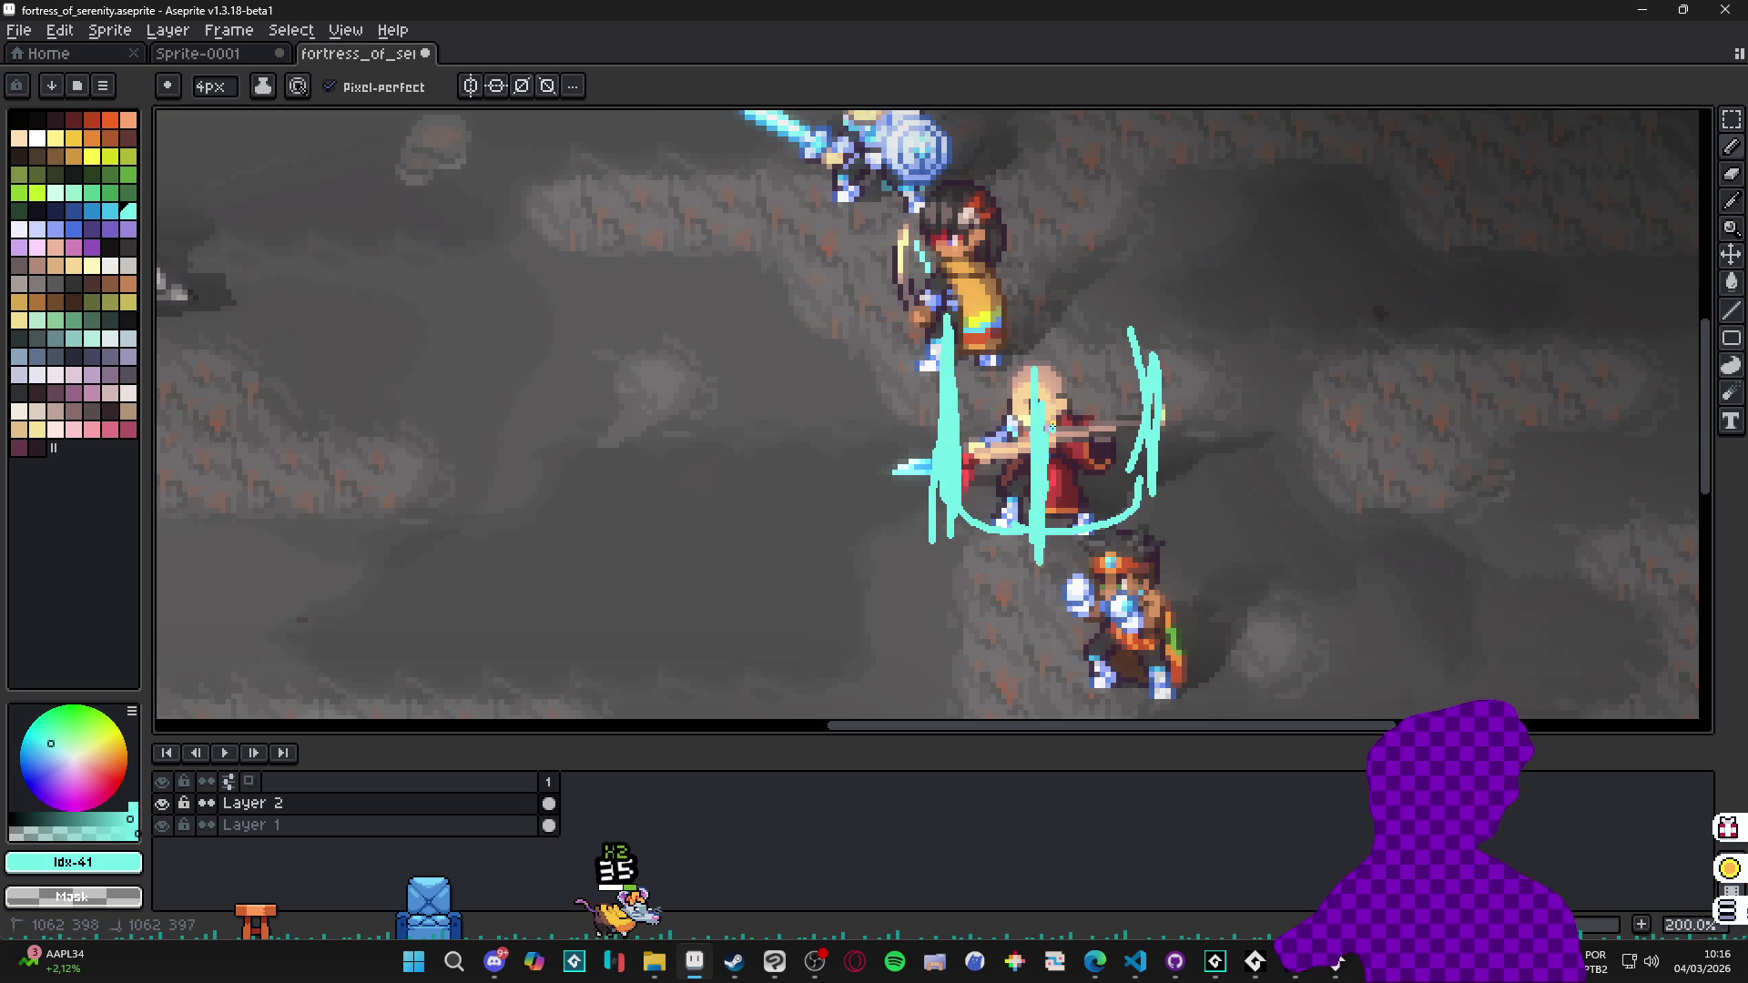
pyautogui.moveTo(936, 401)
pyautogui.mouseDown()
pyautogui.moveTo(889, 320)
pyautogui.moveTo(906, 393)
pyautogui.moveTo(933, 414)
pyautogui.mouseUp()
pyautogui.moveTo(1038, 383); pyautogui.dragTo(1038, 341)
pyautogui.moveTo(1154, 419)
pyautogui.mouseDown()
pyautogui.moveTo(1221, 316)
pyautogui.moveTo(1170, 369)
pyautogui.moveTo(1145, 364)
pyautogui.mouseUp()
pyautogui.moveTo(1026, 421)
pyautogui.mouseDown()
pyautogui.moveTo(999, 367)
pyautogui.moveTo(1028, 424)
pyautogui.moveTo(1089, 366)
pyautogui.mouseUp()
pyautogui.moveTo(1051, 520); pyautogui.dragTo(1156, 483)
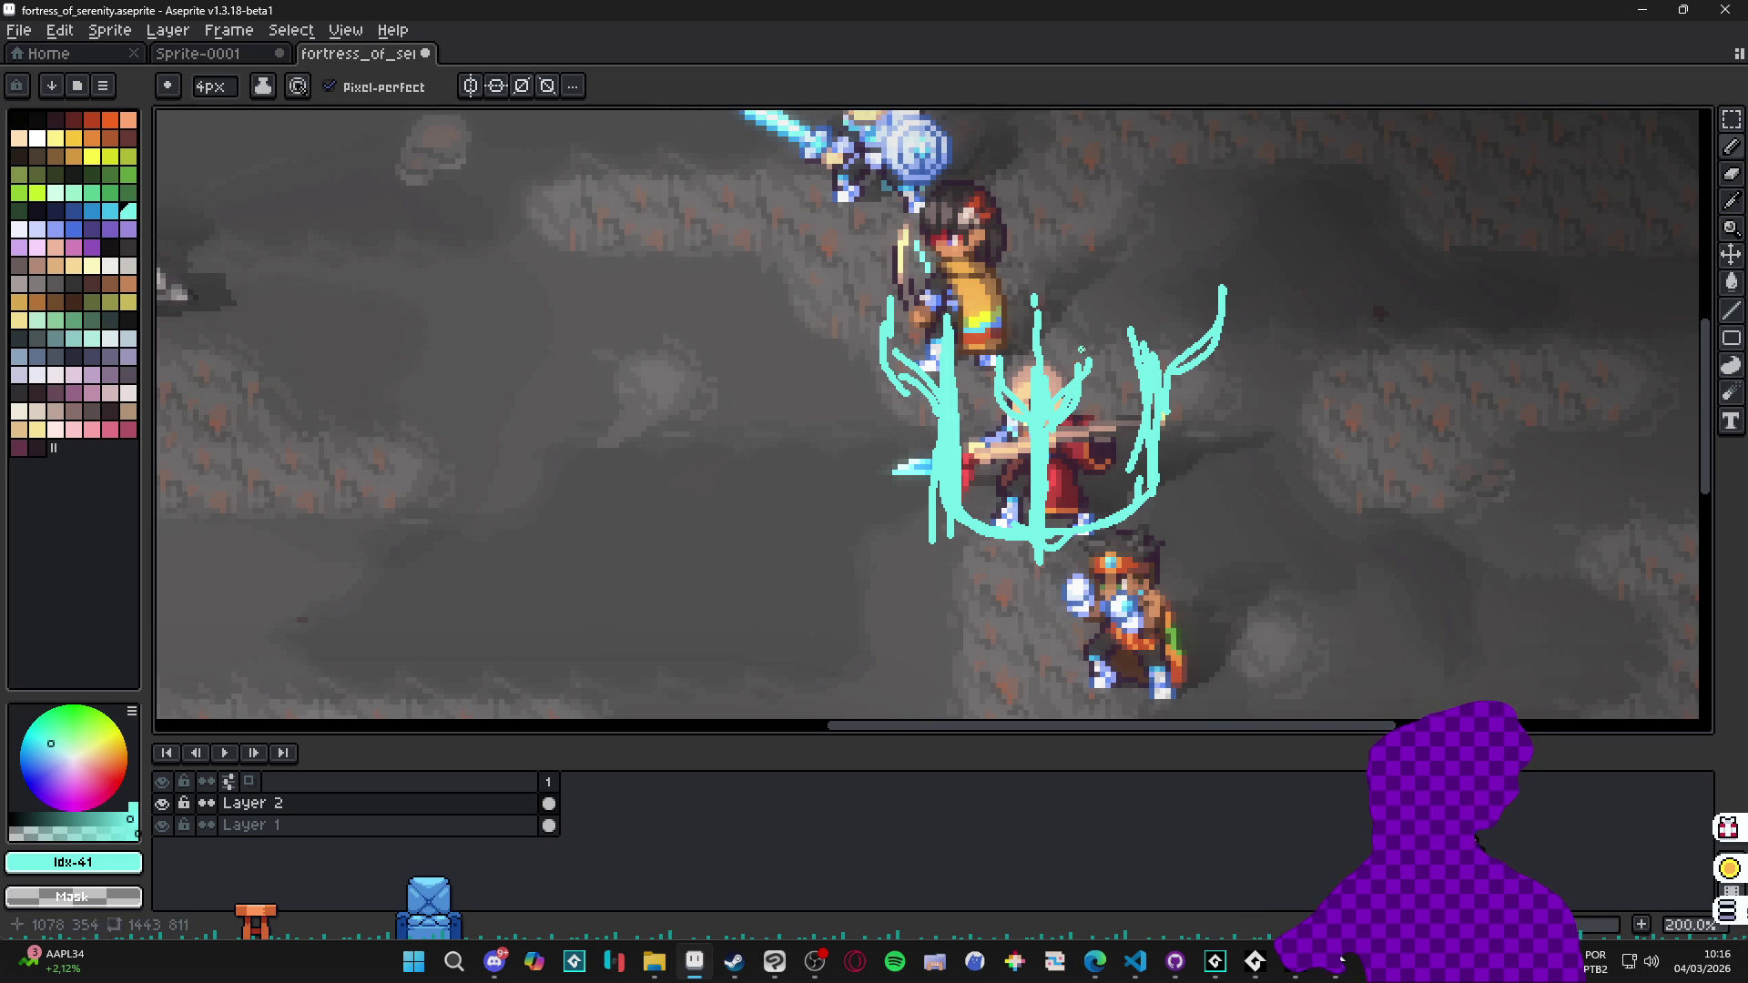
pyautogui.moveTo(1132, 494); pyautogui.dragTo(1056, 526)
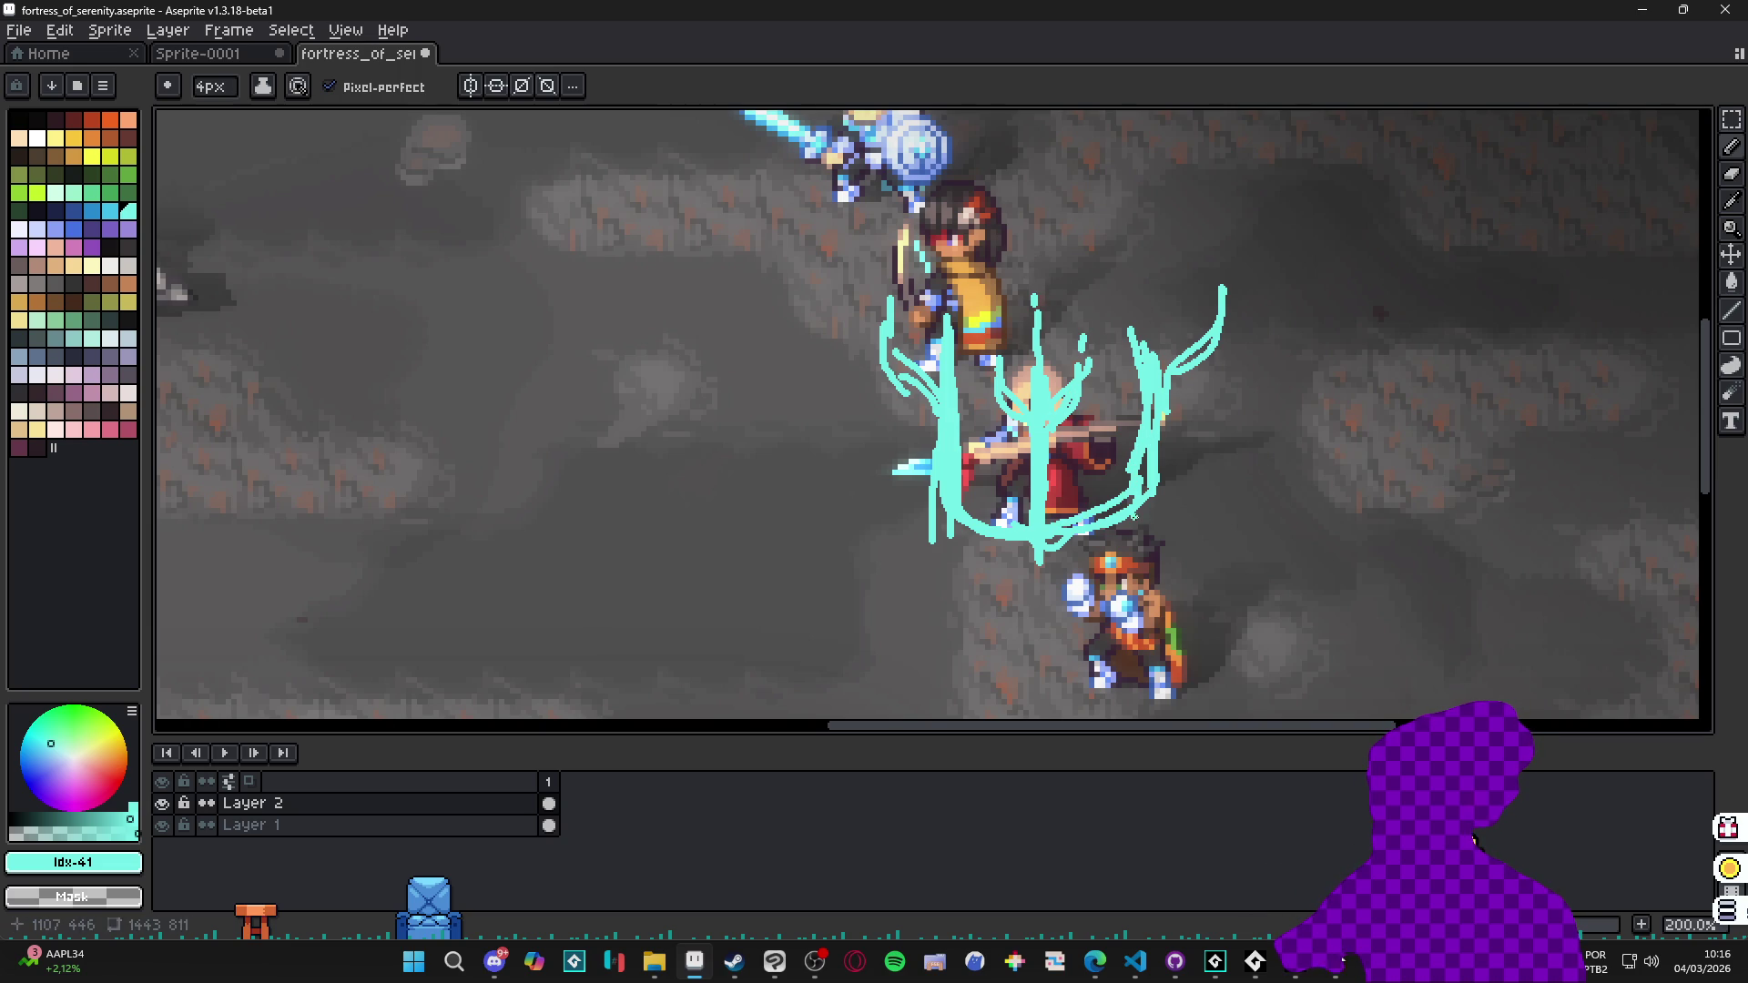
pyautogui.moveTo(1134, 426)
pyautogui.mouseDown()
pyautogui.moveTo(1051, 446)
pyautogui.moveTo(1152, 456)
pyautogui.mouseUp()
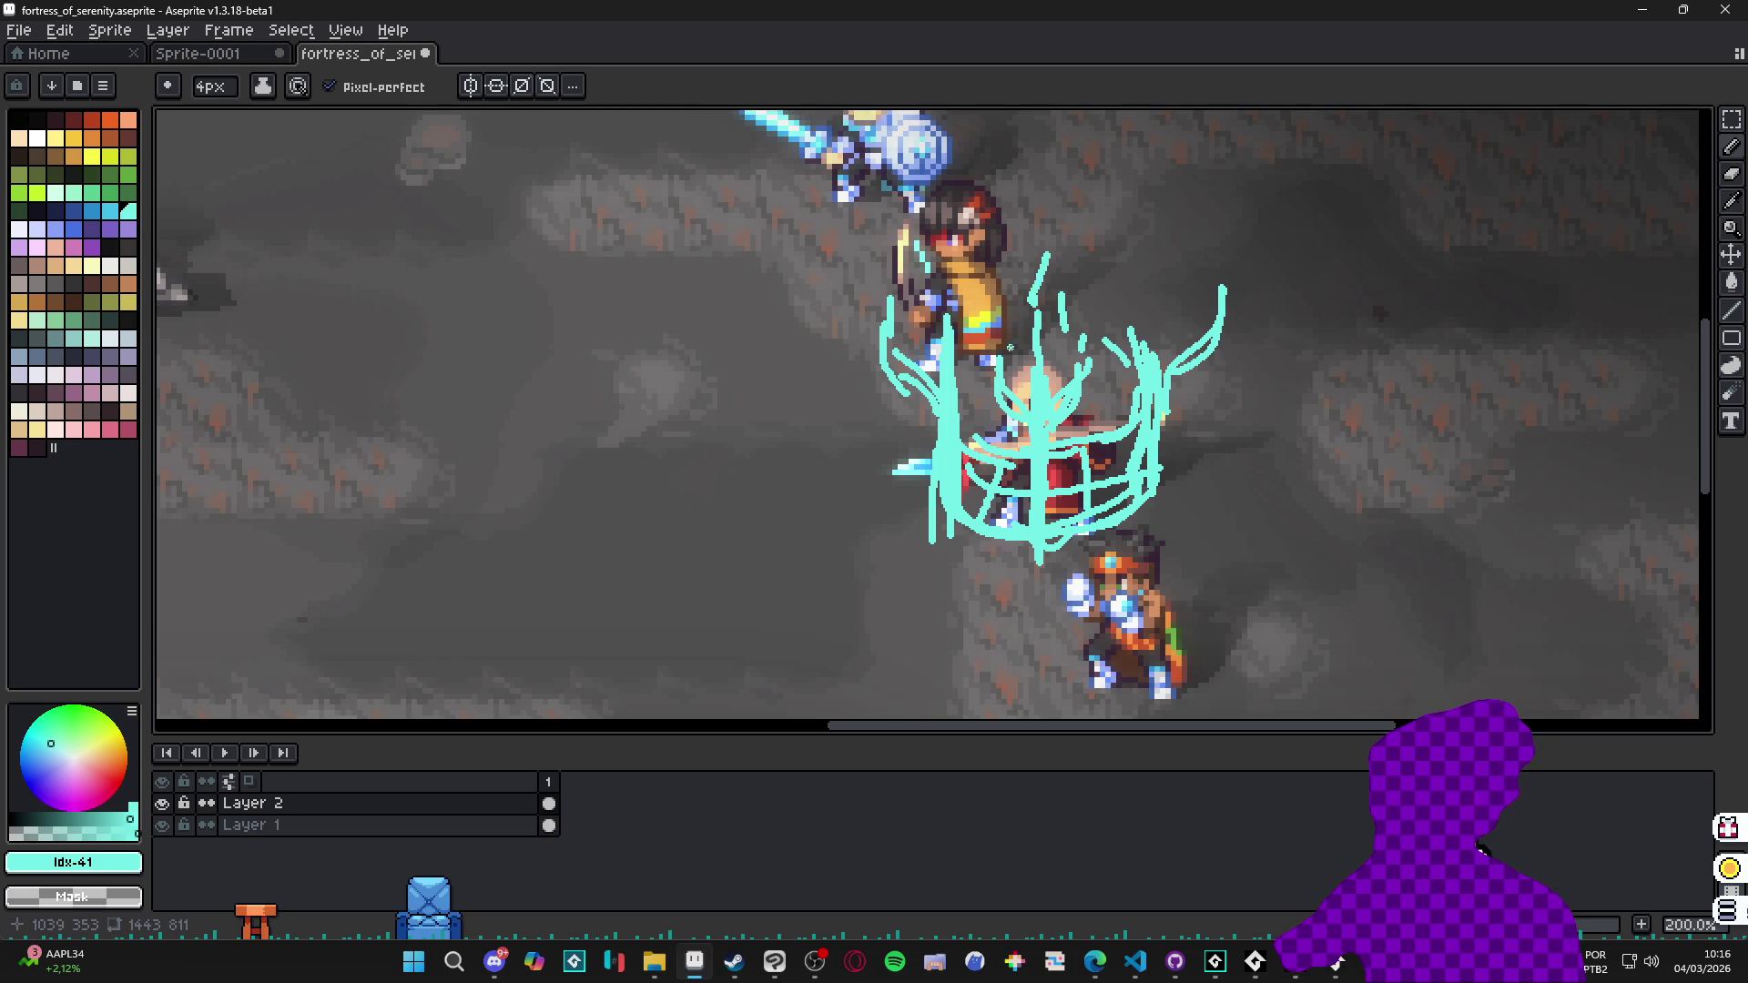
pyautogui.scroll(-2, 1011, 346)
pyautogui.scroll(2, 1104, 338)
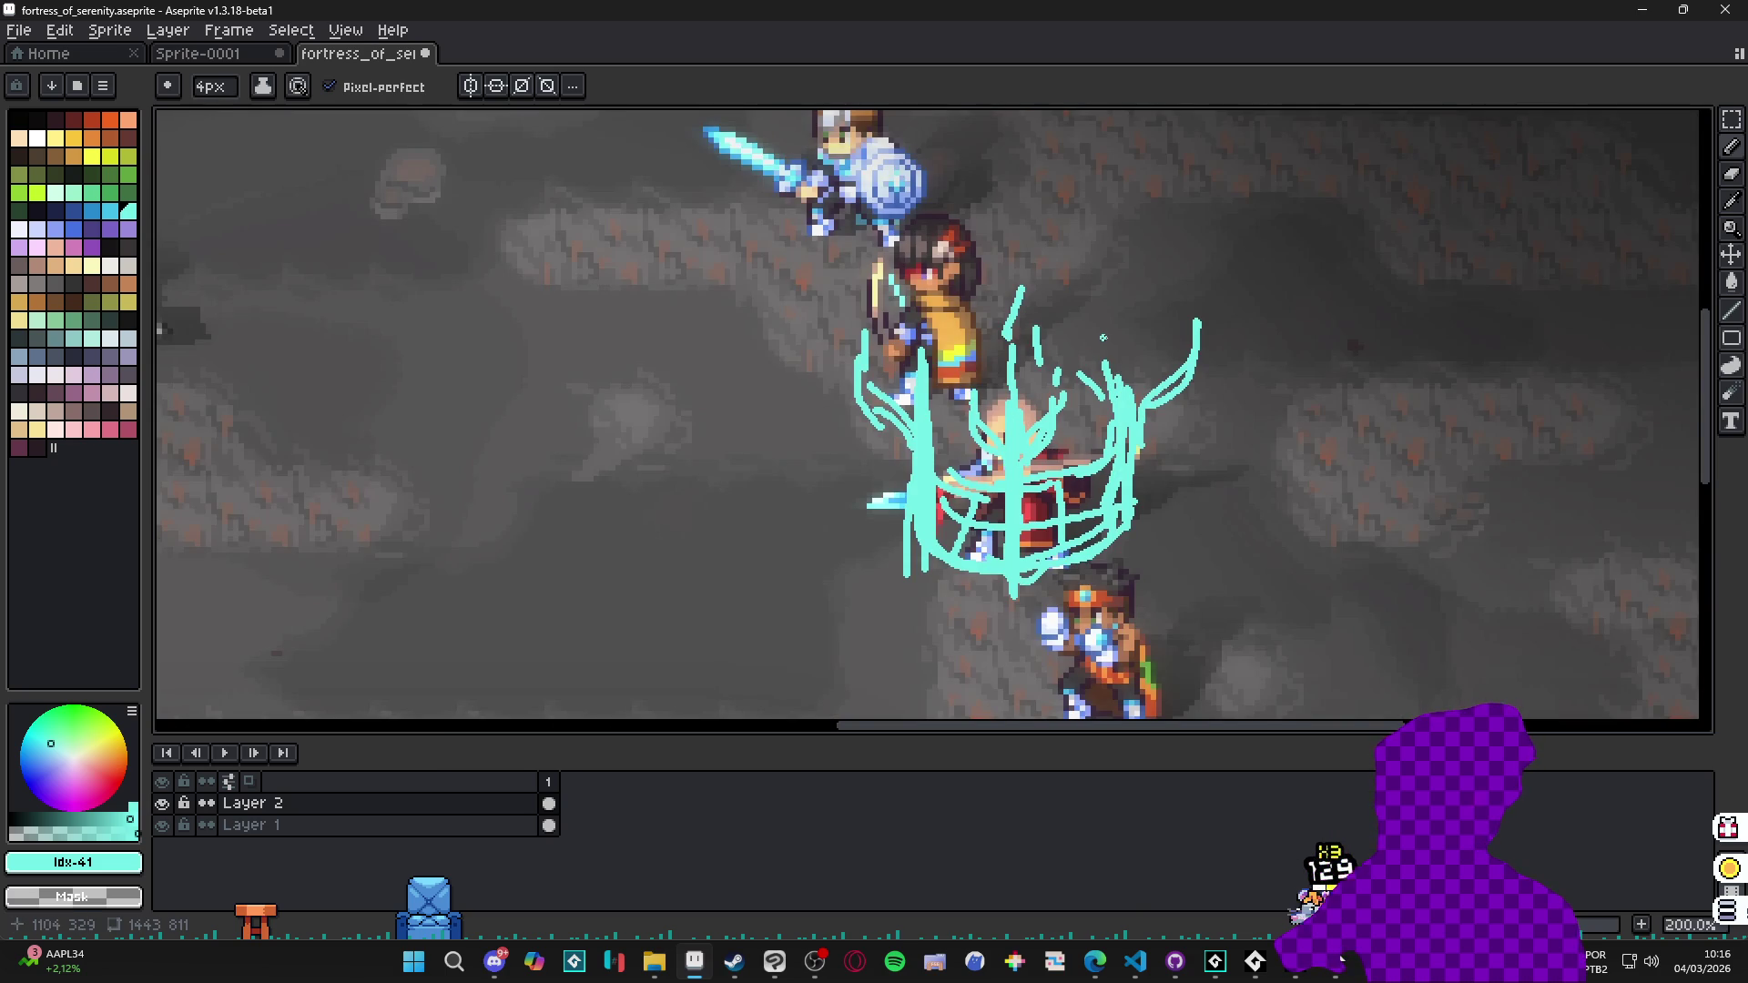
pyautogui.scroll(-1, 1103, 338)
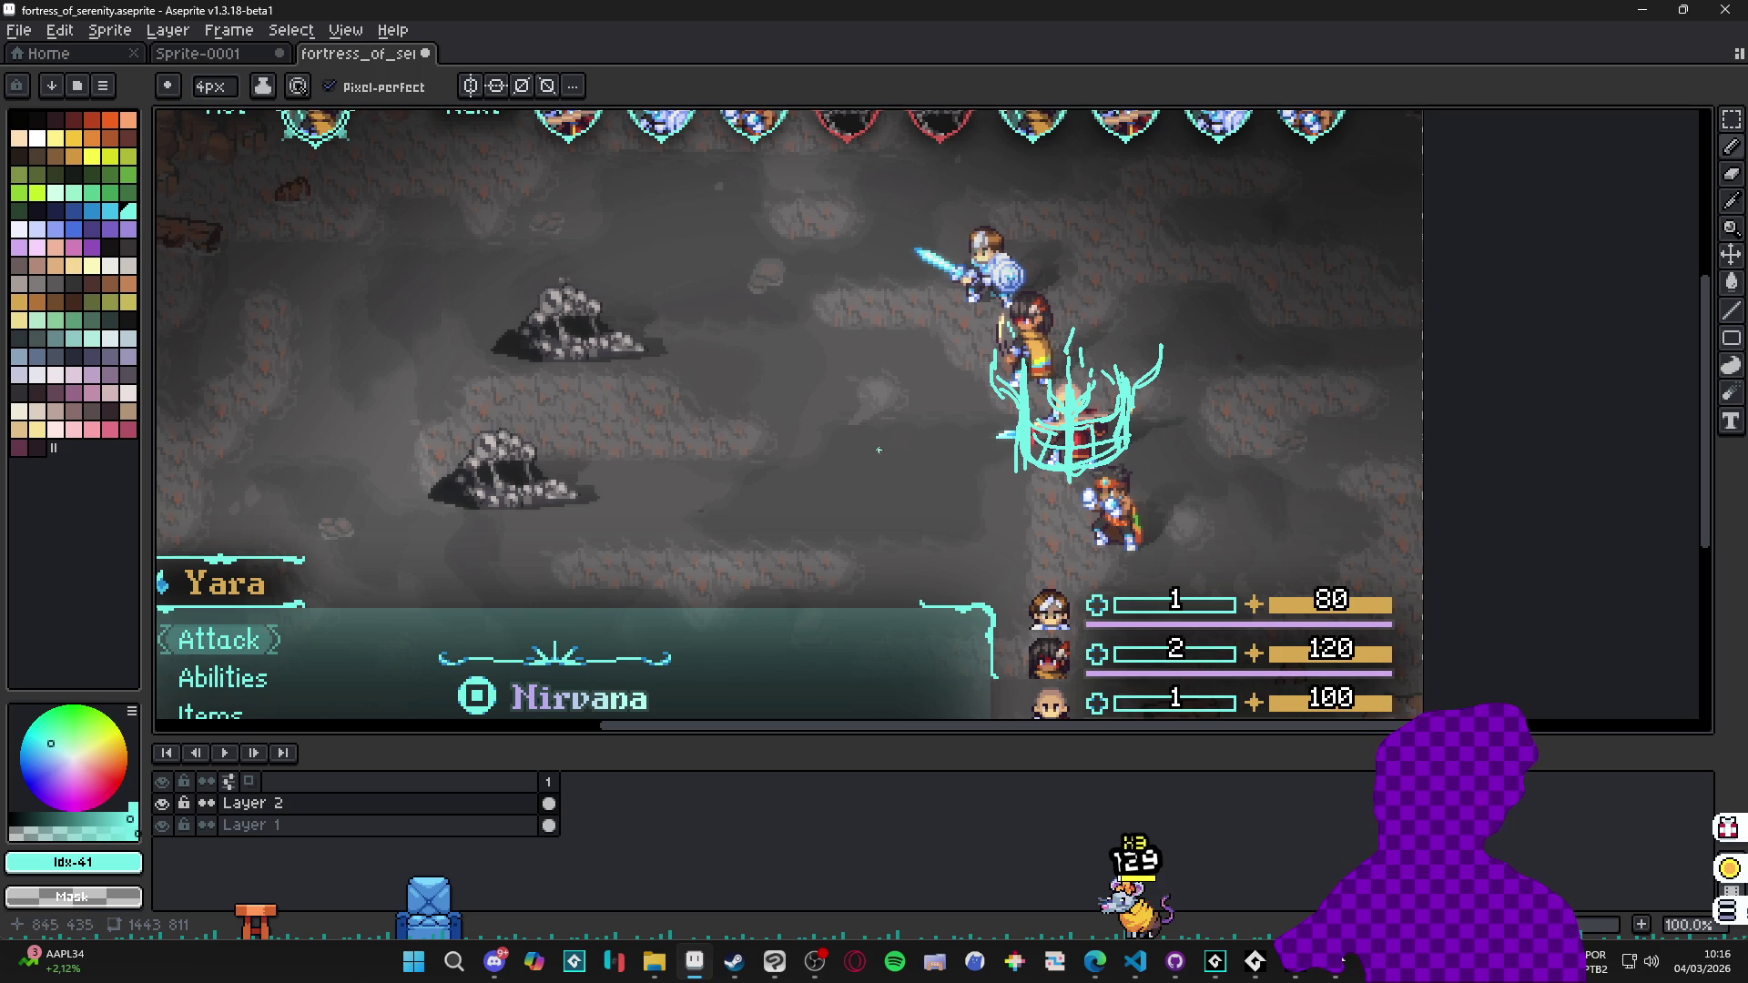
pyautogui.scroll(1, 972, 422)
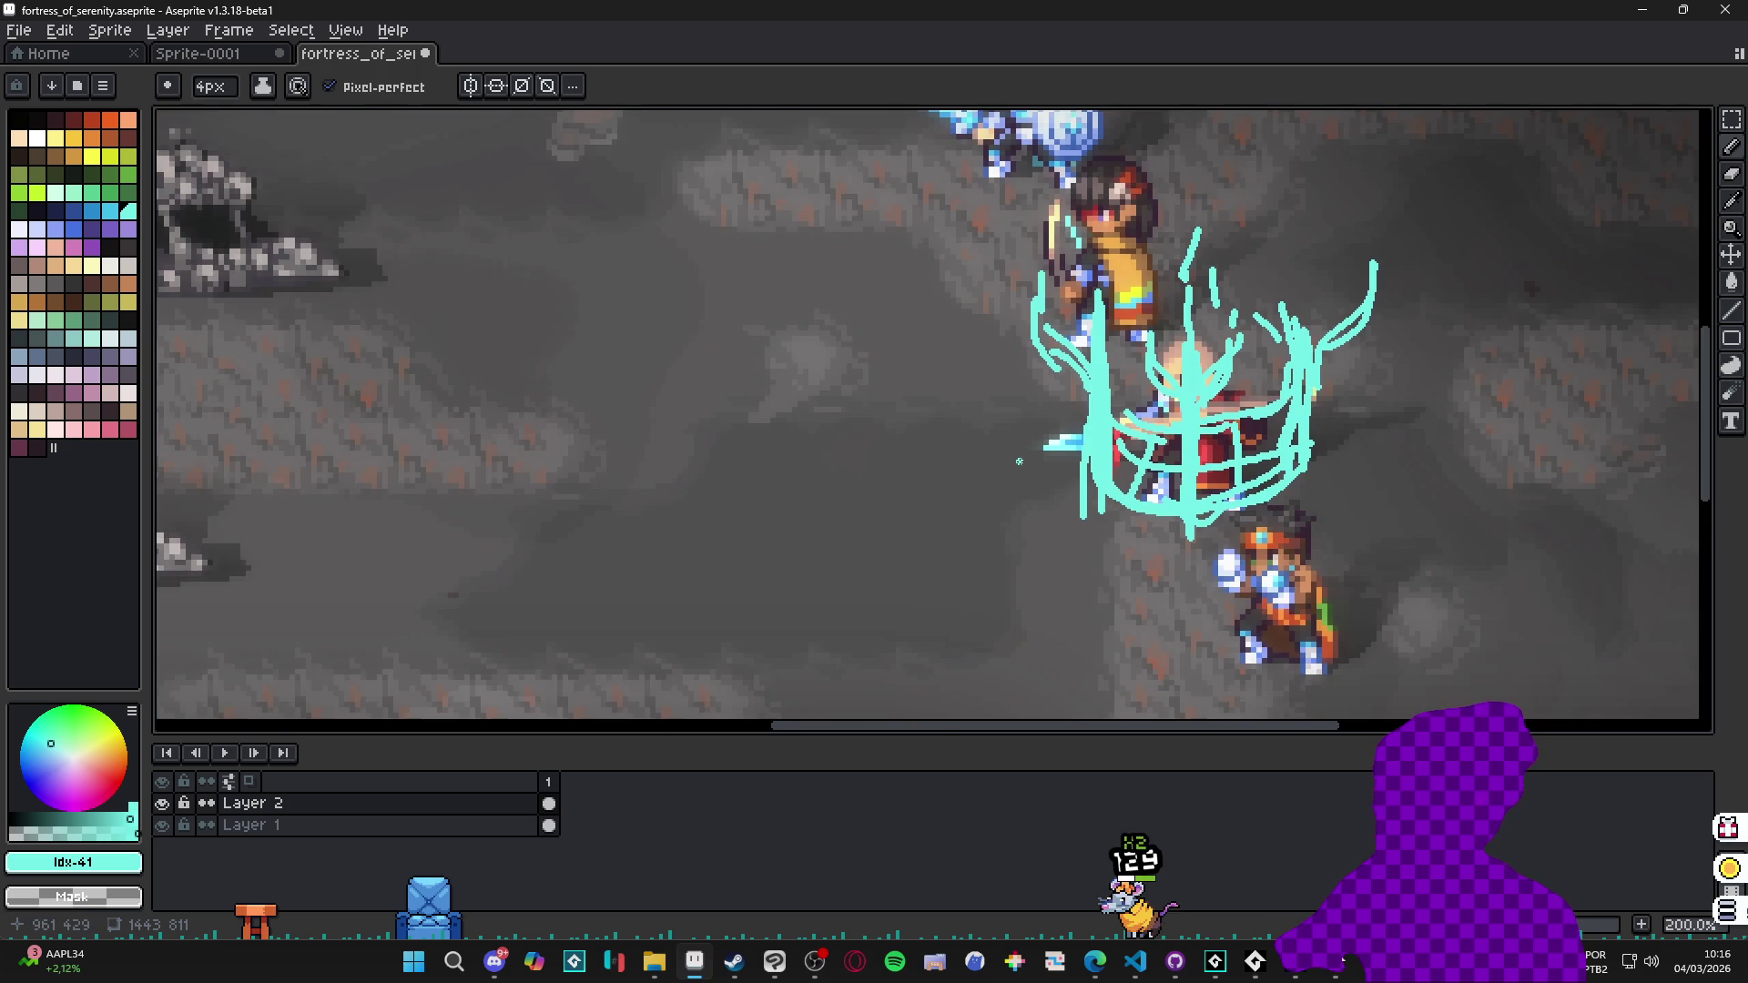
pyautogui.scroll(-1, 1015, 464)
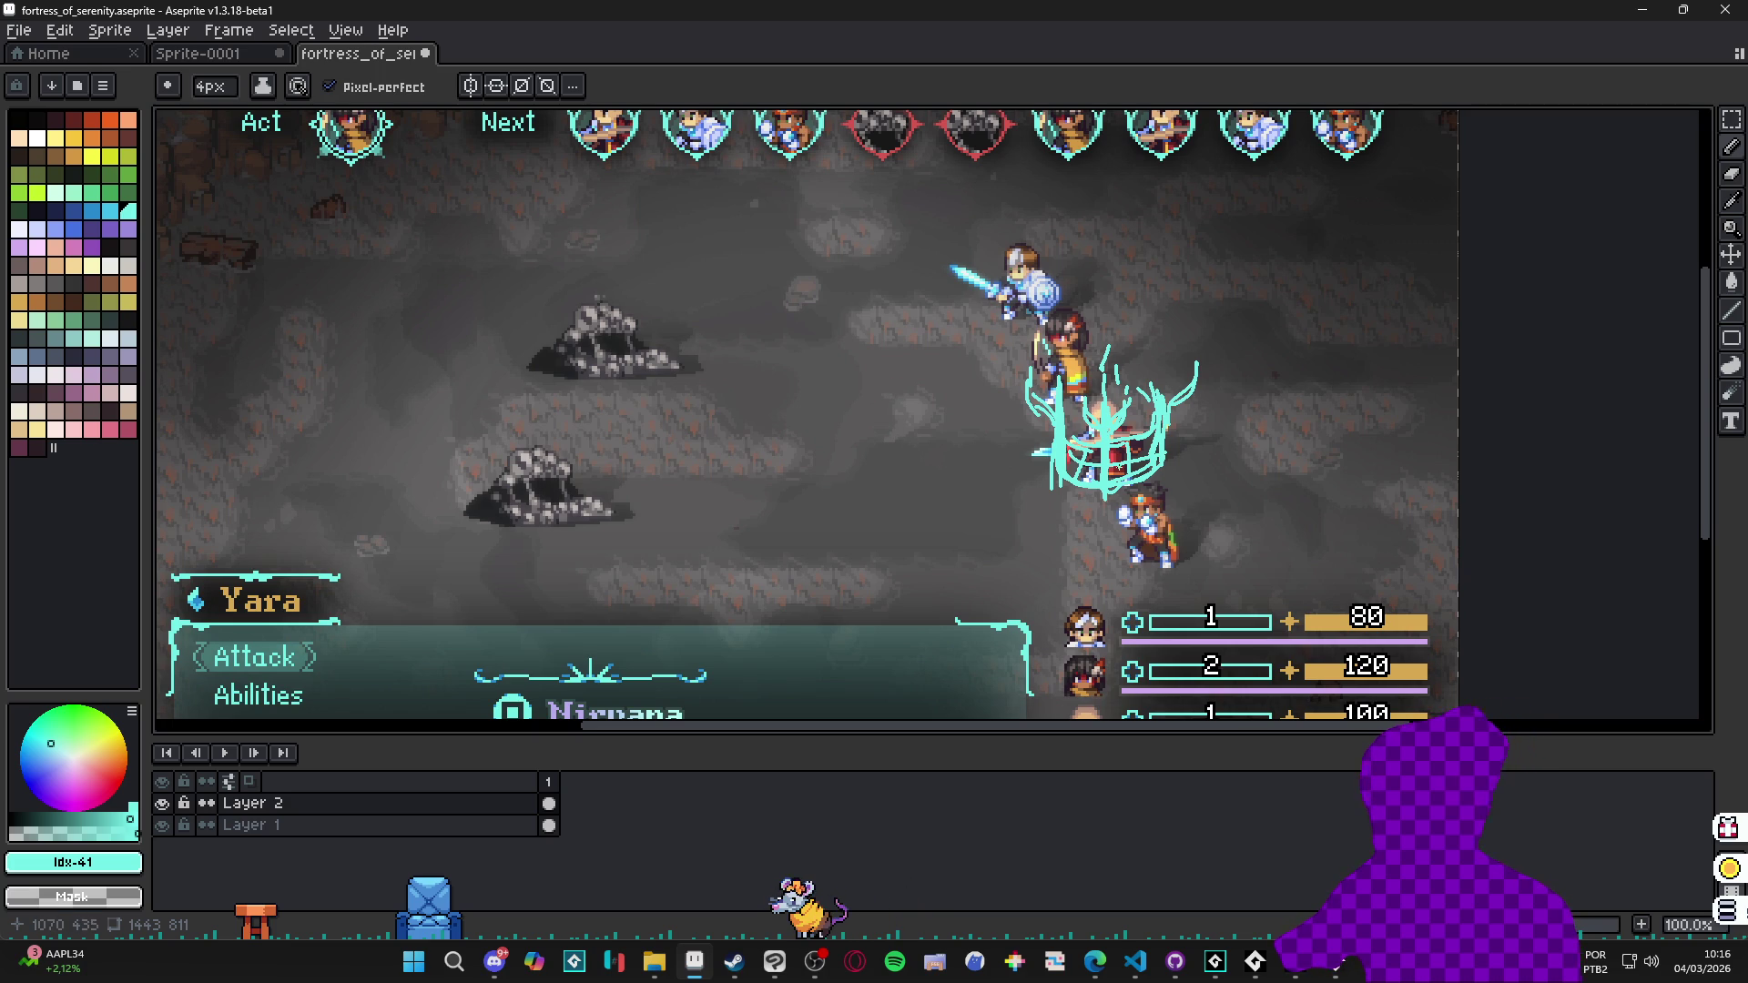
pyautogui.scroll(1, 1129, 442)
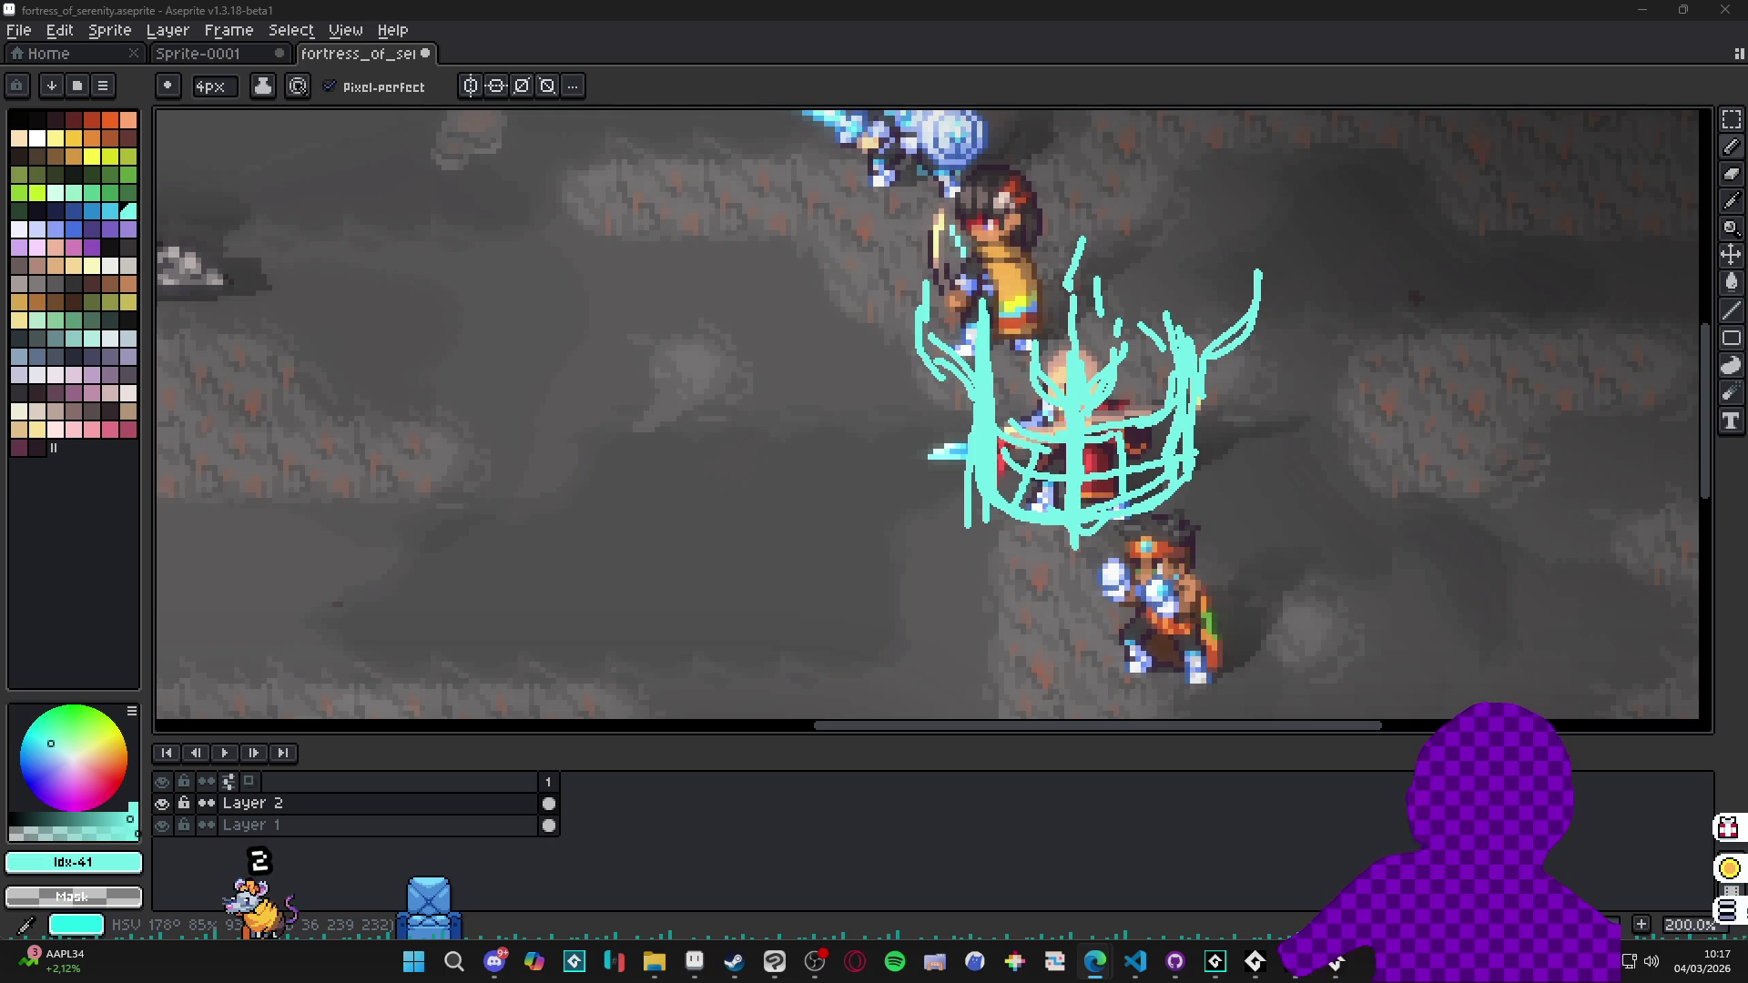
pyautogui.scroll(-1, 1092, 446)
pyautogui.hscroll(-2, 1084, 437)
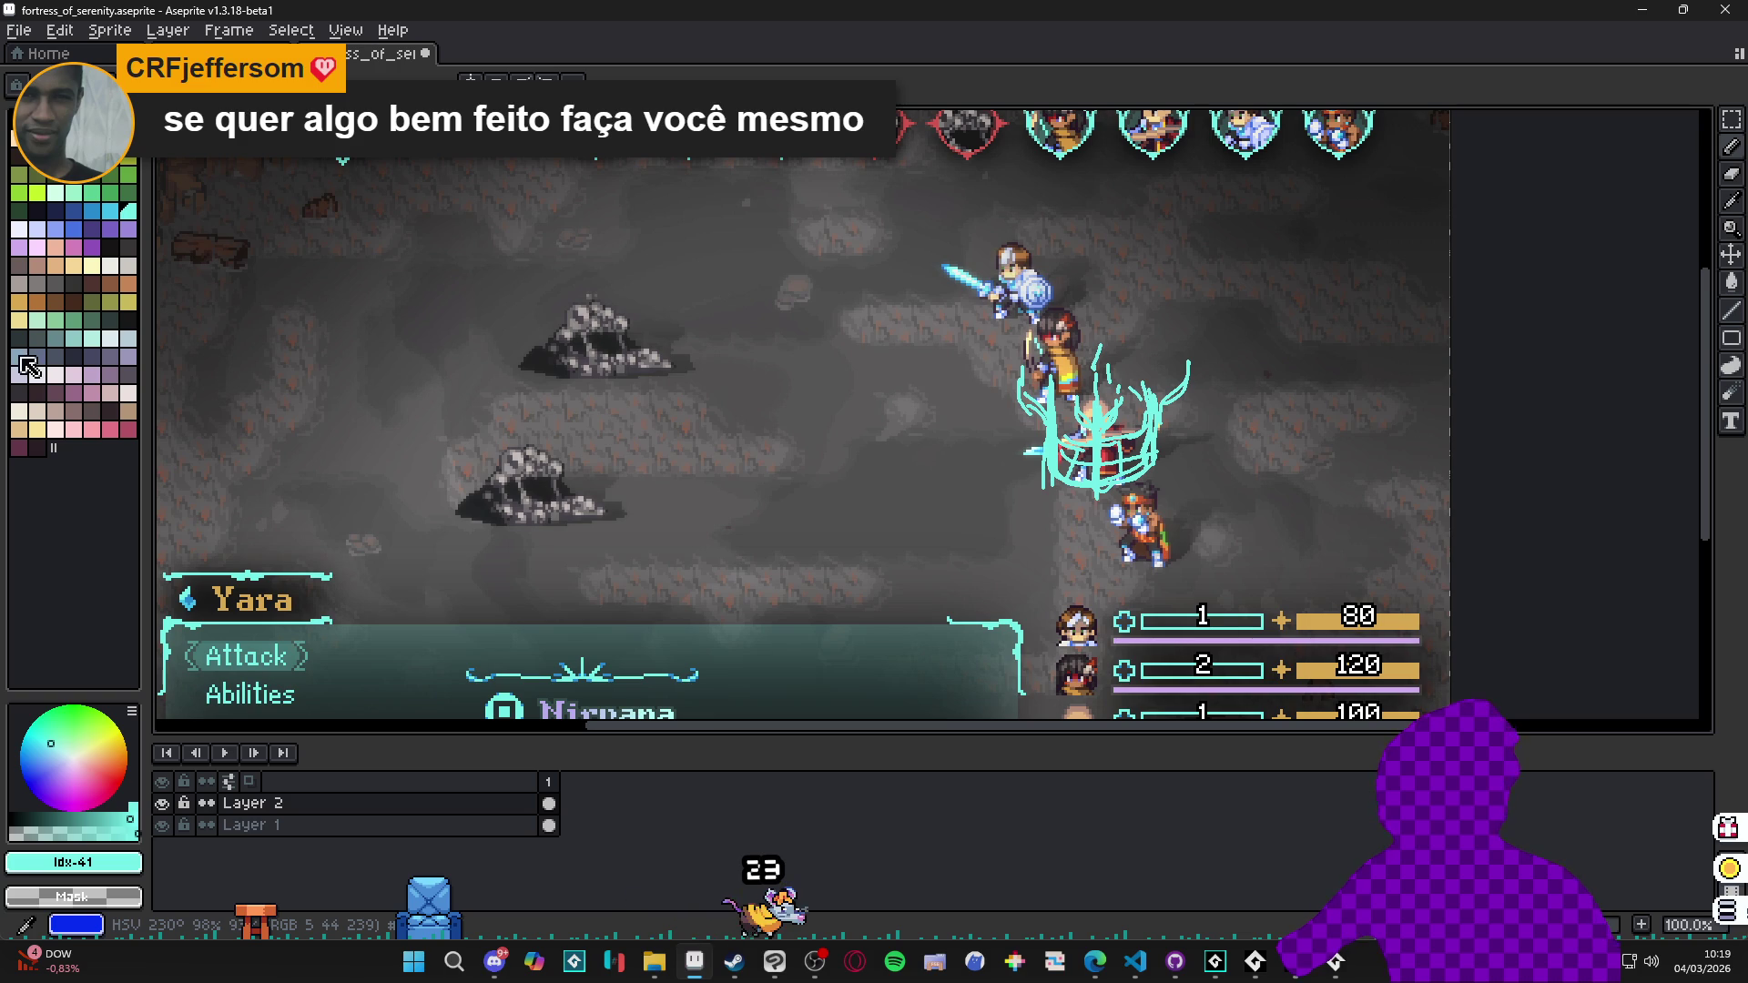
# Restore the Spiritalis cave-battle window from the taskbar so it sits over the Aseprite canvas.
pyautogui.click(1177, 962)
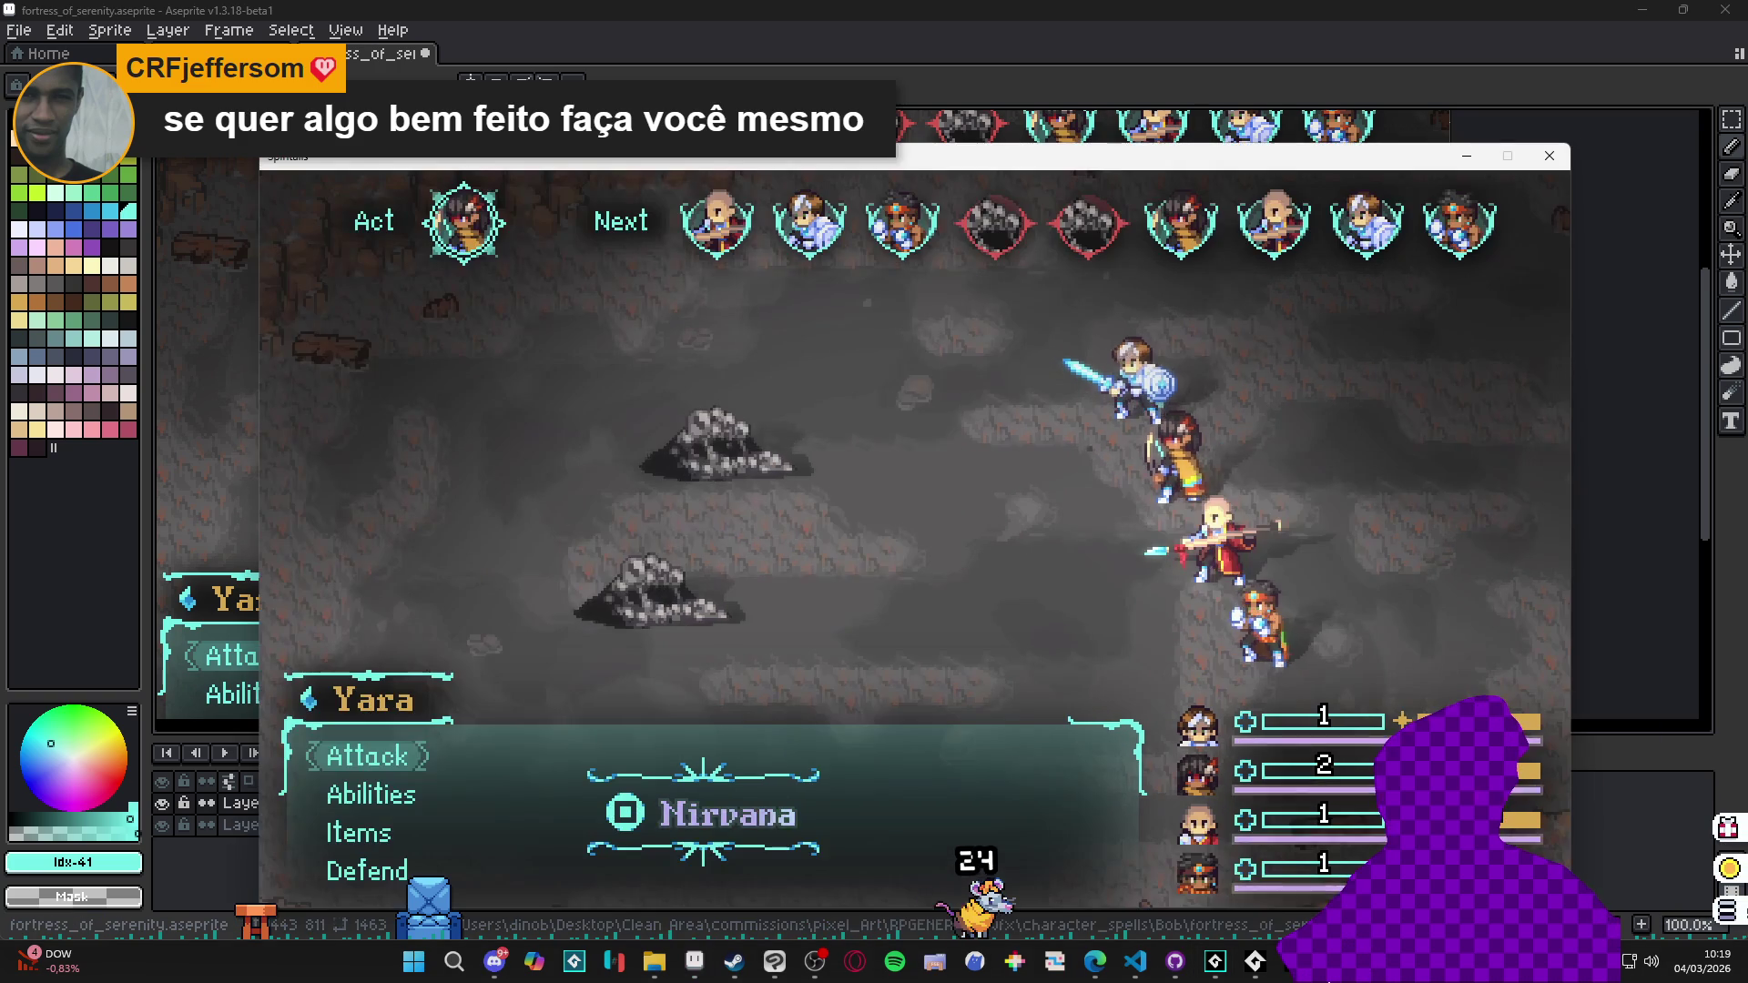
# Move the Spiritalis window up over the canvas, then close the game window.
pyautogui.moveTo(1189, 159); pyautogui.dragTo(1185, 100)
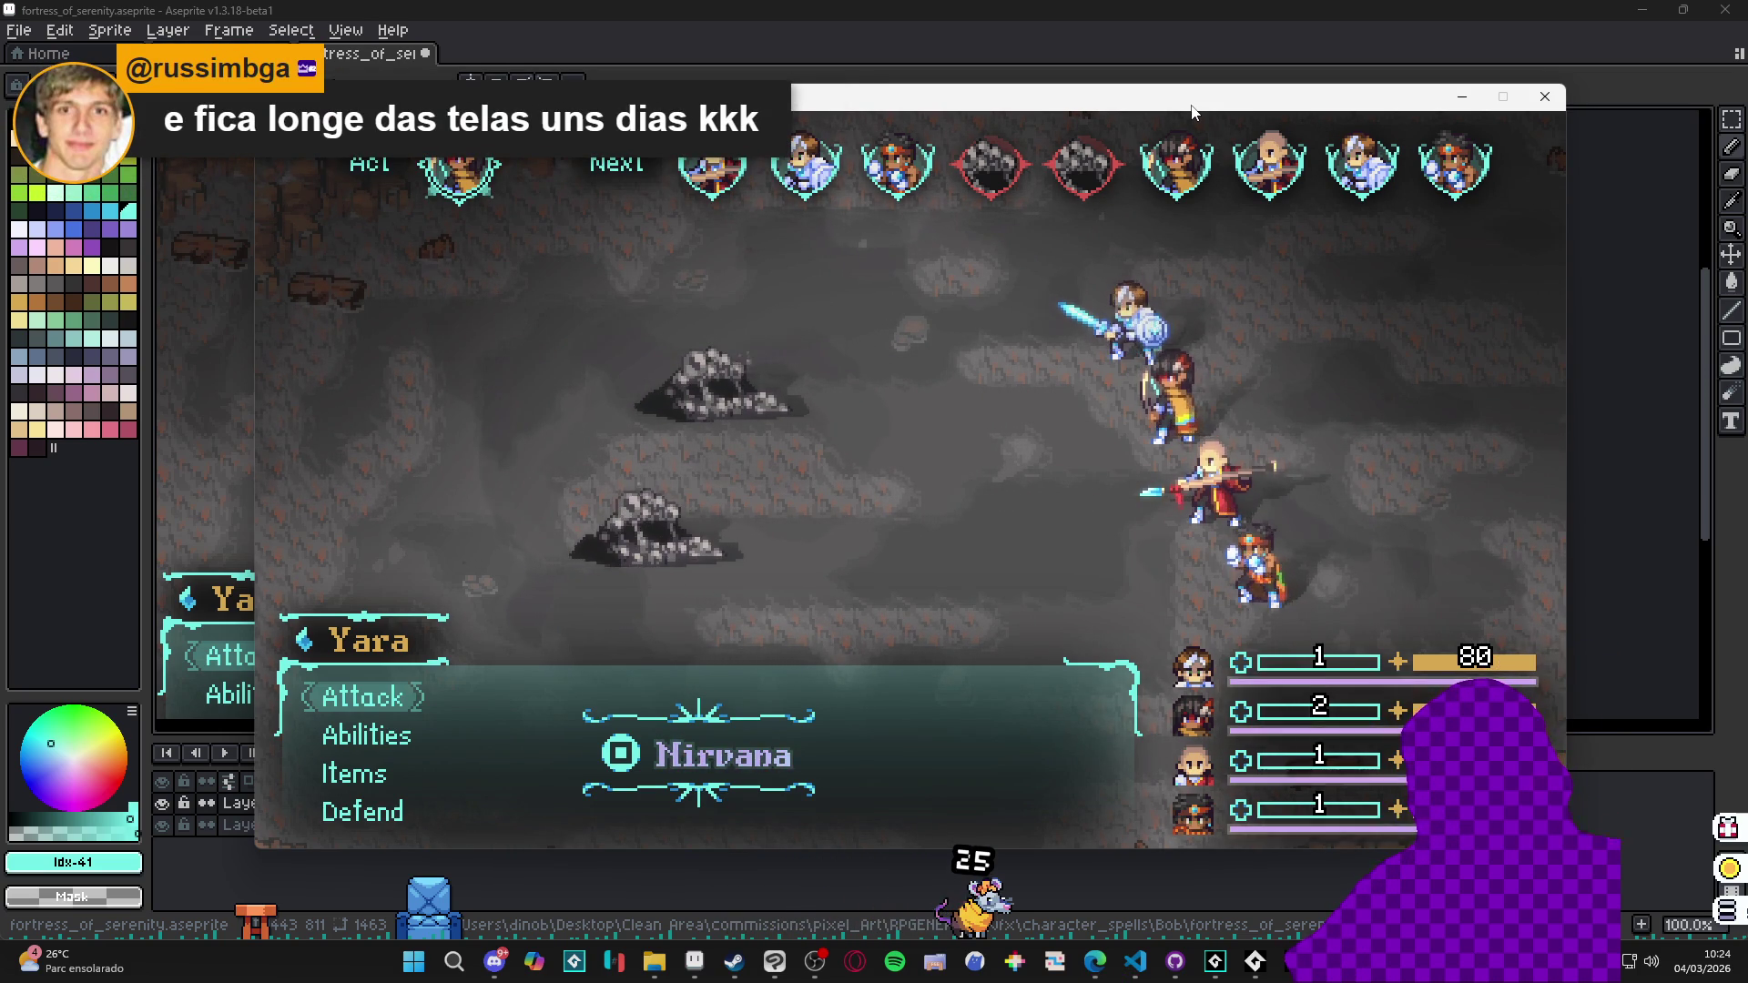
pyautogui.click(1552, 97)
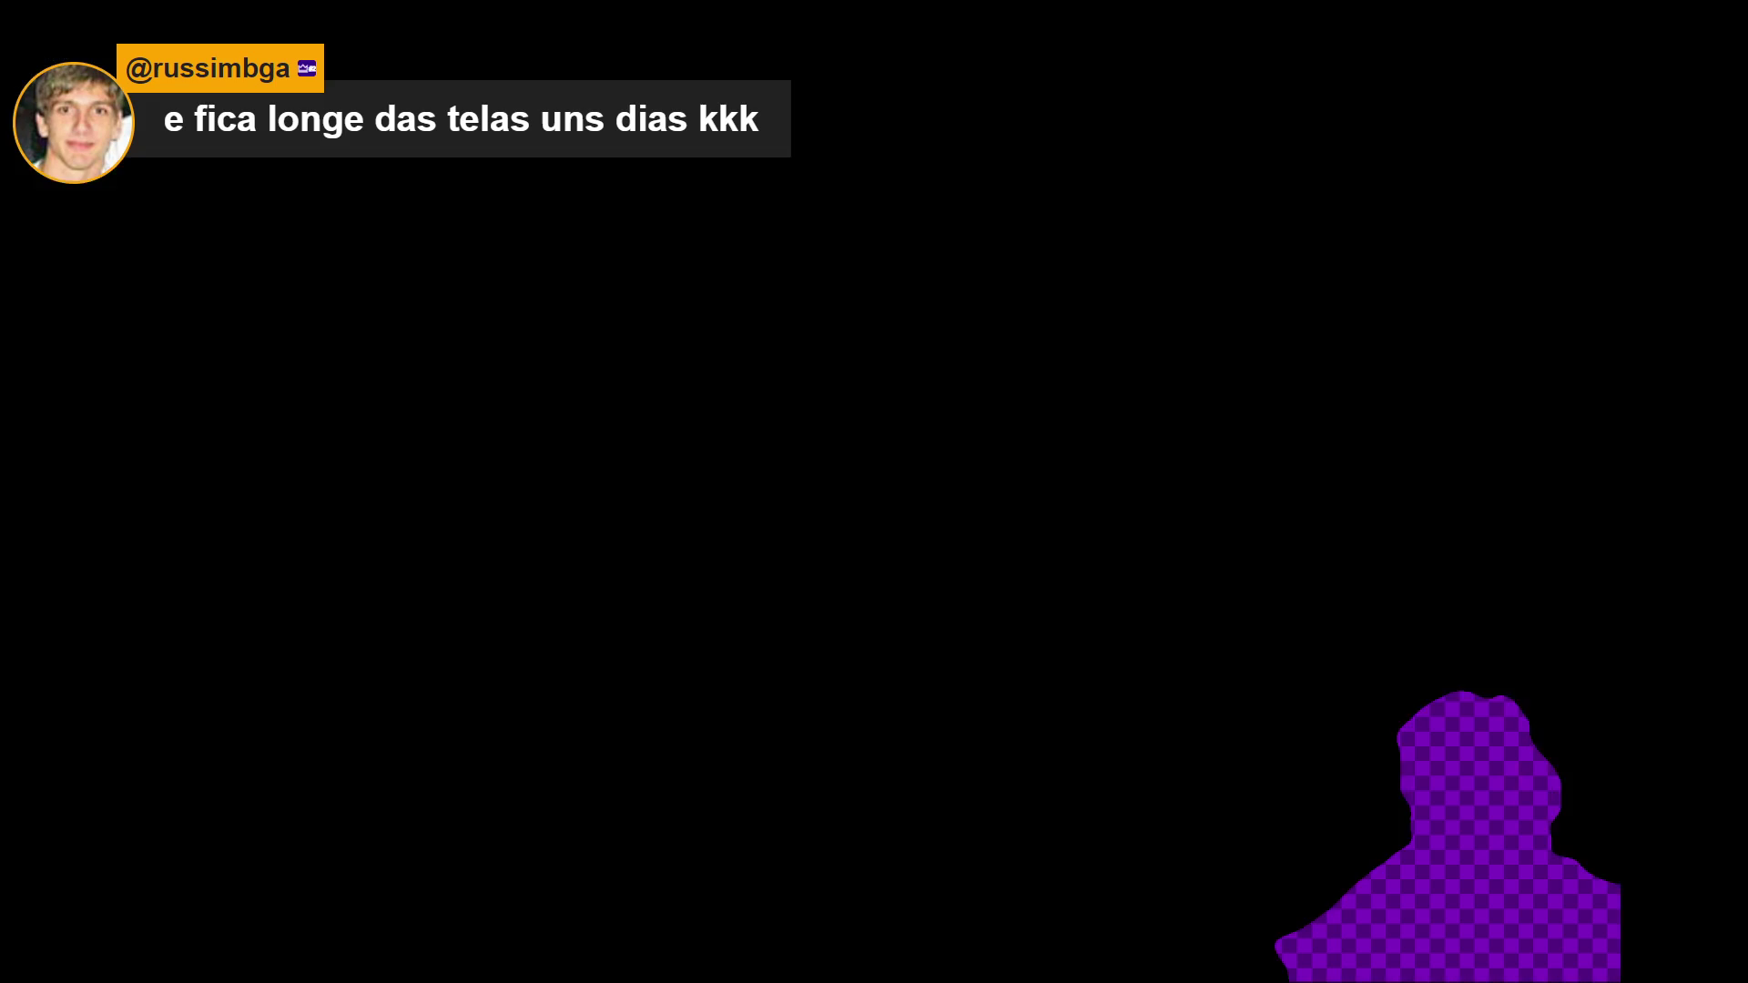